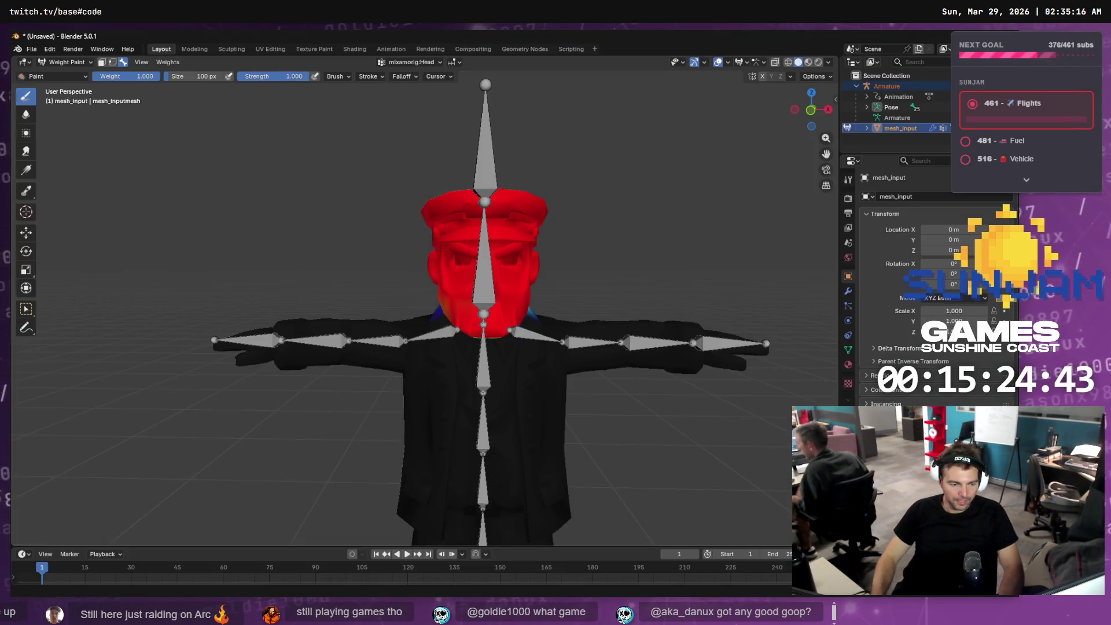
# - Save the conductor scene with Save As as Conductor.blend in the Staging\Conductor folder
pyautogui.hotkey('alt', 'Tab')
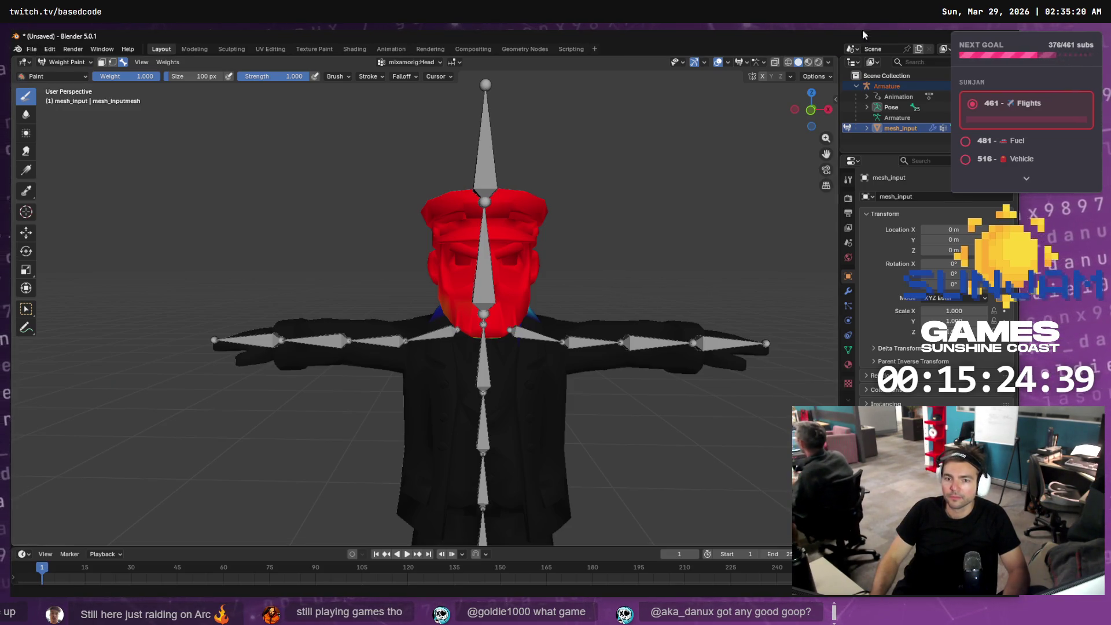
pyautogui.click(31, 49)
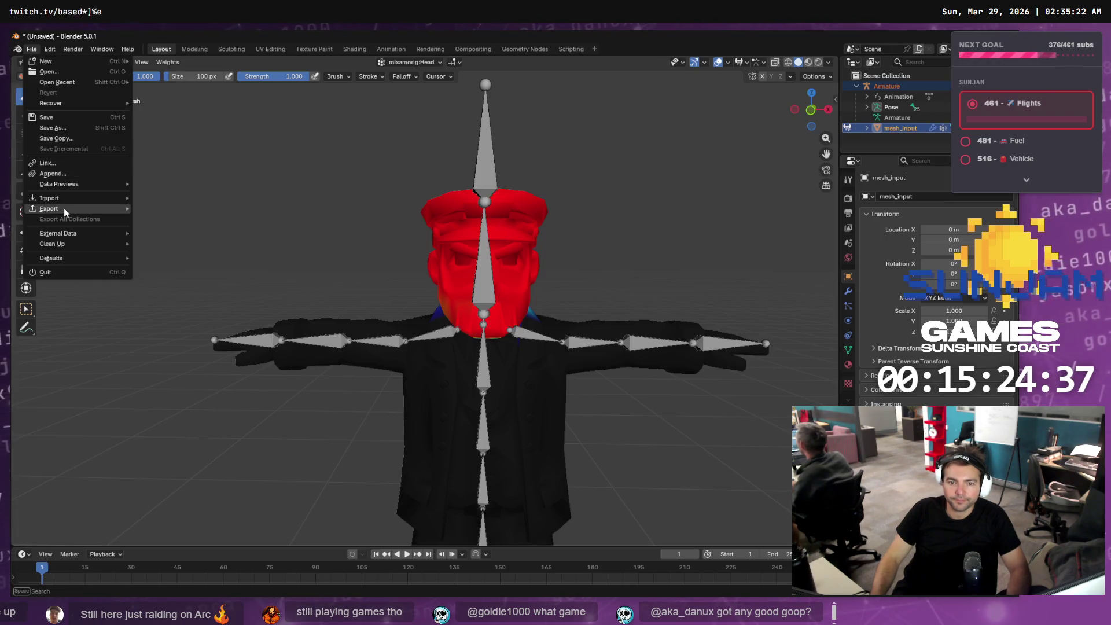
pyautogui.click(91, 136)
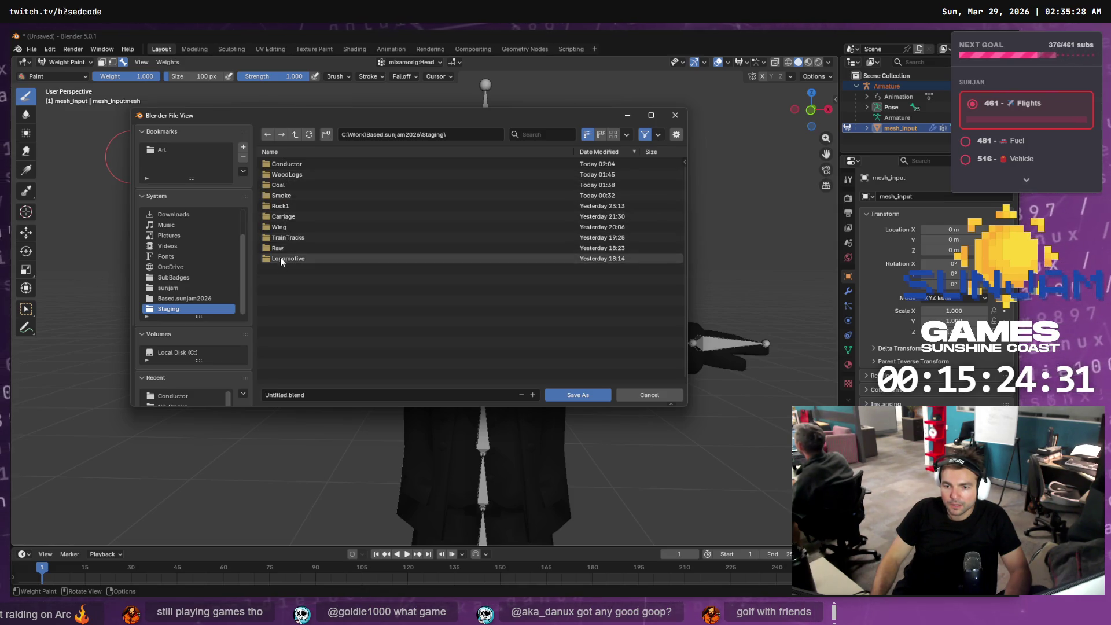
pyautogui.doubleClick(286, 165)
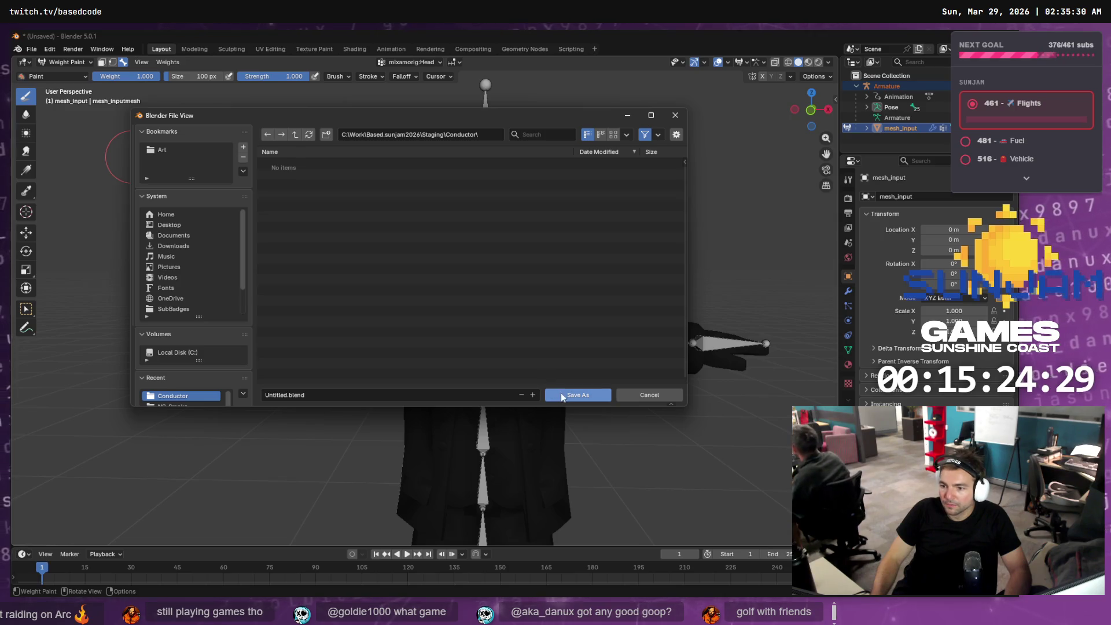
pyautogui.click(385, 394)
pyautogui.write('Conductor')
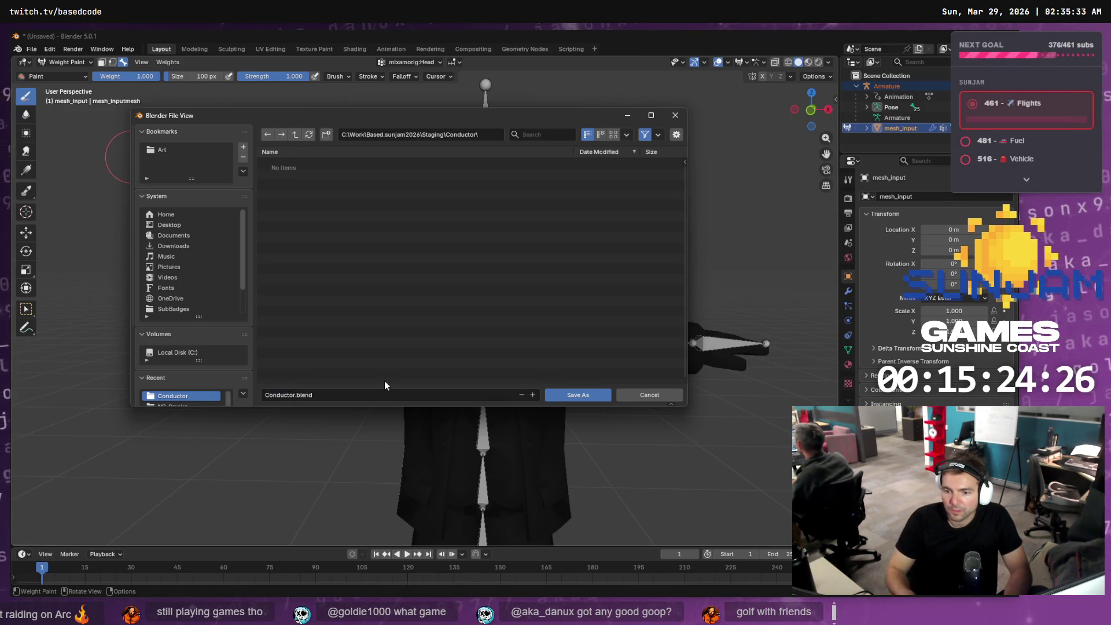
pyautogui.press('Return')
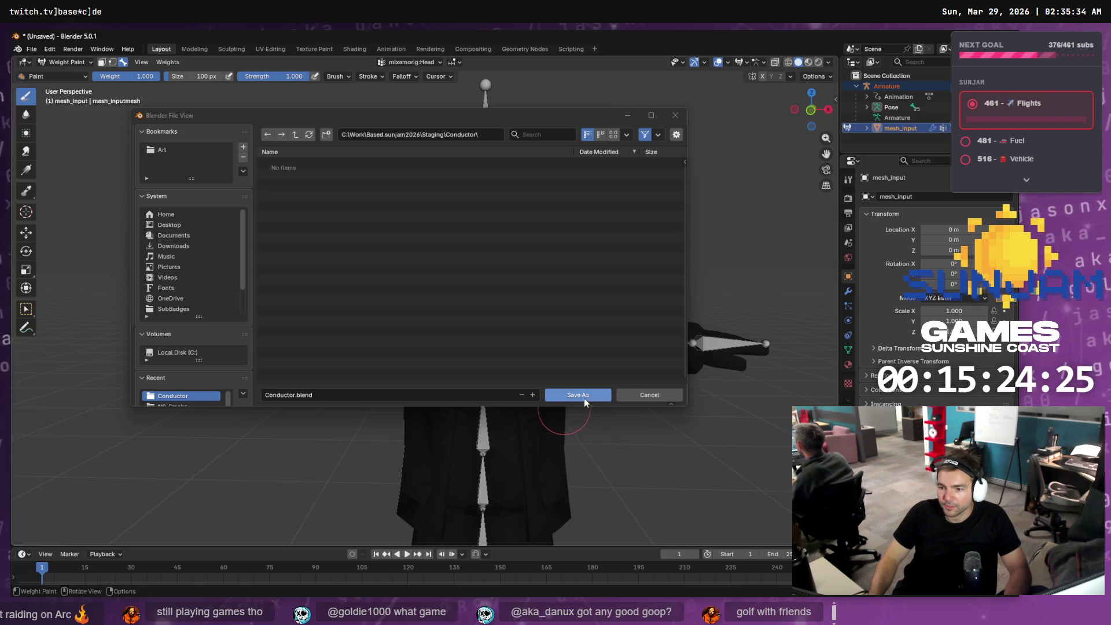
pyautogui.click(578, 395)
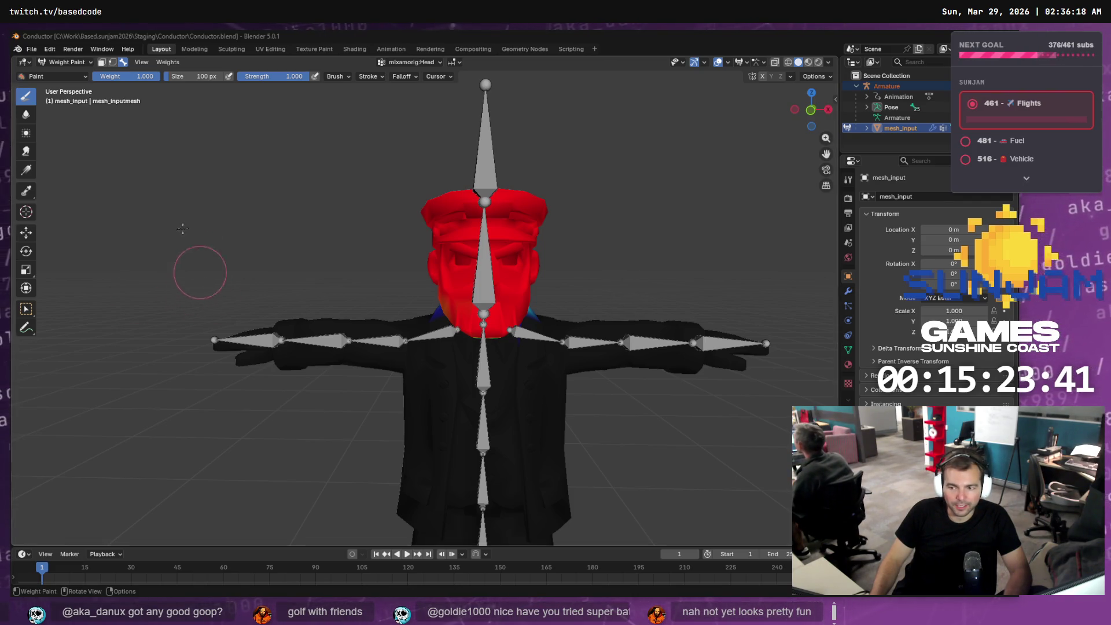
pyautogui.click(32, 50)
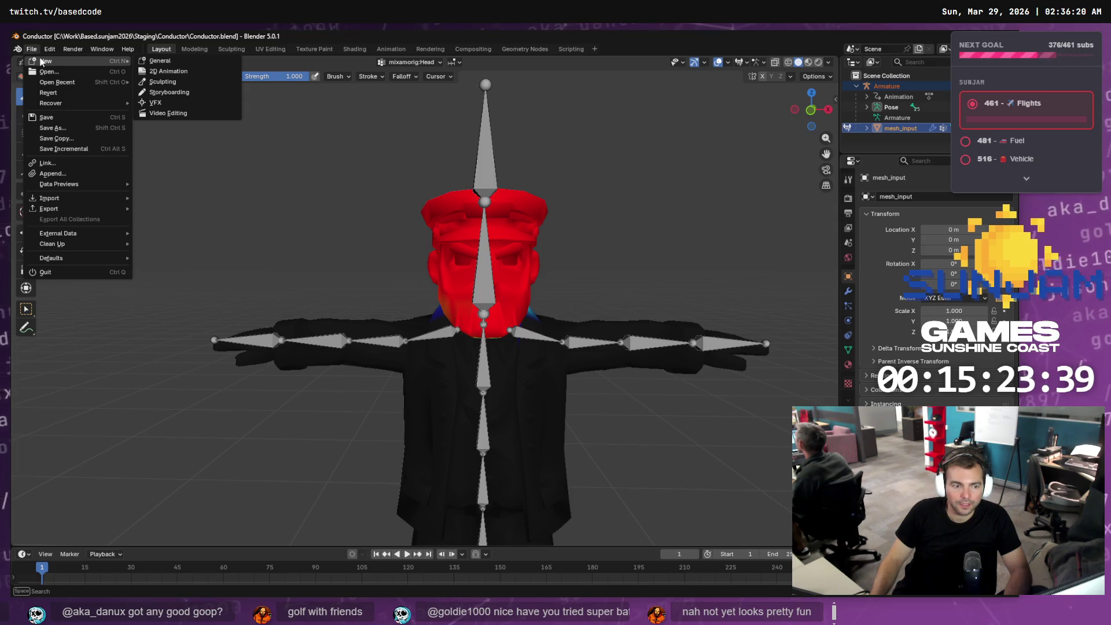
# - Start a new General Blender file
pyautogui.moveTo(116, 209)
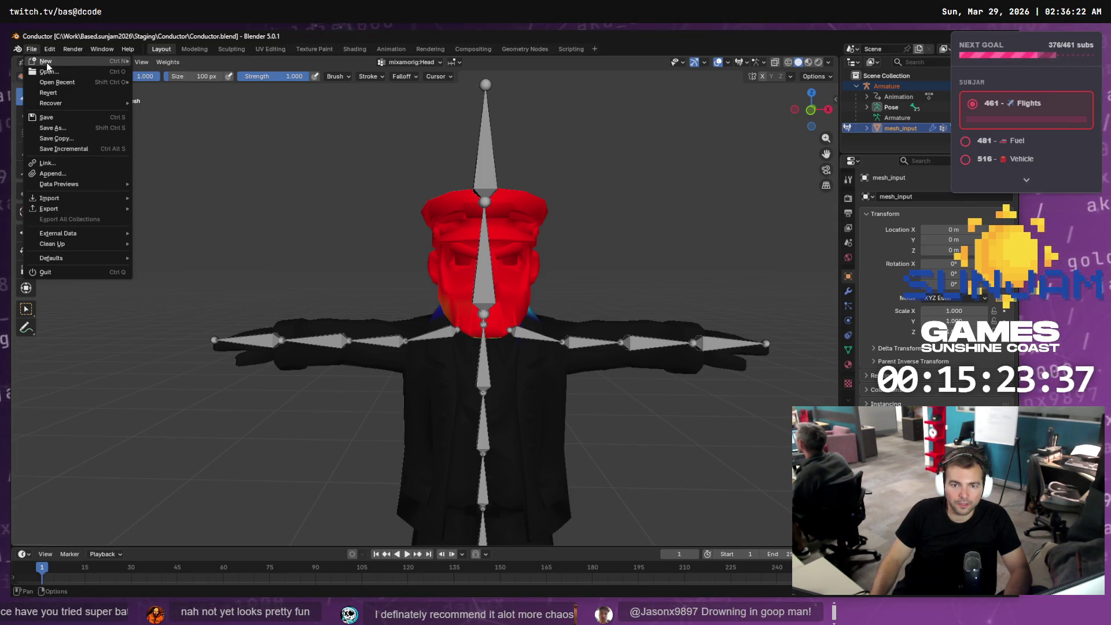
pyautogui.moveTo(47, 63)
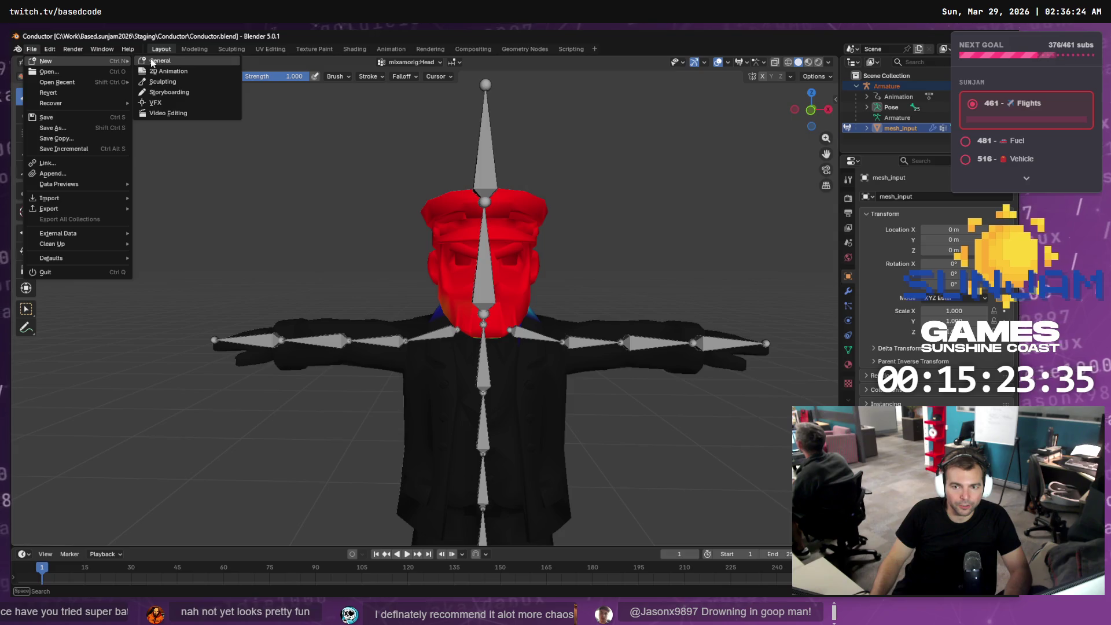
pyautogui.click(159, 61)
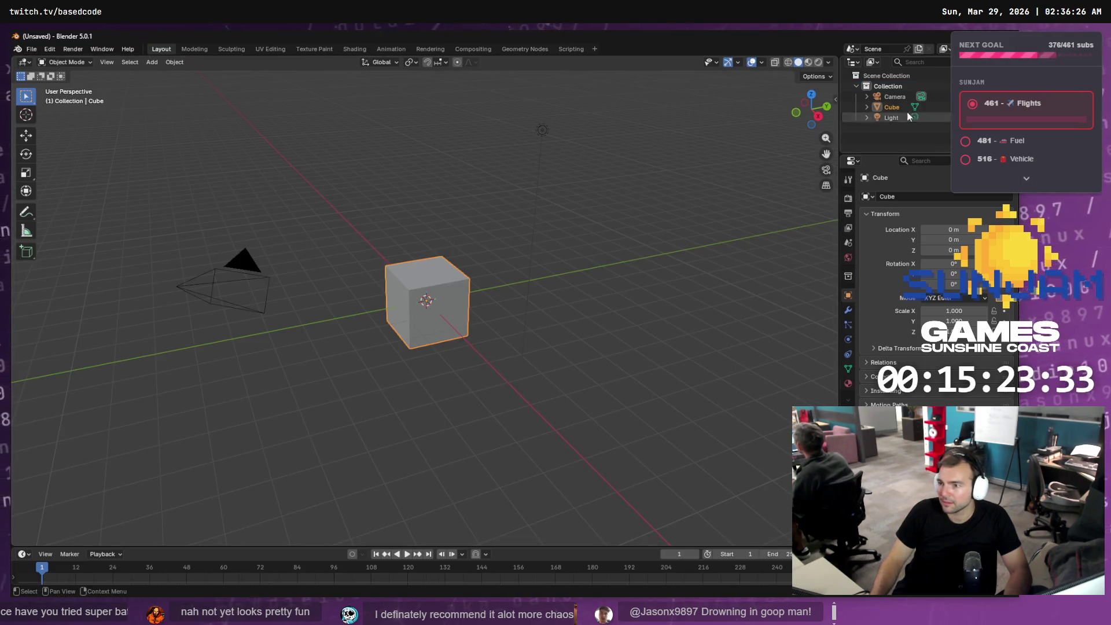
# - Delete the Camera, the Cube, and the Collection with its Light in the Outliner
pyautogui.click(894, 101)
pyautogui.press('Delete')
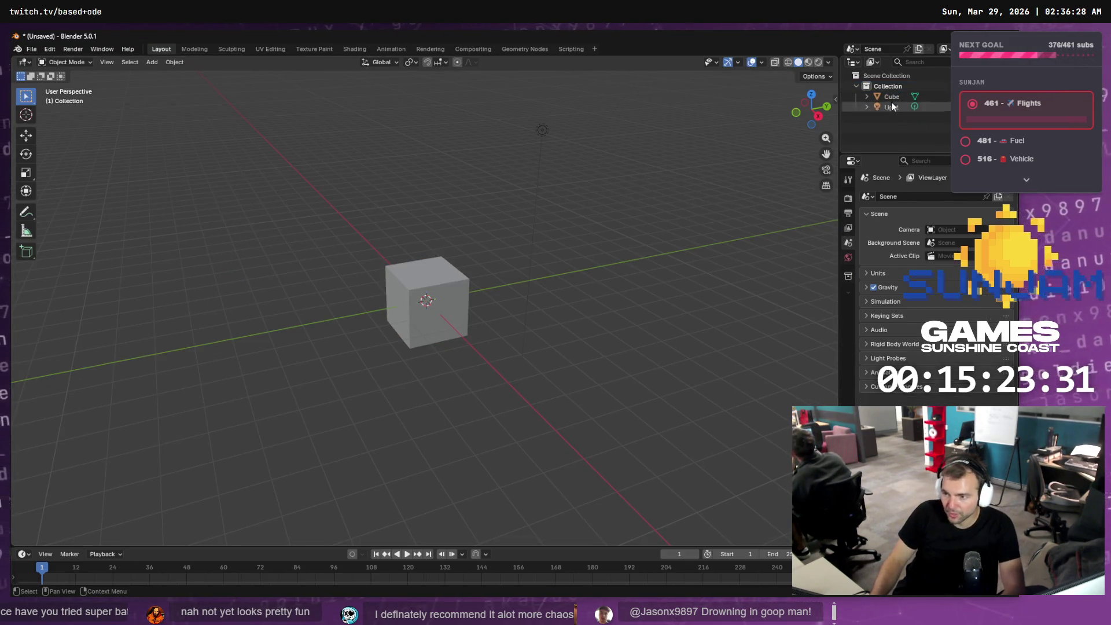
pyautogui.click(890, 100)
pyautogui.press('Delete')
pyautogui.click(892, 86)
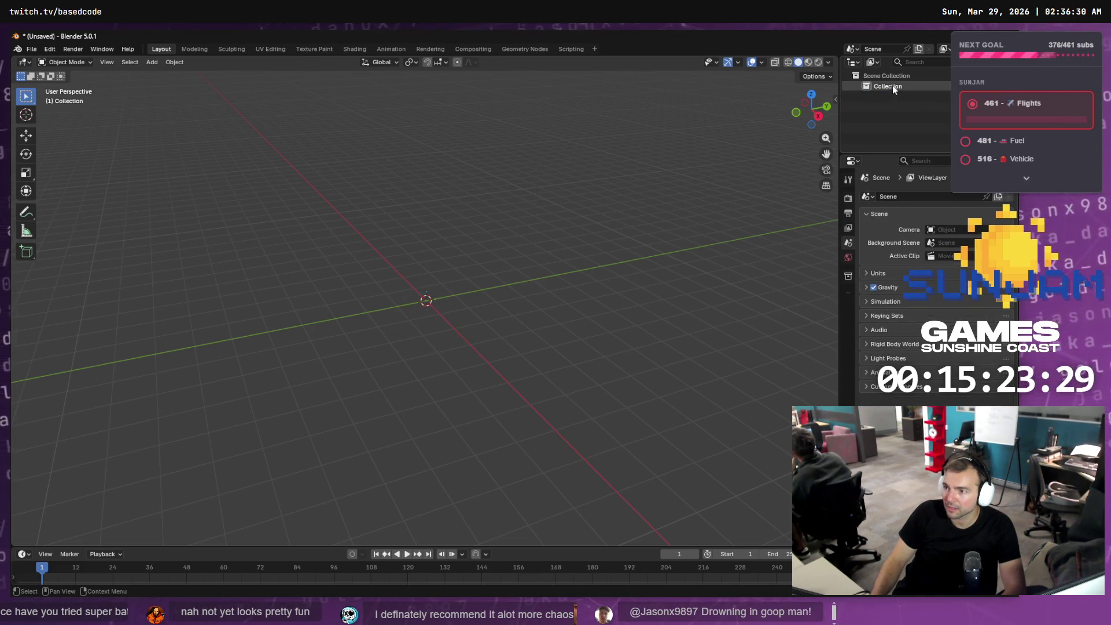
pyautogui.press('Delete')
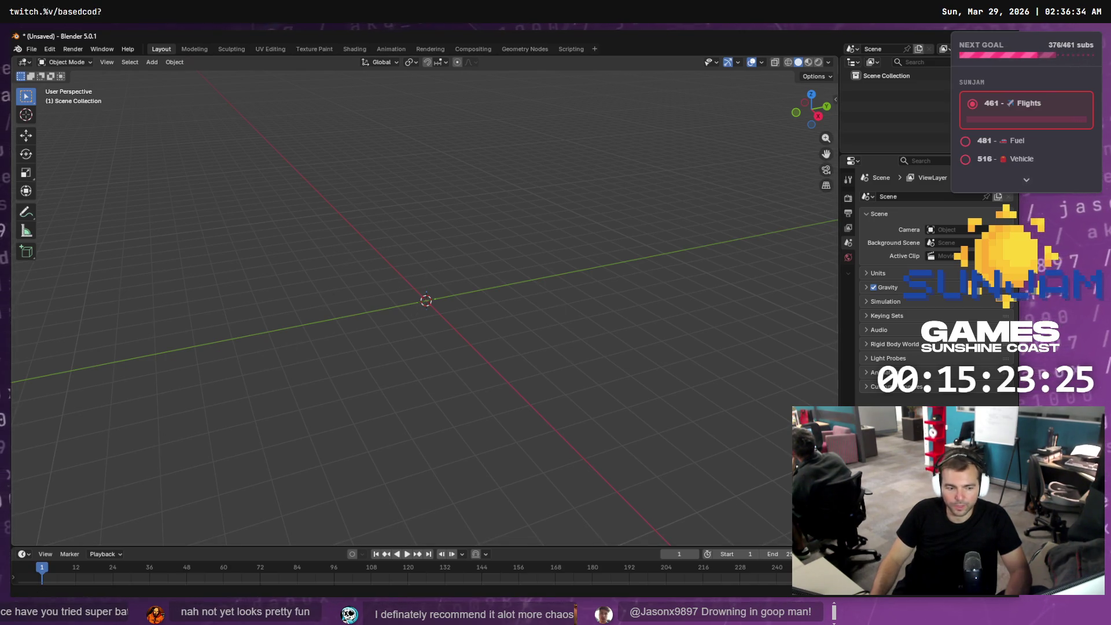
# - Import Staging\Locomotive\Locomotive.obj into the Blender viewport with default Wavefront OBJ settings
pyautogui.hotkey('alt', 'Tab')
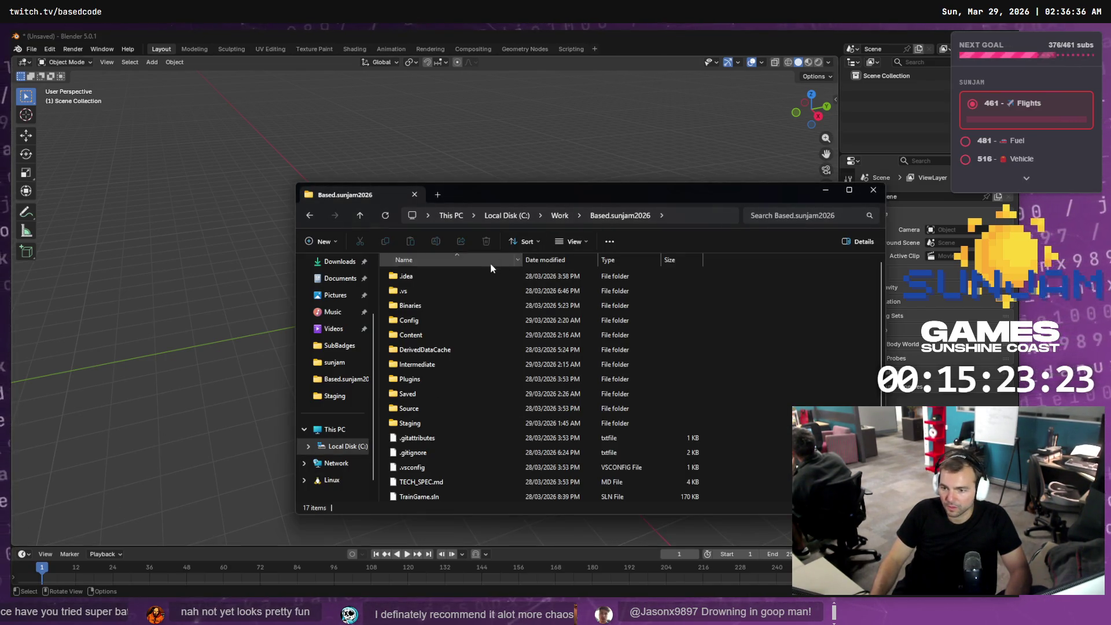
pyautogui.doubleClick(416, 424)
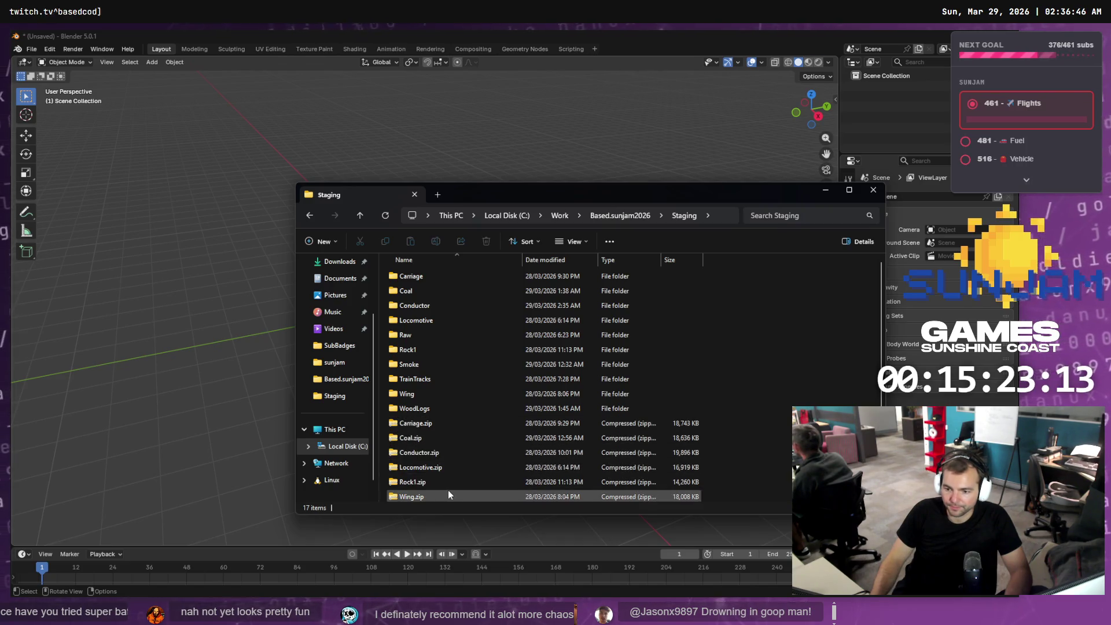
pyautogui.doubleClick(425, 320)
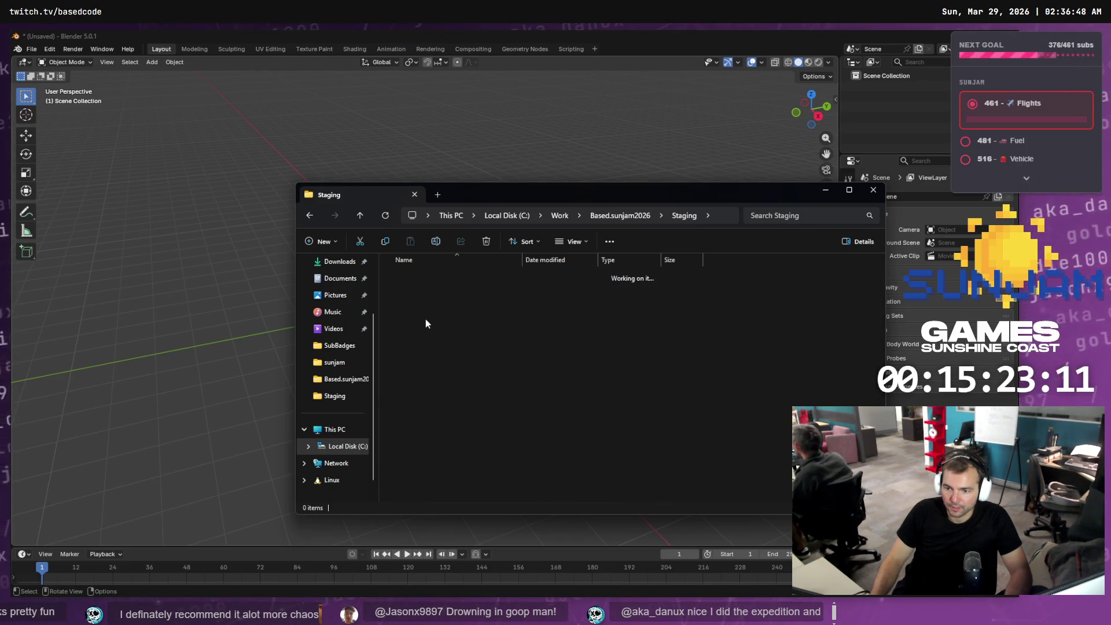
pyautogui.moveTo(431, 306); pyautogui.dragTo(278, 267)
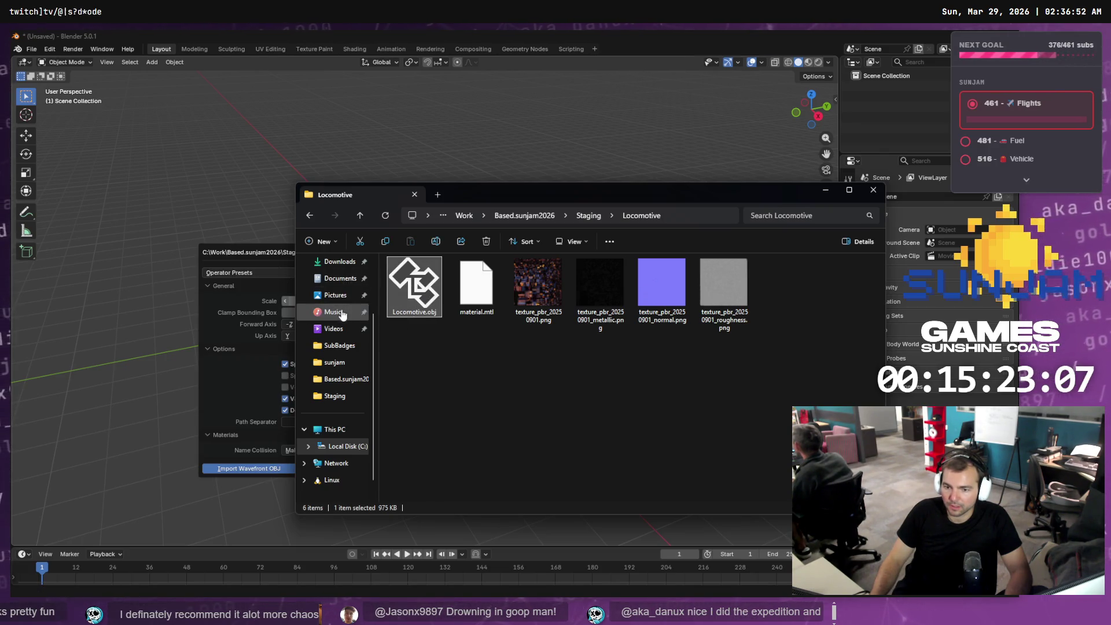
pyautogui.click(266, 249)
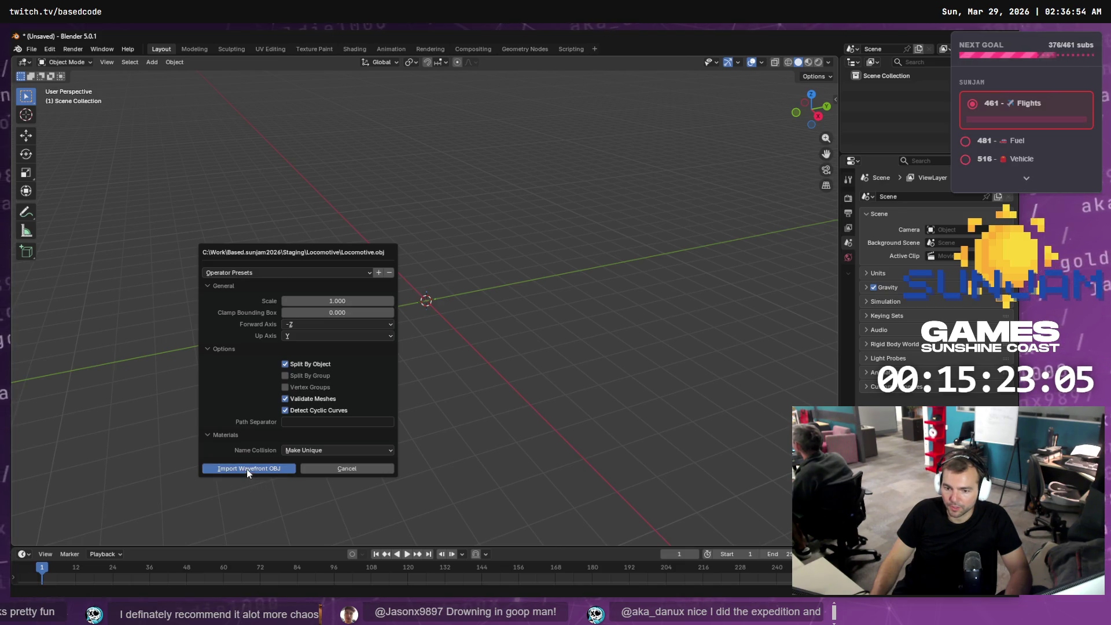
pyautogui.click(246, 469)
# - Check texture_pbr_20250901.png in the Locomotive folder, then go to Blender's Texture Paint workspace
pyautogui.hotkey('alt', 'Tab')
pyautogui.click(545, 317)
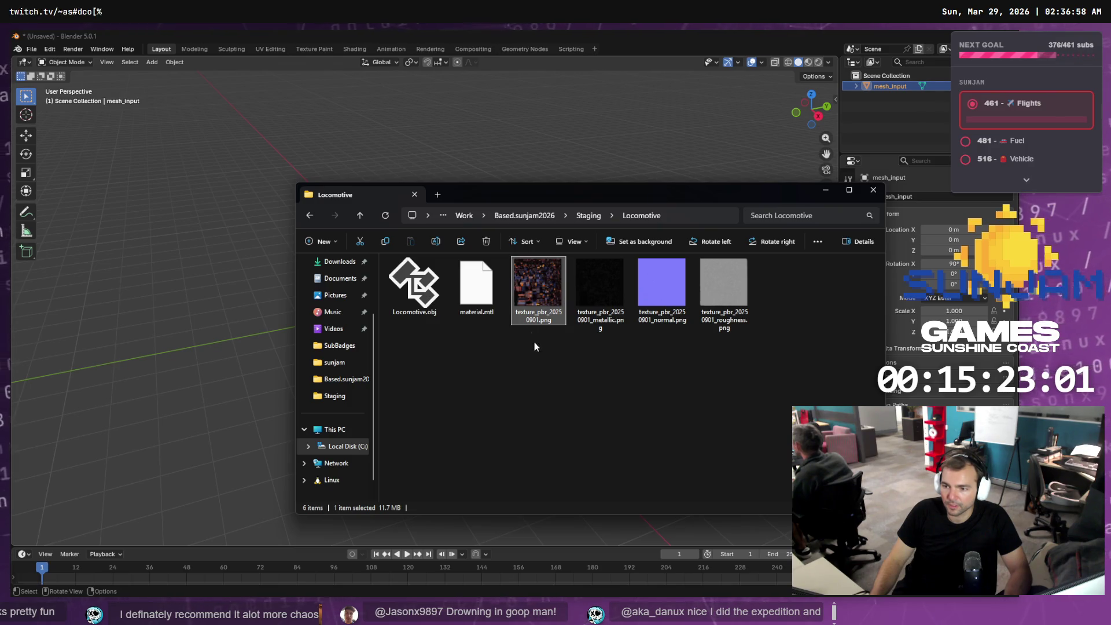
pyautogui.rightClick(542, 376)
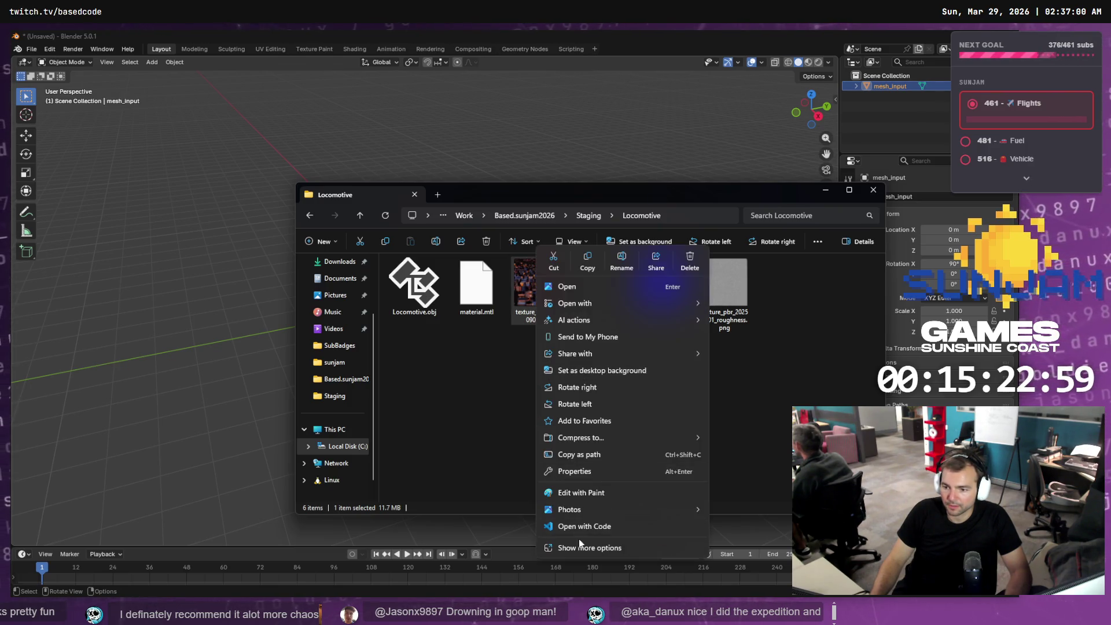
pyautogui.click(509, 394)
pyautogui.click(640, 43)
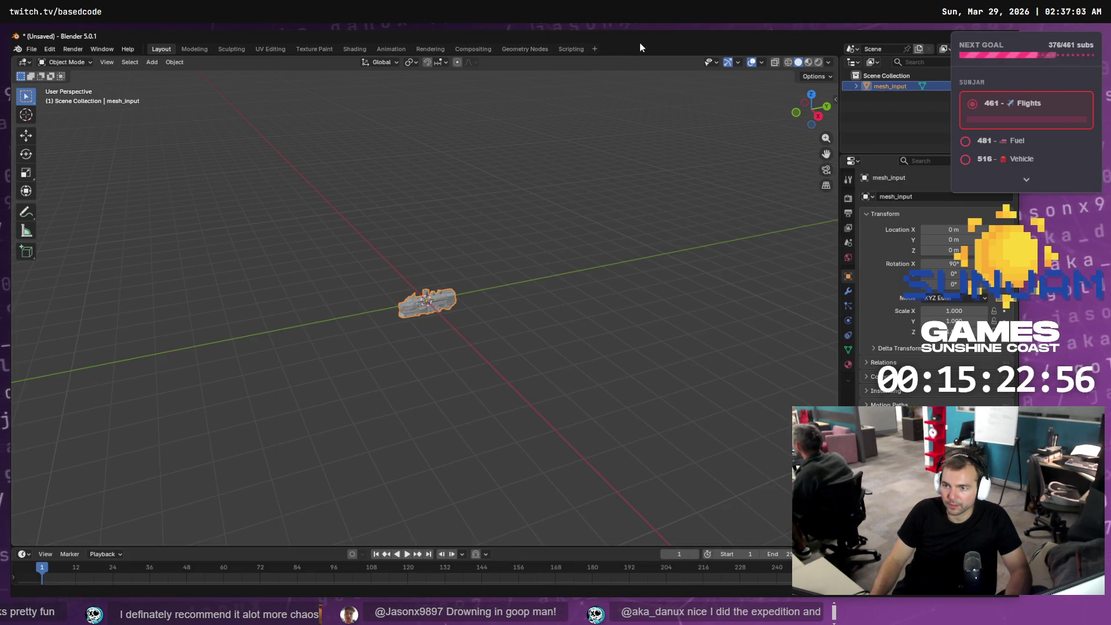
pyautogui.click(314, 51)
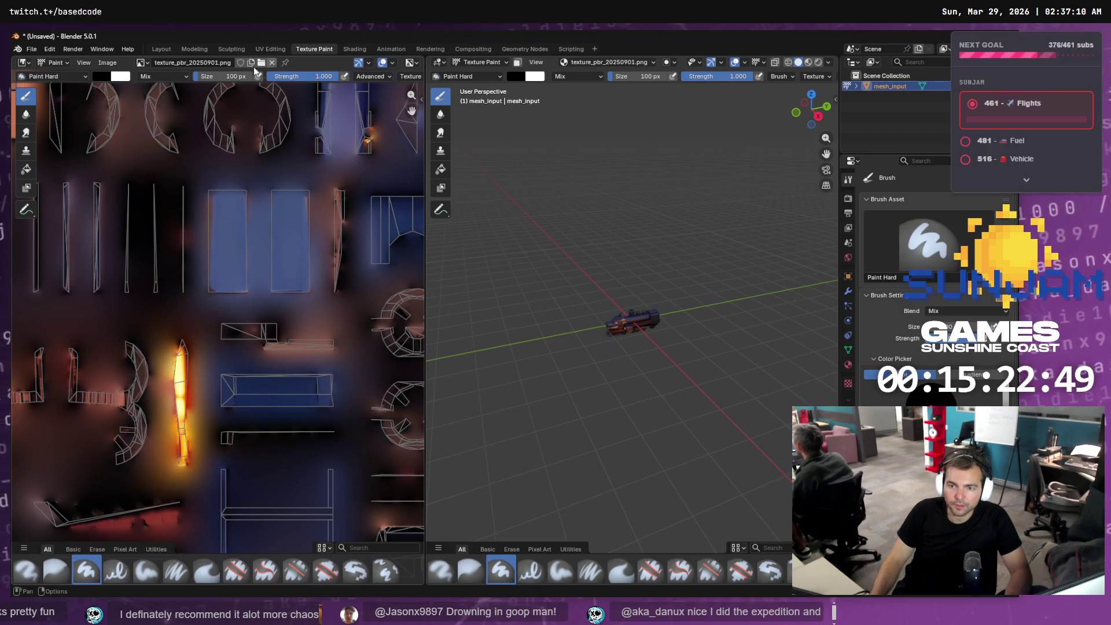
# - Start a new image from the Image menu in the Texture Paint editor
pyautogui.click(146, 63)
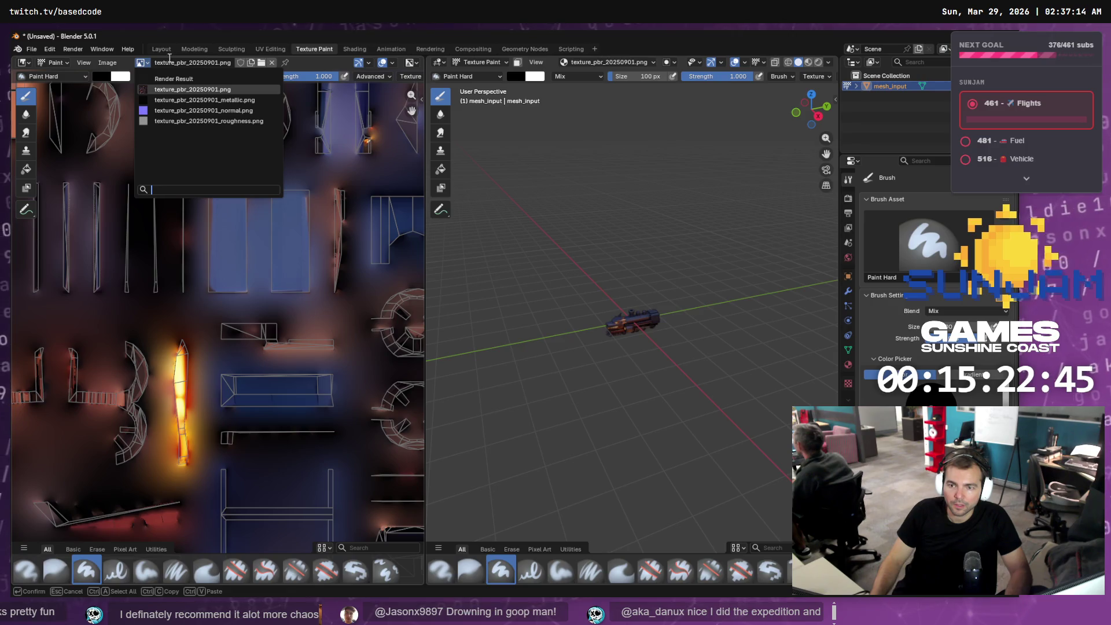
pyautogui.click(107, 62)
pyautogui.click(119, 75)
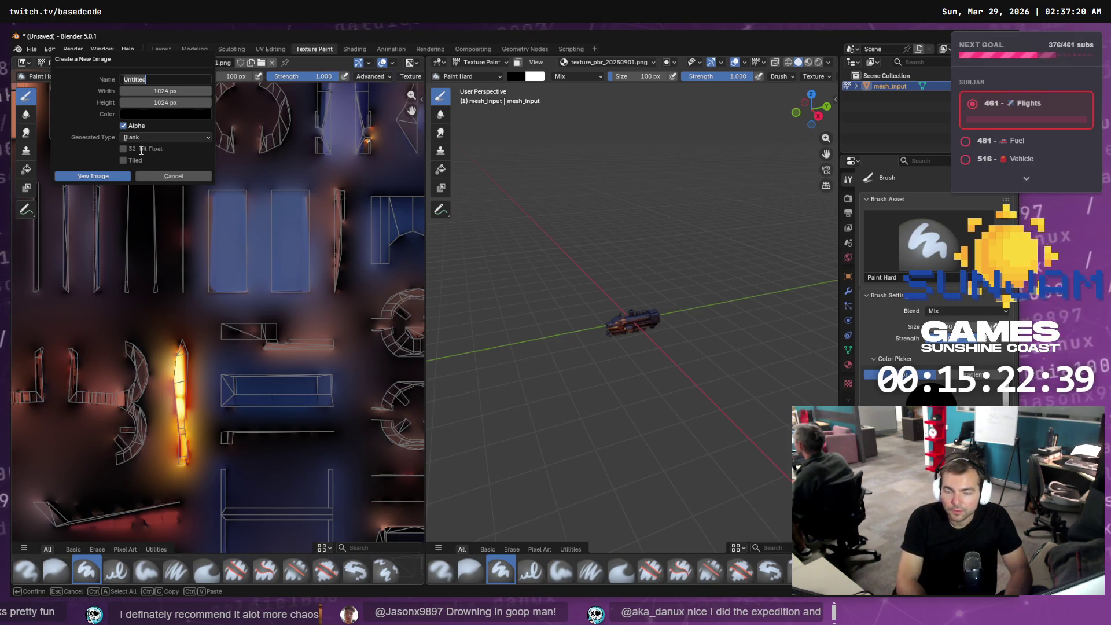
# - Name the new 1024 px image texture_pbr_20250901_emissive, reusing the texture's file name, and create it
pyautogui.hotkey('alt', 'Tab')
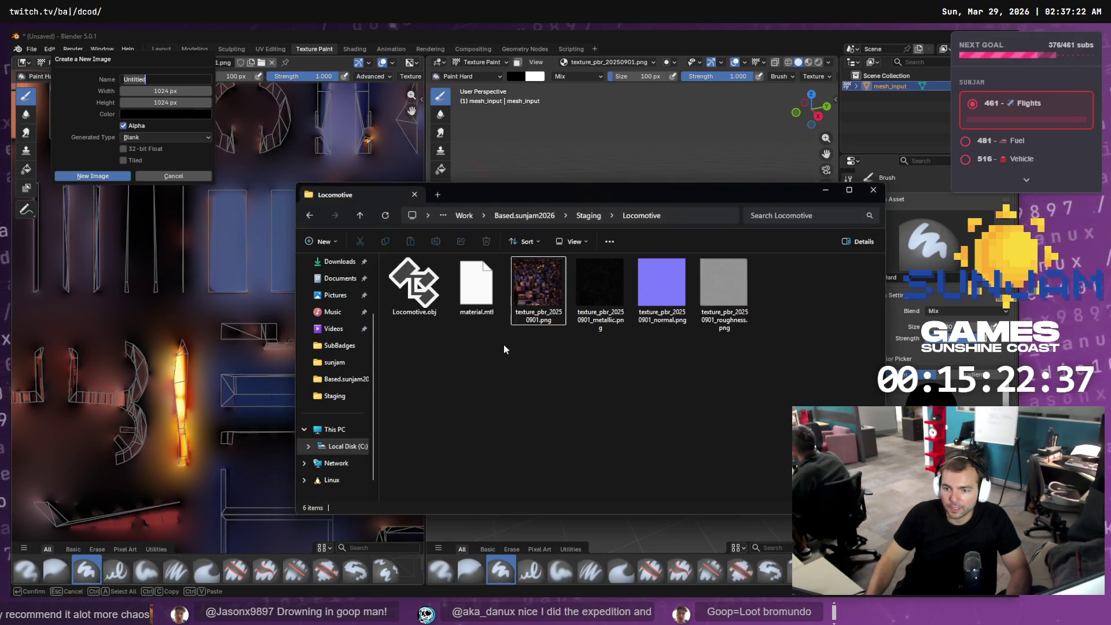
pyautogui.click(537, 286)
pyautogui.press('F2')
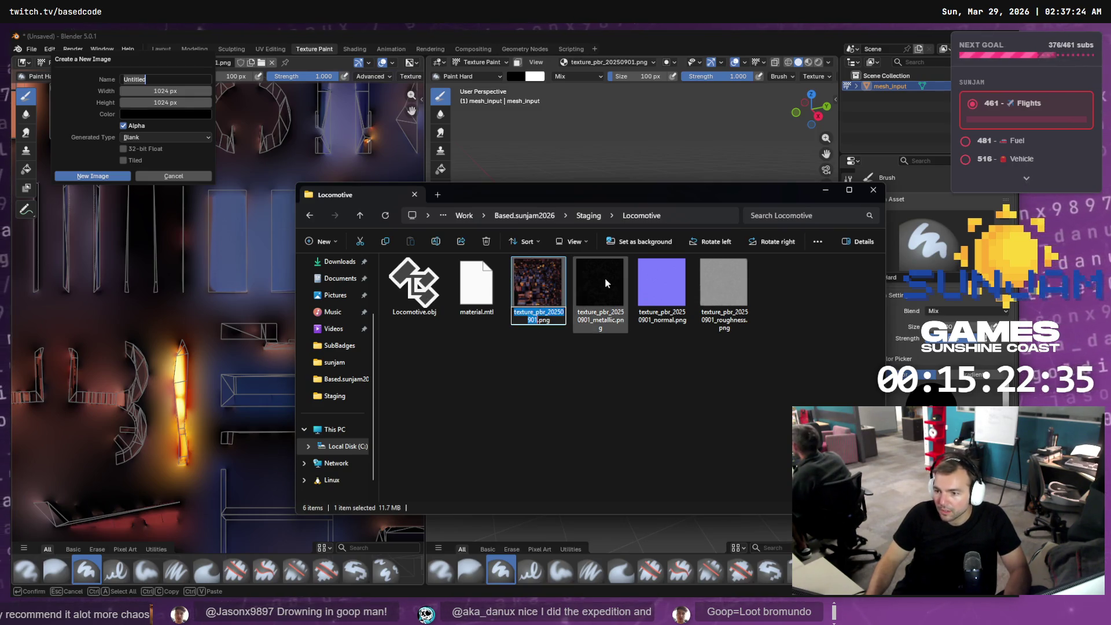
pyautogui.click(156, 81)
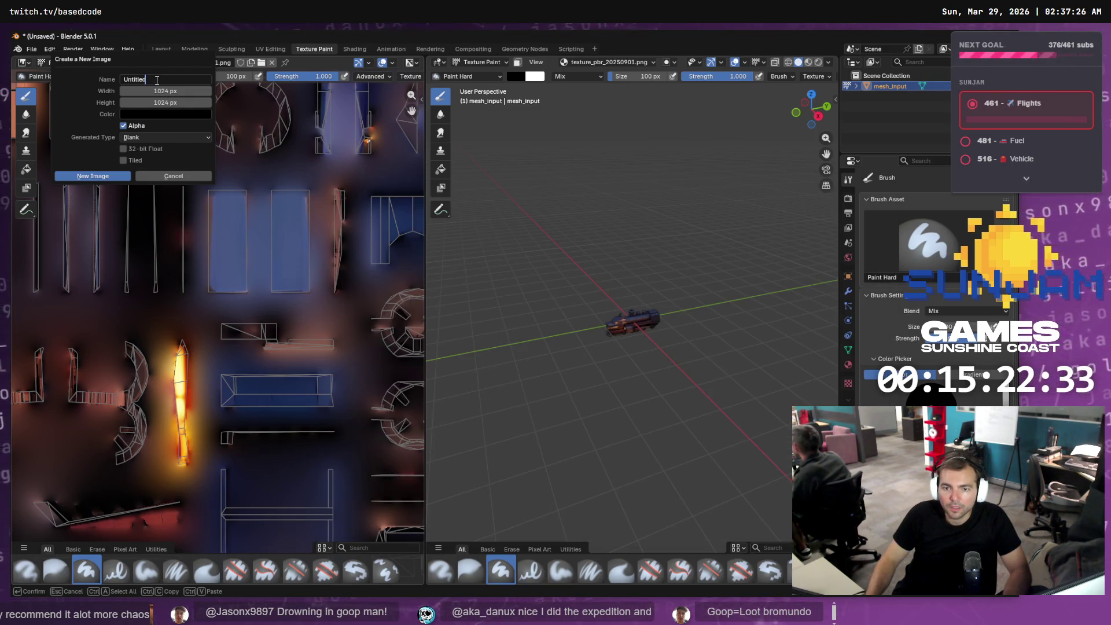
pyautogui.hotkey('ctrl', 'v')
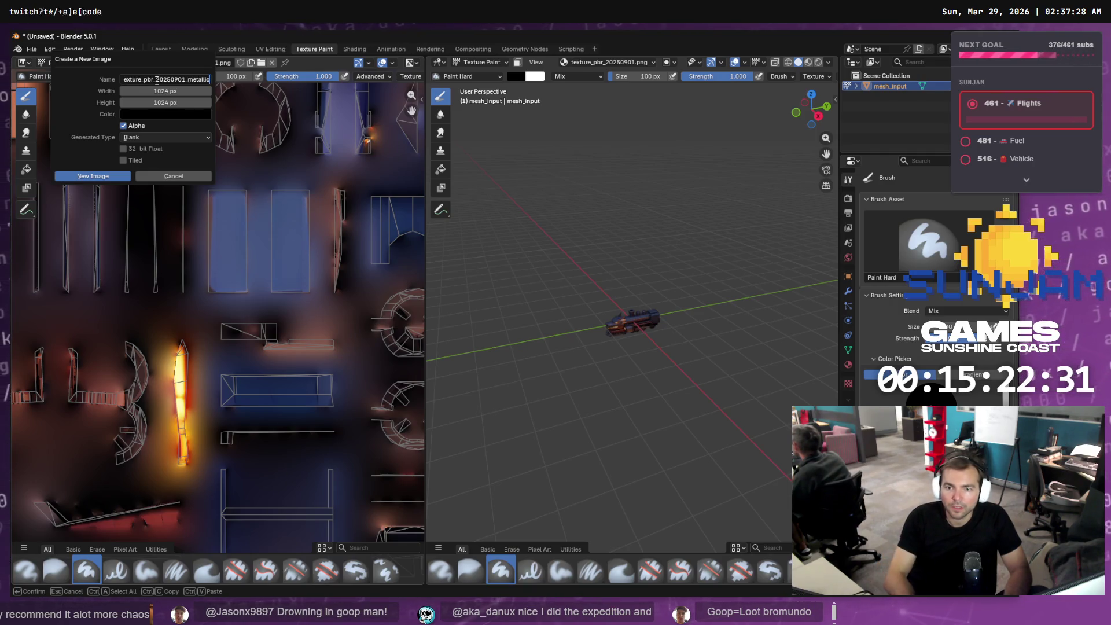
pyautogui.press('BackSpace')
pyautogui.press('BackSpace')
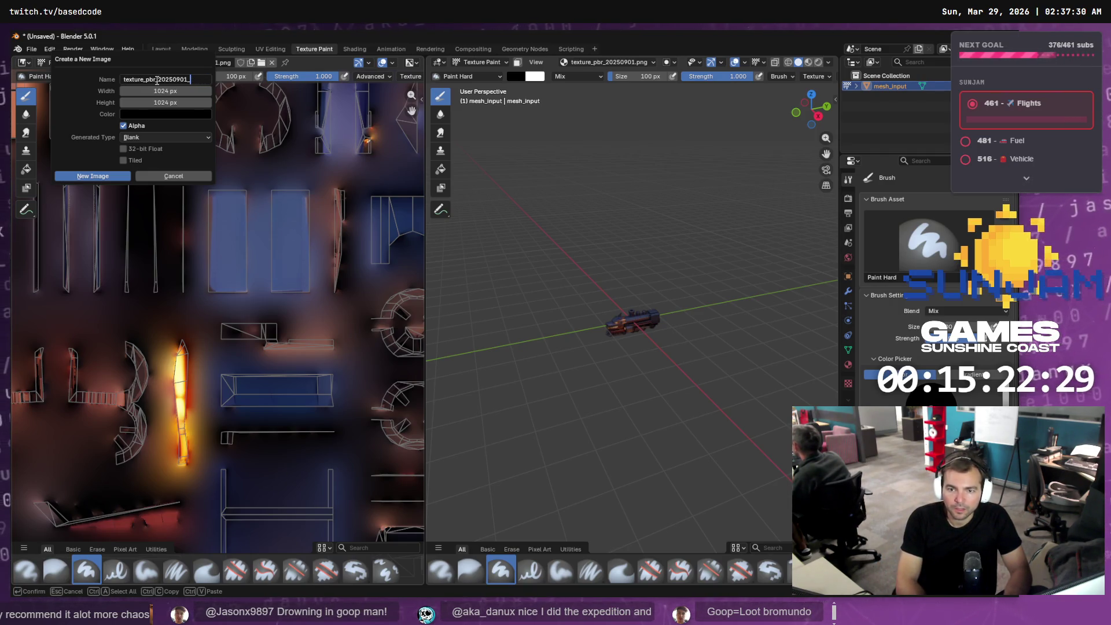
pyautogui.press('Return')
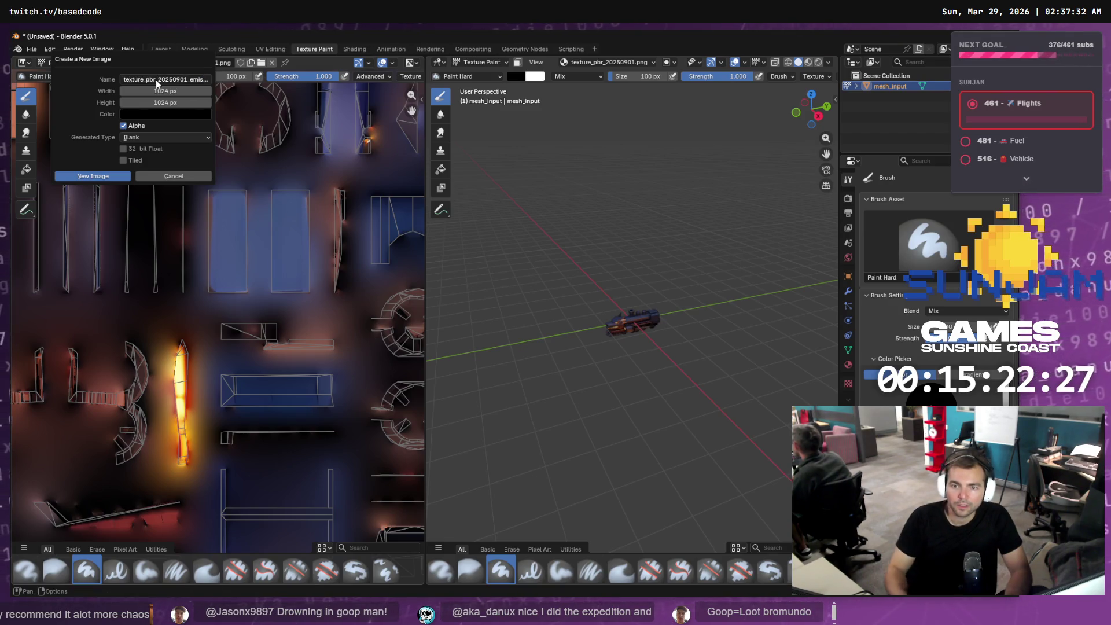
pyautogui.click(97, 174)
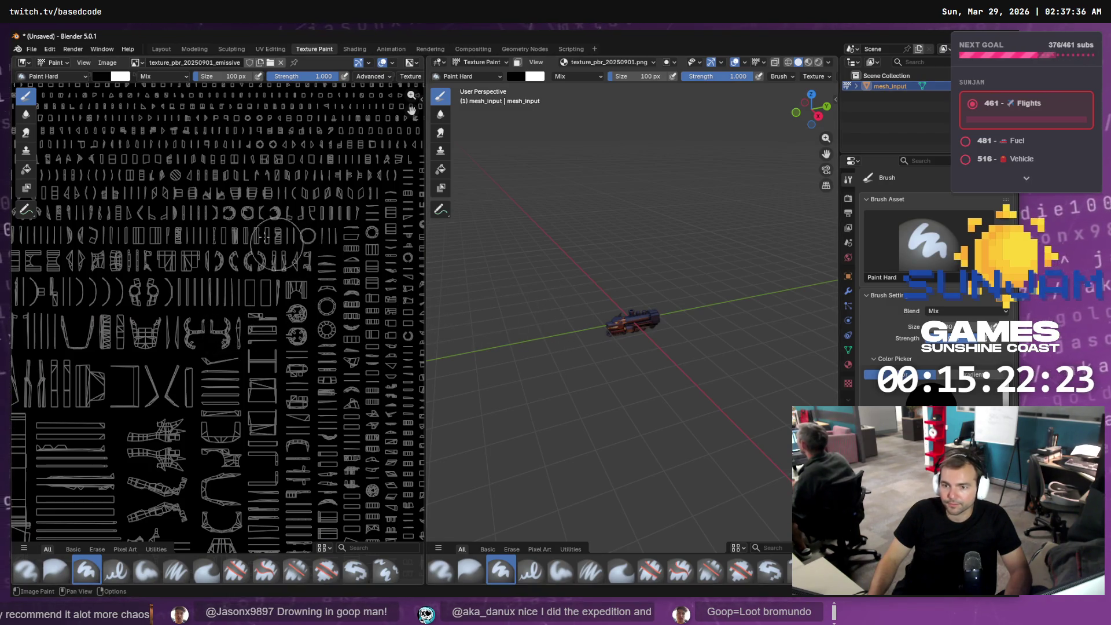
# - Browse the paint texture slot types and texture painting mode options, then dismiss them
pyautogui.click(601, 61)
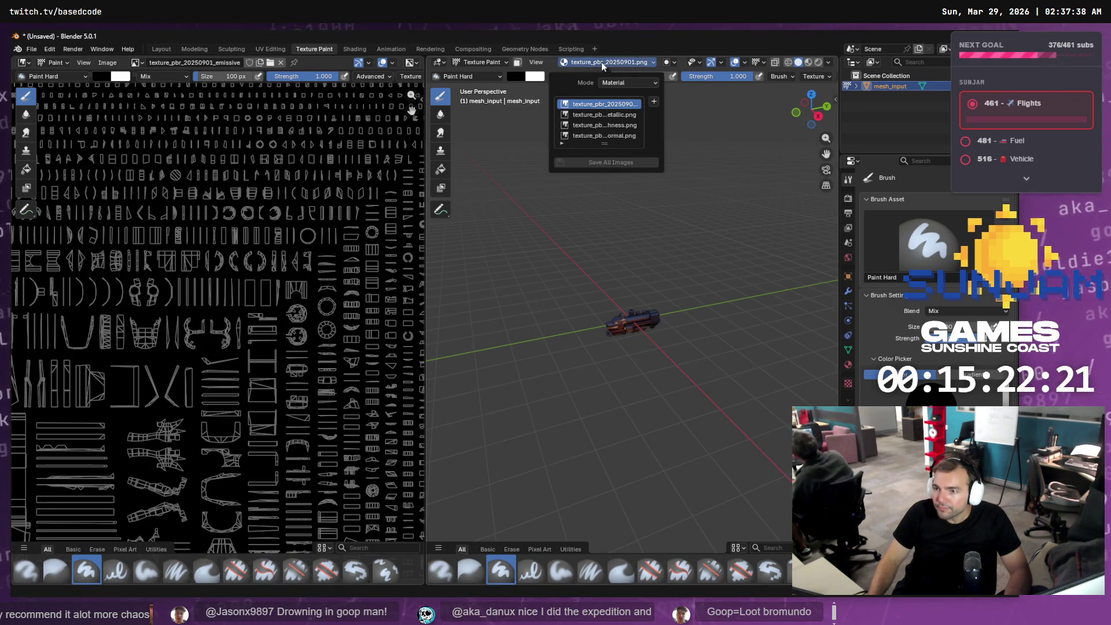
pyautogui.click(654, 102)
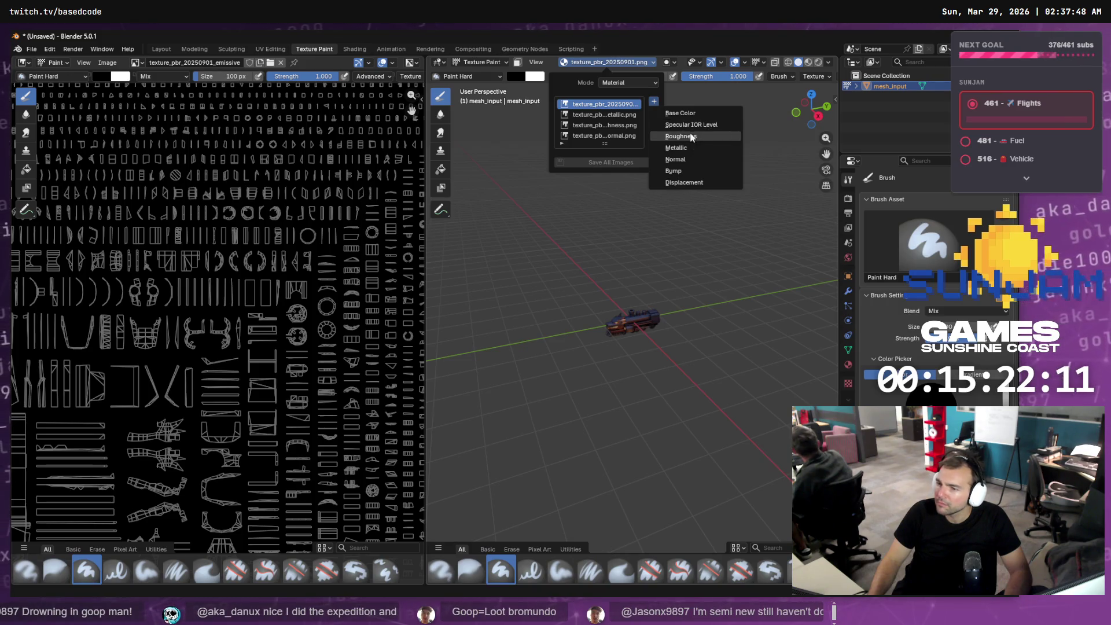
pyautogui.click(622, 84)
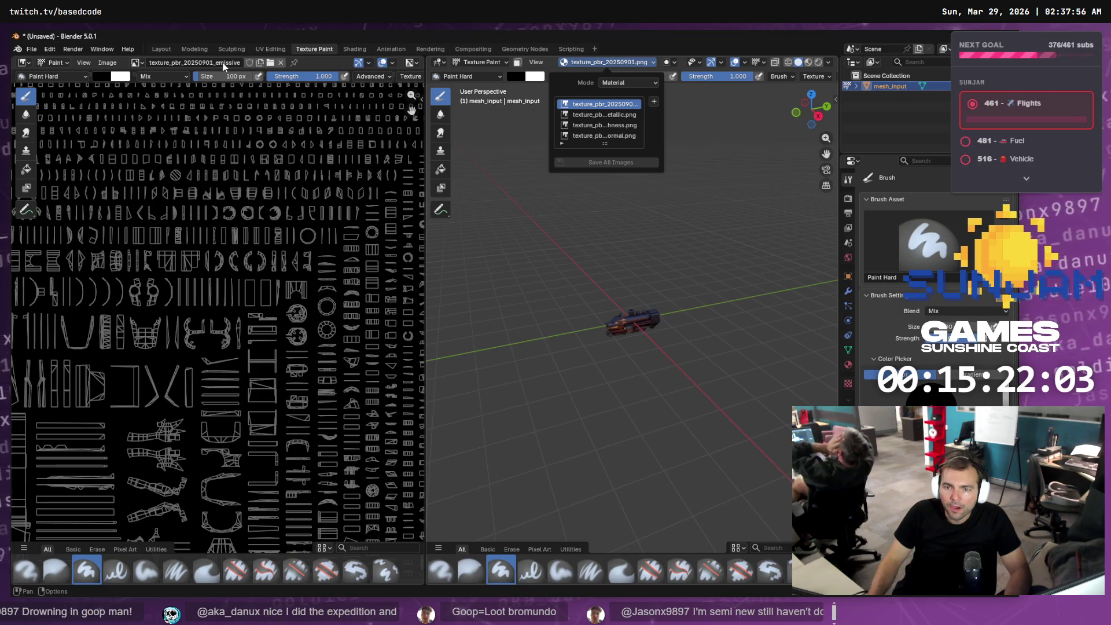
pyautogui.click(654, 103)
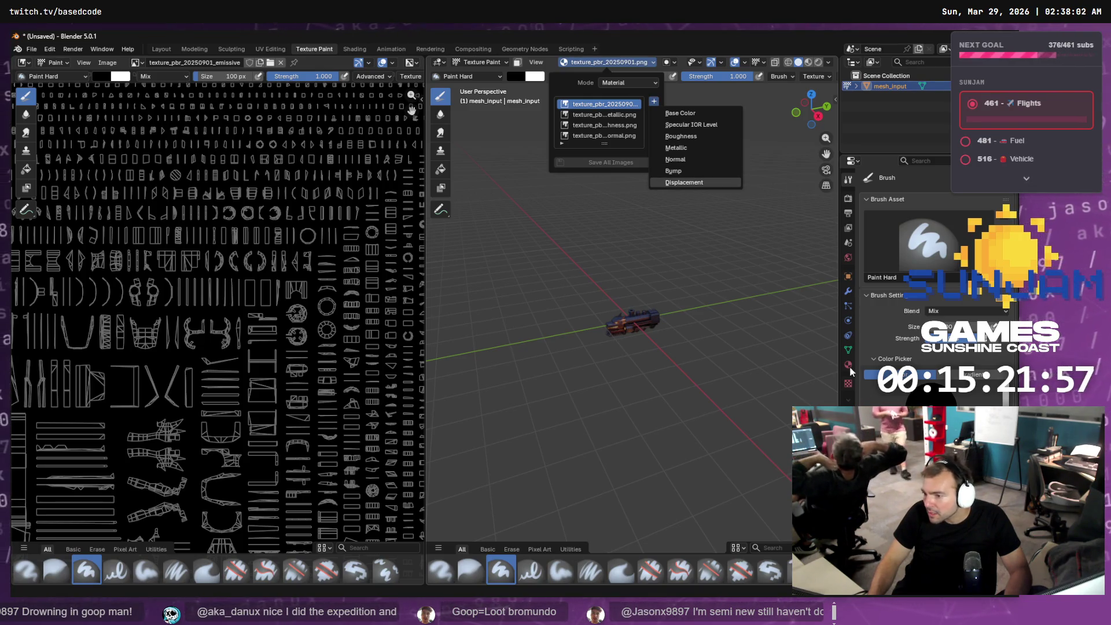
pyautogui.press('Escape')
pyautogui.press('Escape')
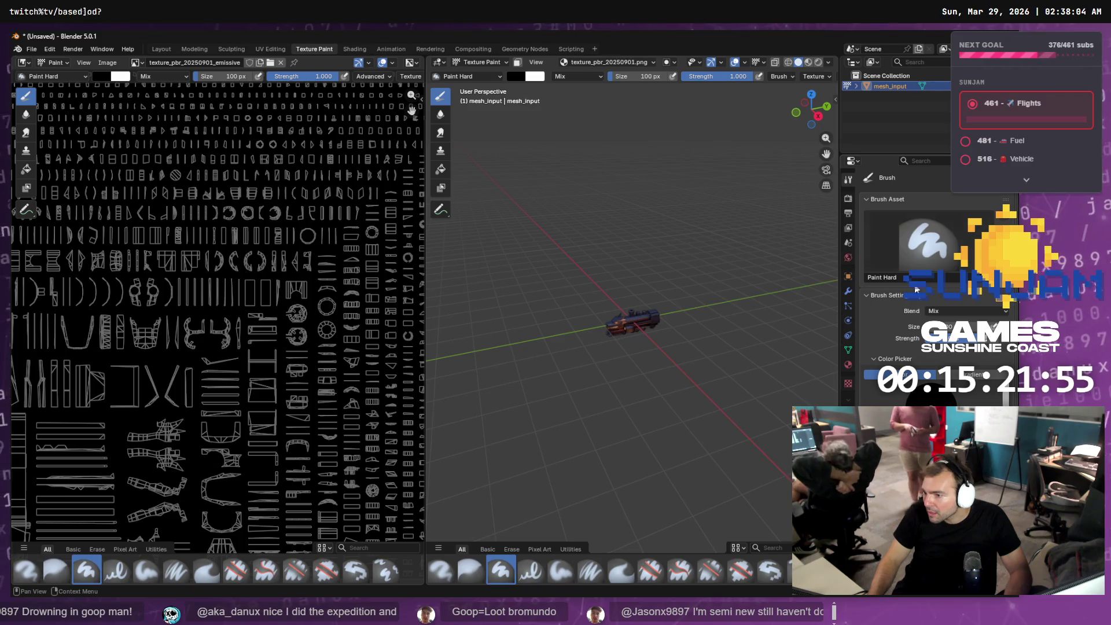
pyautogui.scroll(-1, 894, 339)
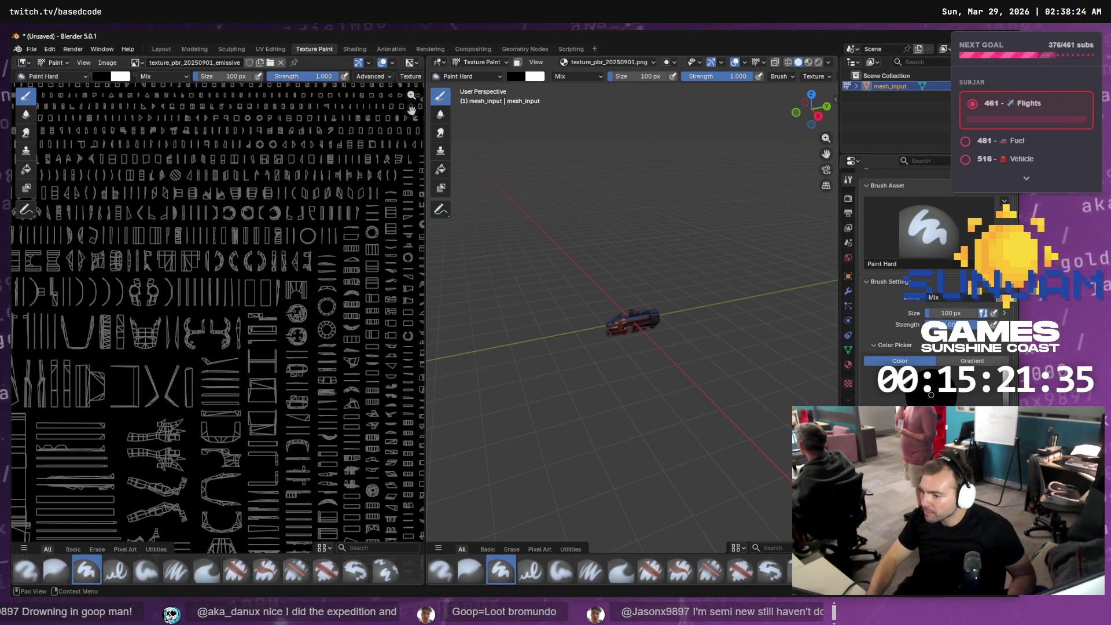
# - Show Material.001's Surface settings and the list of surface shaders
pyautogui.click(849, 258)
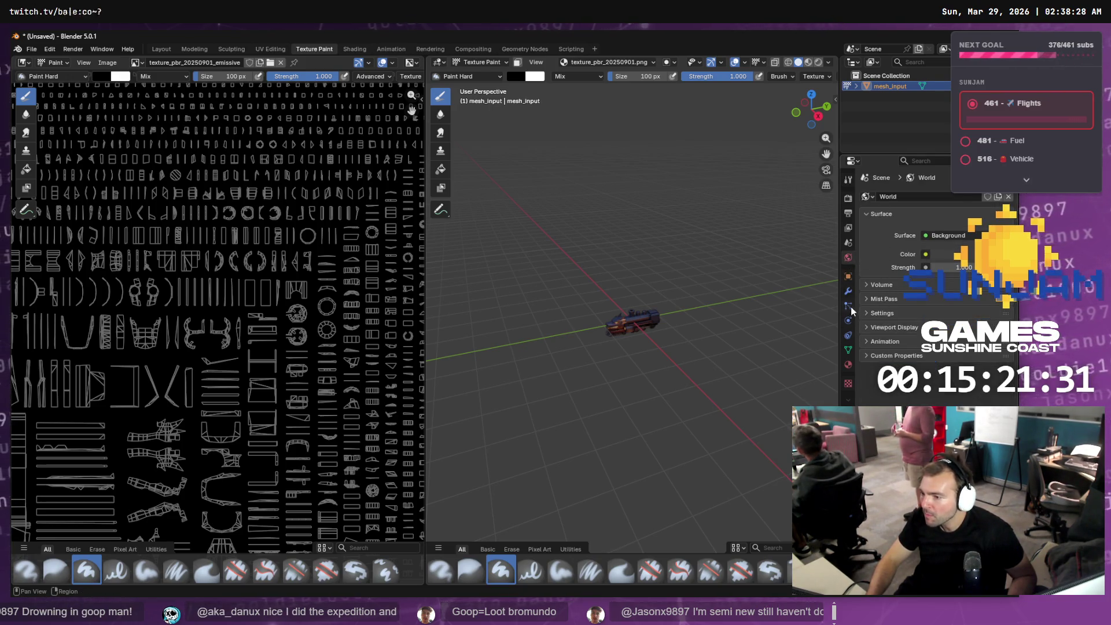
pyautogui.click(848, 366)
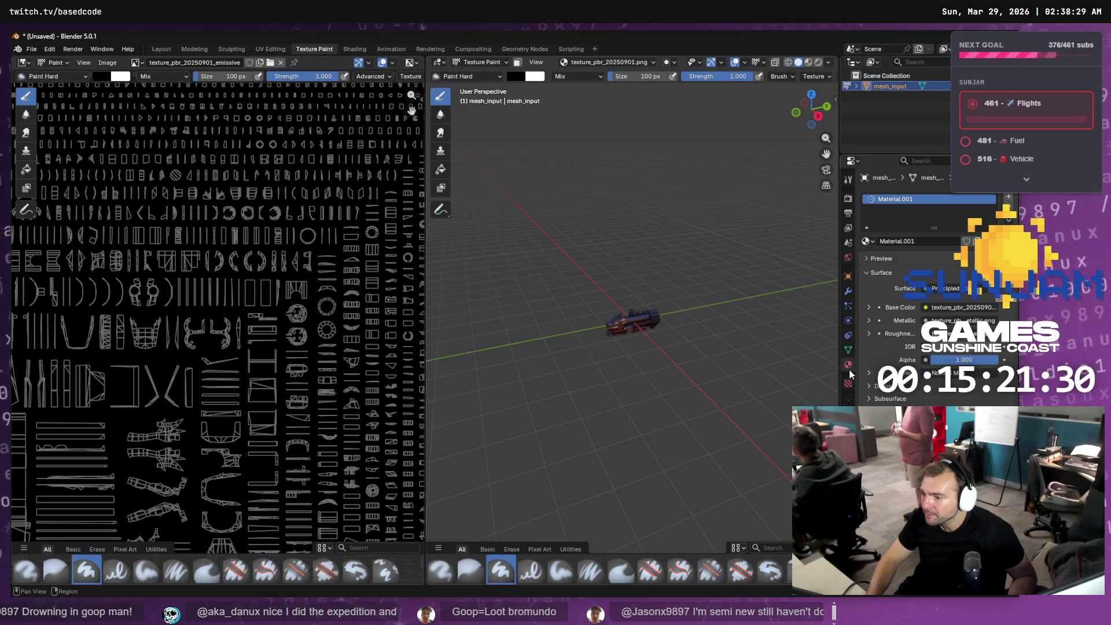
pyautogui.click(868, 275)
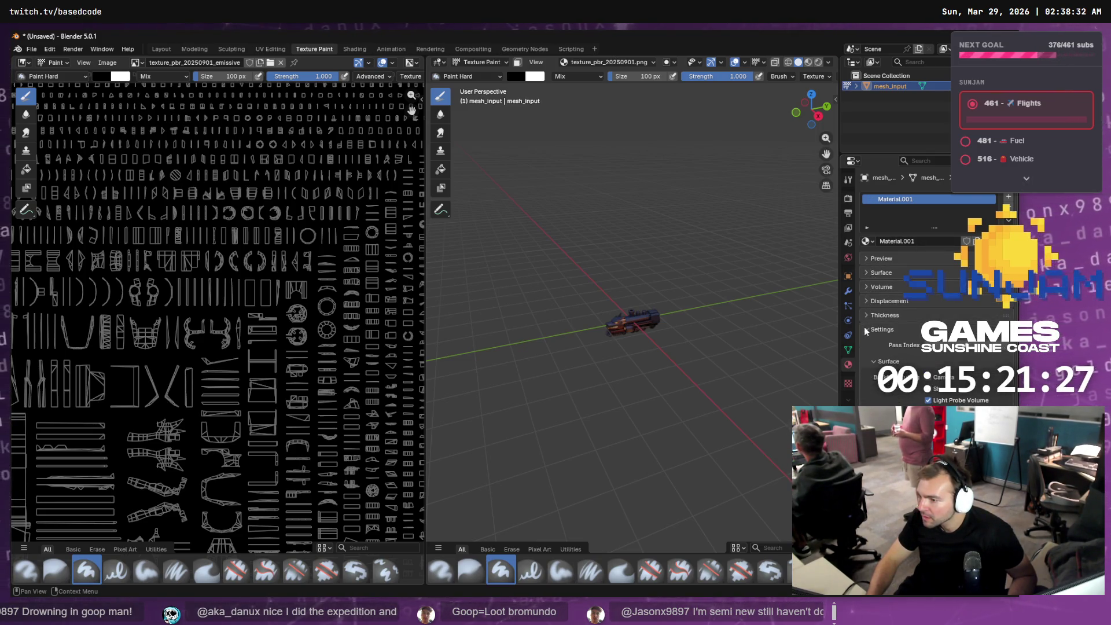
pyautogui.click(865, 270)
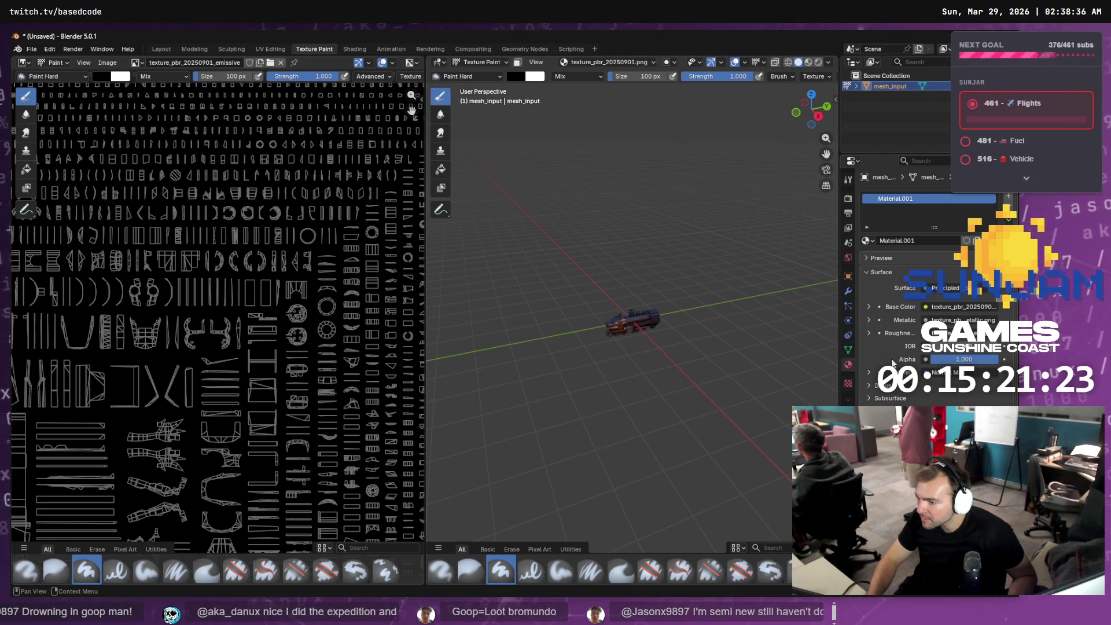
pyautogui.scroll(-3, 926, 289)
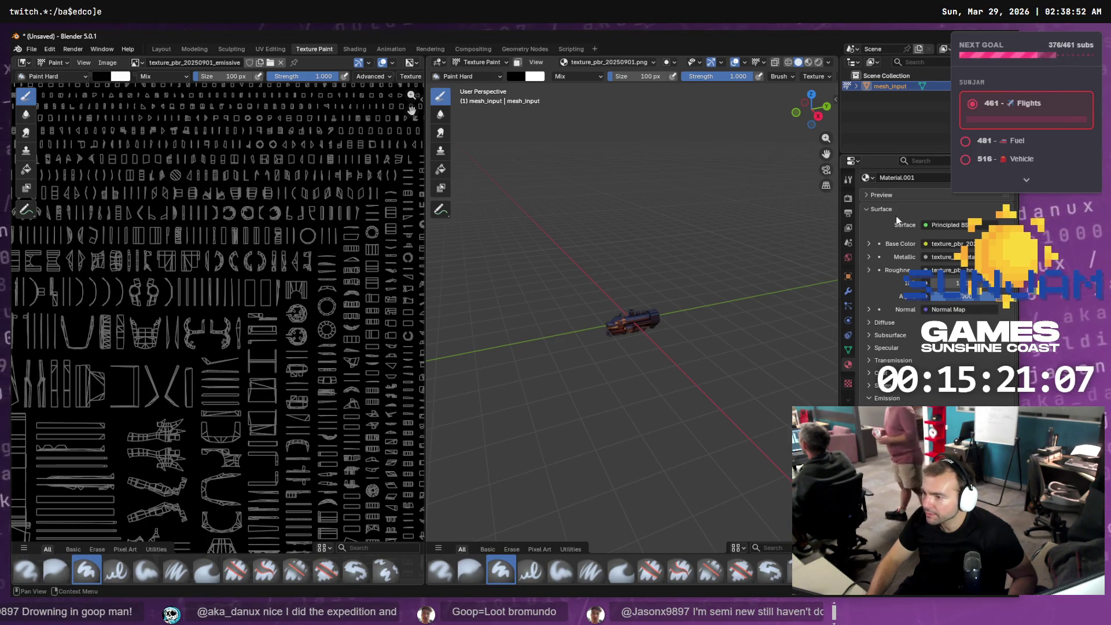
pyautogui.click(955, 225)
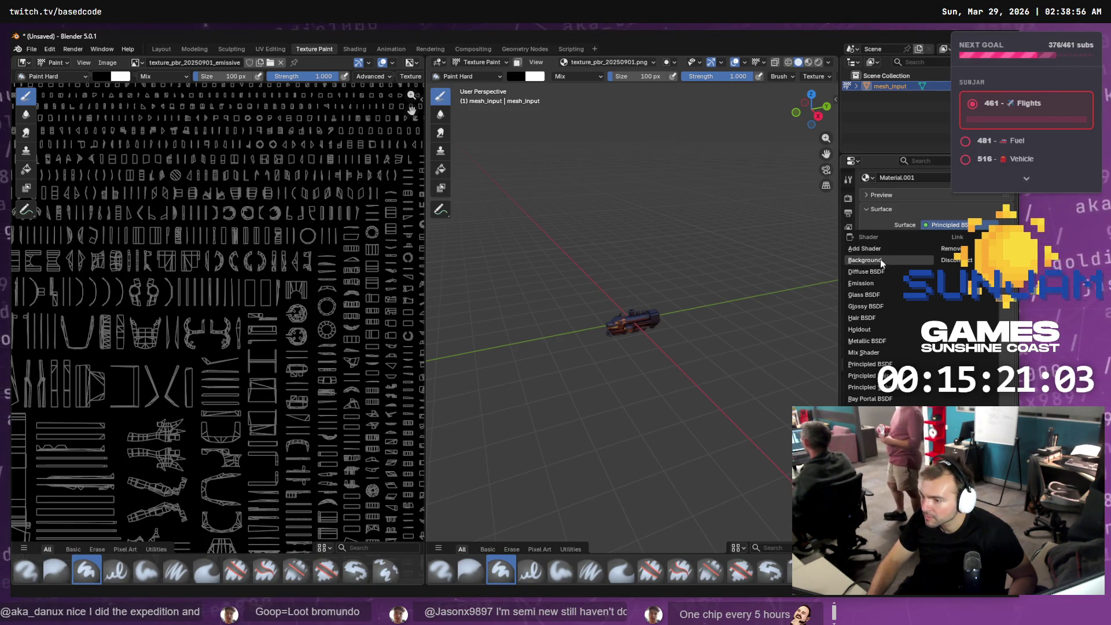
# - Change Material.001's surface shader from Principled BSDF to Emission
pyautogui.click(866, 283)
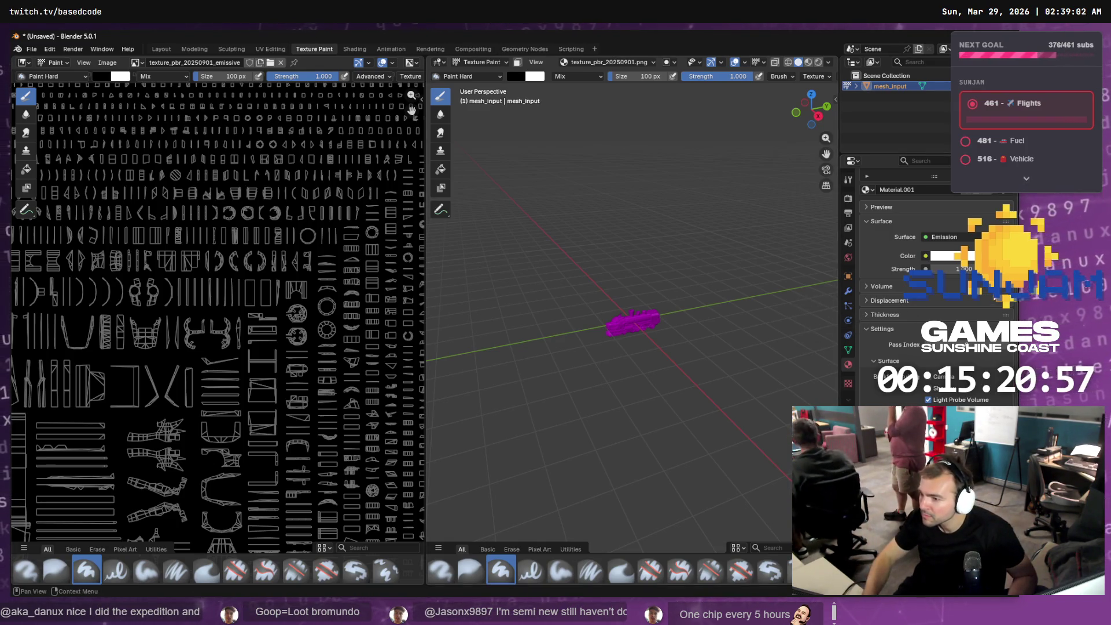
pyautogui.click(927, 238)
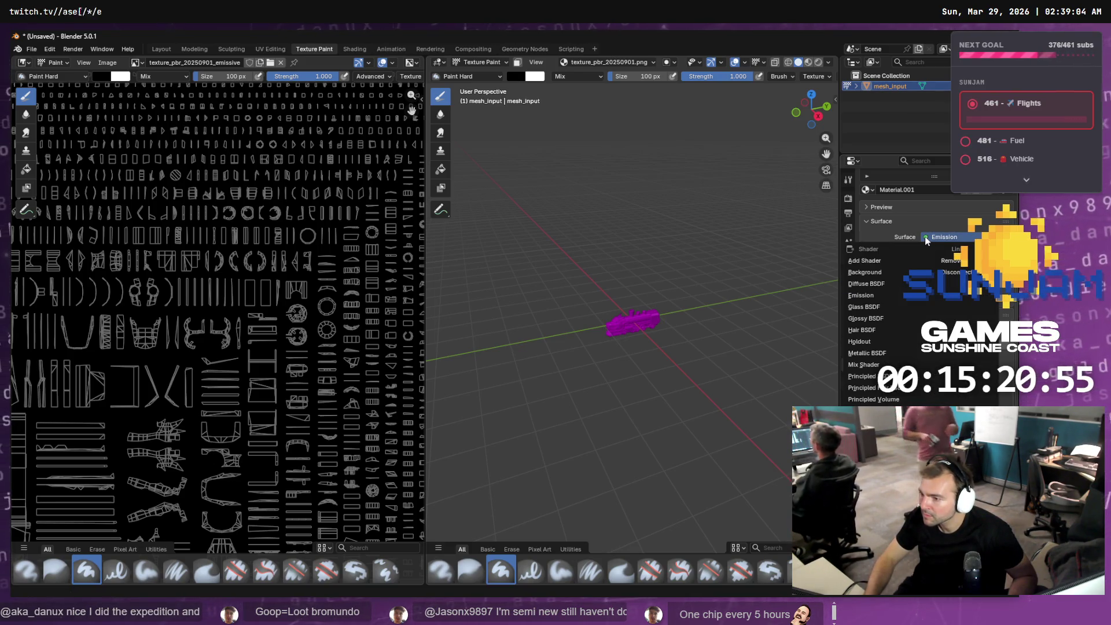
pyautogui.press('Escape')
# - Dismiss a stray properties context menu, zoom onto the train's front, and switch to the browser
pyautogui.rightClick(916, 238)
pyautogui.moveTo(916, 243)
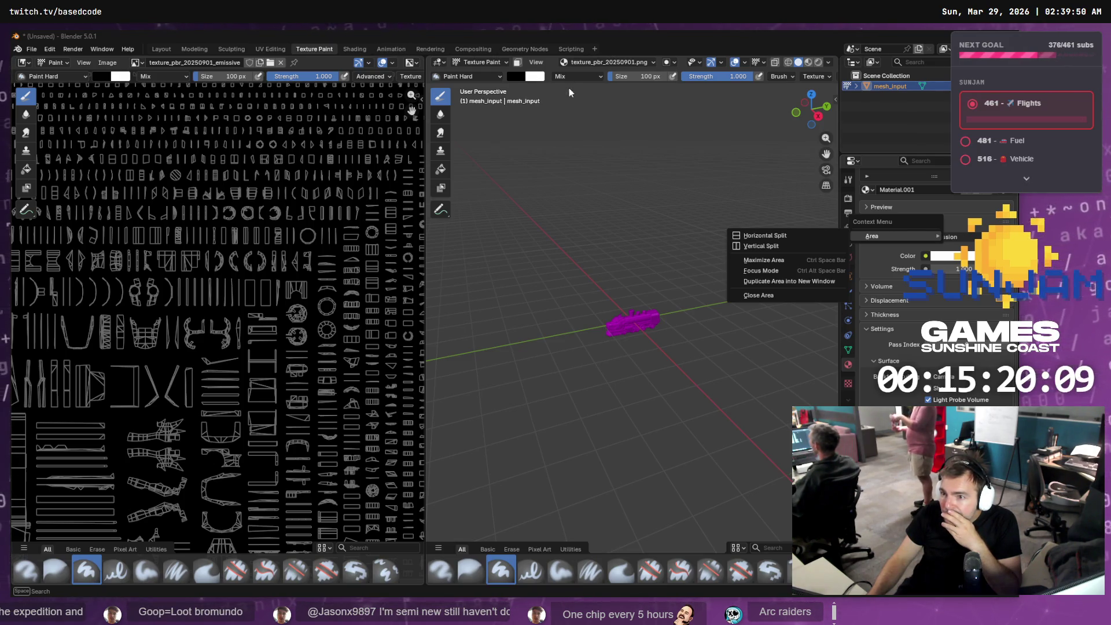
pyautogui.click(653, 331)
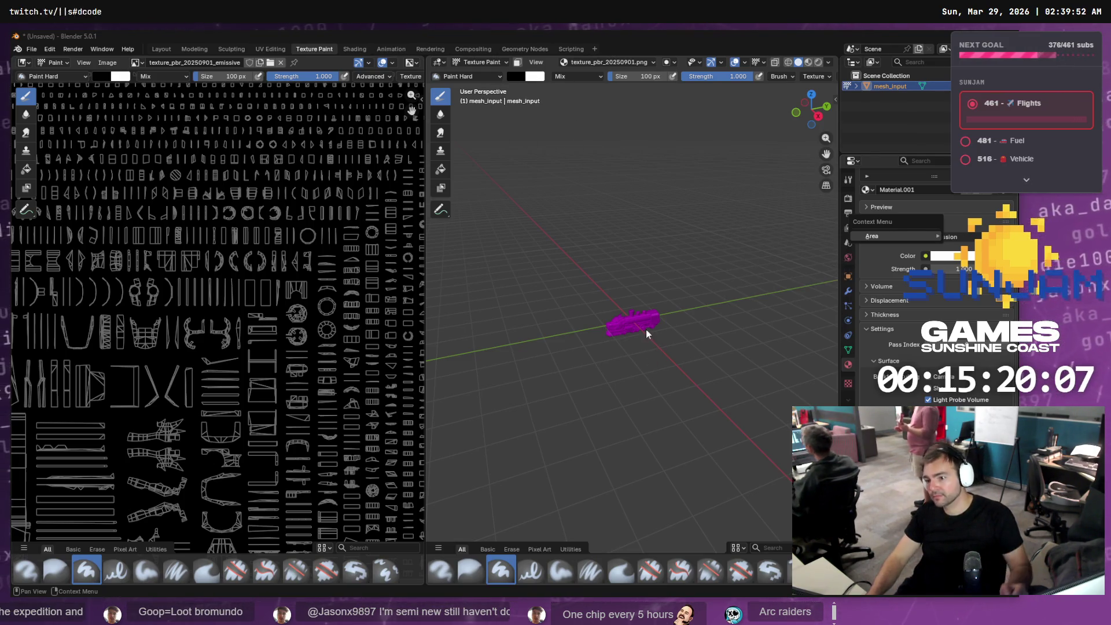
pyautogui.scroll(10, 630, 324)
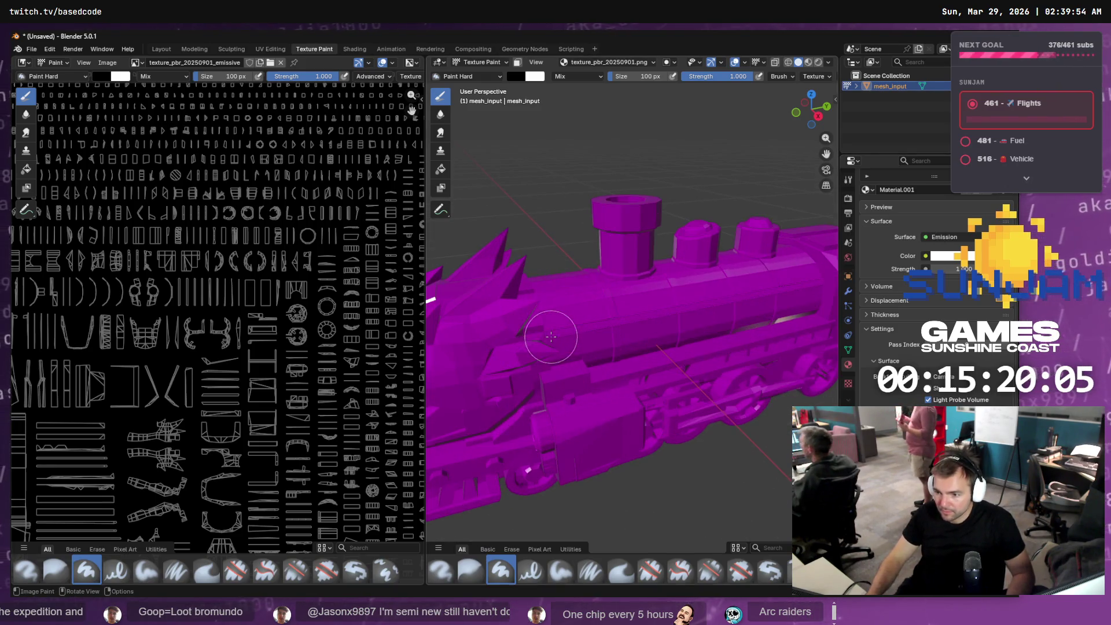
pyautogui.scroll(10, 558, 340)
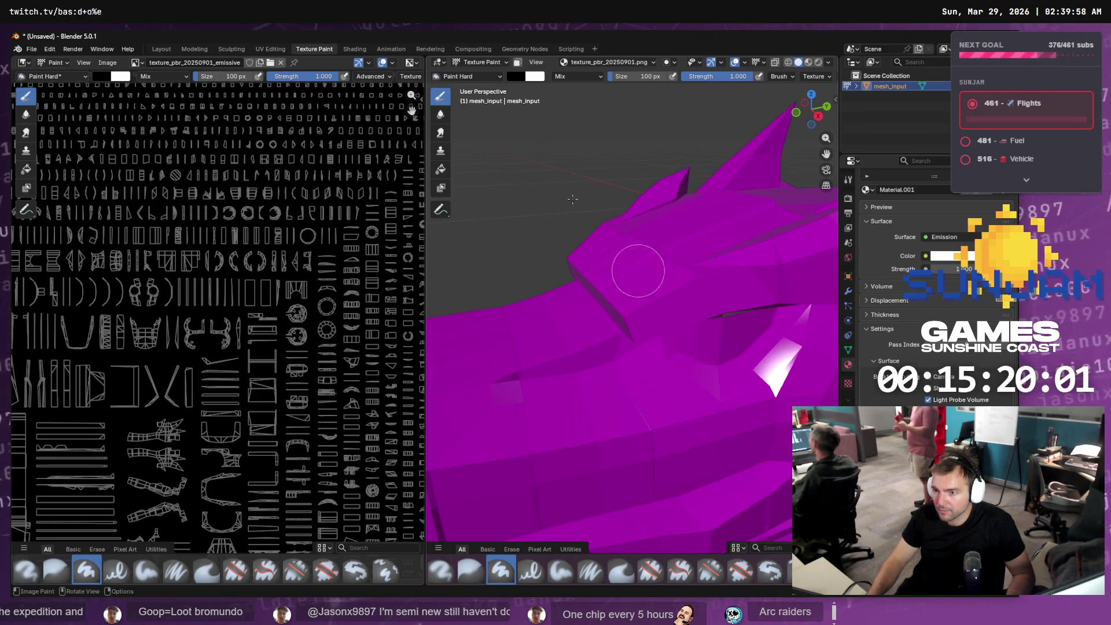
pyautogui.hotkey('alt', 'Tab')
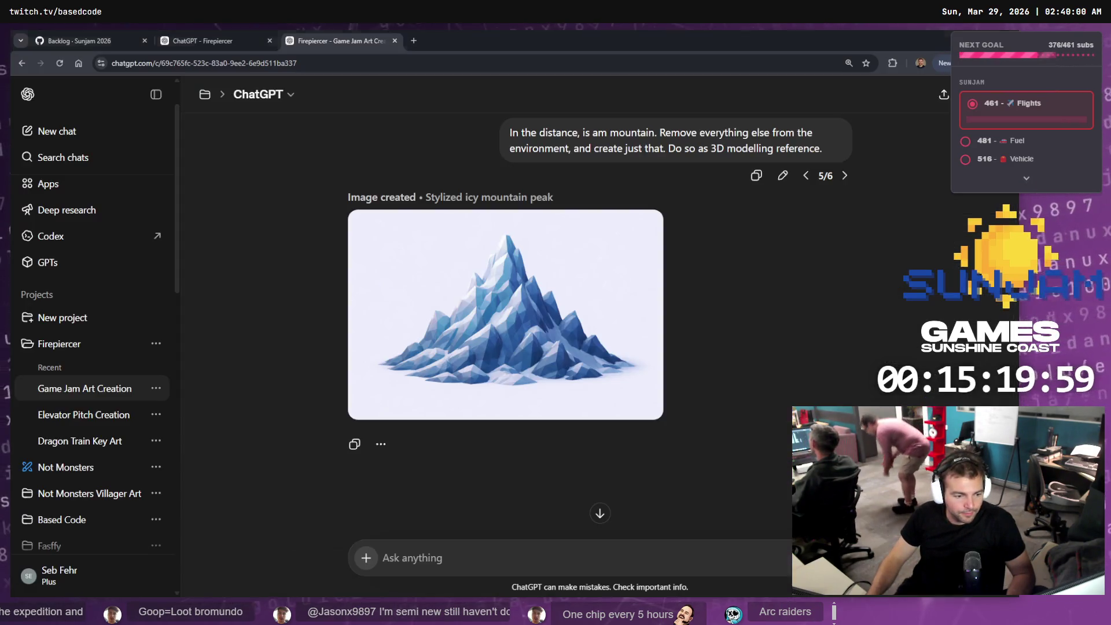
# - Open YouTube in a new tab and search 'paint emissive channel blender'
pyautogui.hotkey('ctrl', 't')
pyautogui.write('youtube.com')
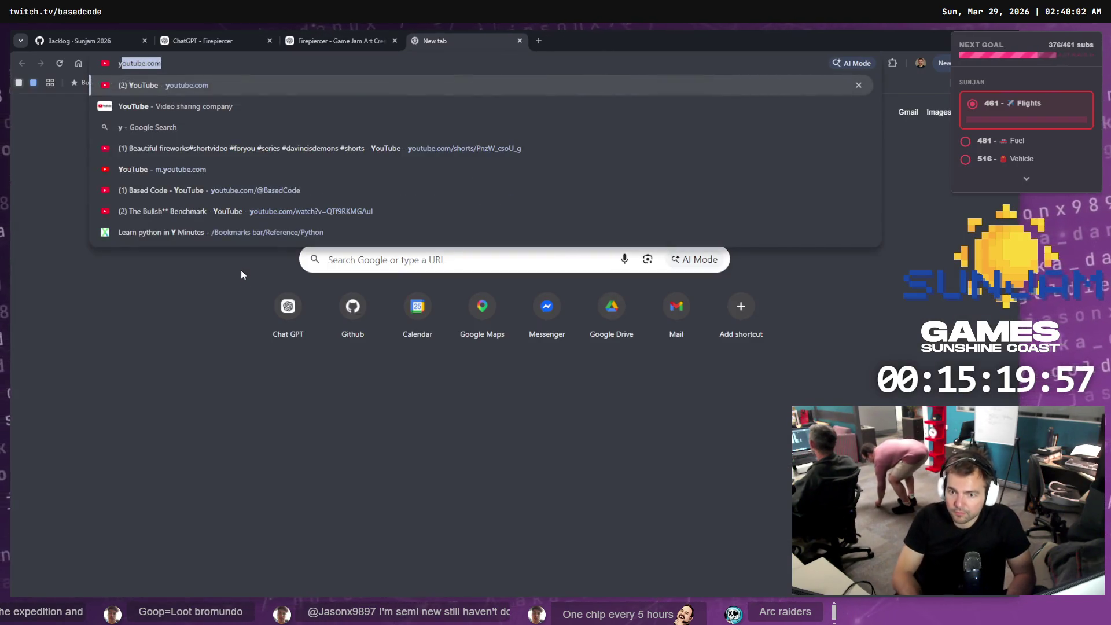
pyautogui.press('Return')
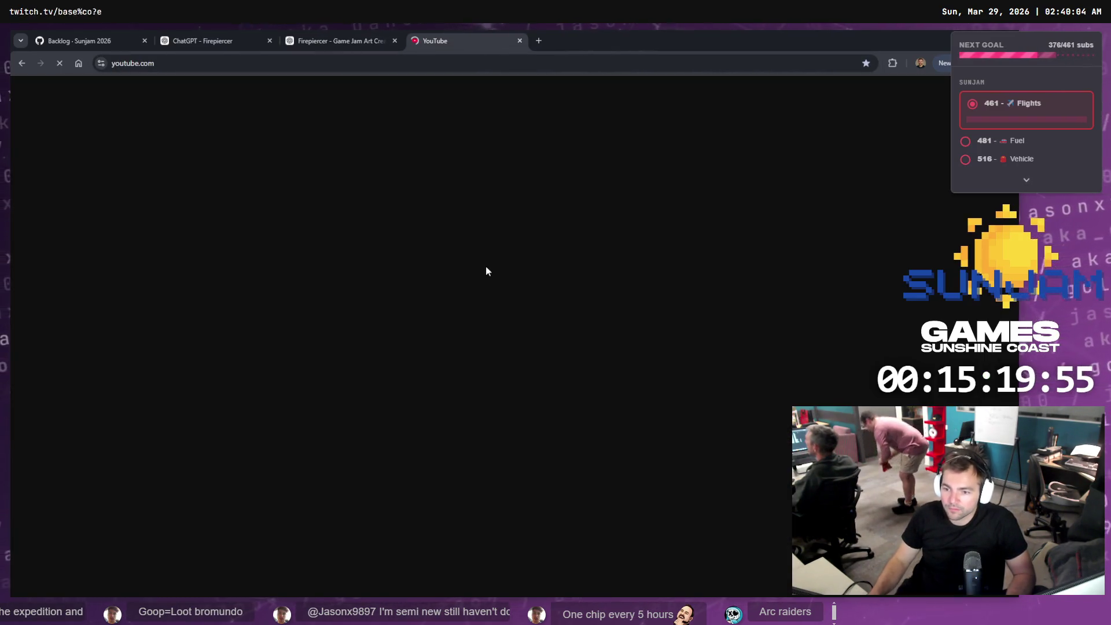
pyautogui.click(425, 92)
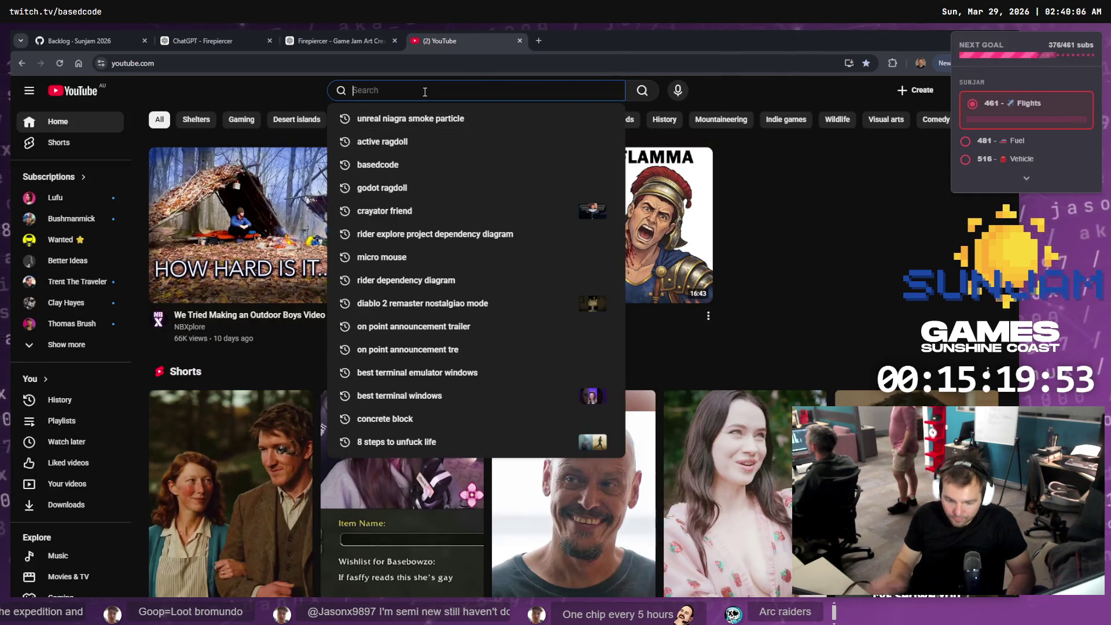
pyautogui.write('paint em')
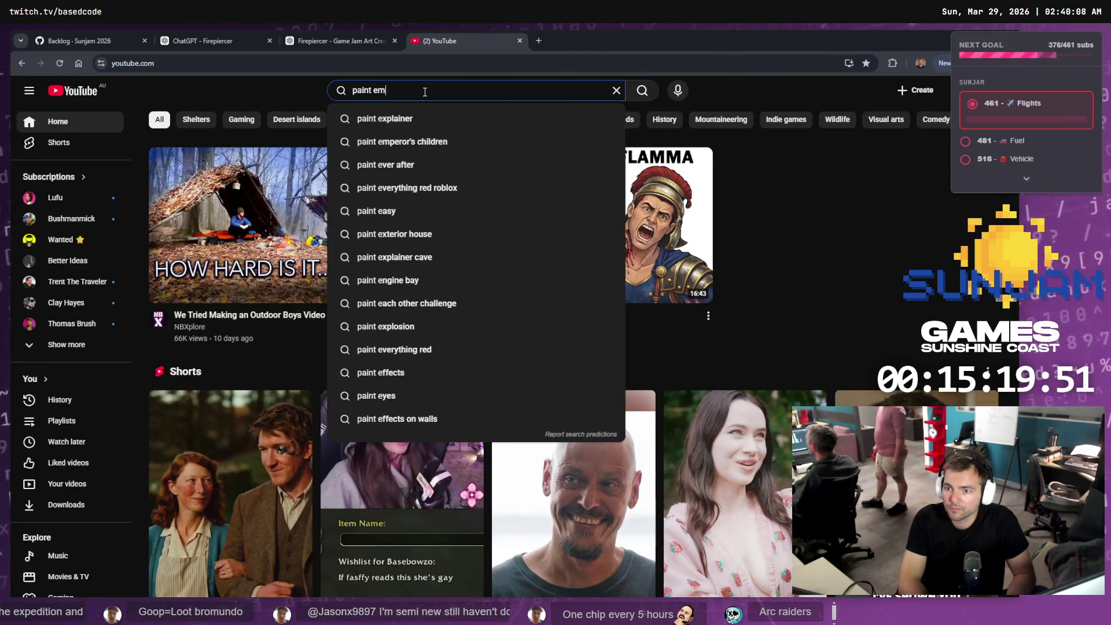
pyautogui.write('issive channel blender')
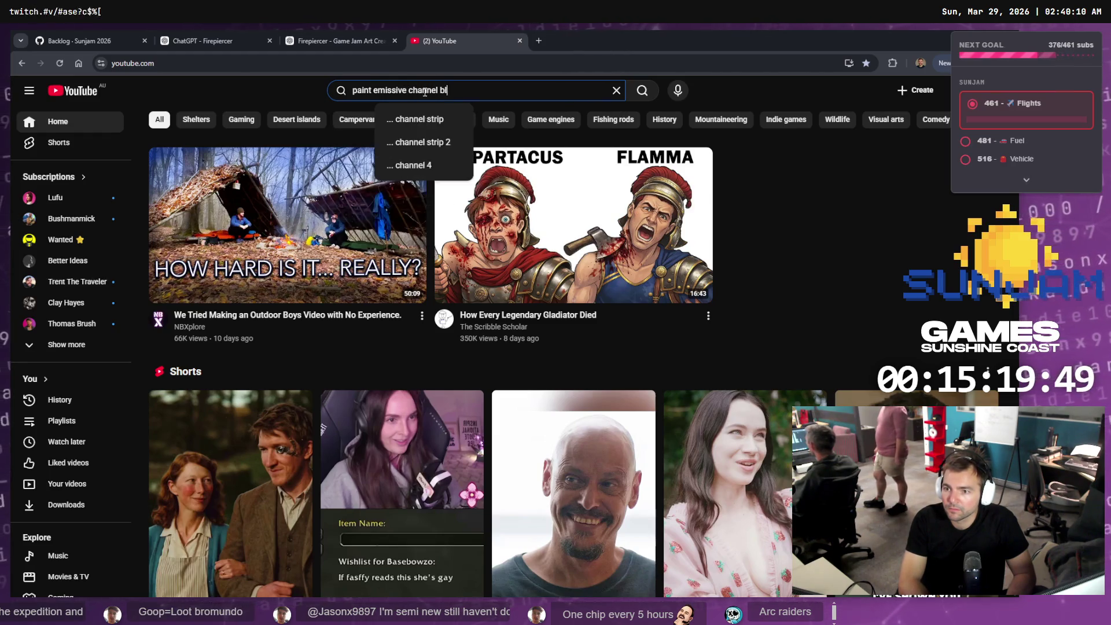
pyautogui.press('Return')
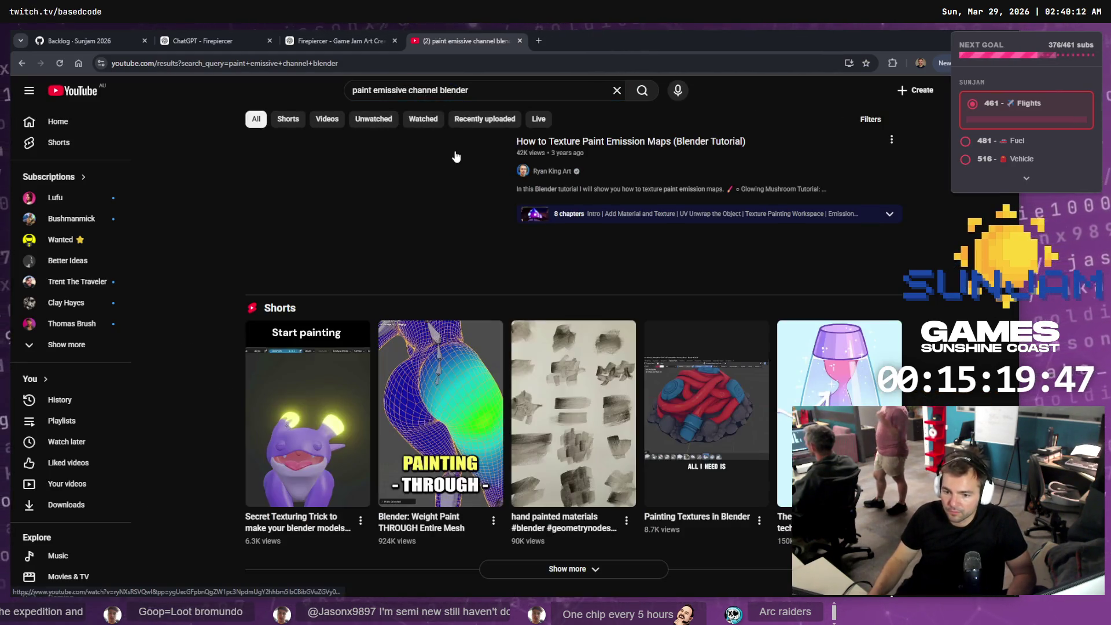
# - Open 'Simple and Efficient way to make LEDs | blender tutorial' from the results in a new tab
pyautogui.moveTo(319, 409)
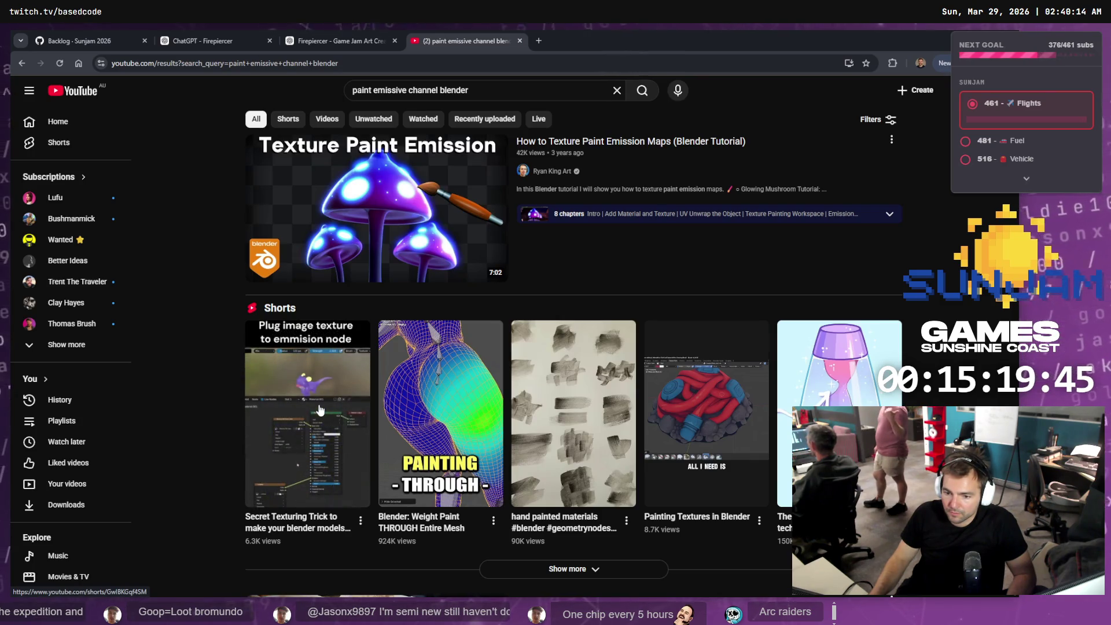
pyautogui.scroll(-6, 319, 409)
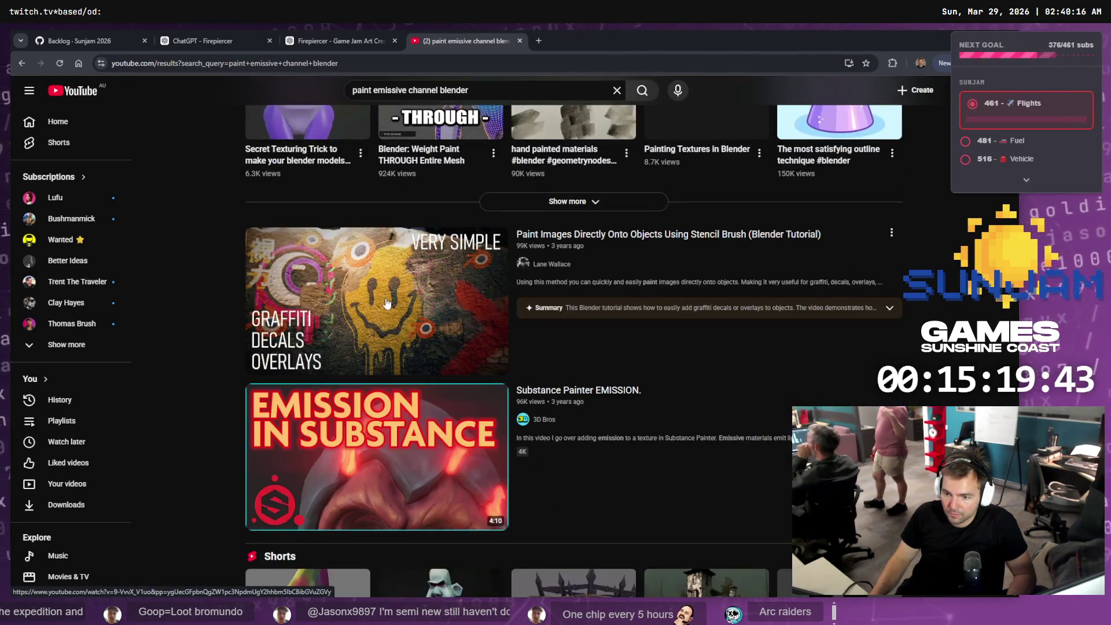
pyautogui.moveTo(377, 312)
pyautogui.moveTo(402, 407)
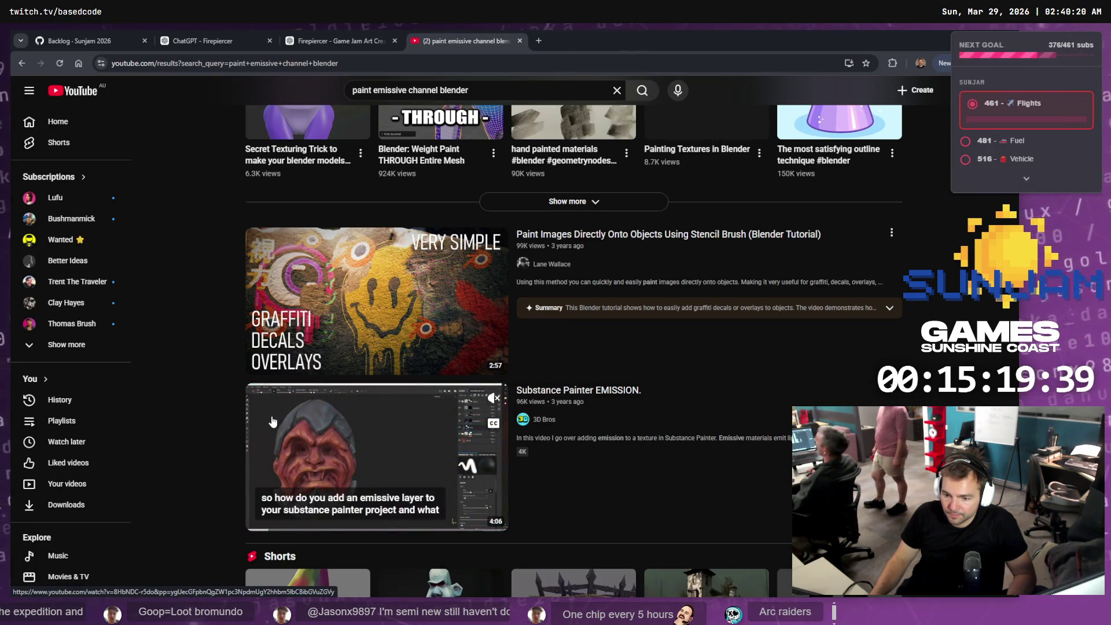
pyautogui.scroll(-11, 272, 421)
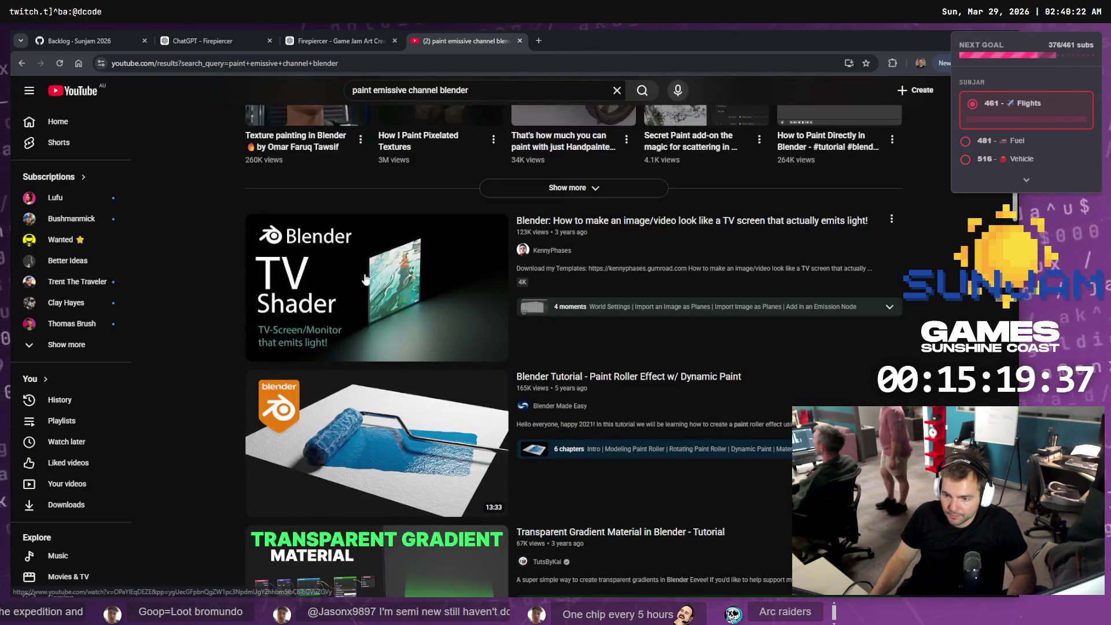
pyautogui.scroll(-9, 365, 279)
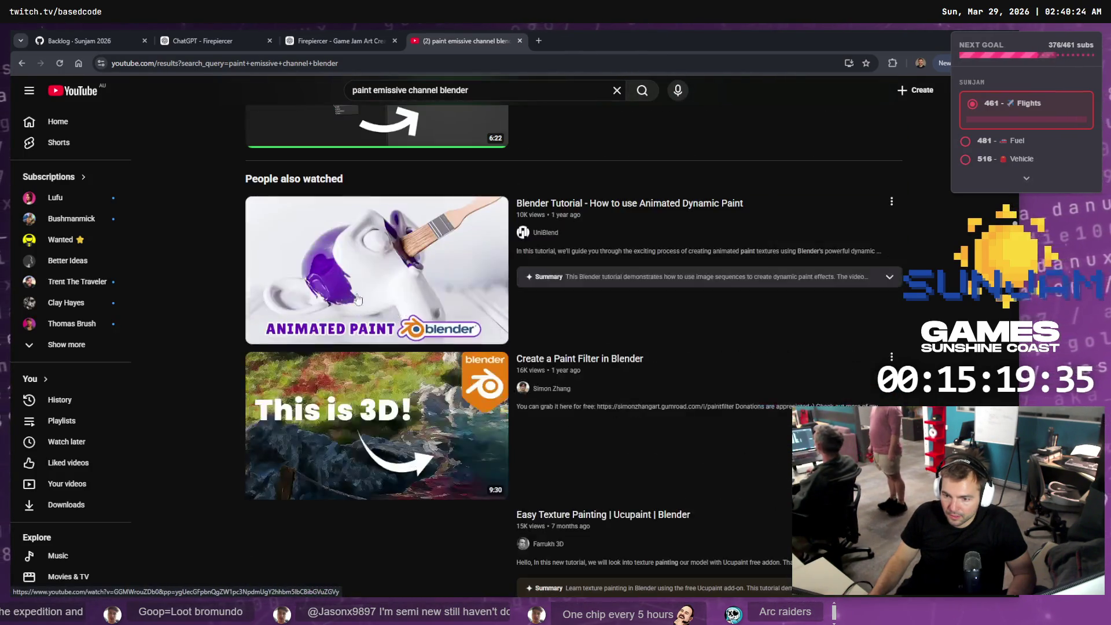
pyautogui.scroll(-5, 358, 299)
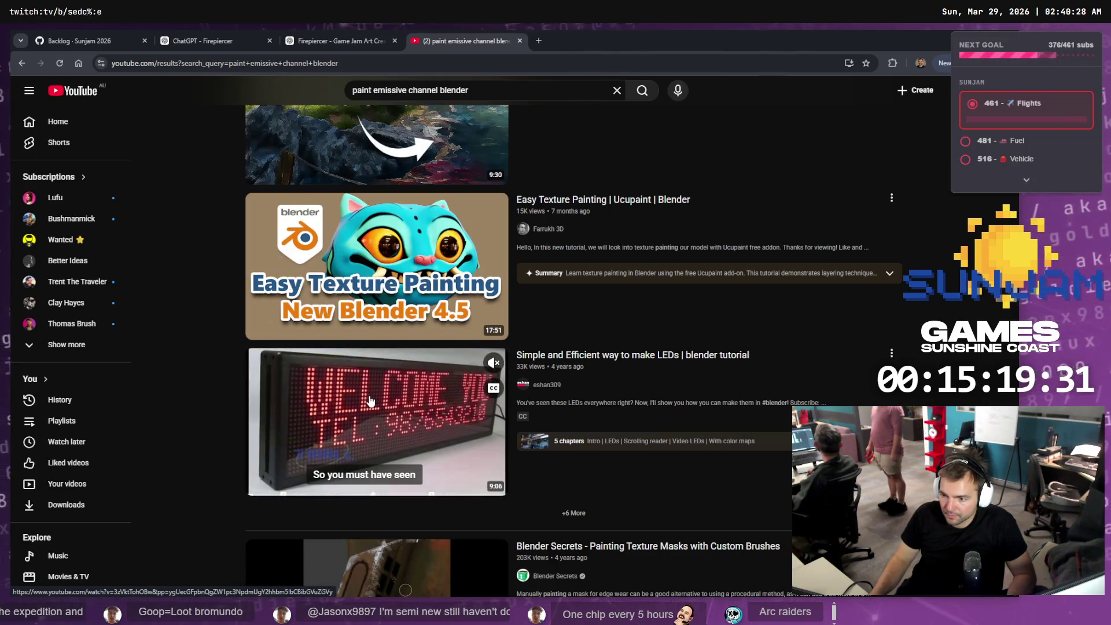
pyautogui.middleClick(371, 401)
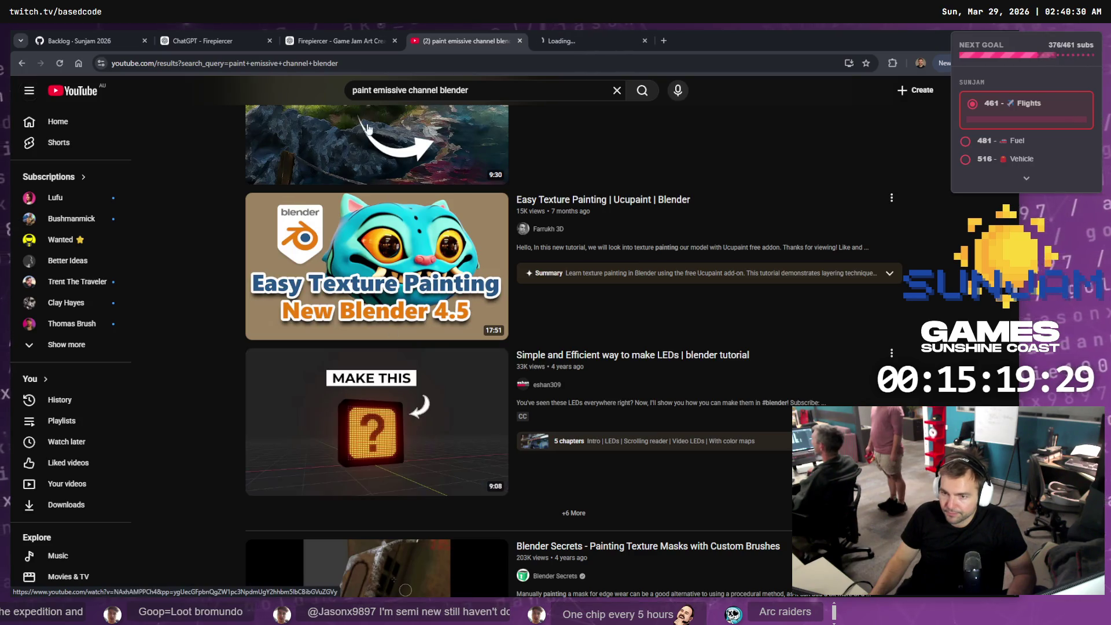
pyautogui.click(575, 38)
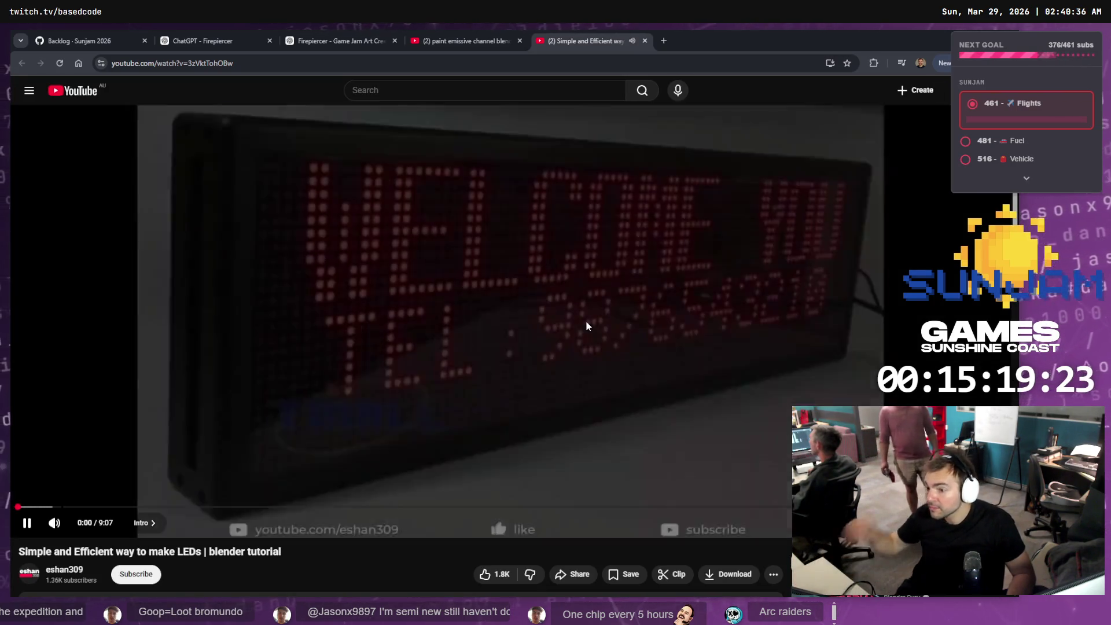
# - Watch the LED tutorial briefly in fullscreen, then pause it and close its tab
pyautogui.click(570, 310)
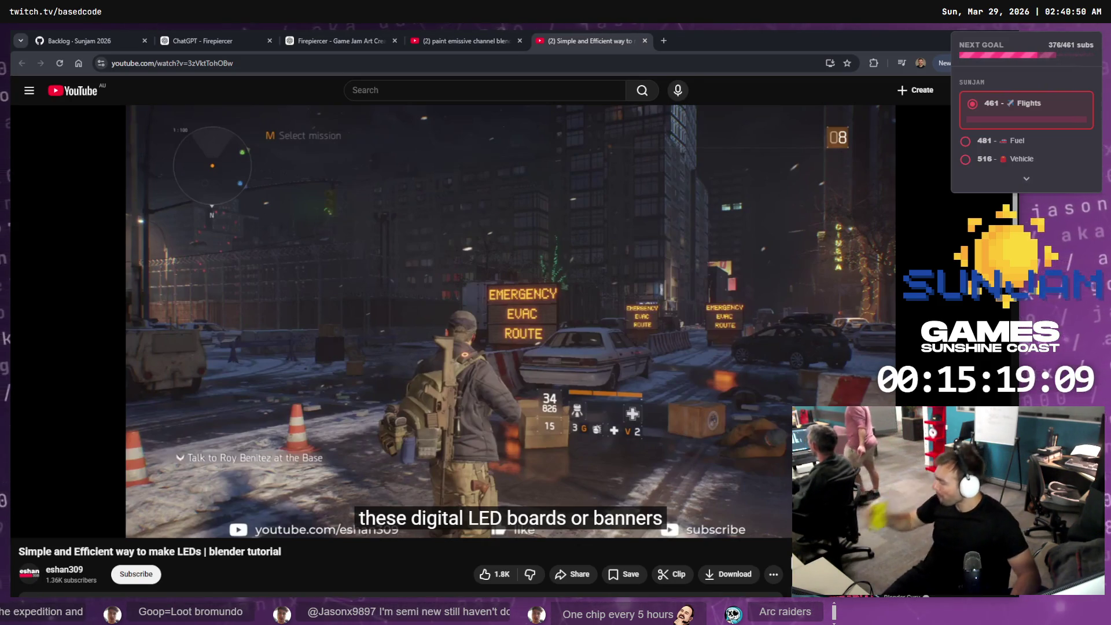
pyautogui.click(624, 152)
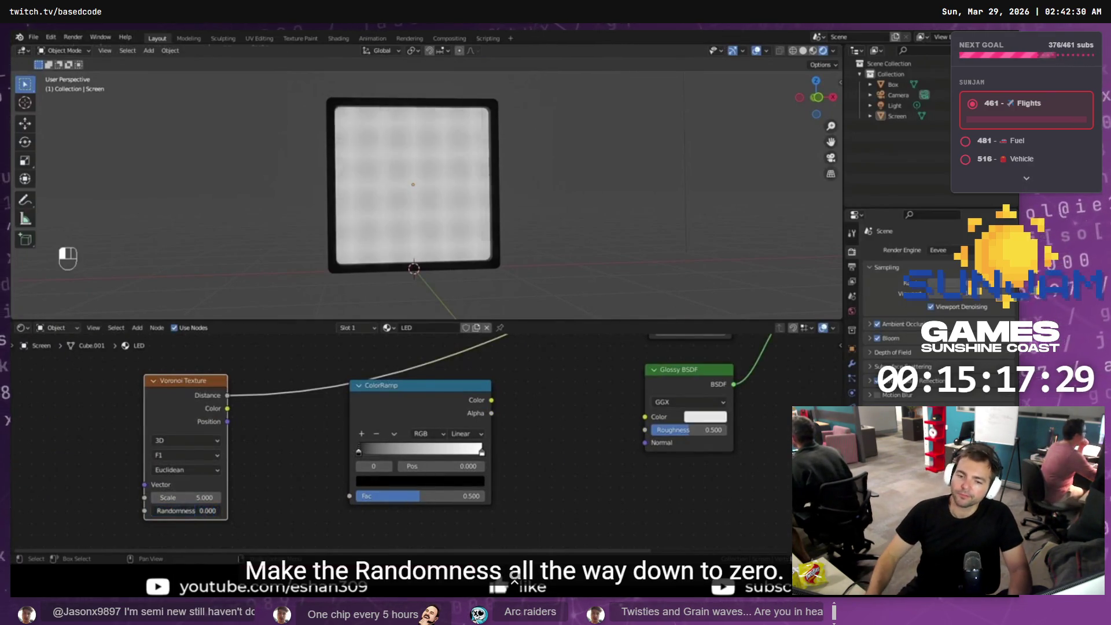
pyautogui.press('Escape')
pyautogui.click(371, 260)
pyautogui.hotkey('ctrl', 'w')
pyautogui.scroll(-8, 457, 304)
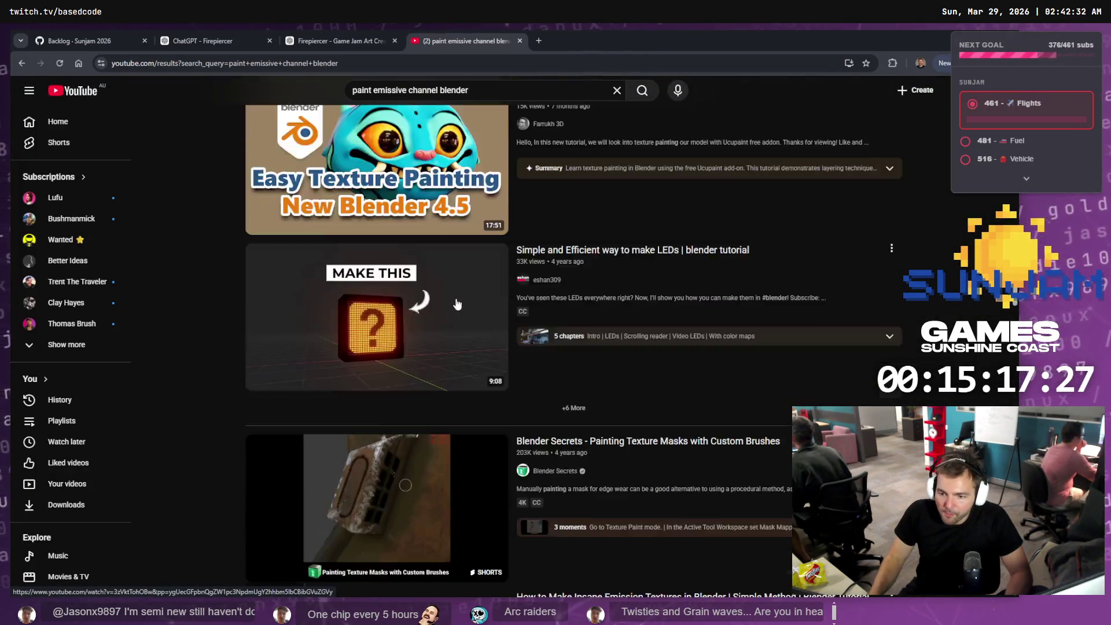
# - Watch 'Create Emissive Material in Blender | Glow - Neon' fullscreen, pausing at 0:58
pyautogui.scroll(-3, 457, 306)
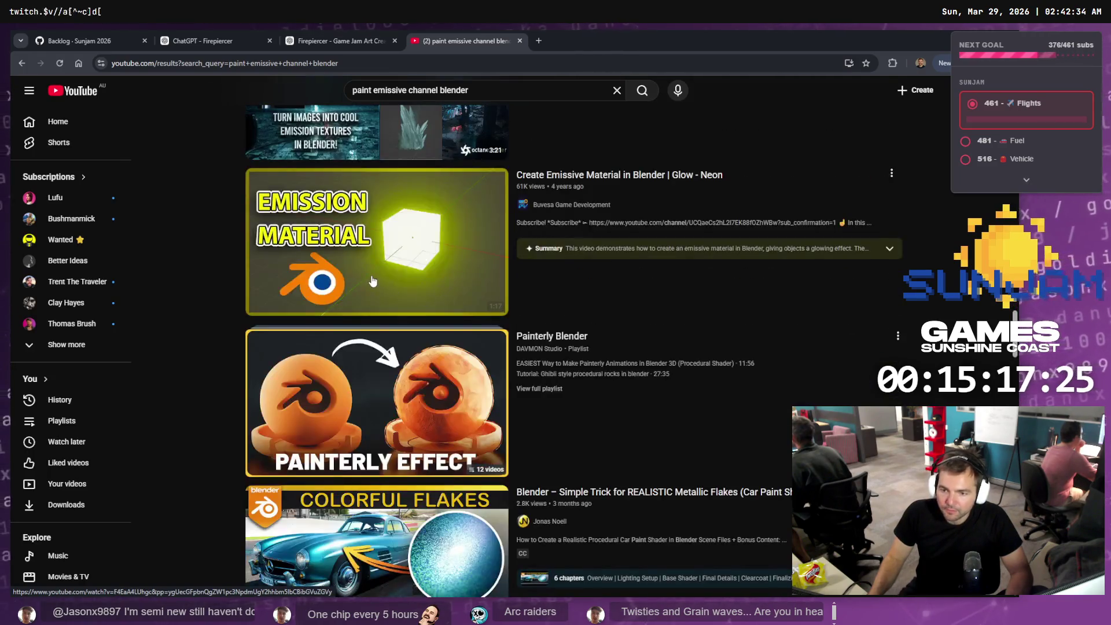
pyautogui.click(373, 261)
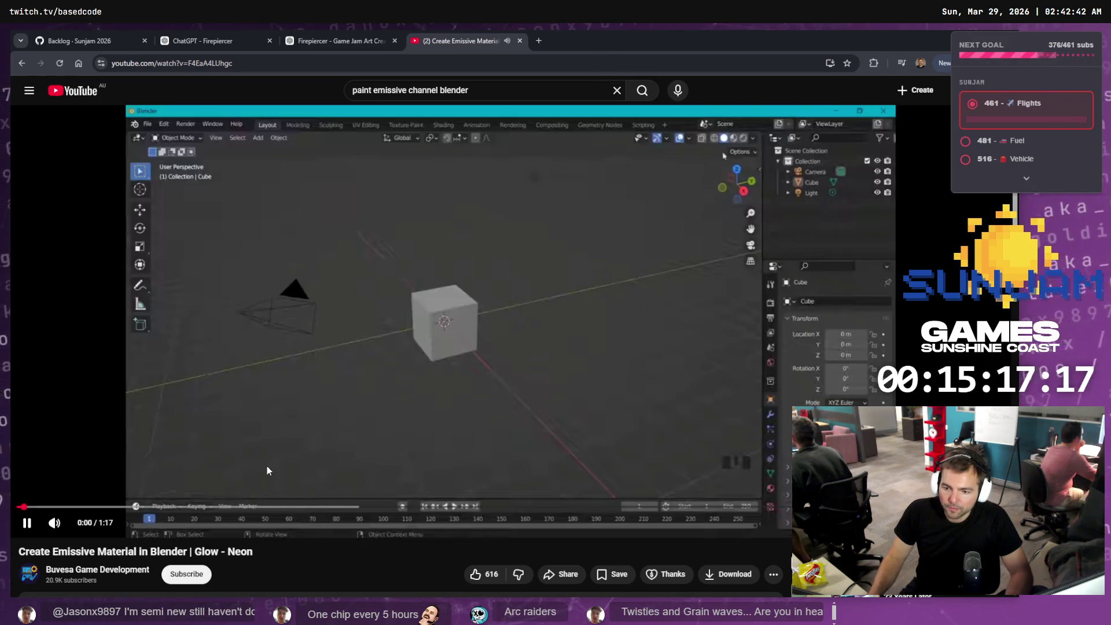
pyautogui.doubleClick(518, 467)
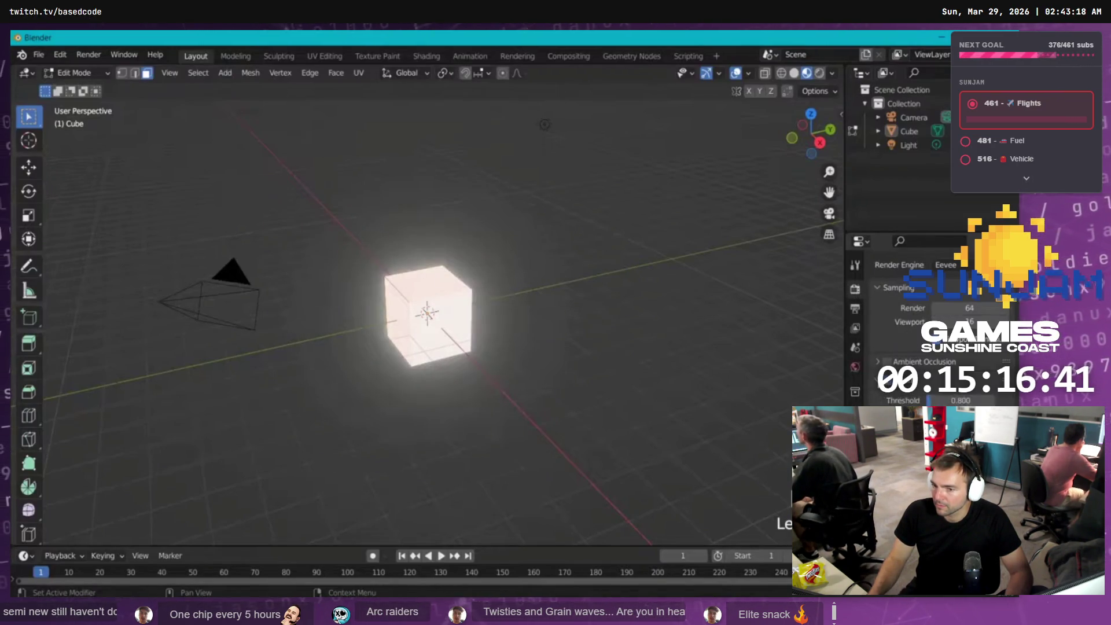
pyautogui.moveTo(711, 335)
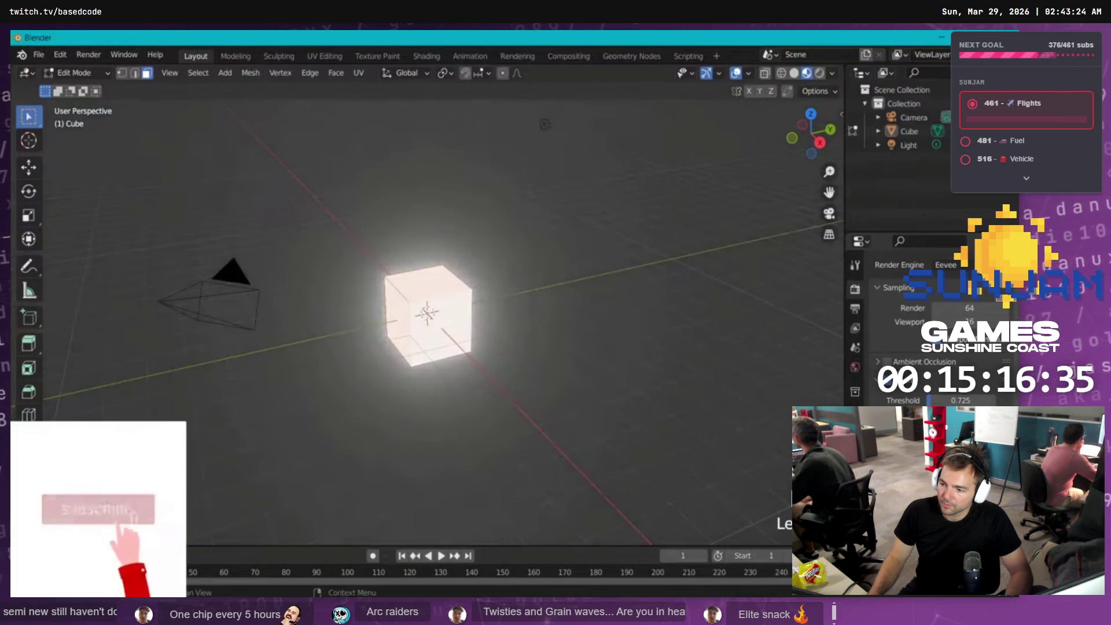
pyautogui.moveTo(772, 551)
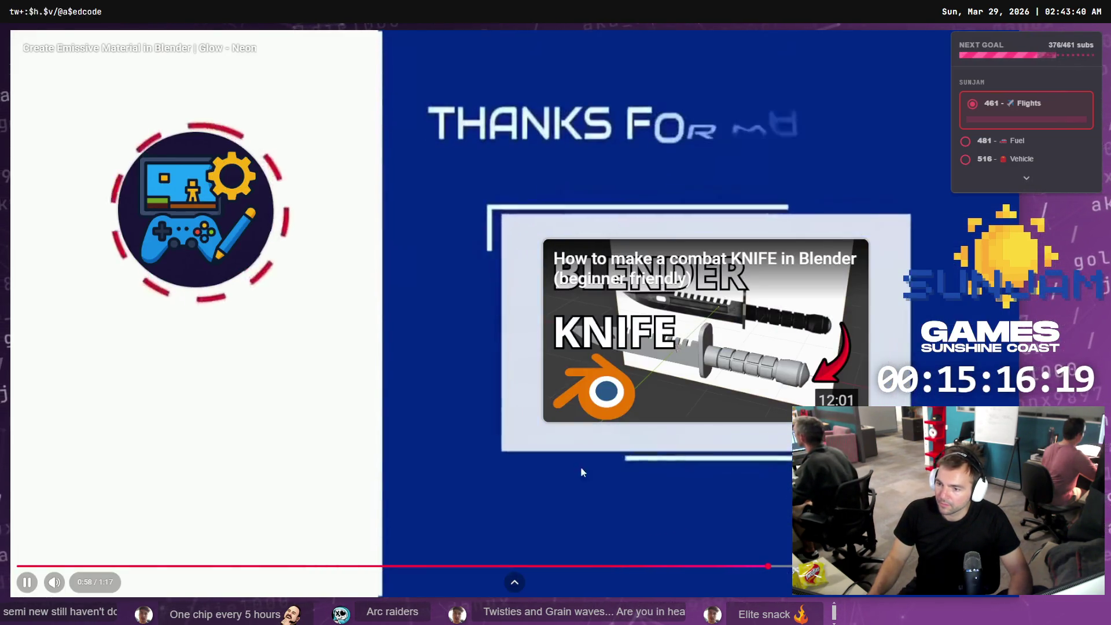
pyautogui.click(427, 439)
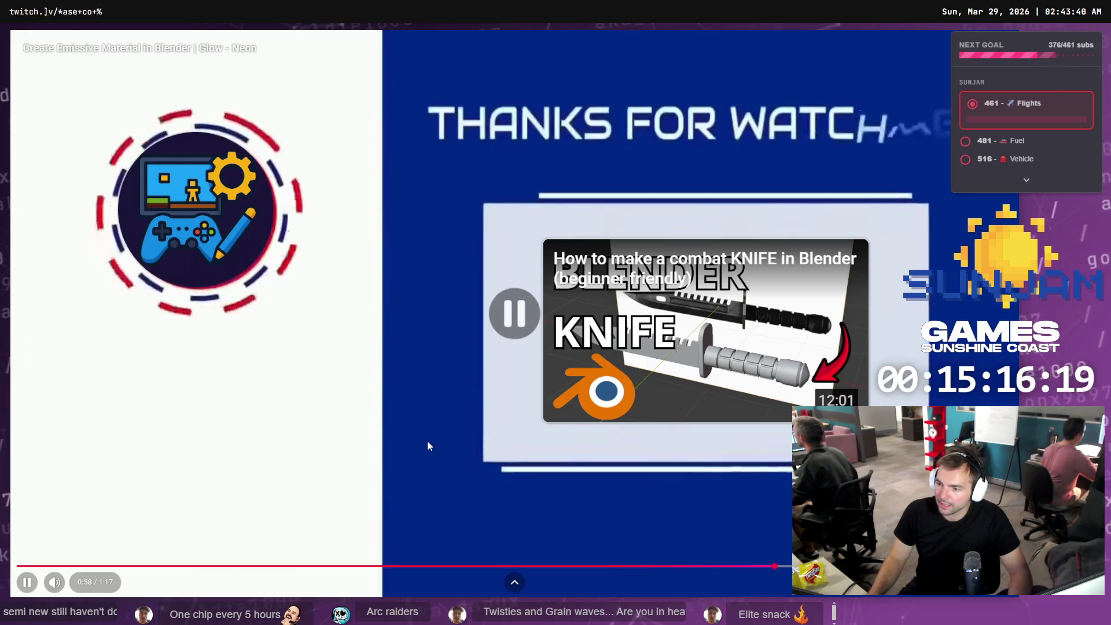
pyautogui.press('Escape')
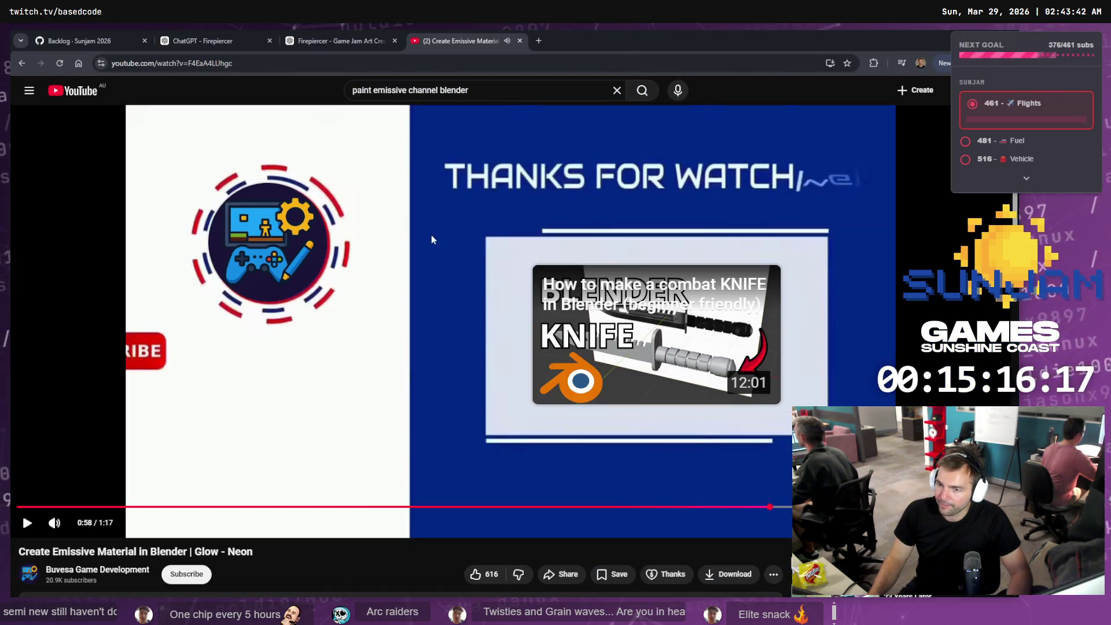
pyautogui.click(490, 92)
pyautogui.write('m')
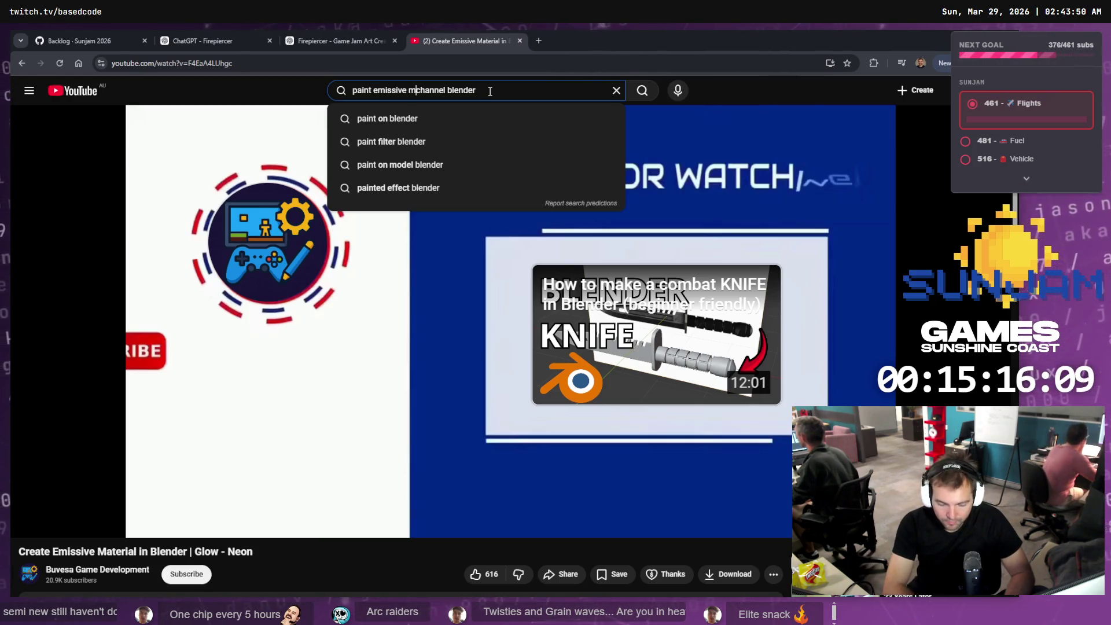
# - Search 'paint emissive mask channel blender' and open 'How to Texture Paint Emission Maps' in a new tab
pyautogui.write('ask')
pyautogui.press('Return')
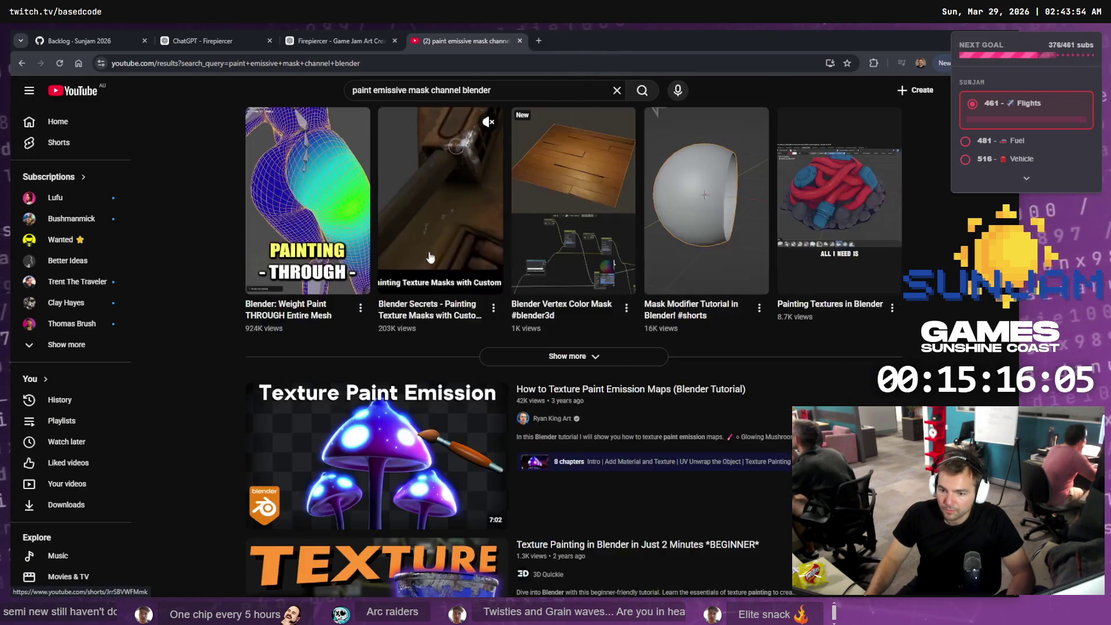
pyautogui.middleClick(394, 440)
pyautogui.click(551, 38)
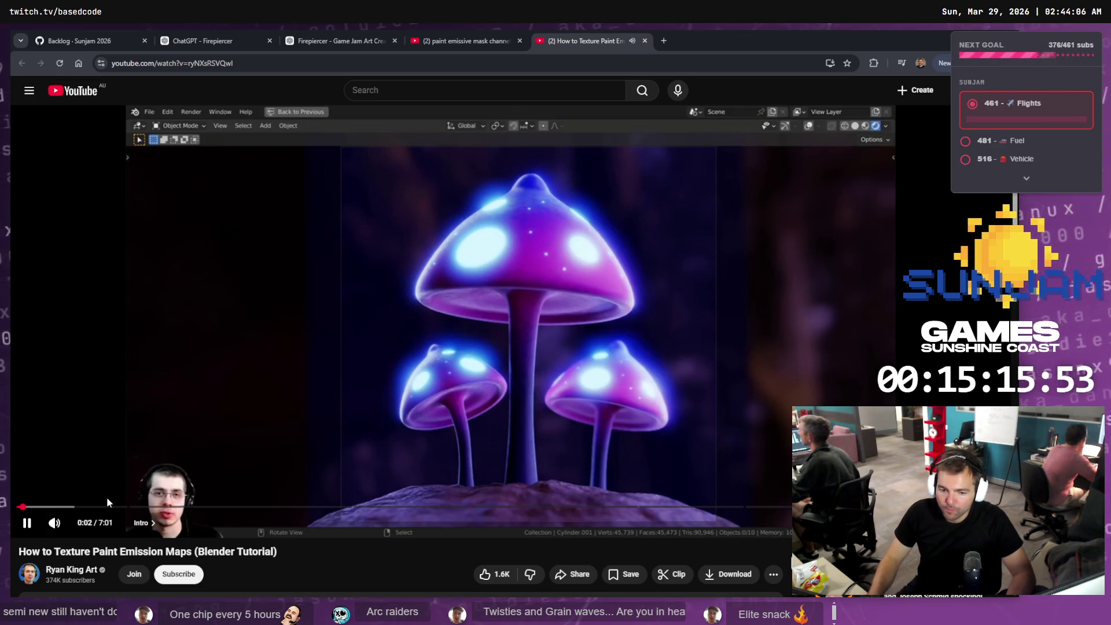
# - Watch the emission-map tutorial fullscreen at 1.5x speed, pausing at its new-image step
pyautogui.doubleClick(380, 459)
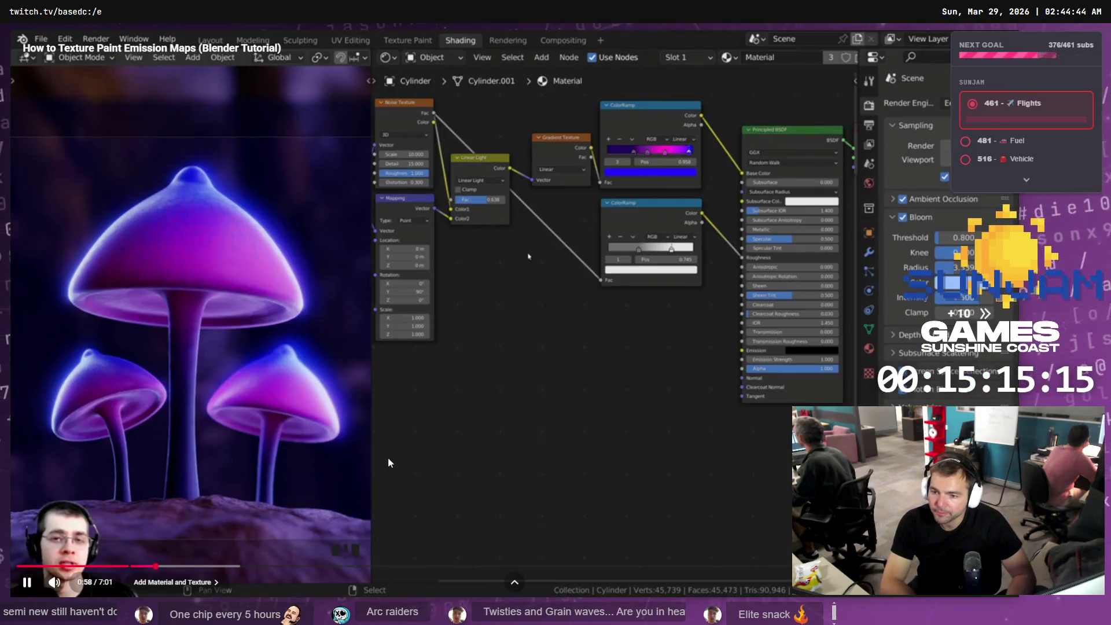
pyautogui.press('Right')
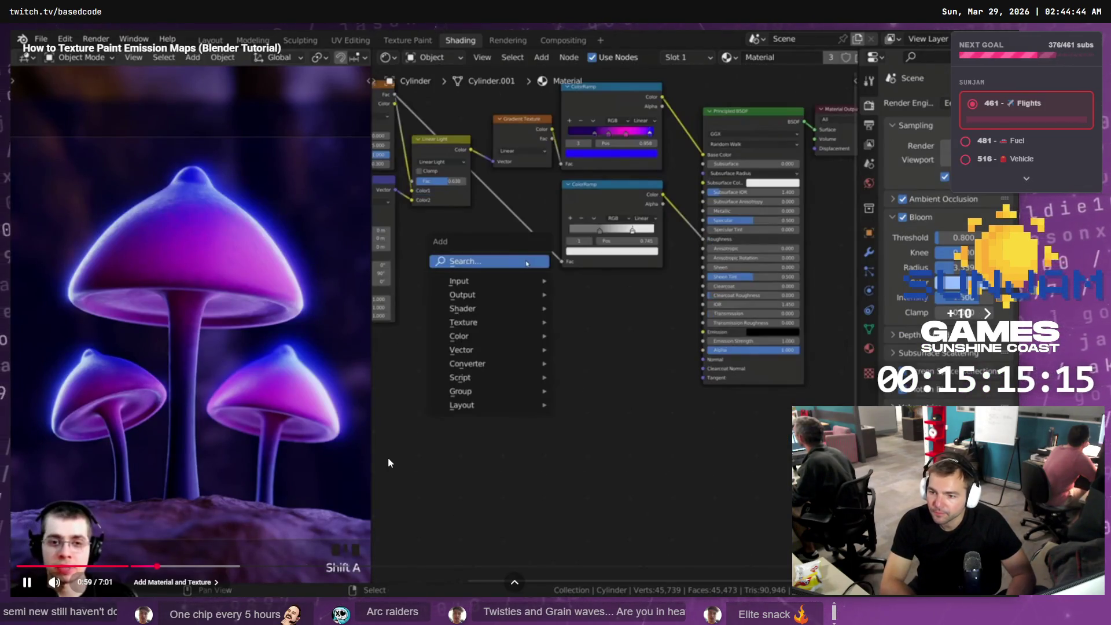
pyautogui.press('Left')
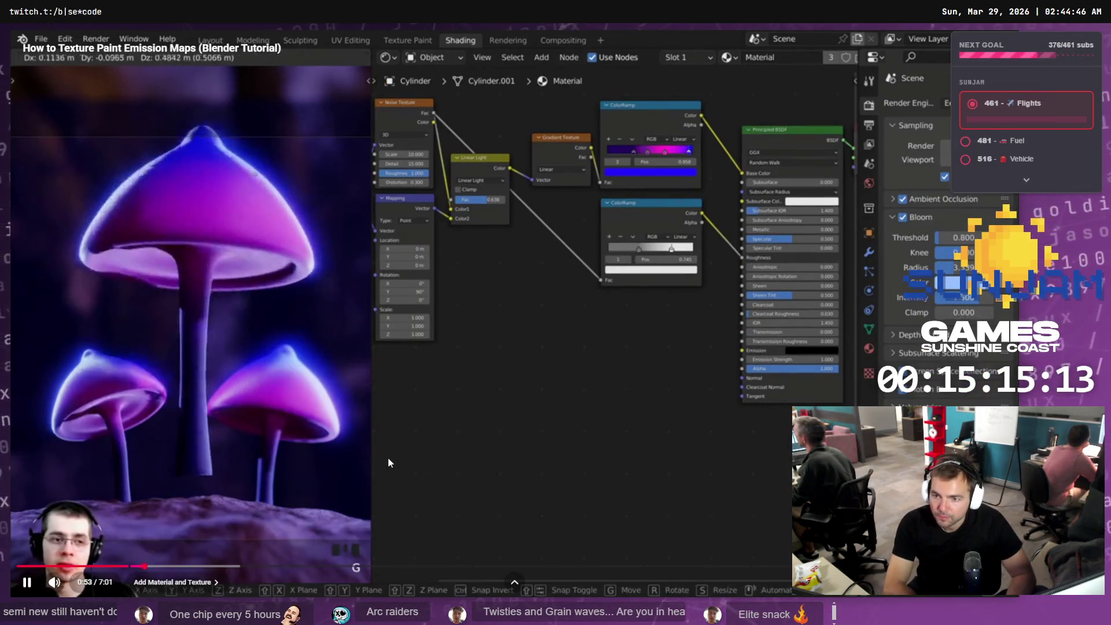
pyautogui.hotkey('shift', ',')
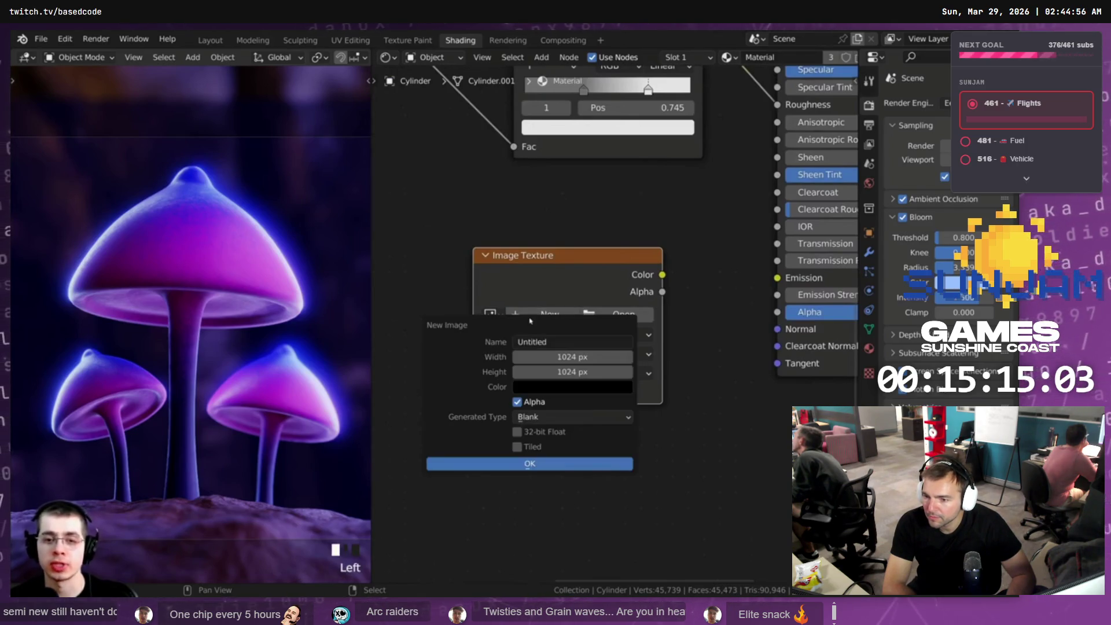
pyautogui.click(388, 457)
pyautogui.press('Escape')
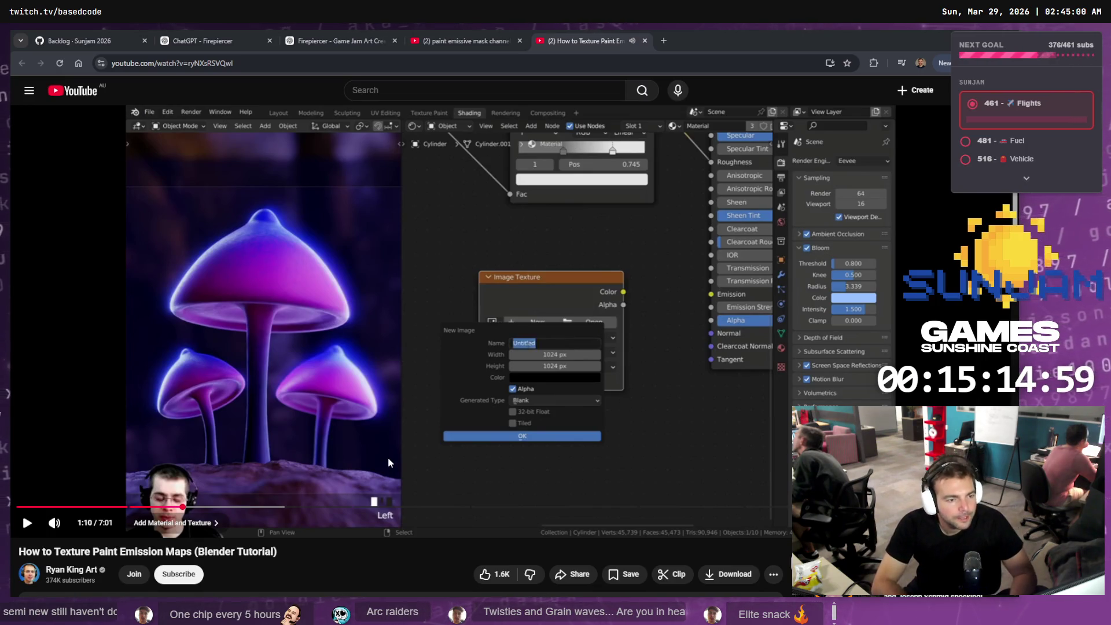
# - Rewind the tutorial to about 0:48, pause at 0:52, then return to Blender
pyautogui.hotkey('alt', 'Tab')
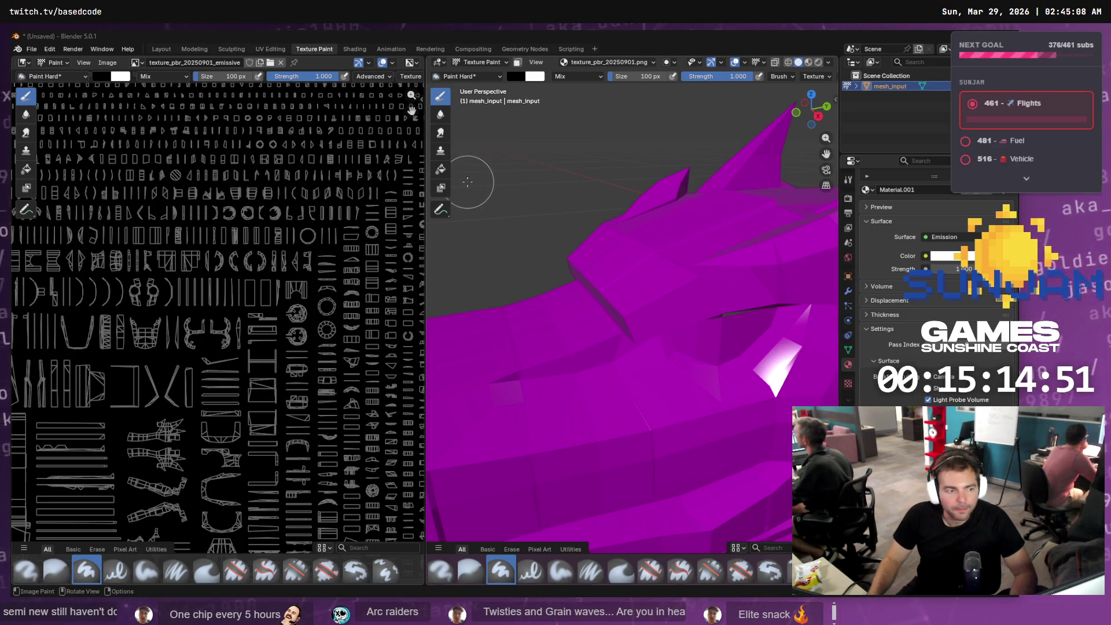
pyautogui.hotkey('alt', 'Tab')
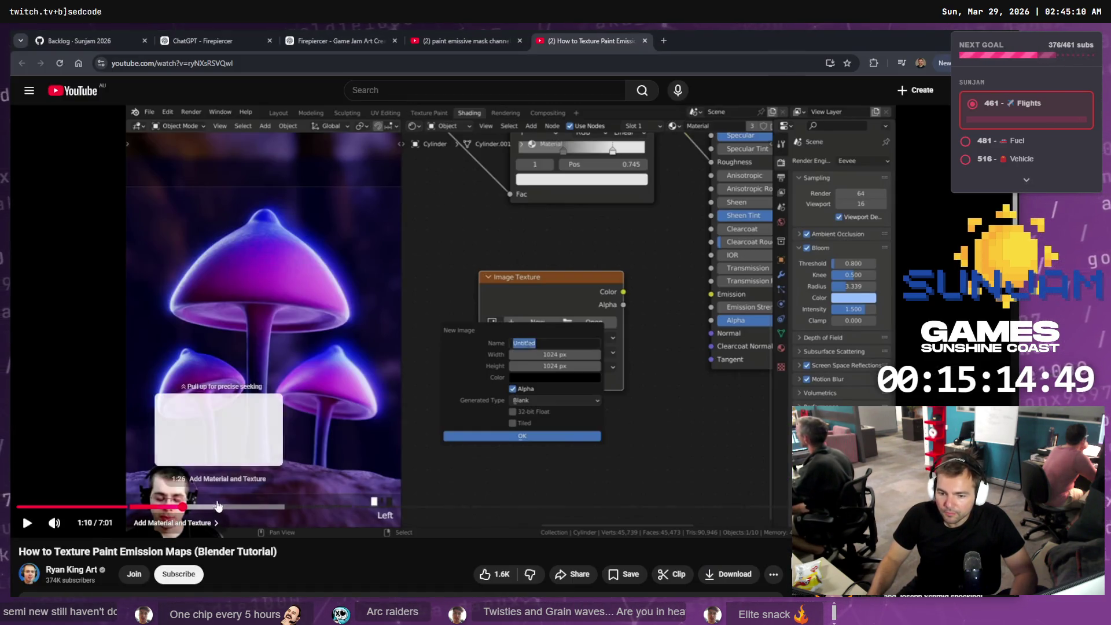
pyautogui.press('Left')
pyautogui.press('Left')
pyautogui.press('Left')
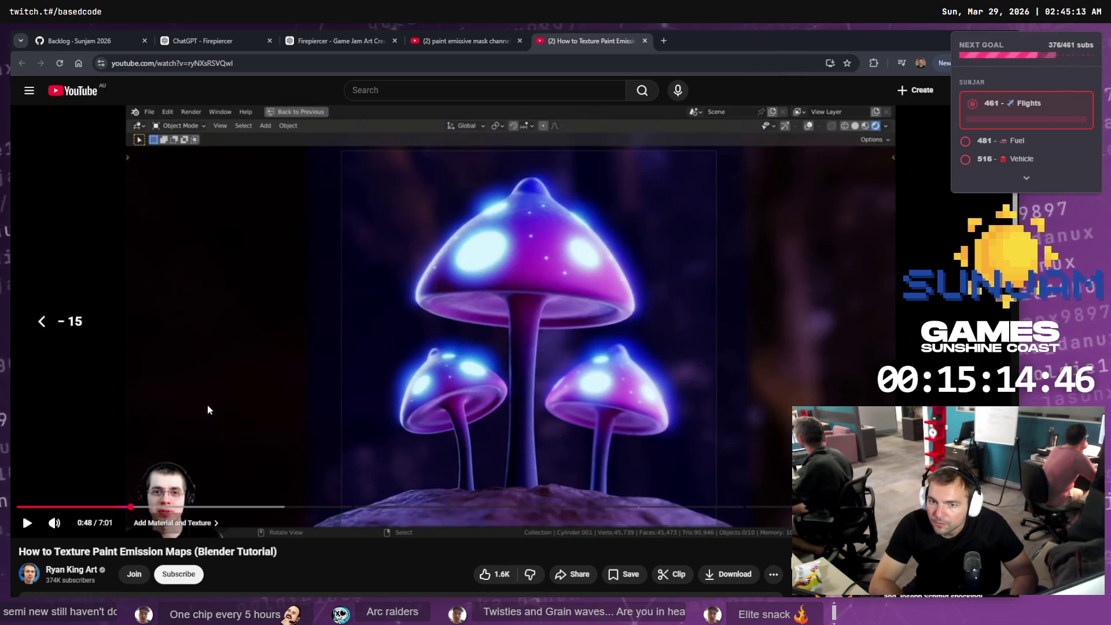
pyautogui.press('space')
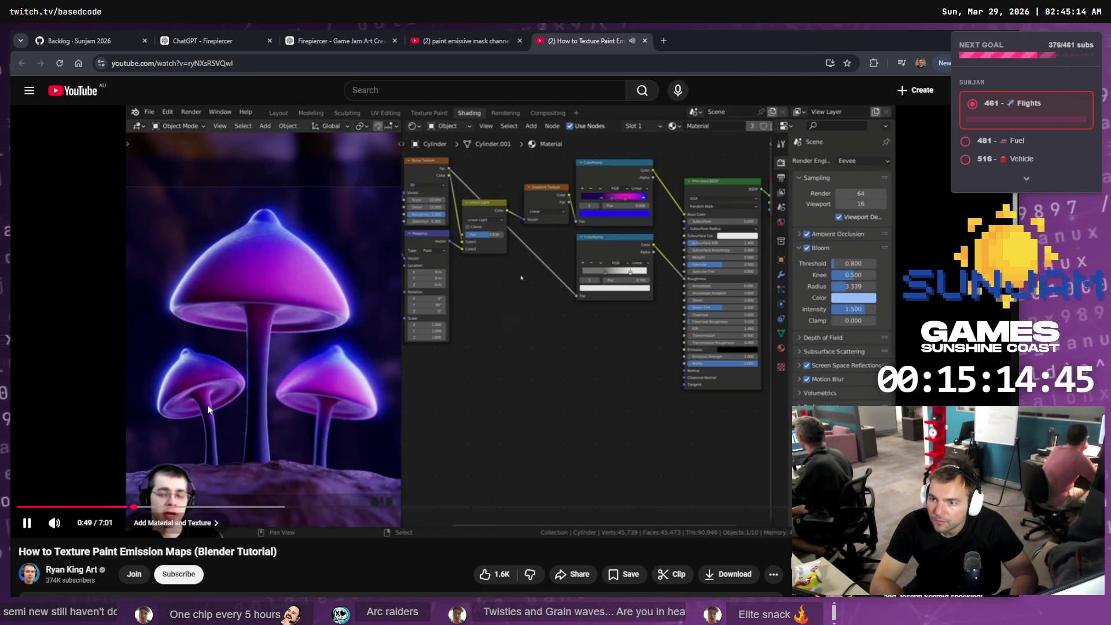
pyautogui.press('space')
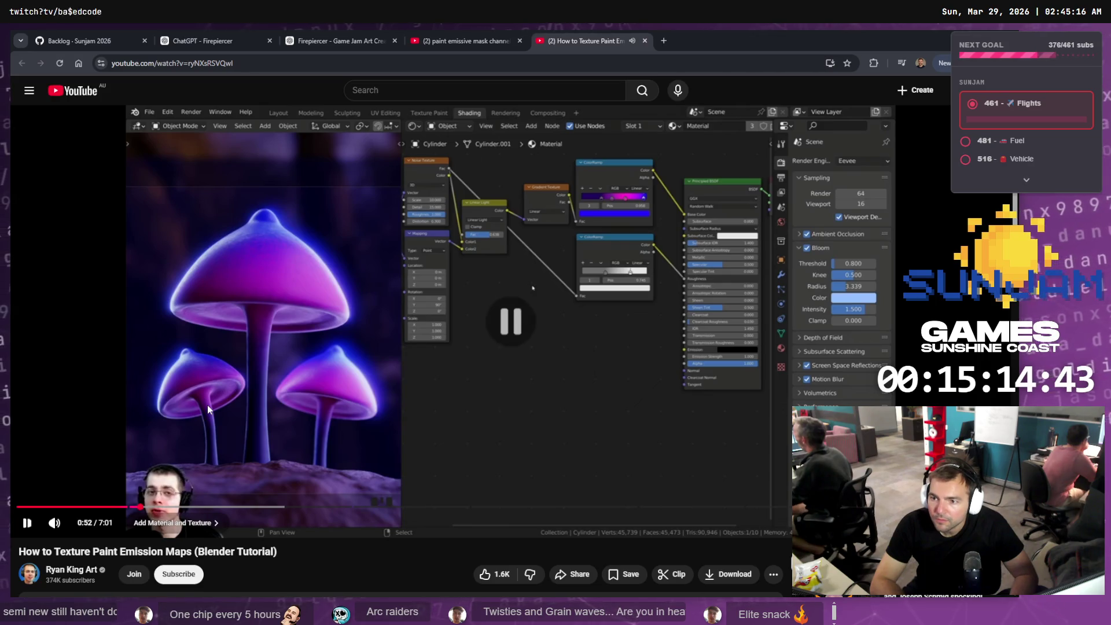
pyautogui.hotkey('alt', 'Tab')
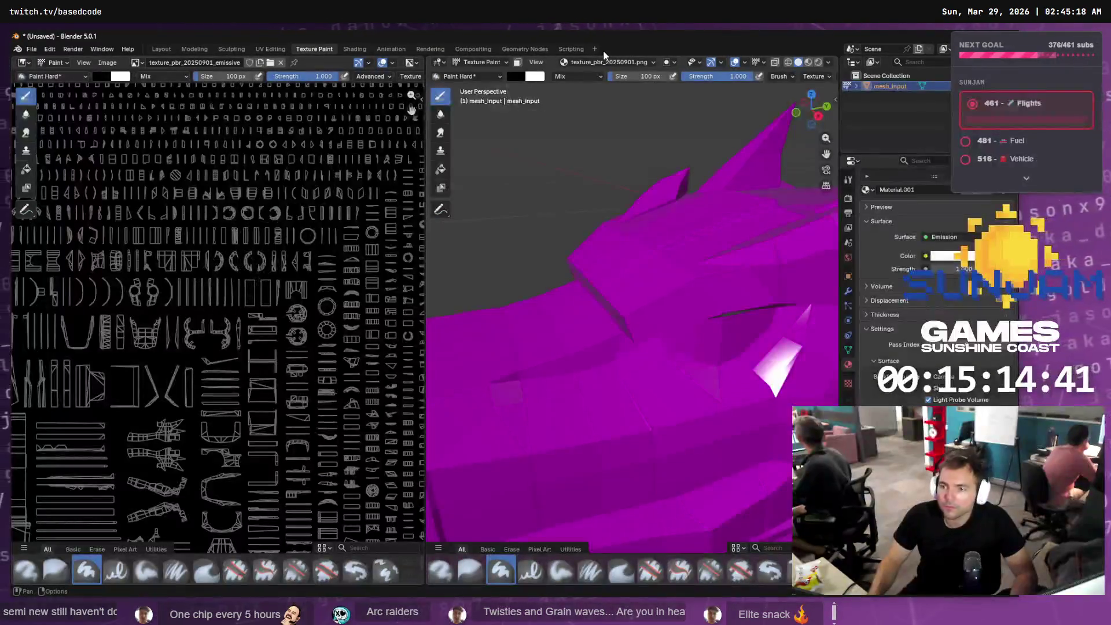
# - Switch to the Shading workspace and select all of the material's nodes
pyautogui.click(345, 50)
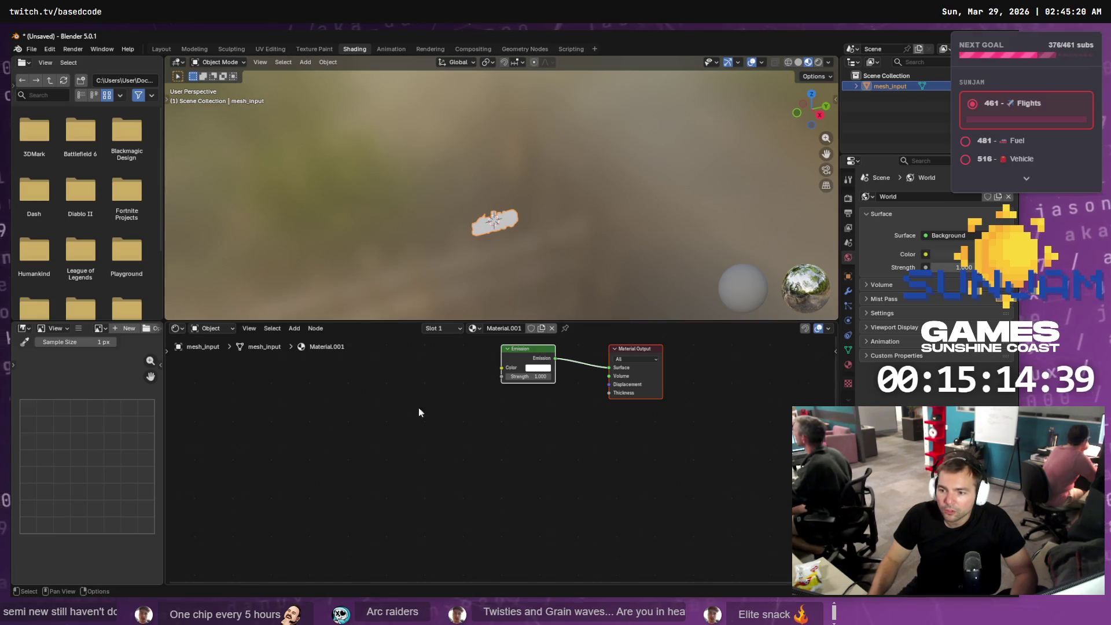
pyautogui.click(568, 419)
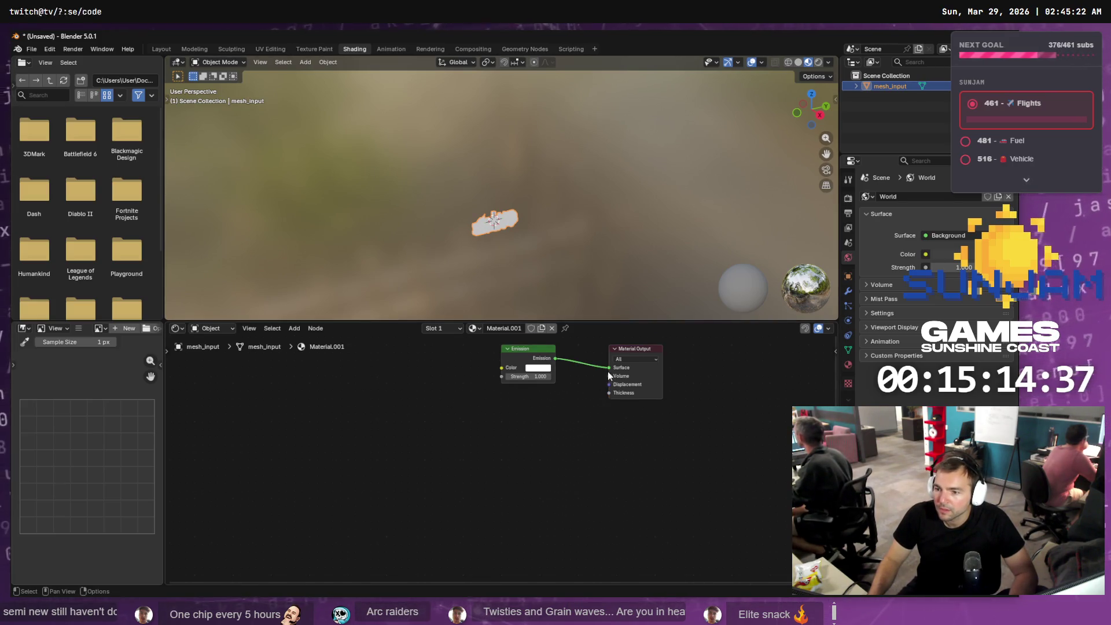
pyautogui.scroll(3, 607, 373)
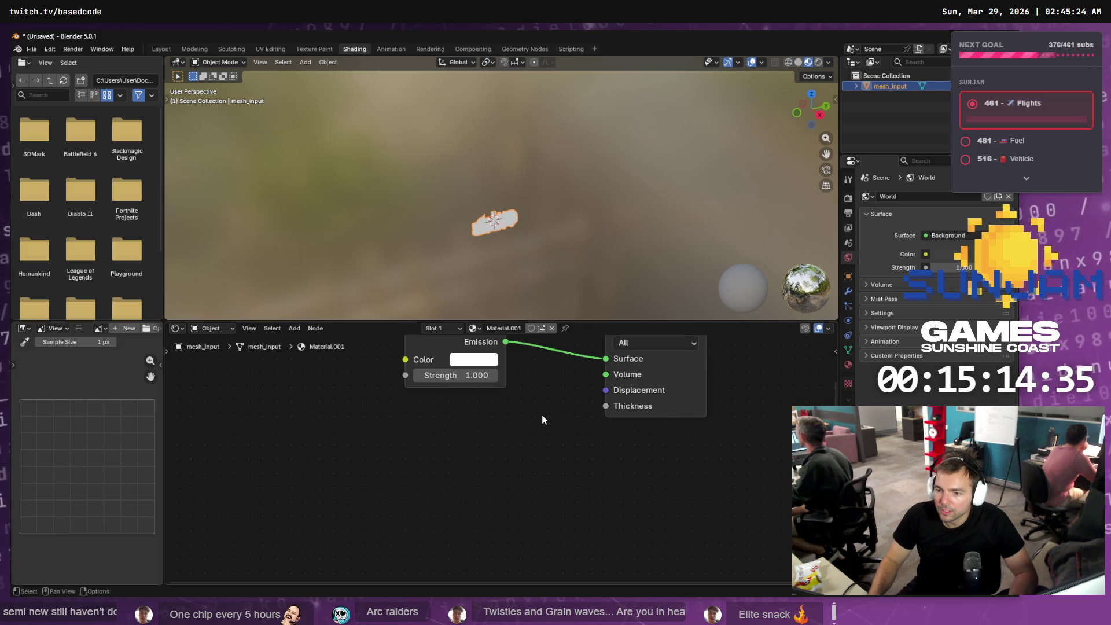
pyautogui.press('a')
# - Start a new General file, discarding the current unsaved changes
pyautogui.click(31, 49)
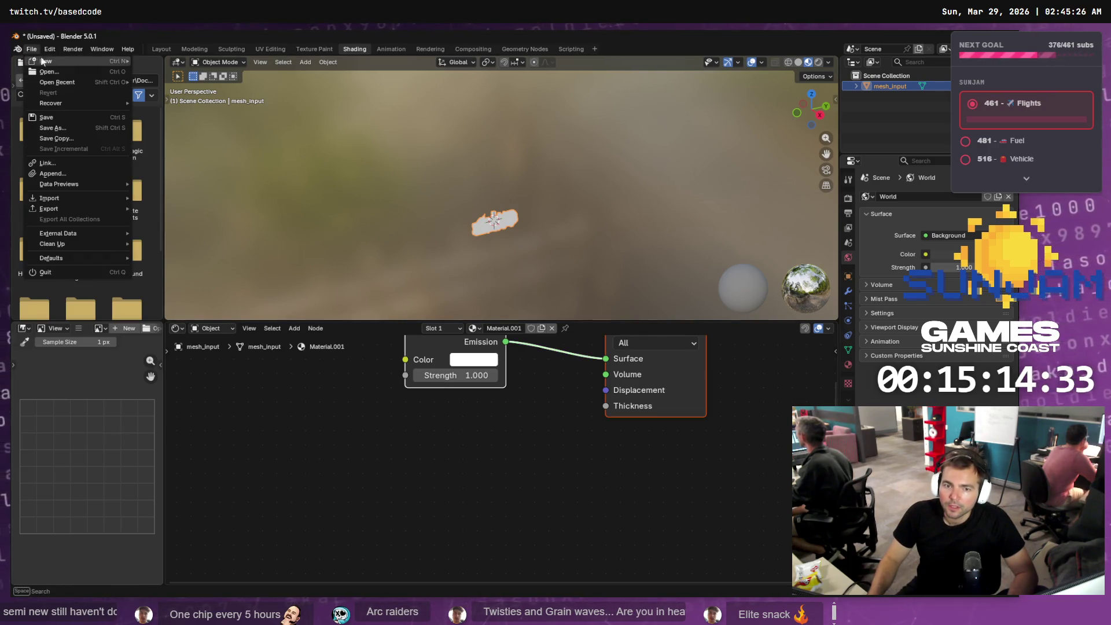
pyautogui.moveTo(66, 57)
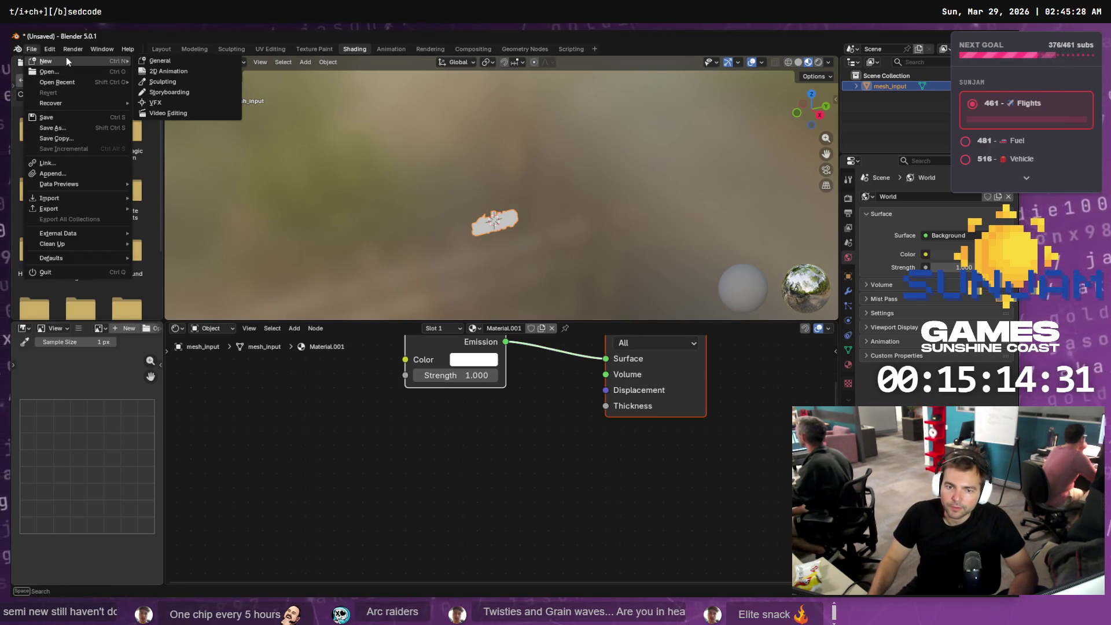
pyautogui.click(190, 58)
pyautogui.click(515, 340)
pyautogui.click(520, 339)
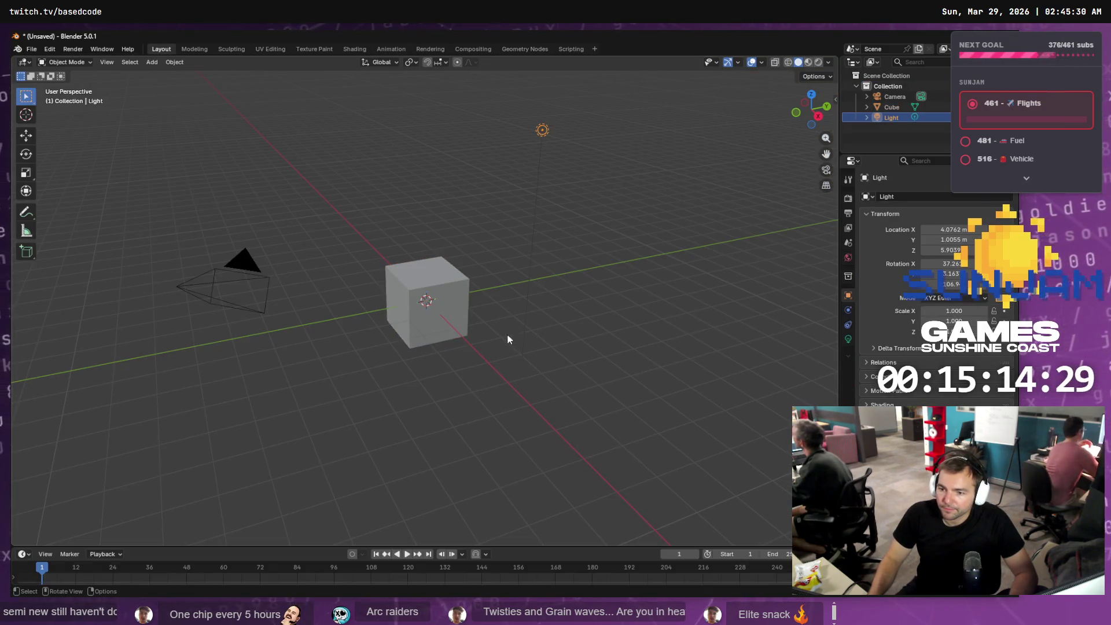
pyautogui.hotkey('ctrl', 'z')
# - Delete the default cube, camera and collection to empty the scene
pyautogui.press('Delete')
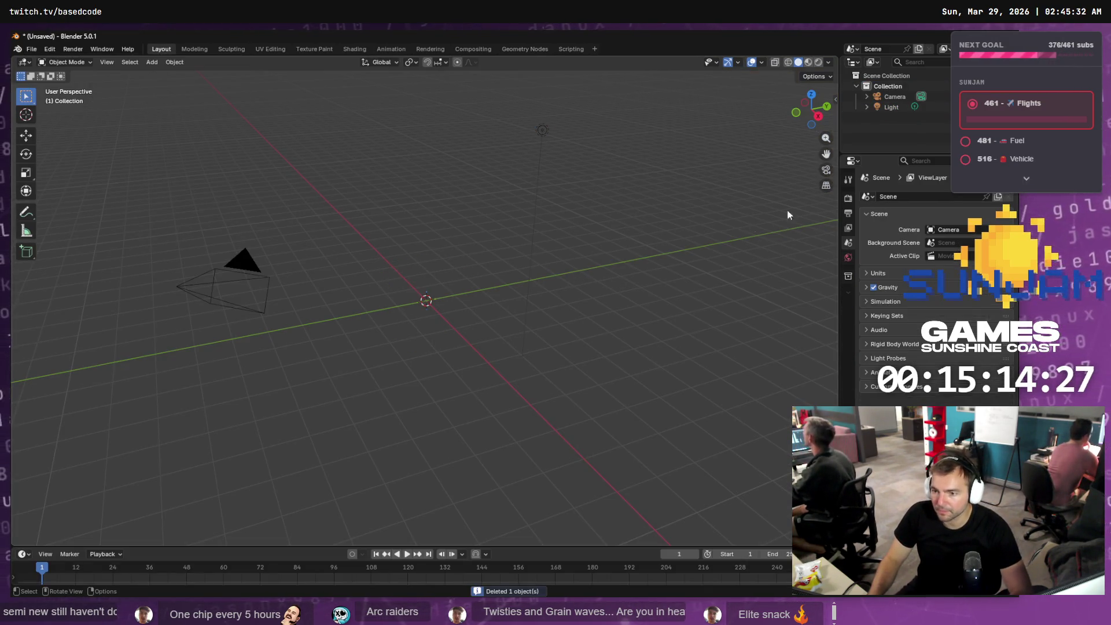
pyautogui.click(887, 97)
pyautogui.press('Delete')
pyautogui.click(884, 87)
pyautogui.press('Delete')
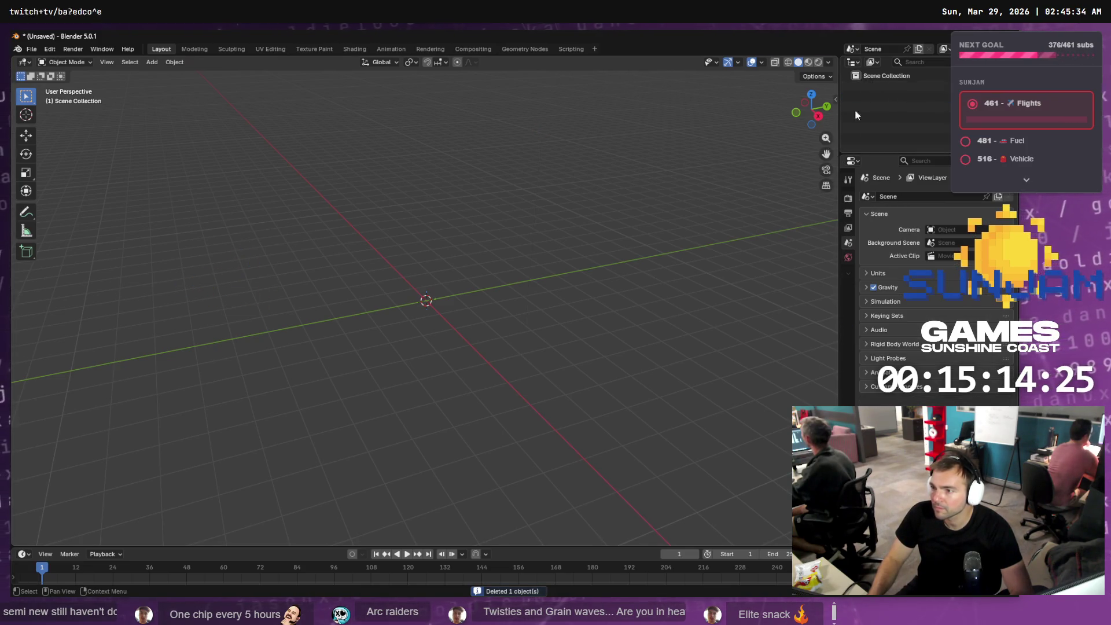
# - Import Locomotive.obj with default OBJ settings and view it in the Shading workspace
pyautogui.hotkey('alt', 'Tab')
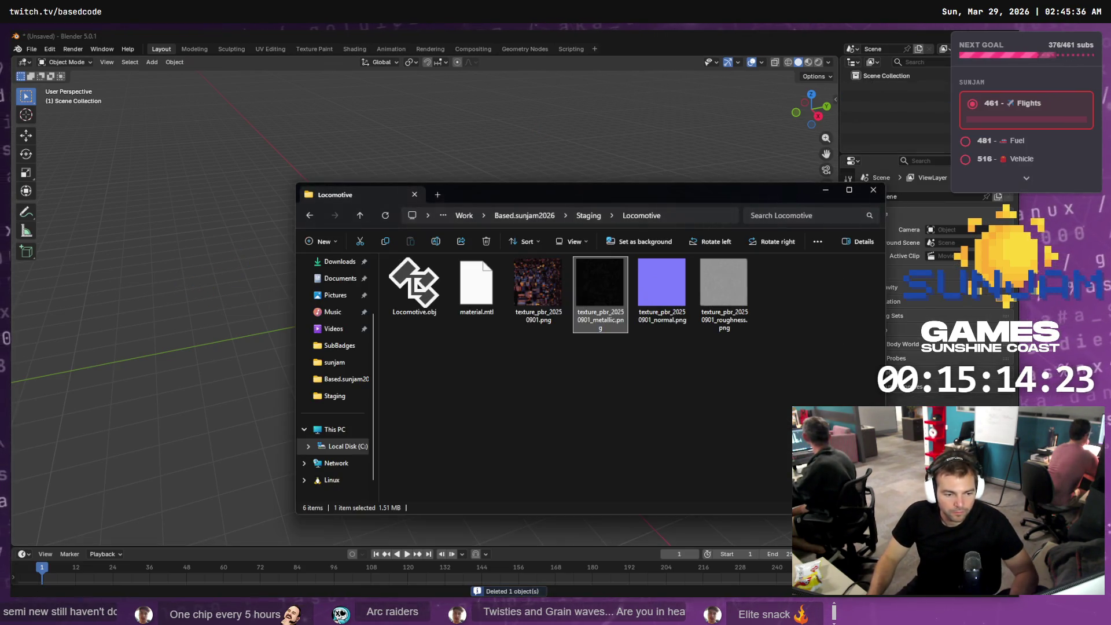
pyautogui.moveTo(414, 284); pyautogui.dragTo(161, 315)
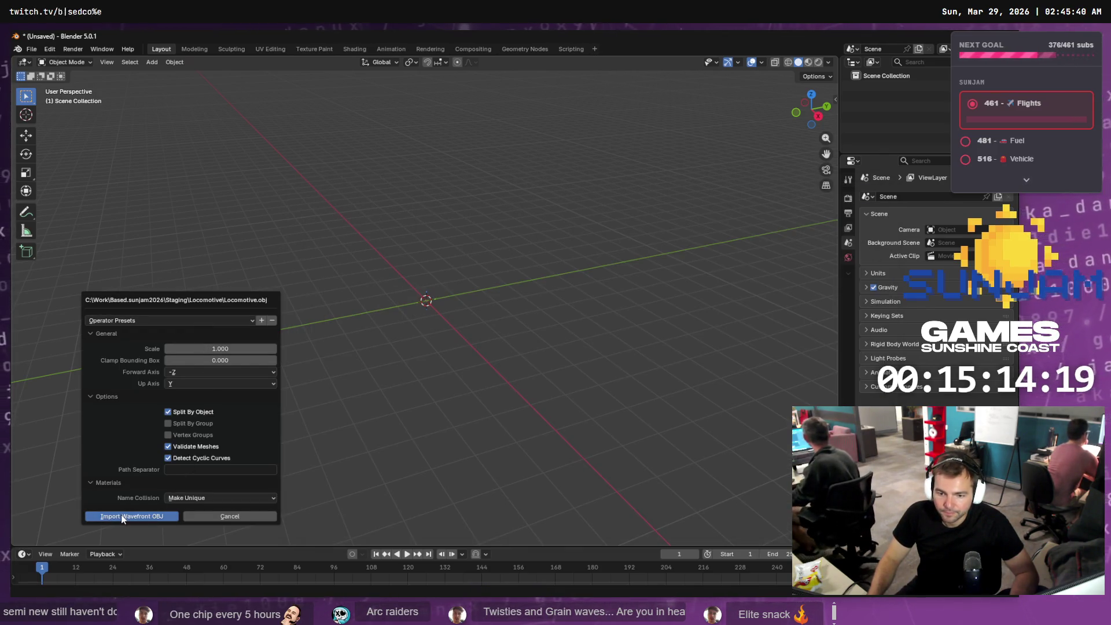
pyautogui.click(120, 515)
pyautogui.click(355, 48)
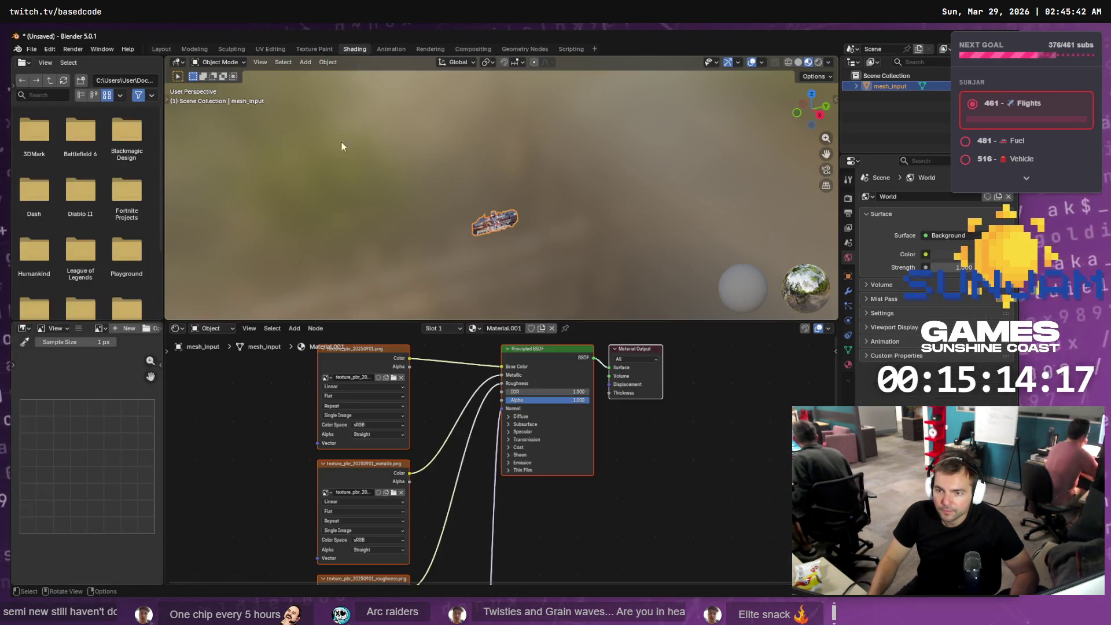
# - Add an Image Texture node below the Principled BSDF and begin a new image for it
pyautogui.click(578, 518)
pyautogui.rightClick(578, 518)
pyautogui.moveTo(578, 517)
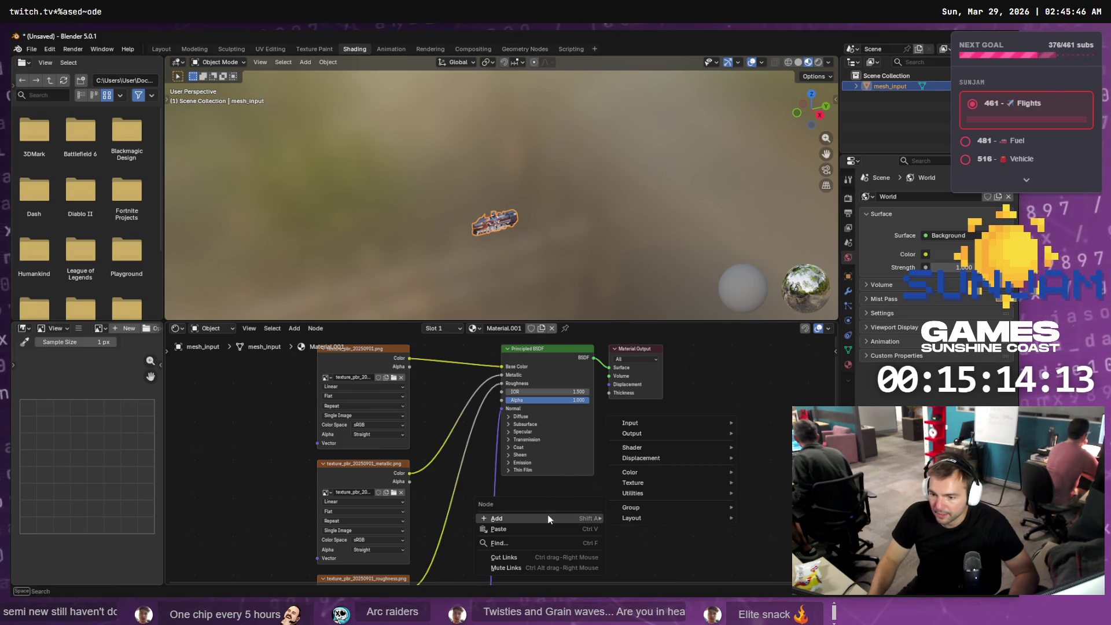
pyautogui.moveTo(659, 480)
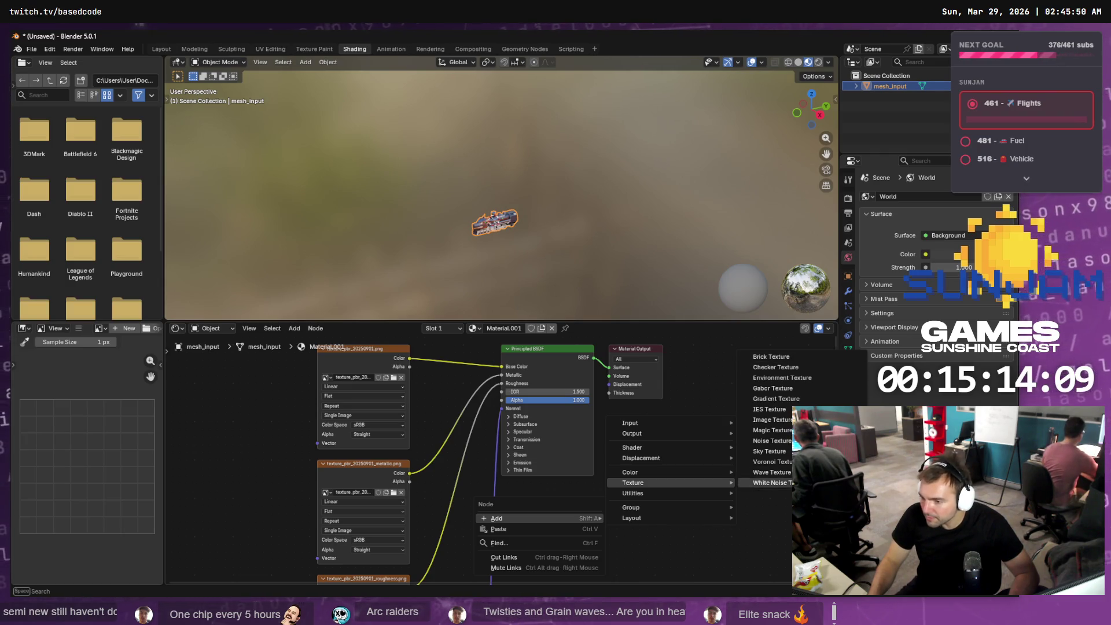
pyautogui.click(771, 420)
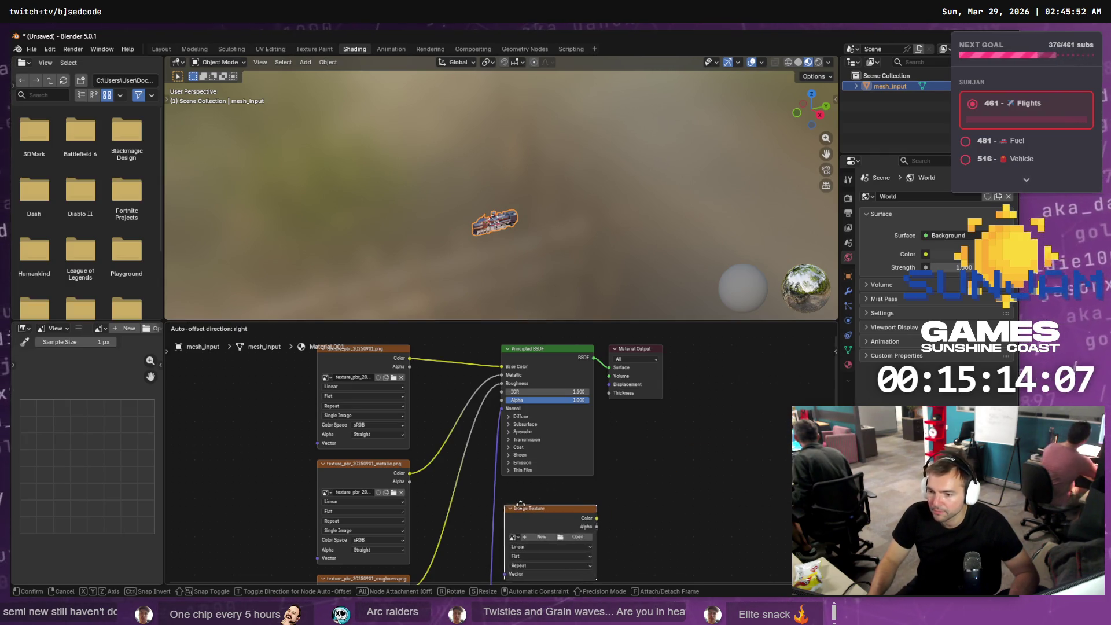
pyautogui.click(543, 501)
pyautogui.hotkey('alt', 'Tab')
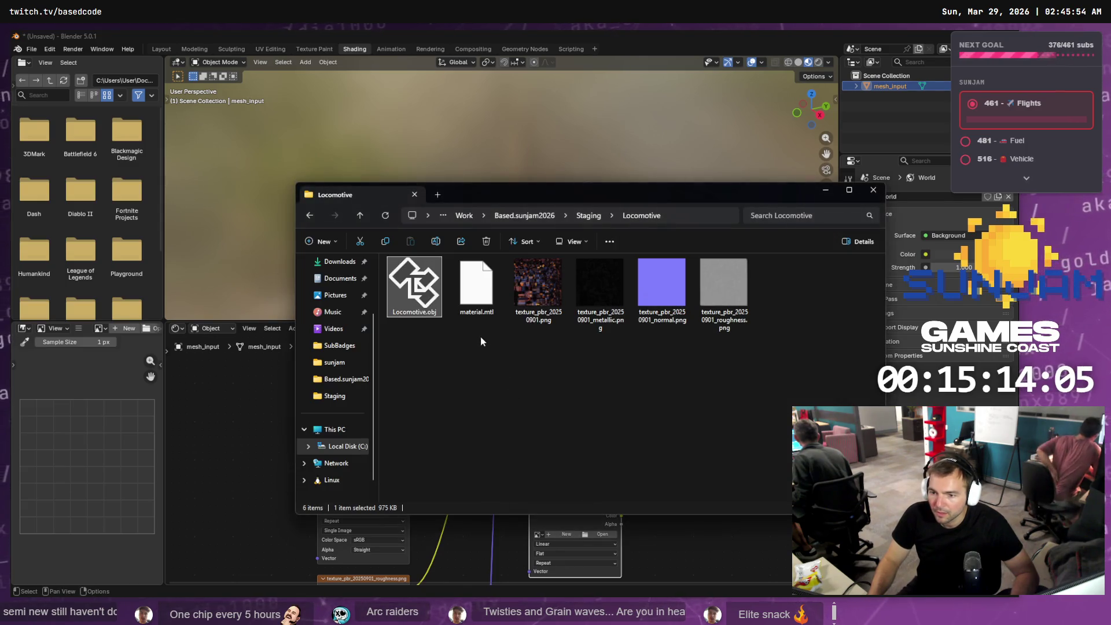
pyautogui.click(566, 533)
pyautogui.click(567, 534)
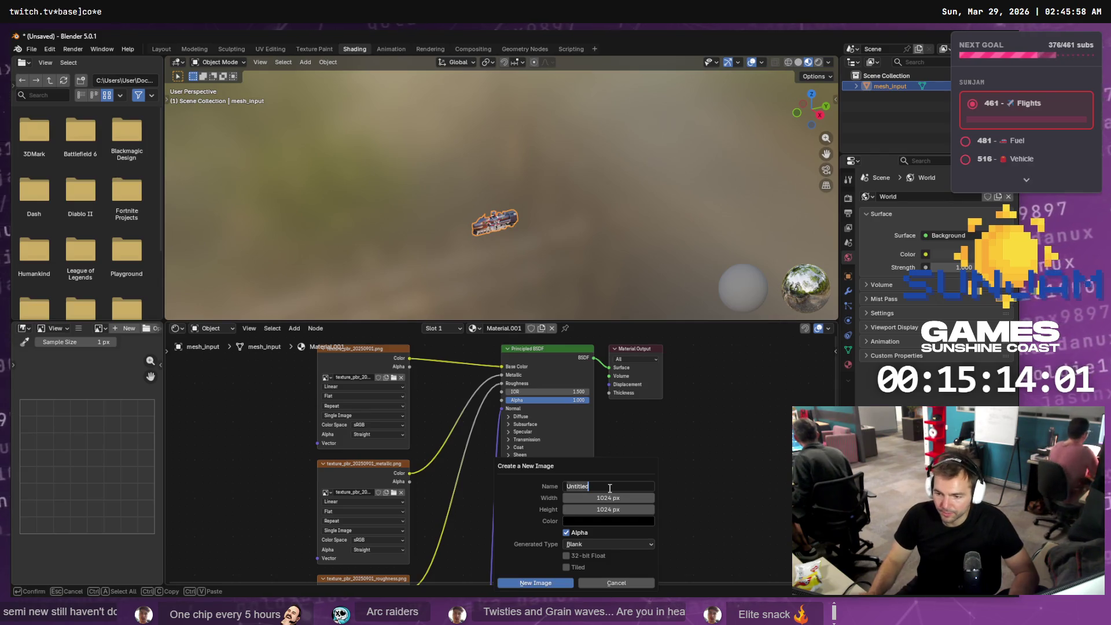
# - Create a new image named texture_pbr_20250901_Emissive, adapted from the pasted metallic texture name
pyautogui.write('B')
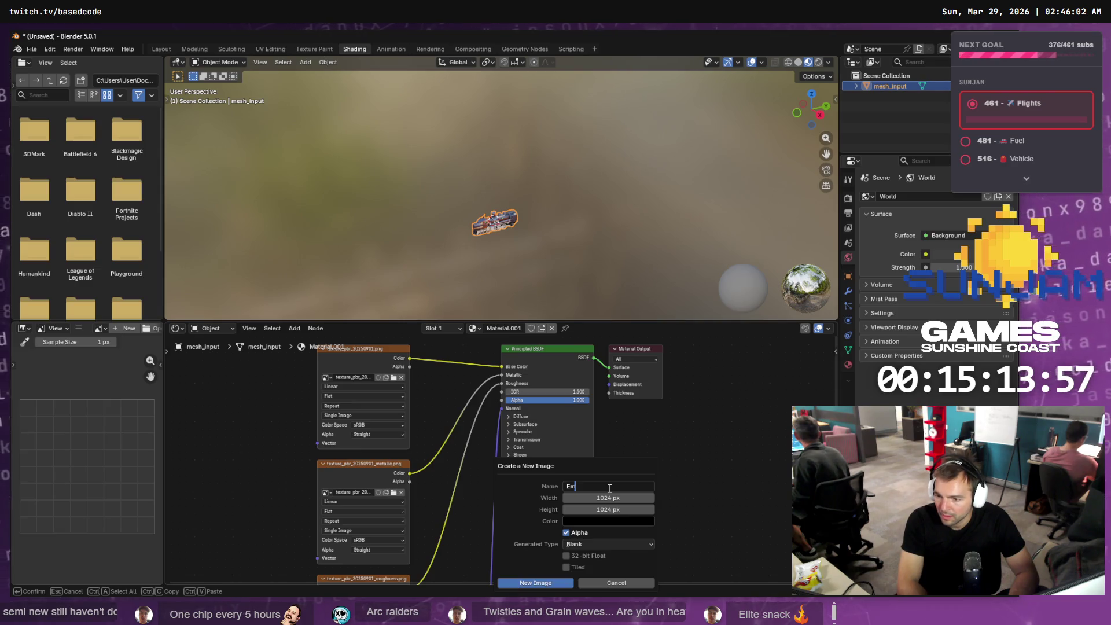
pyautogui.press('super+v')
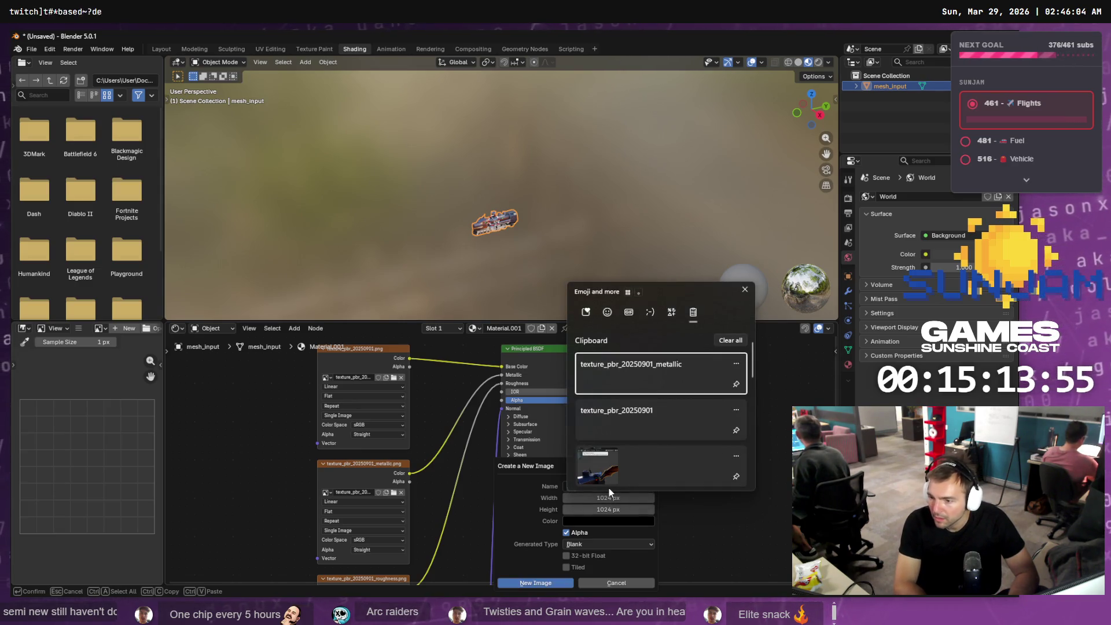
pyautogui.press('Return')
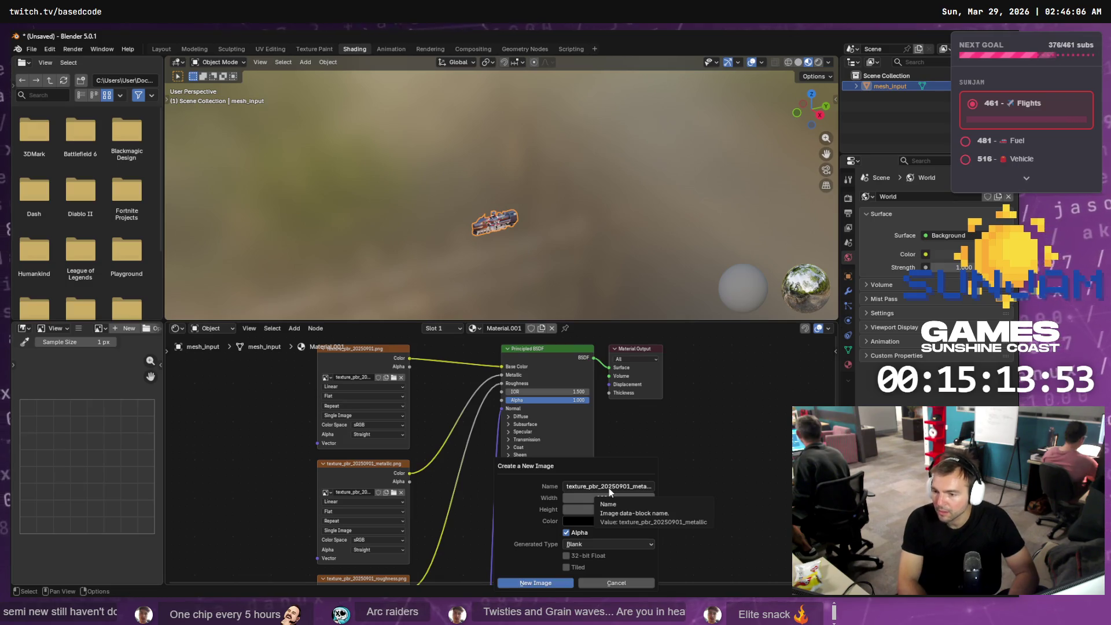
pyautogui.click(634, 486)
pyautogui.click(630, 486)
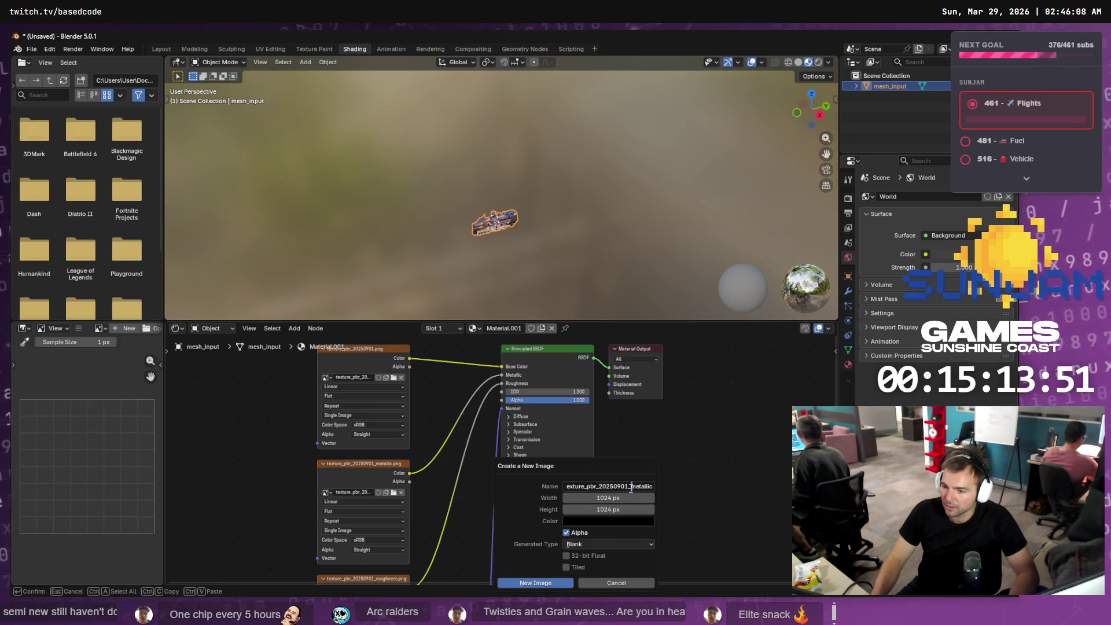
pyautogui.hotkey('shift', 'End')
pyautogui.write('n')
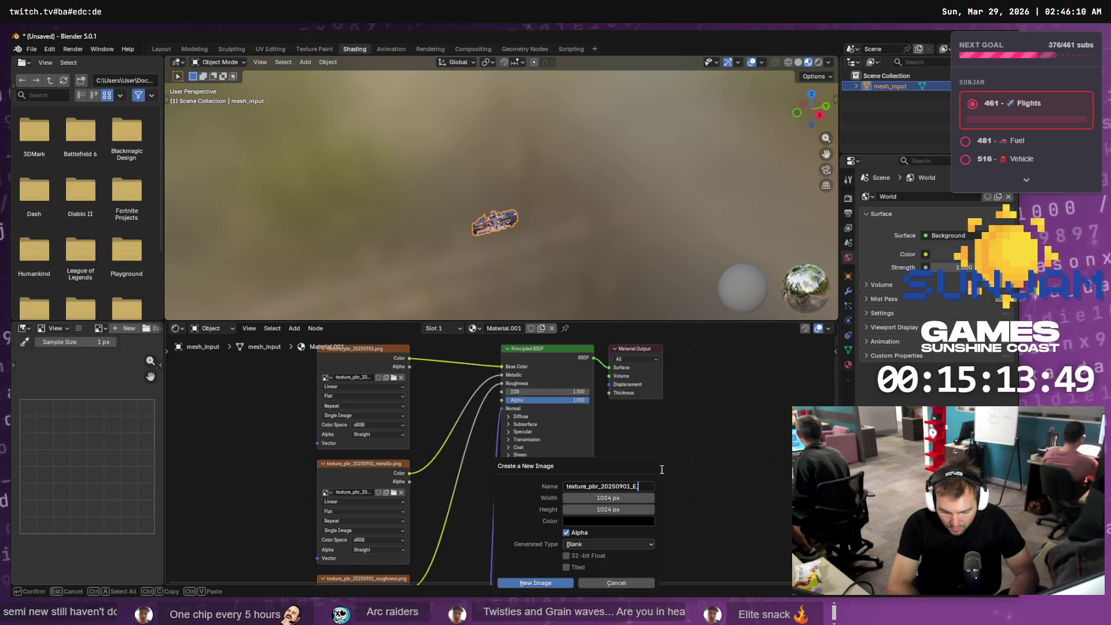
pyautogui.write('mission')
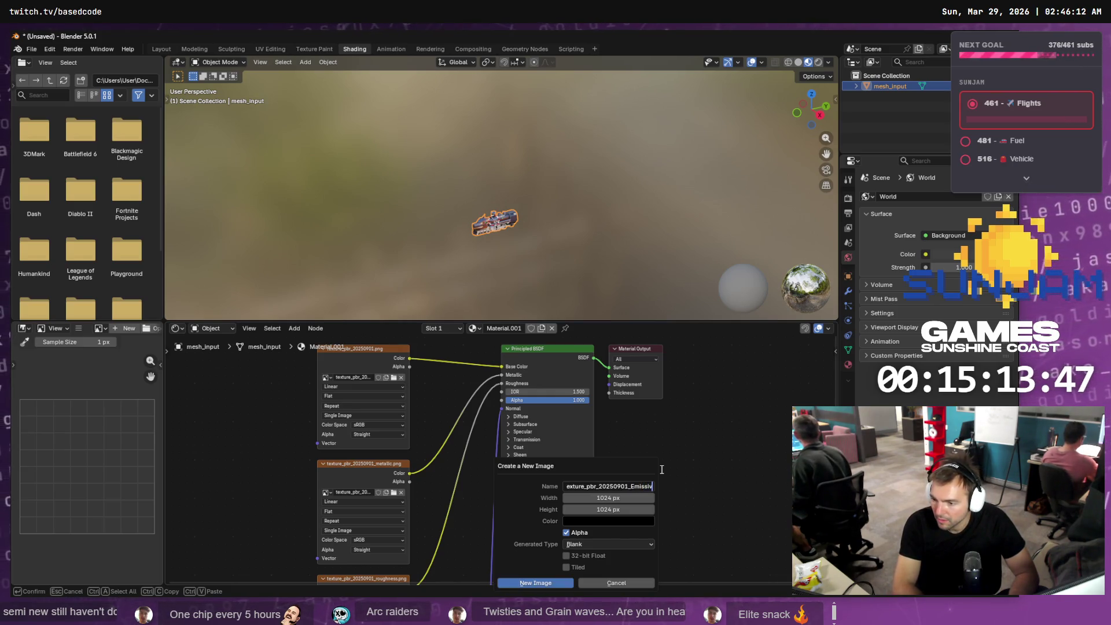
pyautogui.press('Return')
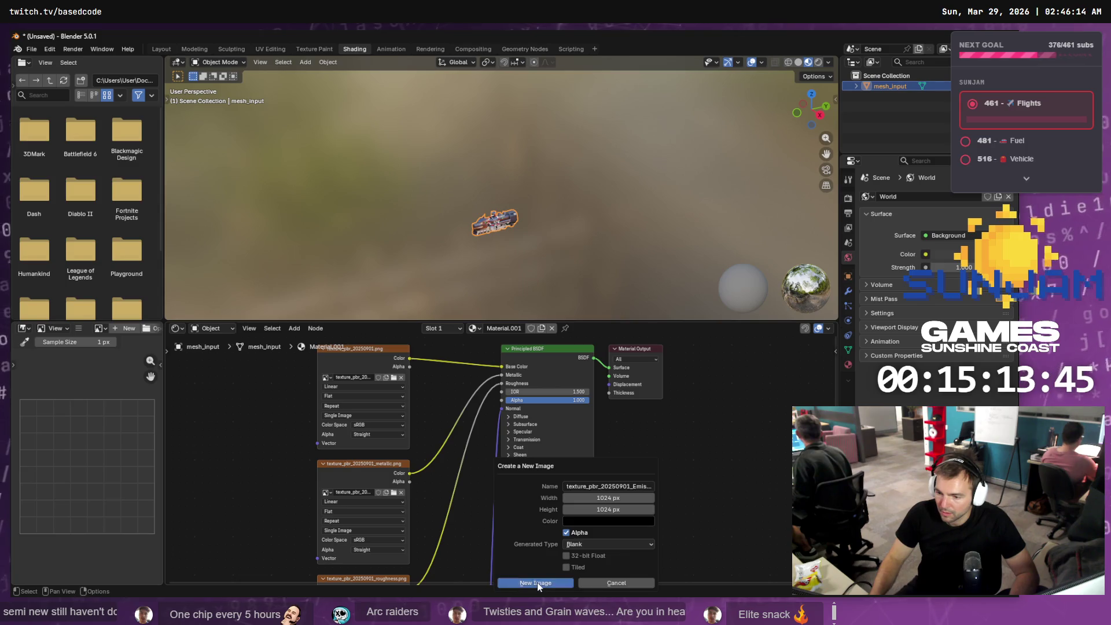
pyautogui.click(537, 582)
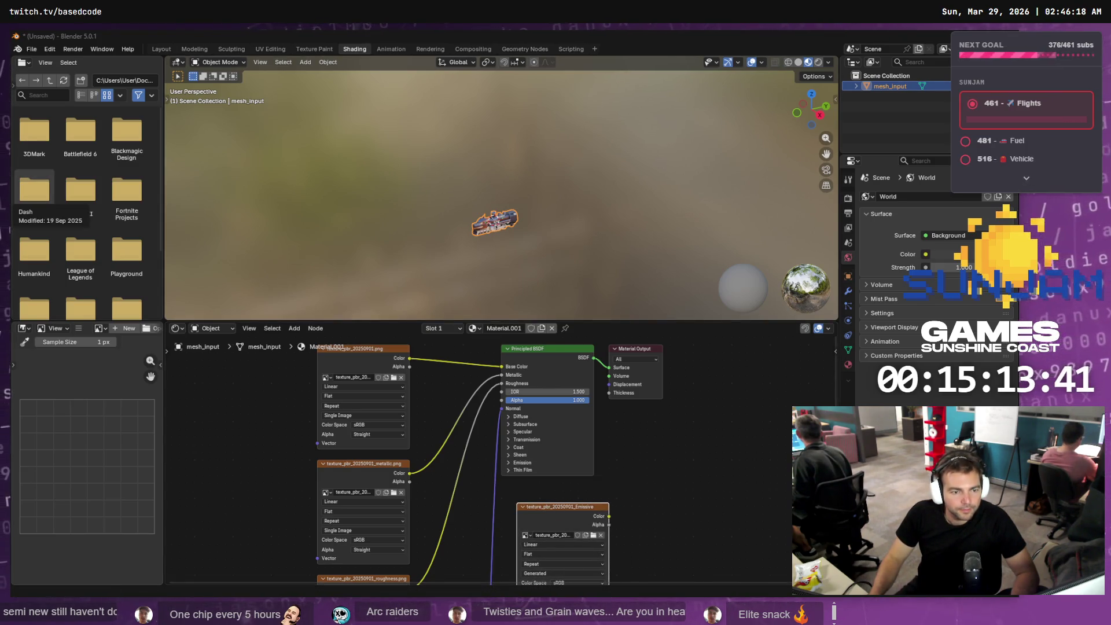
# - Connect the Emissive texture's Color output to the Principled BSDF's Emission Color
pyautogui.hotkey('alt', 'Tab')
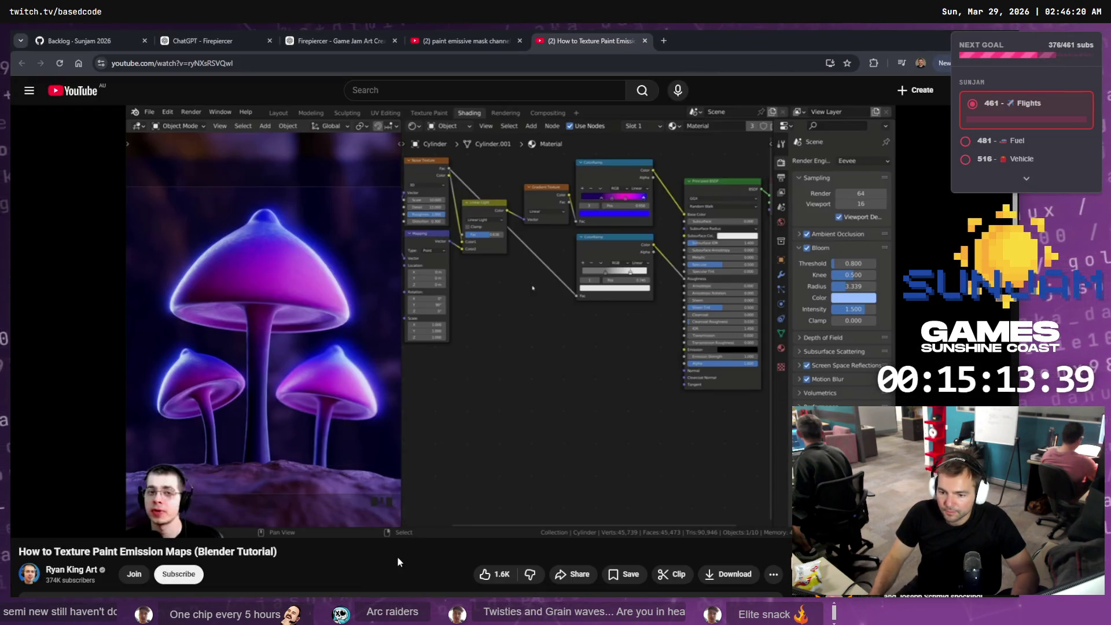
pyautogui.hotkey('alt', 'Tab')
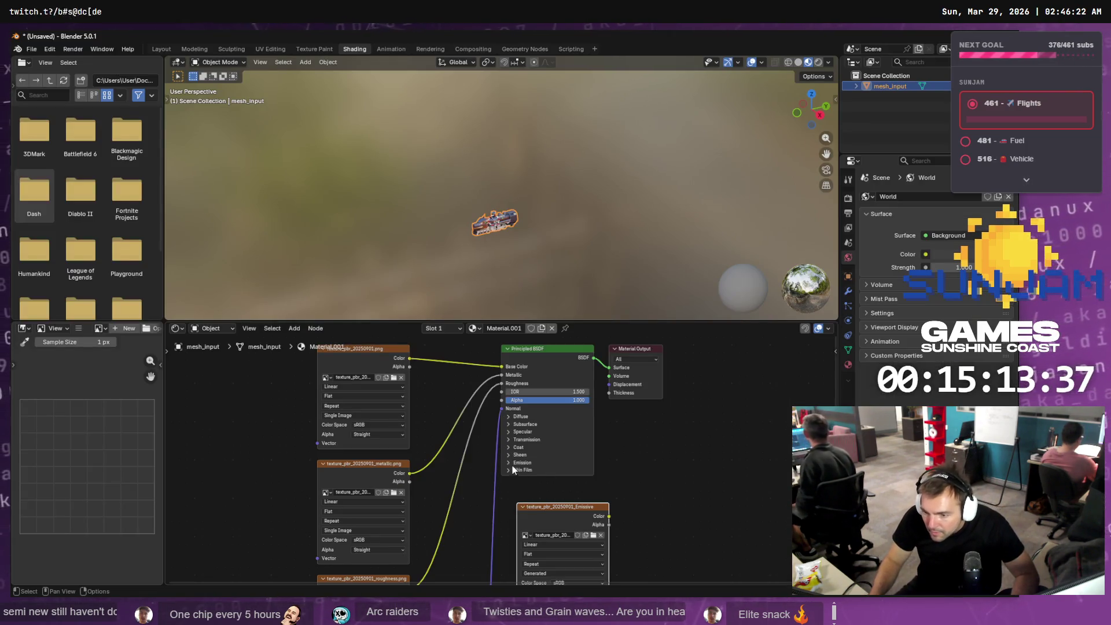
pyautogui.click(515, 462)
pyautogui.scroll(-1, 509, 461)
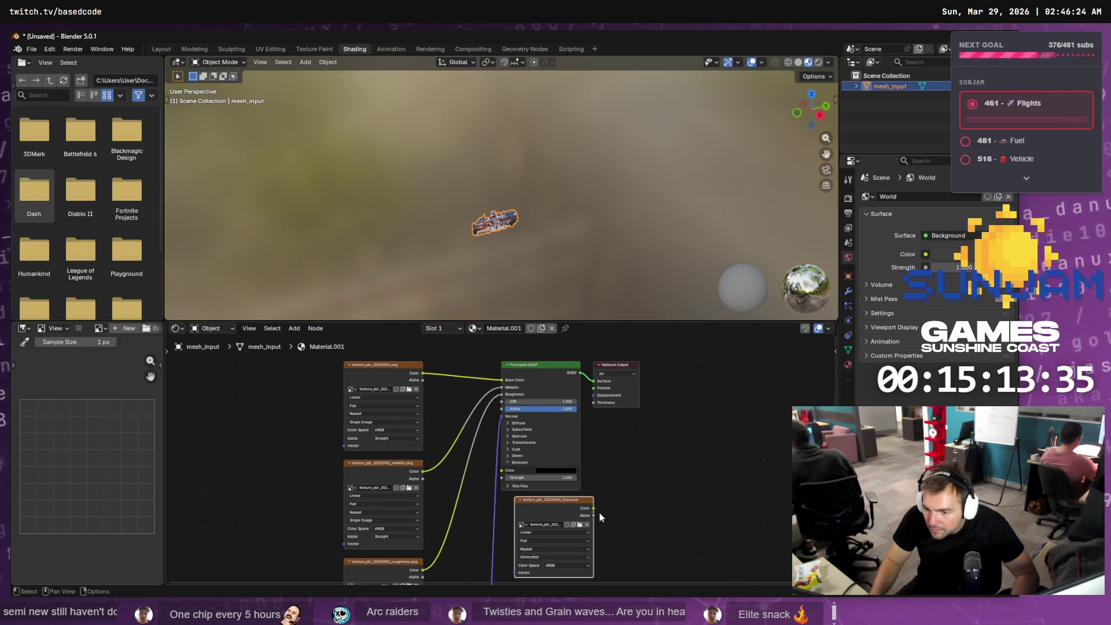
pyautogui.moveTo(594, 508); pyautogui.dragTo(502, 476)
# - Tidy the Emissive, roughness, normal-map and Normal Map nodes, then resume the tutorial video
pyautogui.moveTo(566, 501)
pyautogui.mouseDown()
pyautogui.moveTo(505, 508)
pyautogui.moveTo(641, 508)
pyautogui.moveTo(496, 505)
pyautogui.mouseUp()
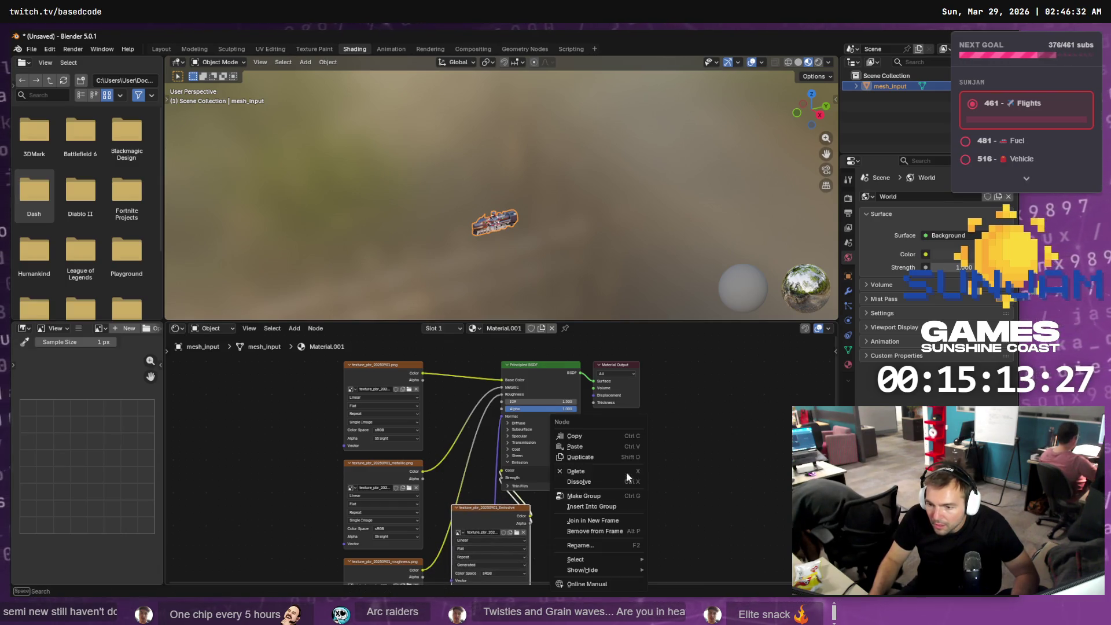
pyautogui.moveTo(691, 466); pyautogui.dragTo(733, 371, button='middle')
pyautogui.scroll(2, 449, 520)
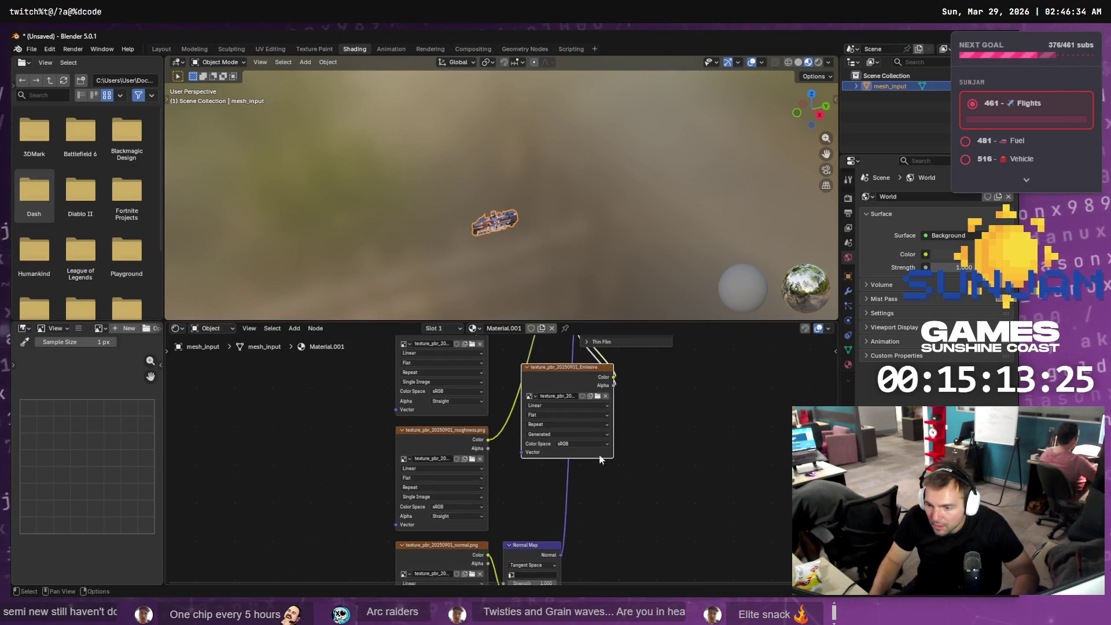
pyautogui.moveTo(459, 436); pyautogui.dragTo(359, 428)
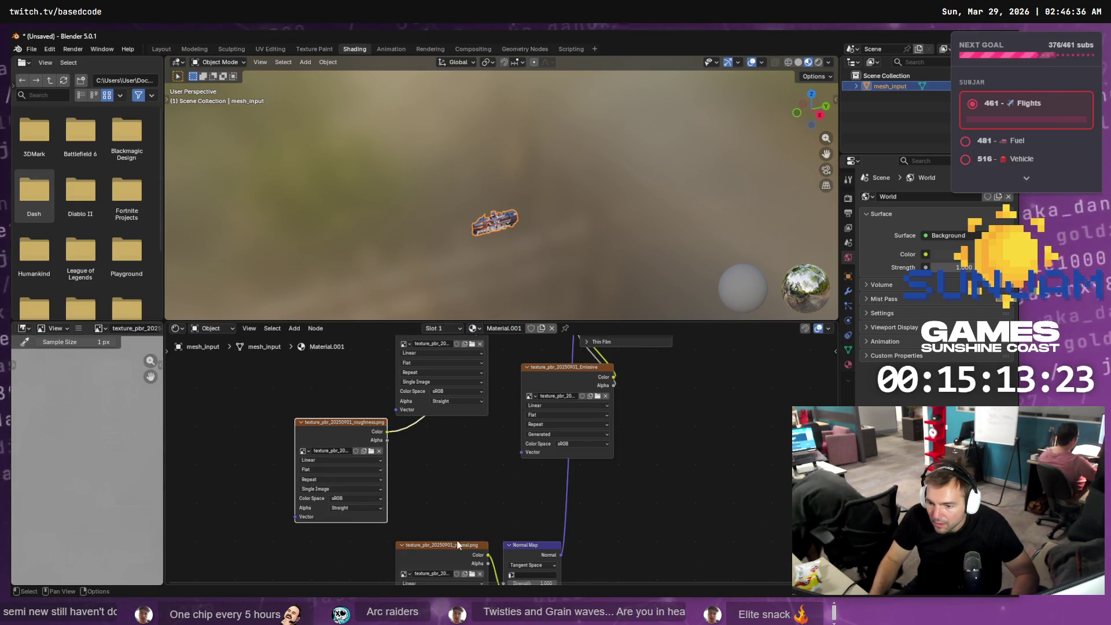
pyautogui.moveTo(446, 545); pyautogui.dragTo(327, 548)
pyautogui.moveTo(533, 545); pyautogui.dragTo(456, 546)
pyautogui.moveTo(689, 366)
pyautogui.mouseDown(button='middle')
pyautogui.moveTo(642, 463)
pyautogui.moveTo(595, 514)
pyautogui.mouseUp(button='middle')
pyautogui.moveTo(543, 344)
pyautogui.mouseDown()
pyautogui.moveTo(666, 470)
pyautogui.moveTo(624, 403)
pyautogui.moveTo(602, 397)
pyautogui.mouseUp()
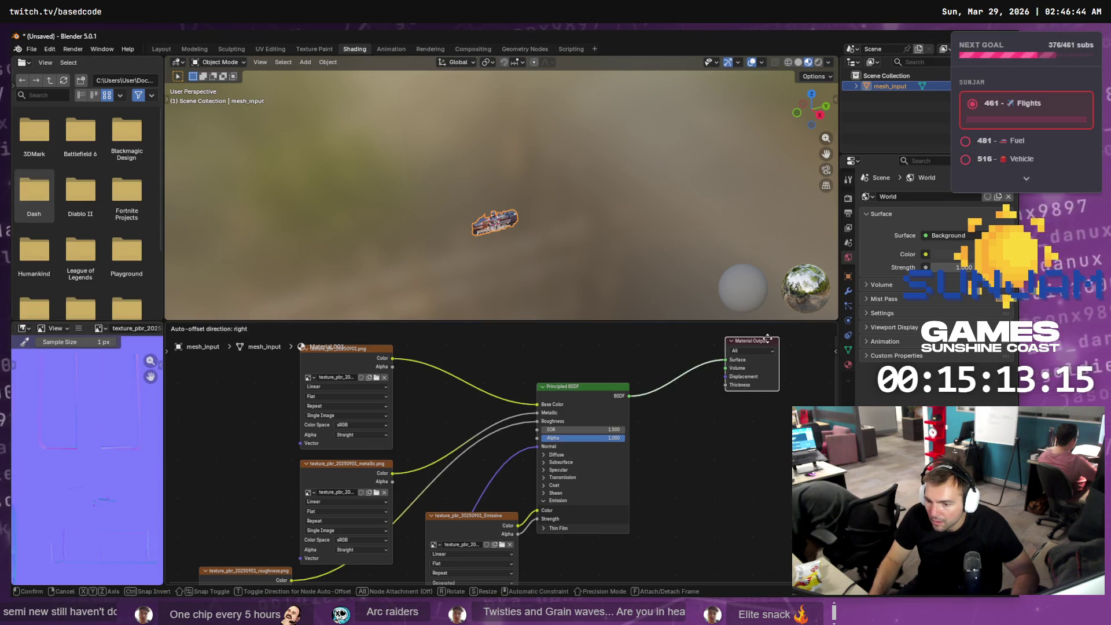
pyautogui.moveTo(694, 537); pyautogui.dragTo(703, 421, button='middle')
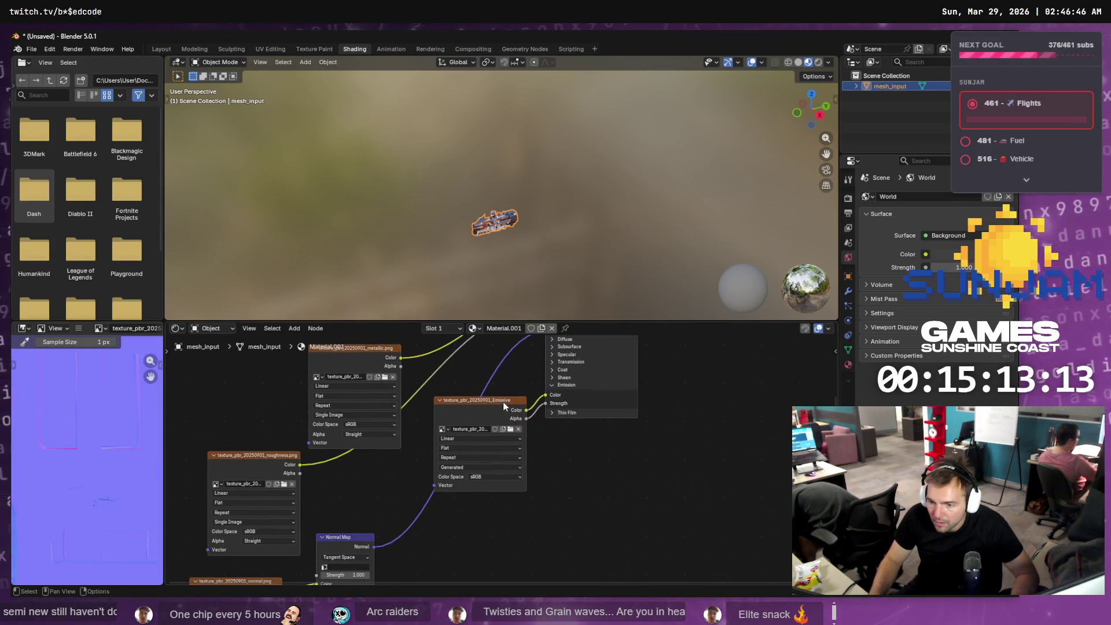
pyautogui.moveTo(502, 404)
pyautogui.mouseDown()
pyautogui.moveTo(502, 507)
pyautogui.moveTo(503, 485)
pyautogui.mouseUp()
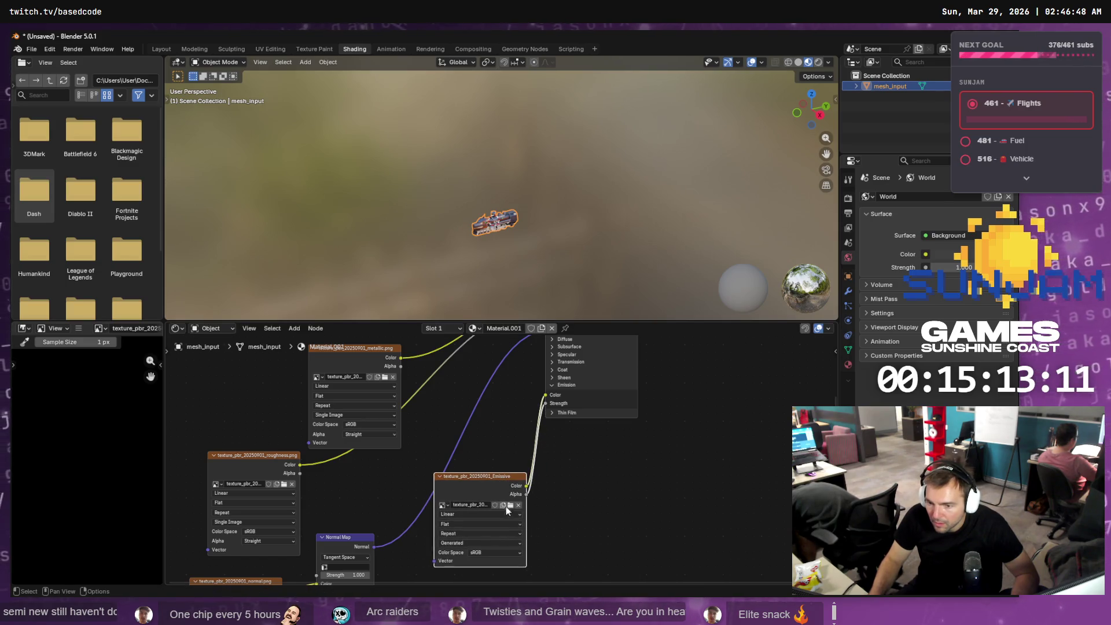
pyautogui.hotkey('alt', 'Tab')
pyautogui.click(508, 264)
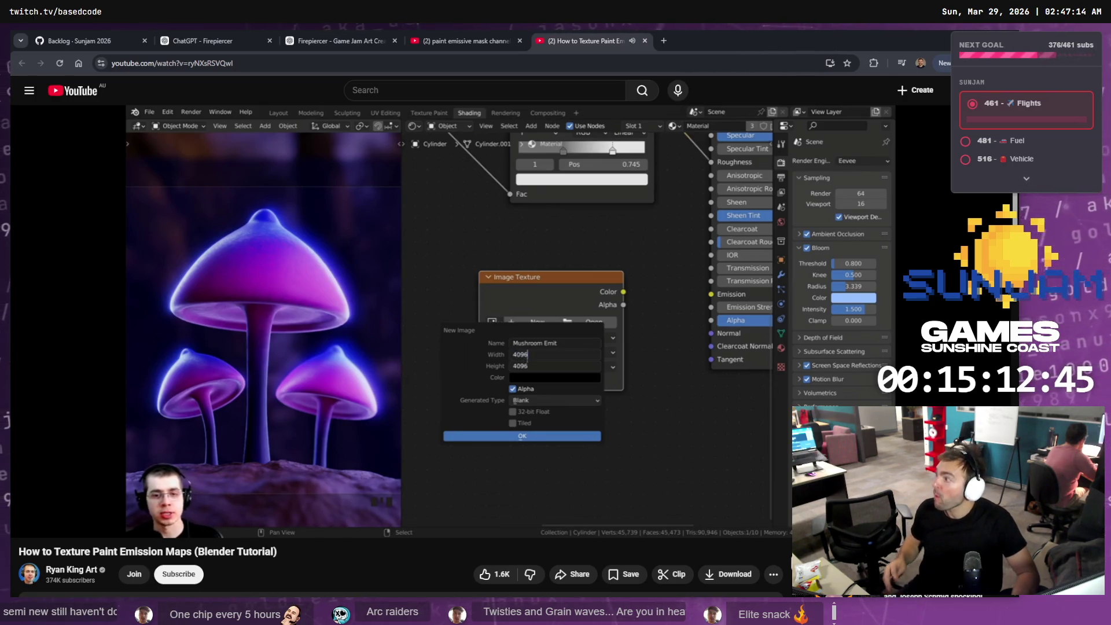
# - Play the emission-map tutorial to about 3:16 with pauses, then return to Blender's shader nodes
pyautogui.press('space')
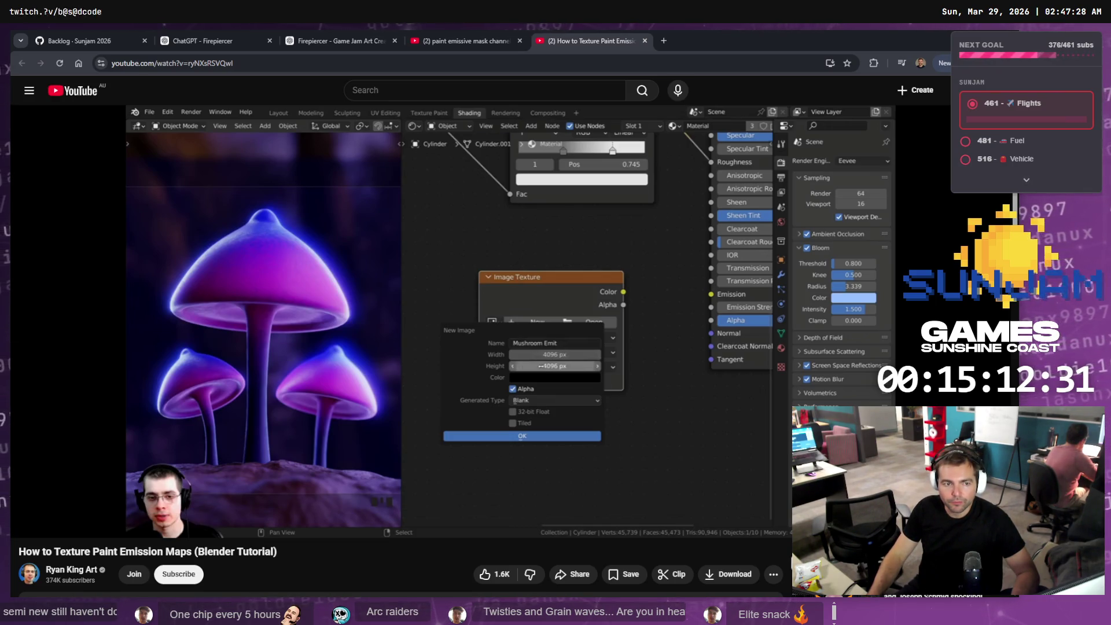
pyautogui.click(271, 376)
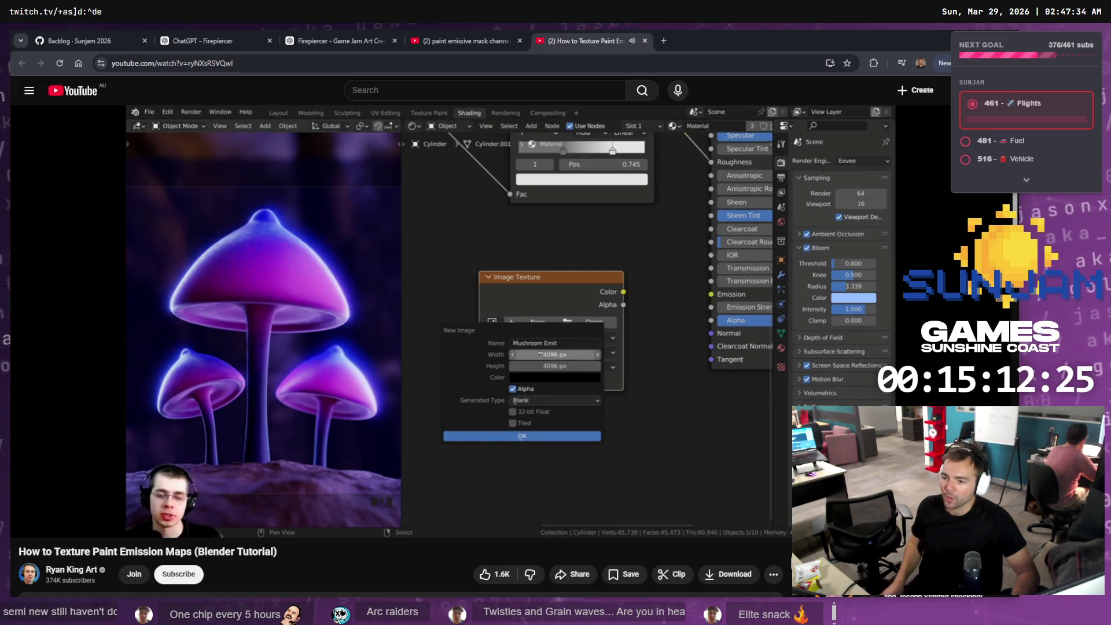
pyautogui.click(413, 363)
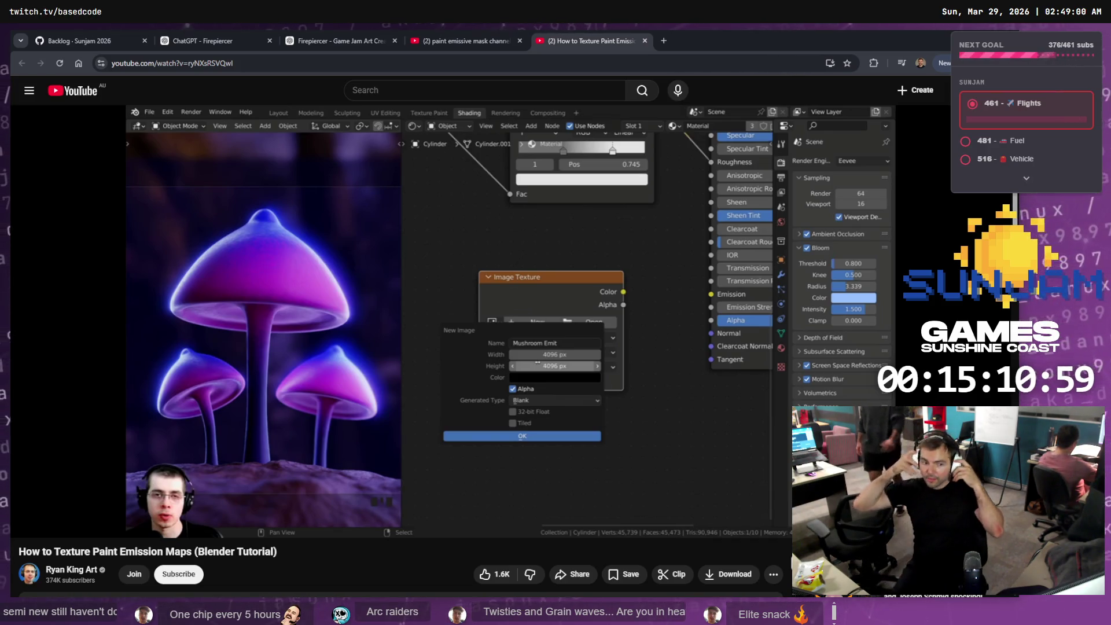
pyautogui.moveTo(626, 334)
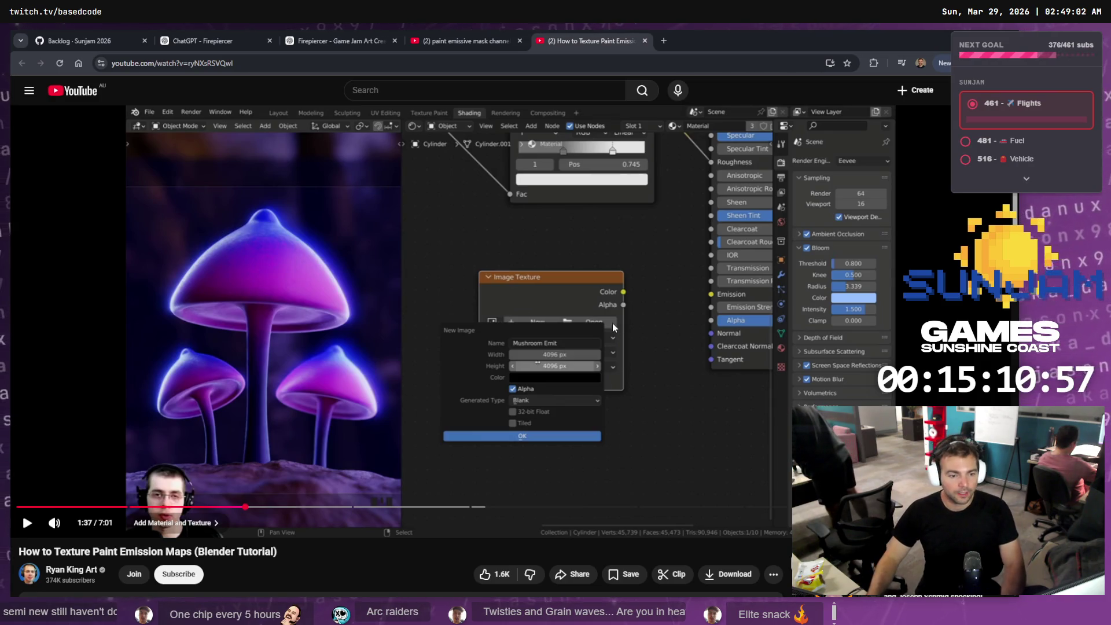
pyautogui.click(608, 341)
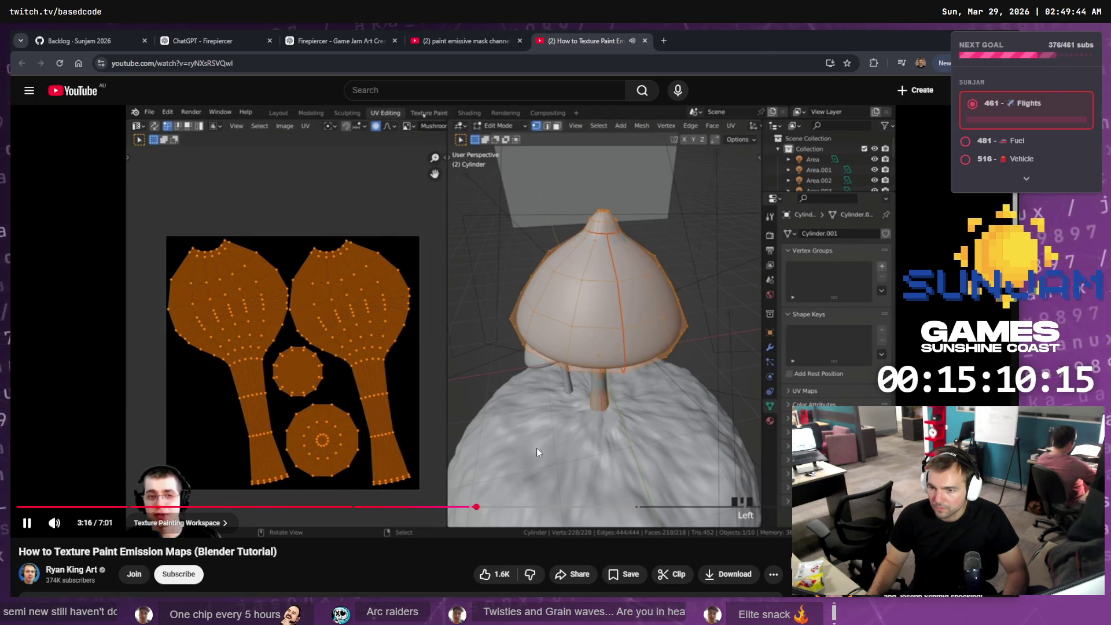
pyautogui.hotkey('alt', 'Tab')
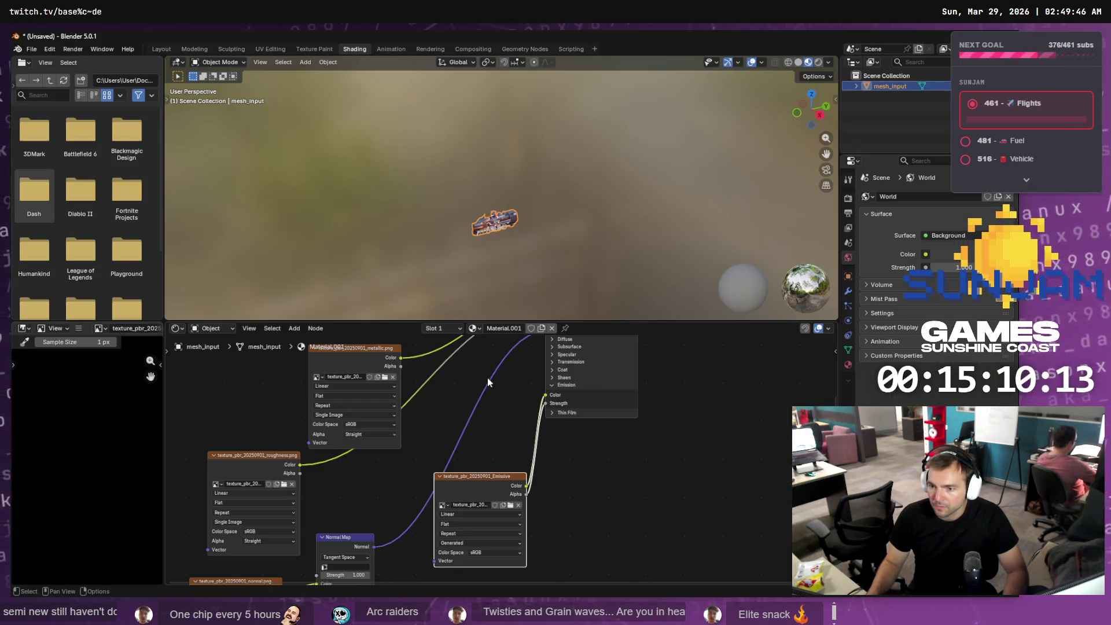
# - Disconnect the Emissive texture's Alpha from Emission Strength, reposition the node, and resume the tutorial
pyautogui.keyDown('ctrl'); pyautogui.moveTo(534, 476); pyautogui.dragTo(528, 491, button='right'); pyautogui.keyUp('ctrl')
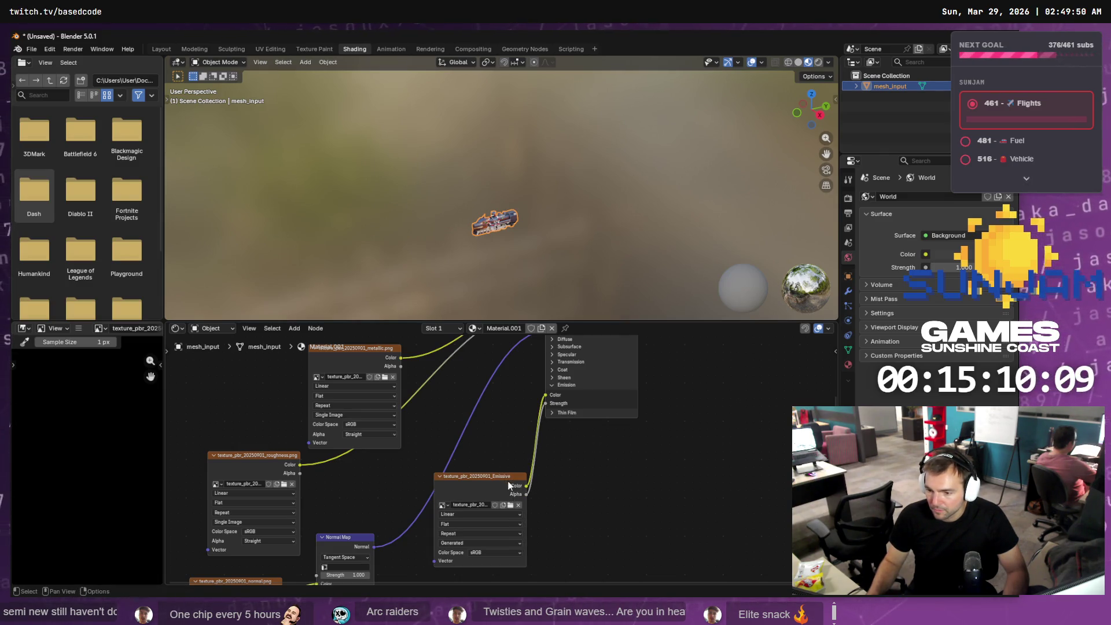
pyautogui.moveTo(526, 495); pyautogui.dragTo(590, 501)
pyautogui.press('Escape')
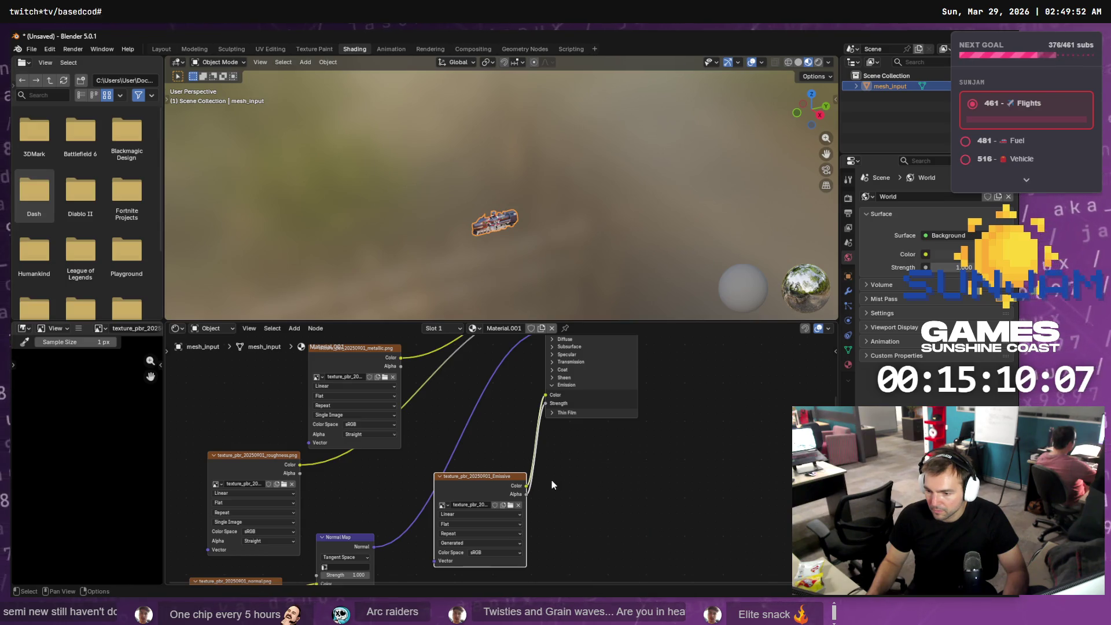
pyautogui.moveTo(526, 493); pyautogui.dragTo(570, 502)
pyautogui.press('Escape')
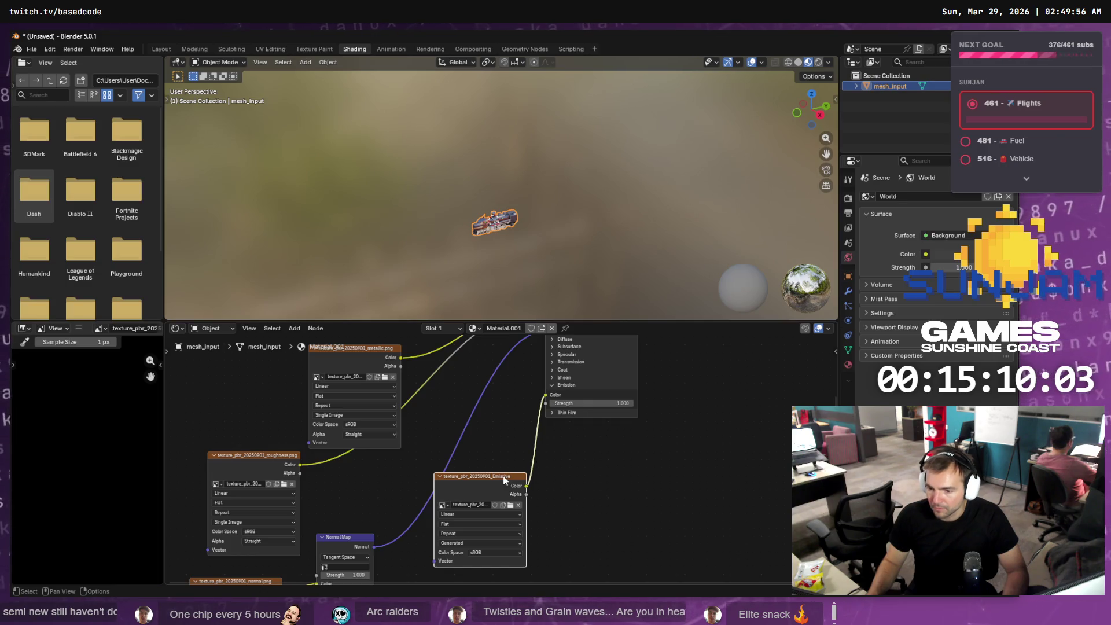
pyautogui.moveTo(503, 476); pyautogui.dragTo(486, 427)
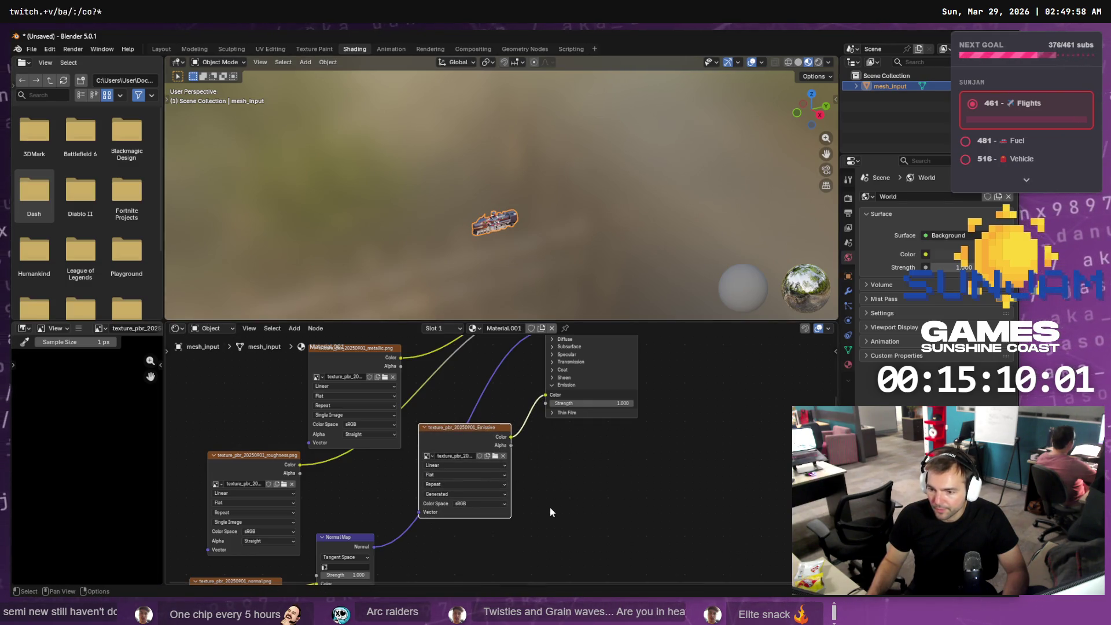
pyautogui.hotkey('alt', 'Tab')
pyautogui.click(529, 360)
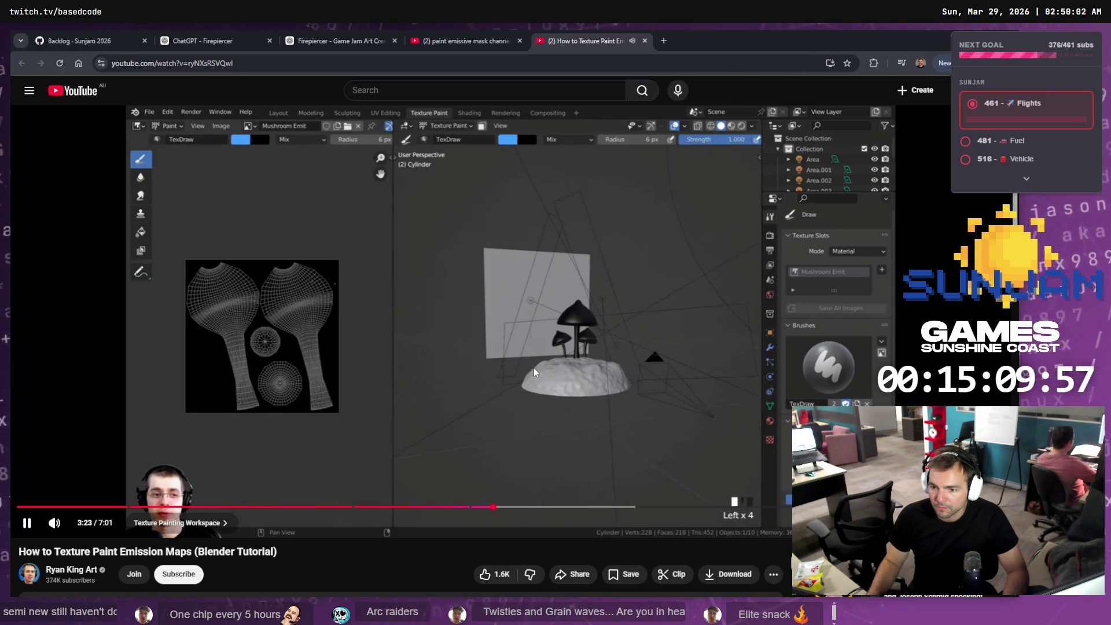
# - Rewind the tutorial to 3:14, then open Blender's Texture Paint workspace
pyautogui.moveTo(493, 507); pyautogui.dragTo(475, 508)
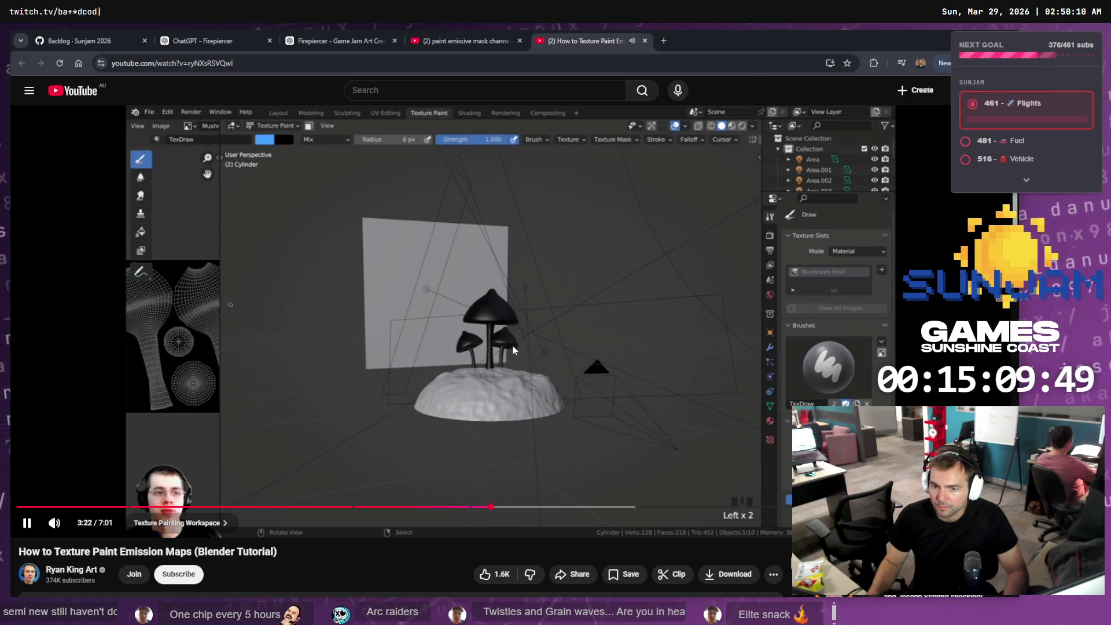
pyautogui.click(513, 346)
pyautogui.hotkey('alt', 'Tab')
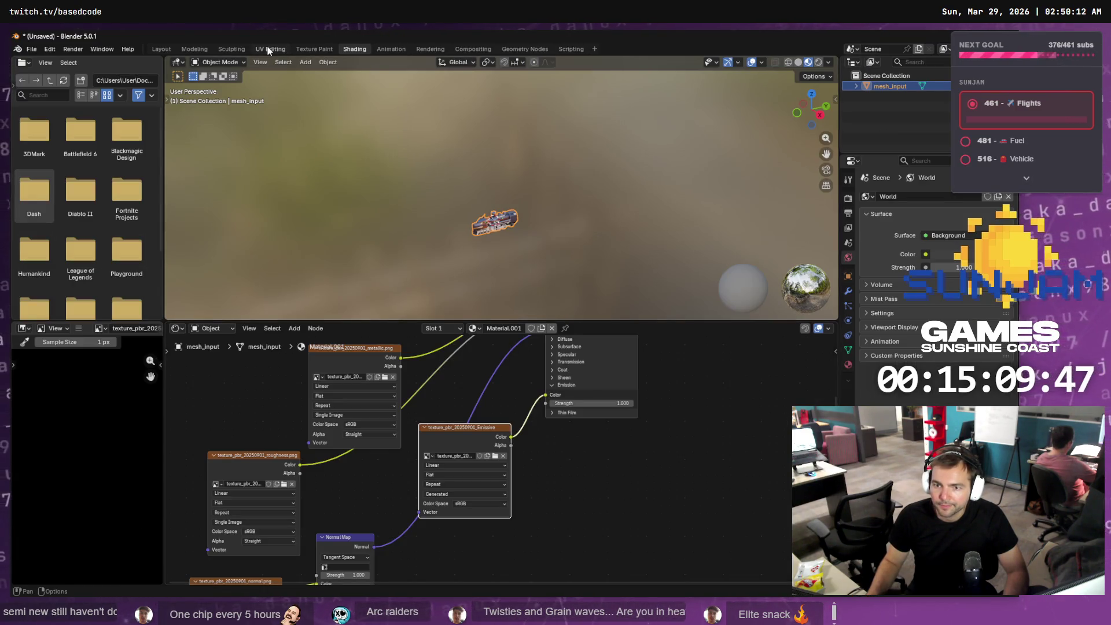
pyautogui.click(320, 51)
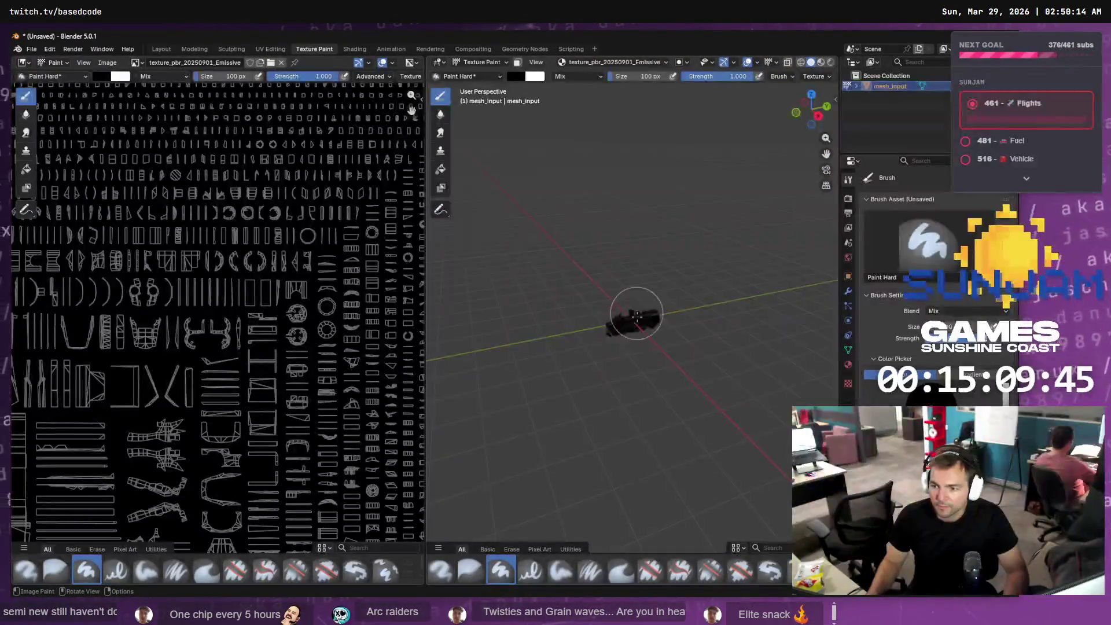
pyautogui.scroll(5, 636, 316)
# - Watch more of the texture-painting section, then pause and return to Blender
pyautogui.hotkey('alt', 'Tab')
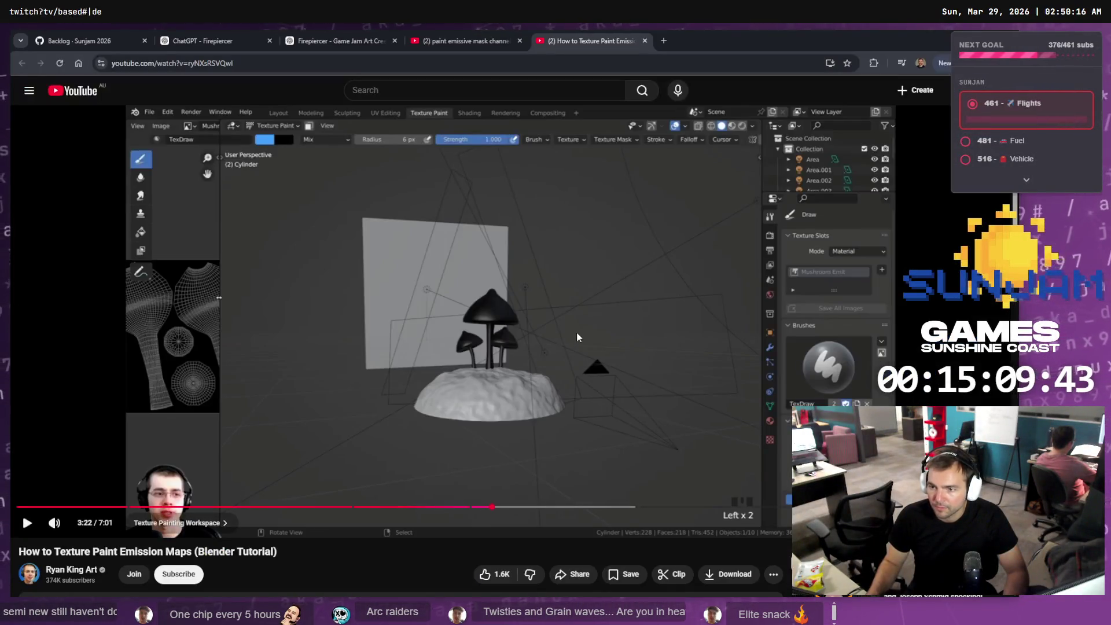
pyautogui.click(574, 334)
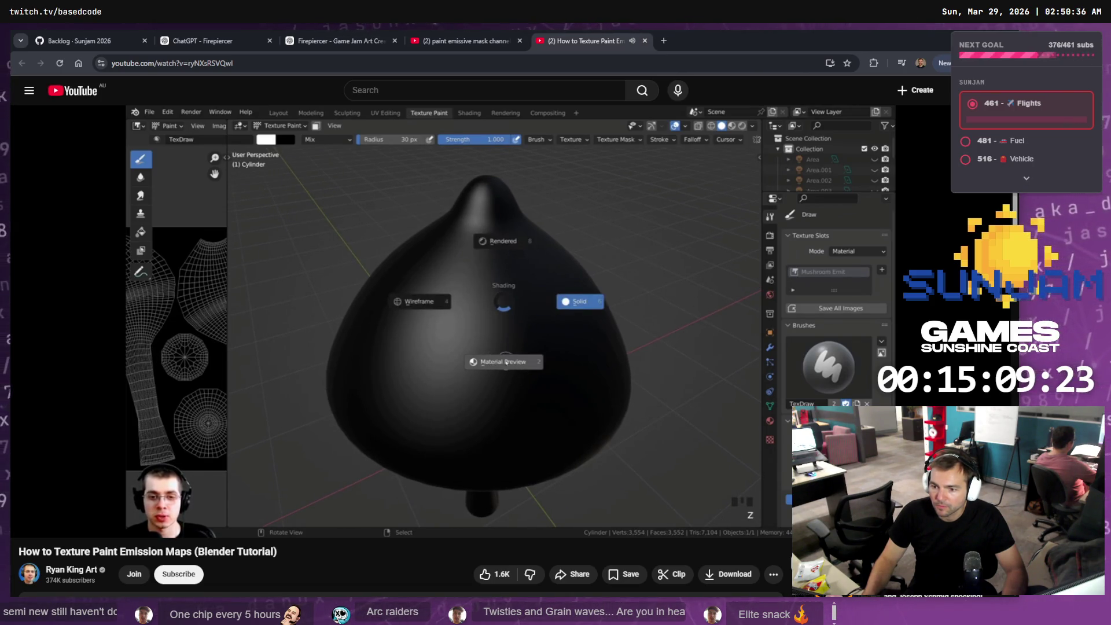
pyautogui.click(501, 345)
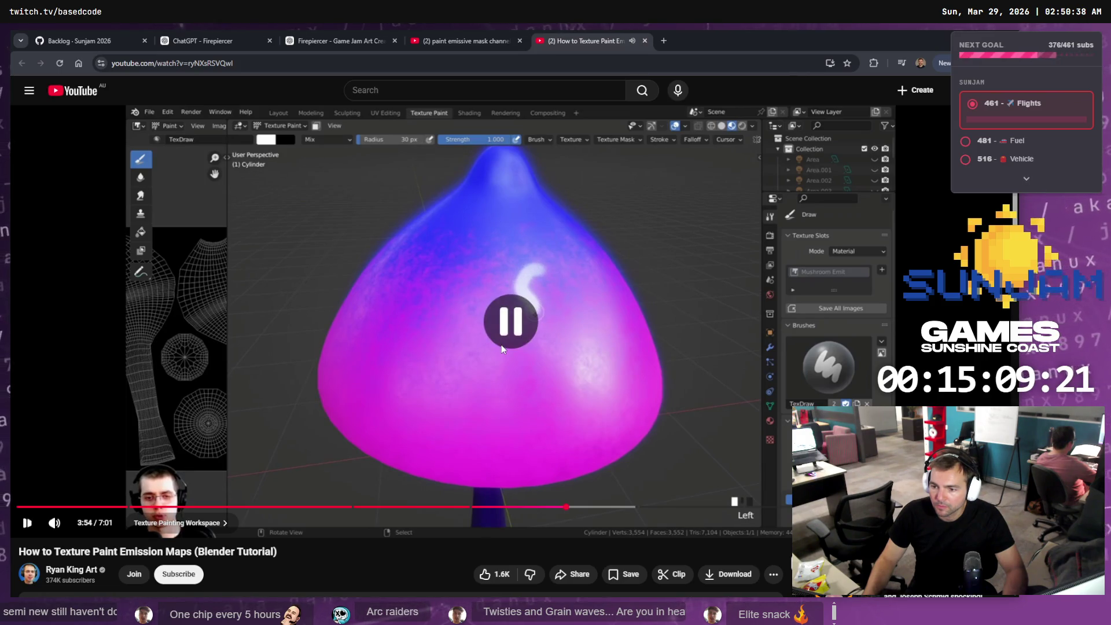
pyautogui.hotkey('alt', 'Tab')
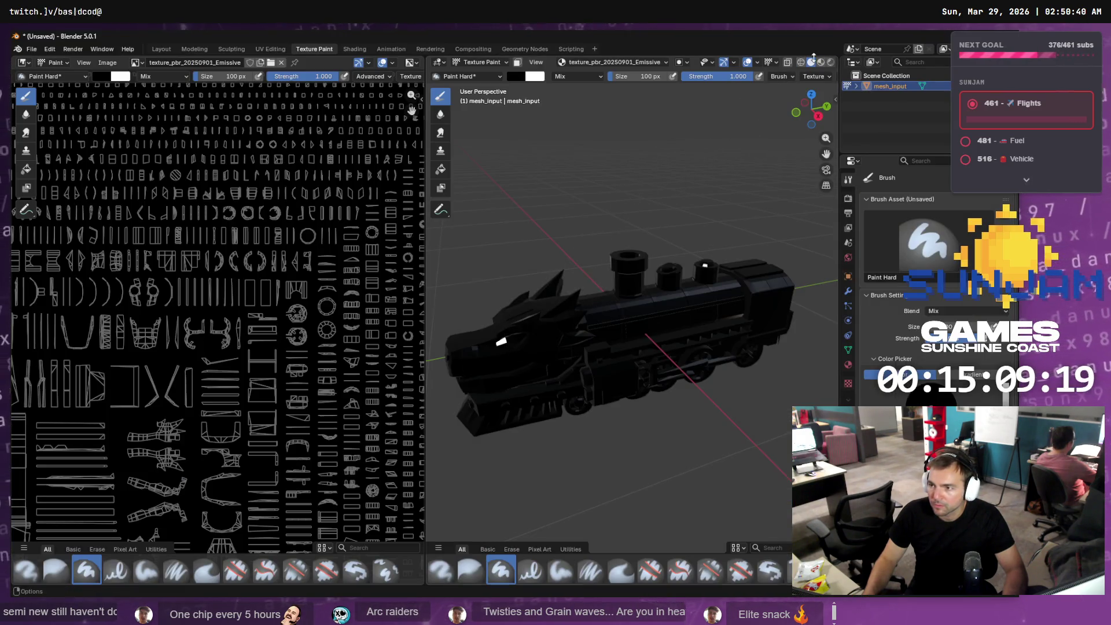
# - Switch the viewport to Material Preview, then play the tutorial to its 4:09 bloom settings
pyautogui.click(820, 62)
pyautogui.hotkey('alt', 'Tab')
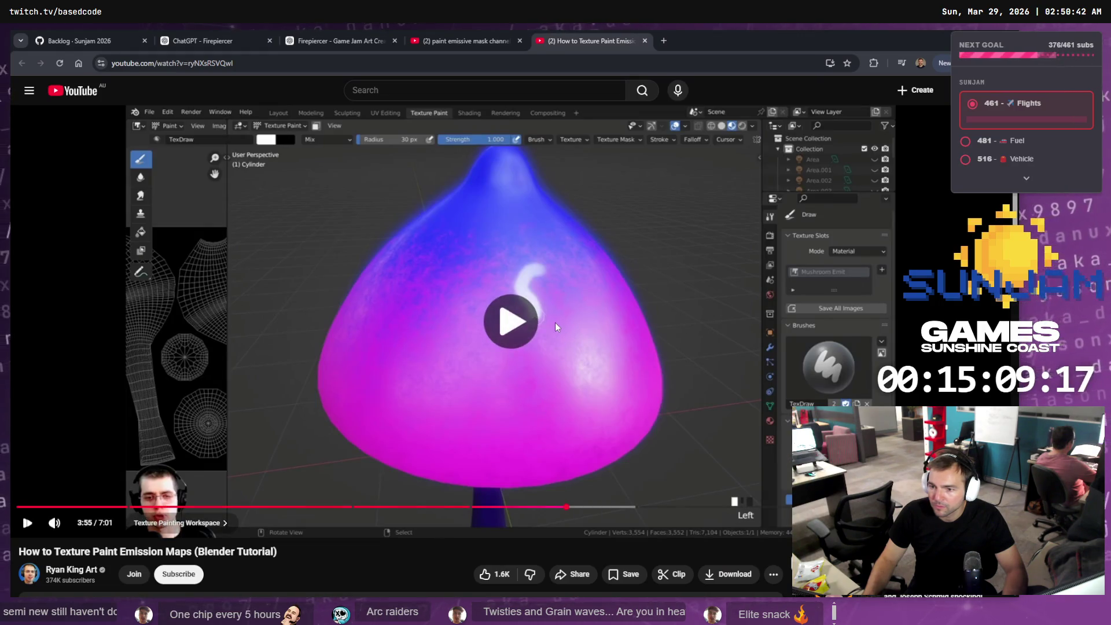
pyautogui.click(555, 326)
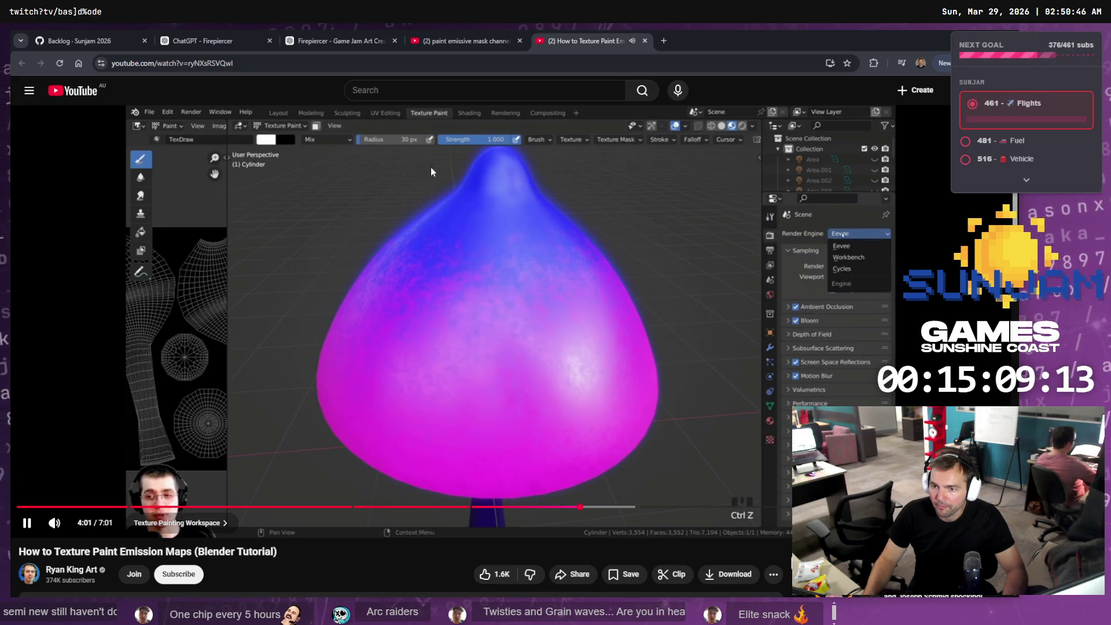
pyautogui.click(483, 222)
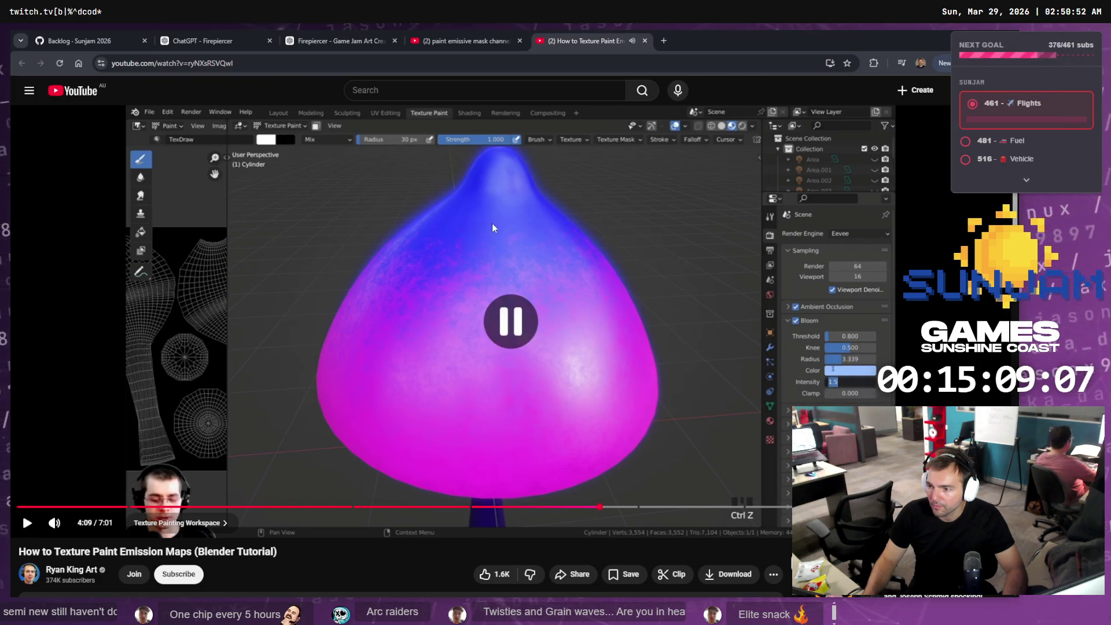
pyautogui.hotkey('alt', 'Tab')
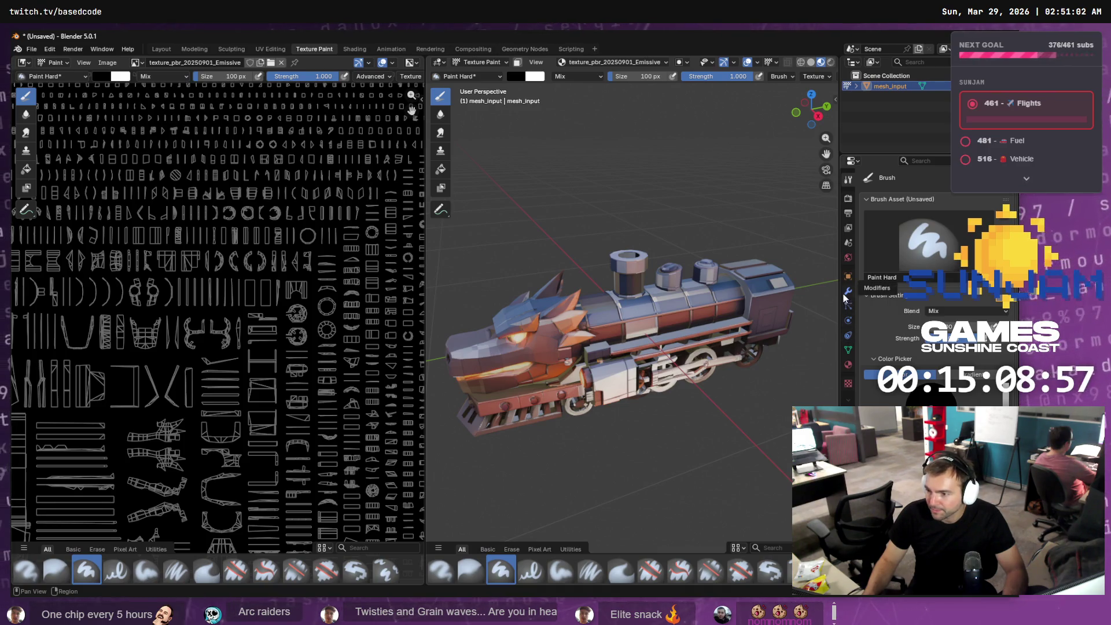
pyautogui.hotkey('alt', 'Tab')
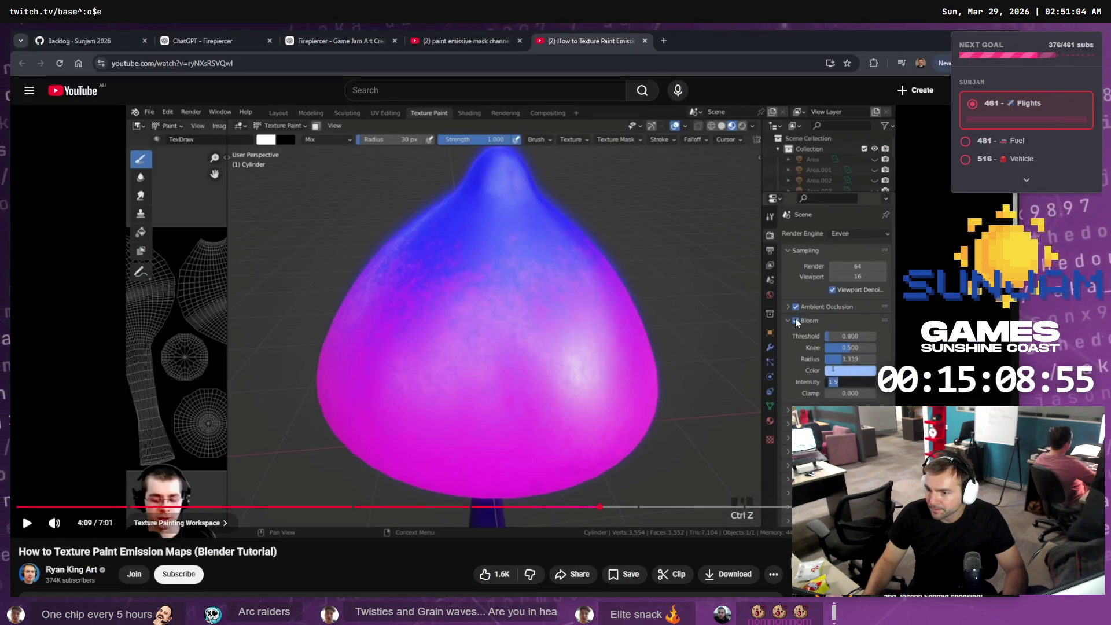
pyautogui.hotkey('alt', 'Tab')
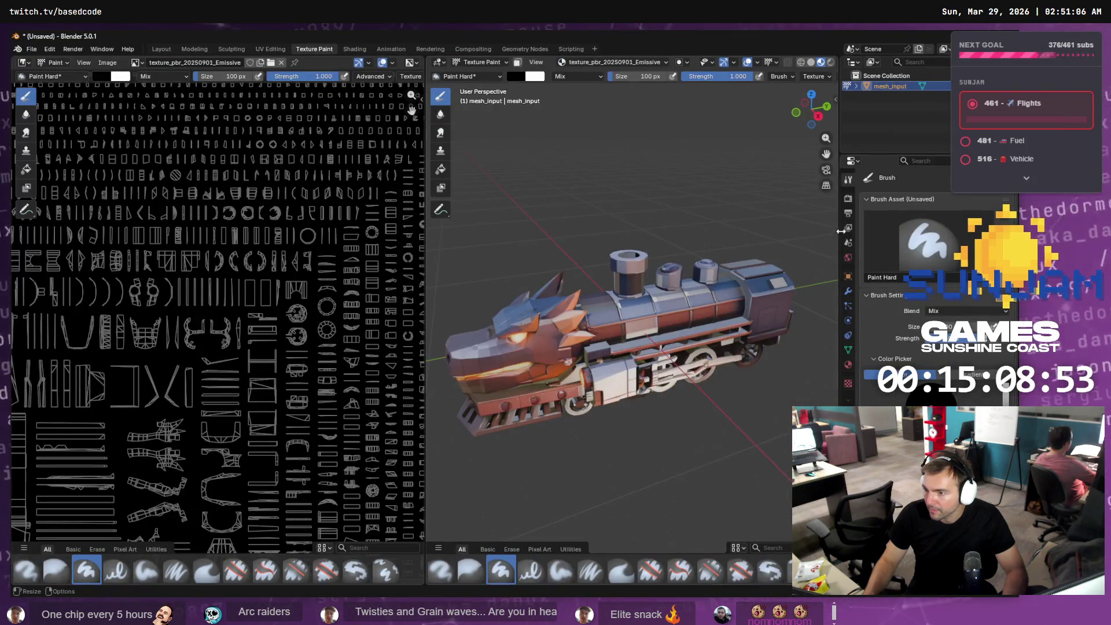
pyautogui.click(849, 200)
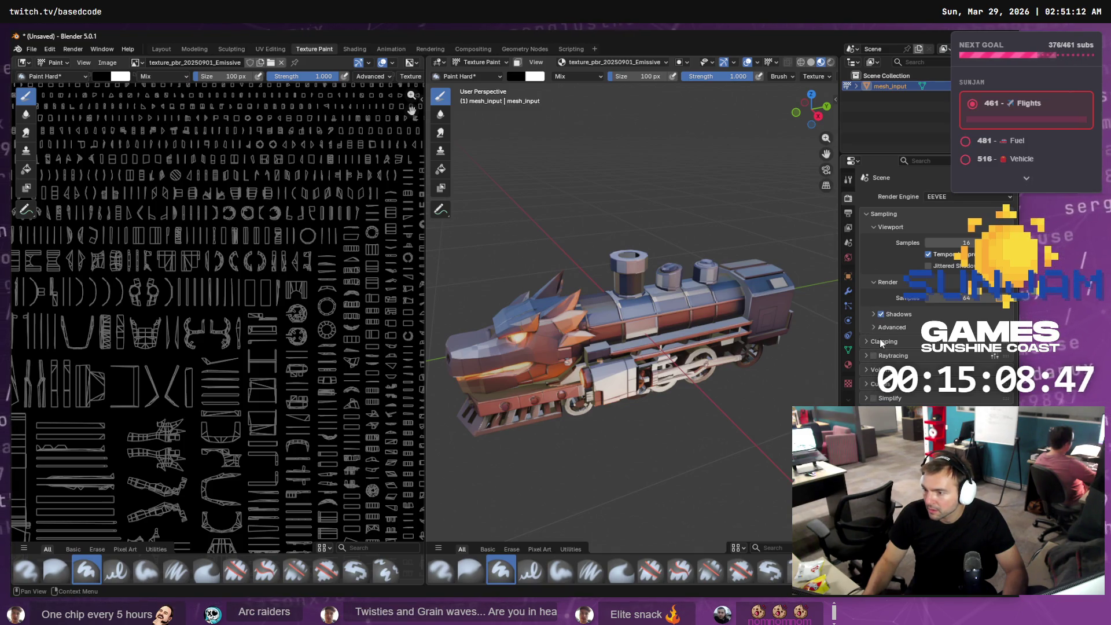
pyautogui.hotkey('alt', 'Tab')
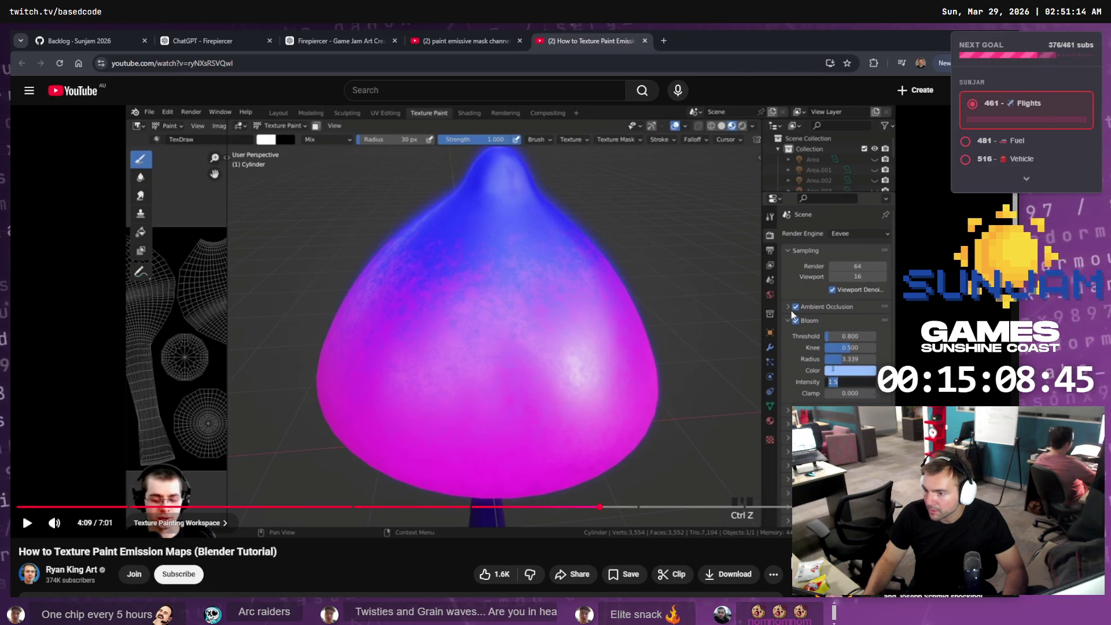
pyautogui.hotkey('alt', 'Tab')
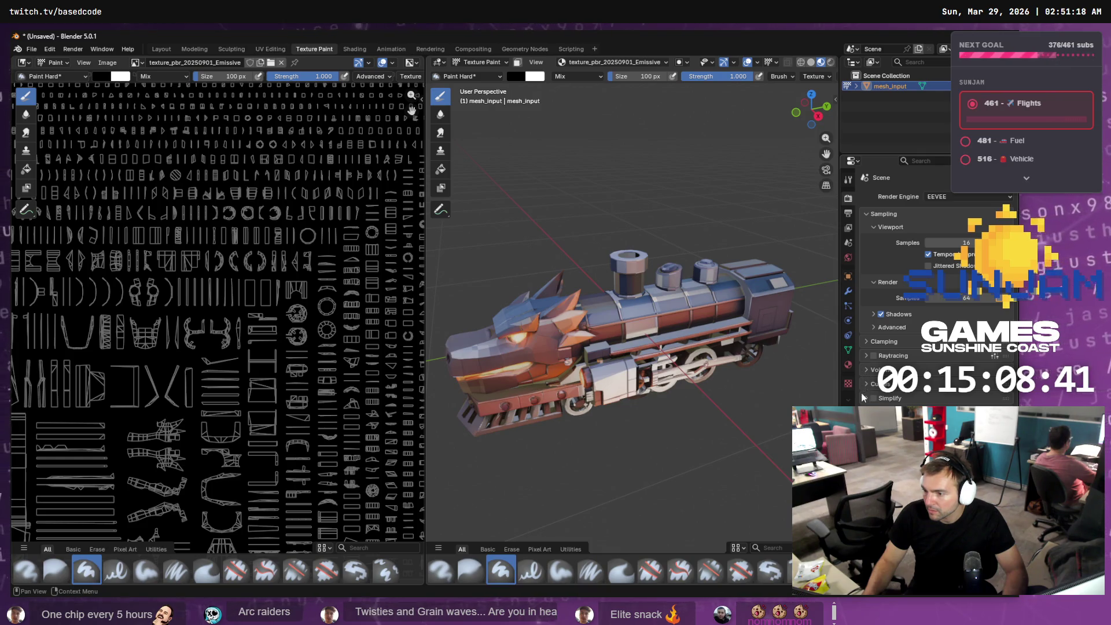
pyautogui.hotkey('alt', 'Tab')
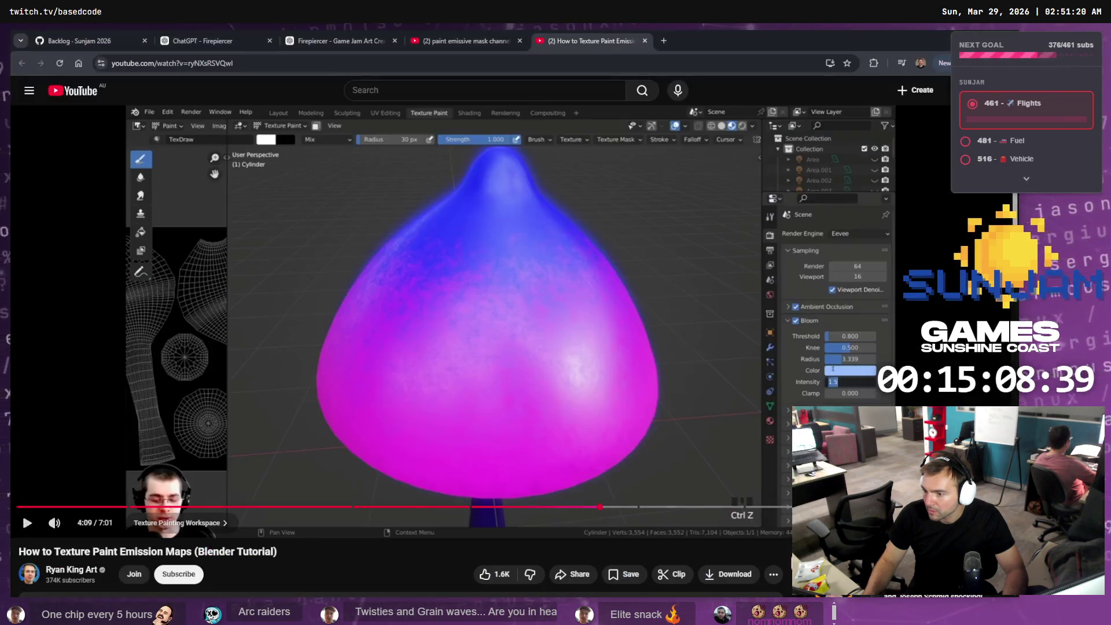
pyautogui.hotkey('alt', 'Tab')
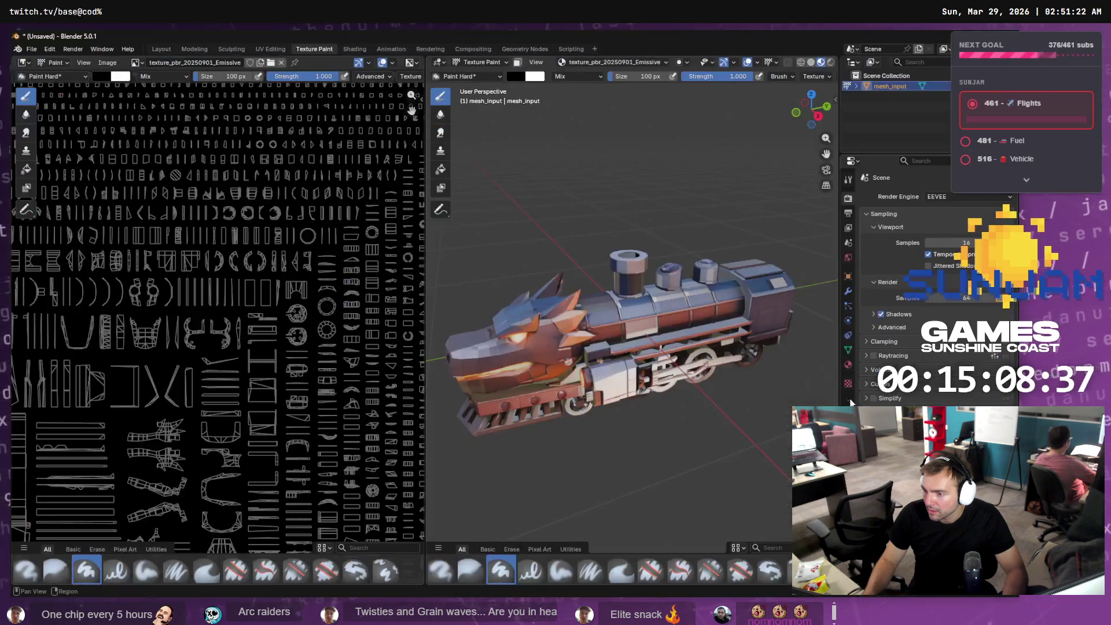
pyautogui.click(866, 215)
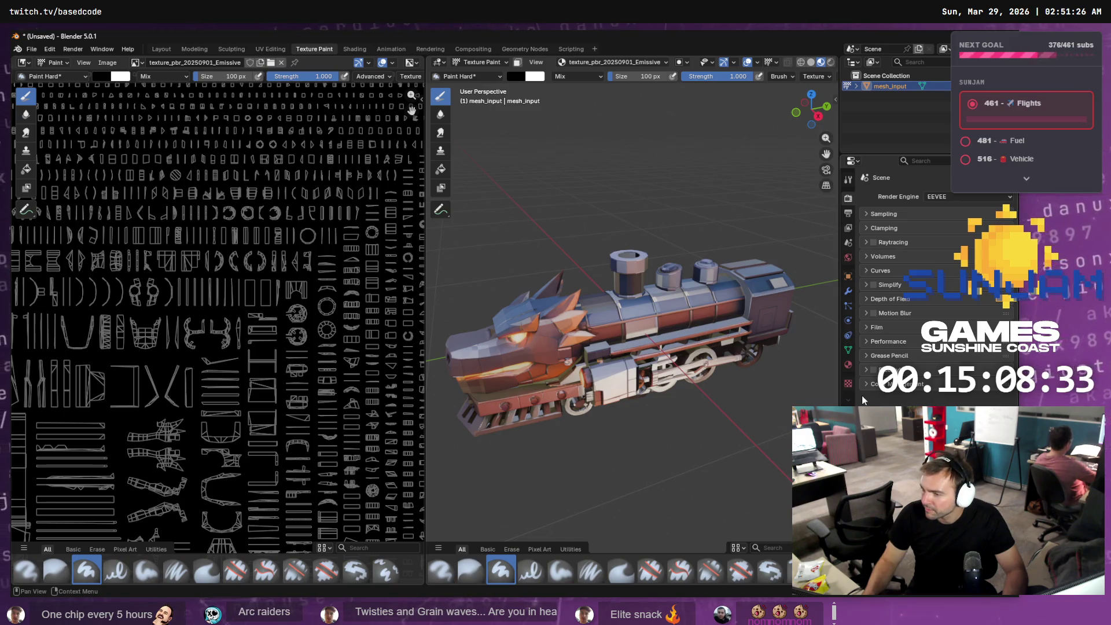
pyautogui.hotkey('alt', 'Tab')
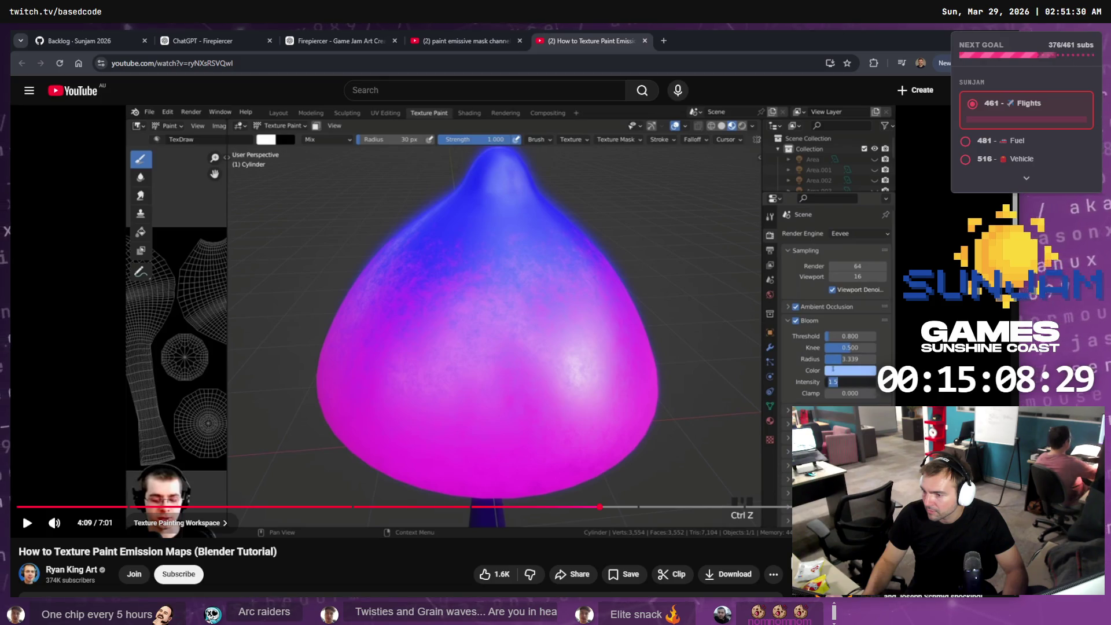
pyautogui.hotkey('alt', 'Tab')
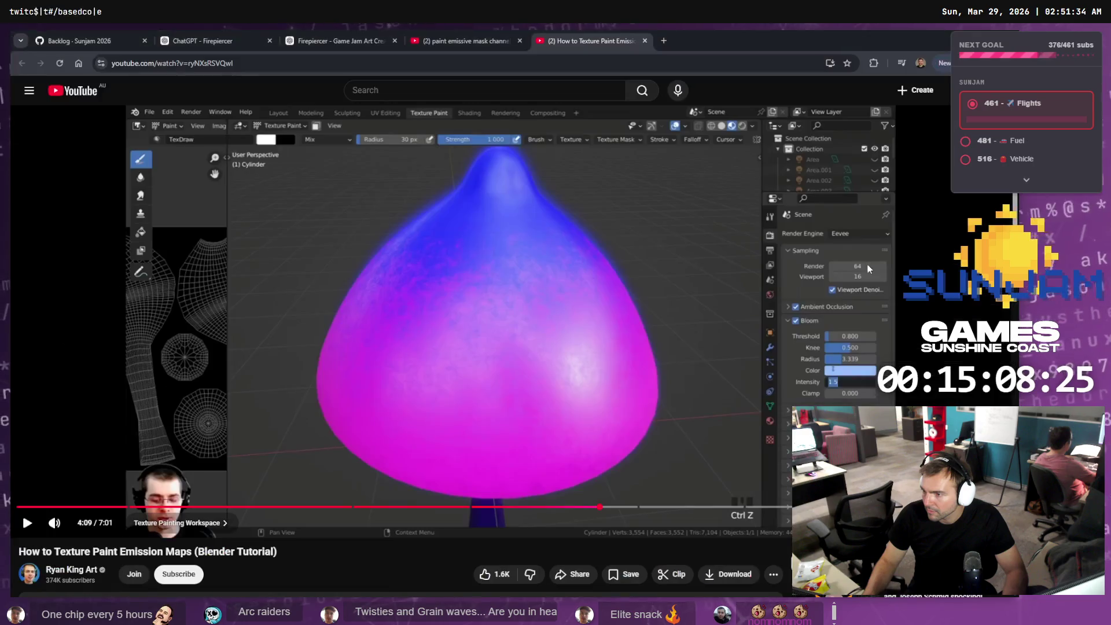
pyautogui.hotkey('alt', 'Tab')
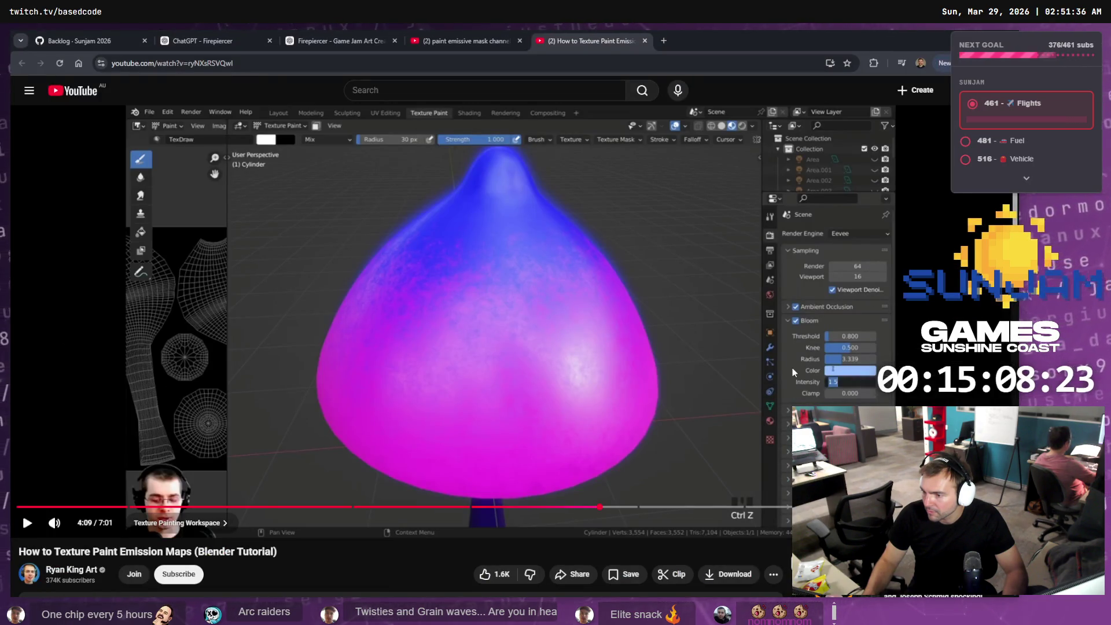
pyautogui.hotkey('alt', 'Tab')
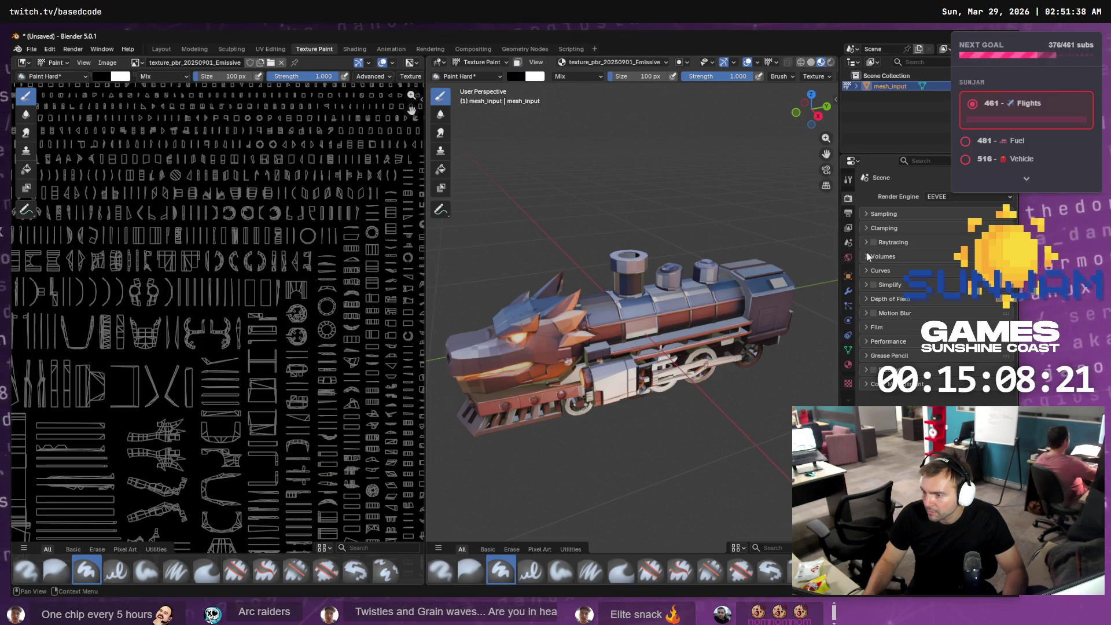
pyautogui.hotkey('alt', 'Tab')
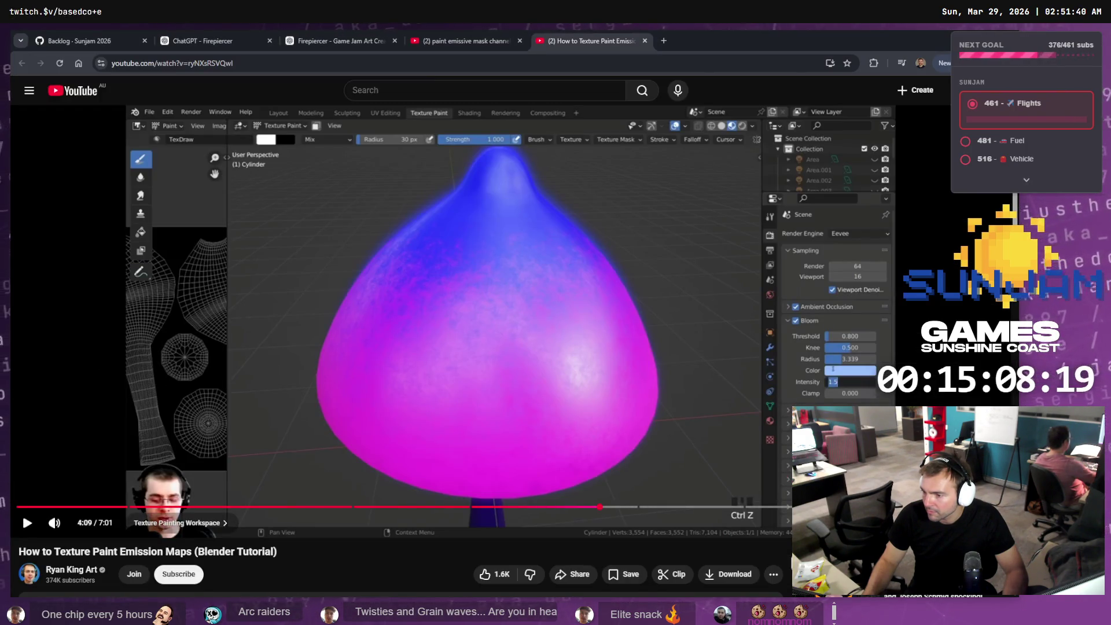
pyautogui.hotkey('alt', 'Tab')
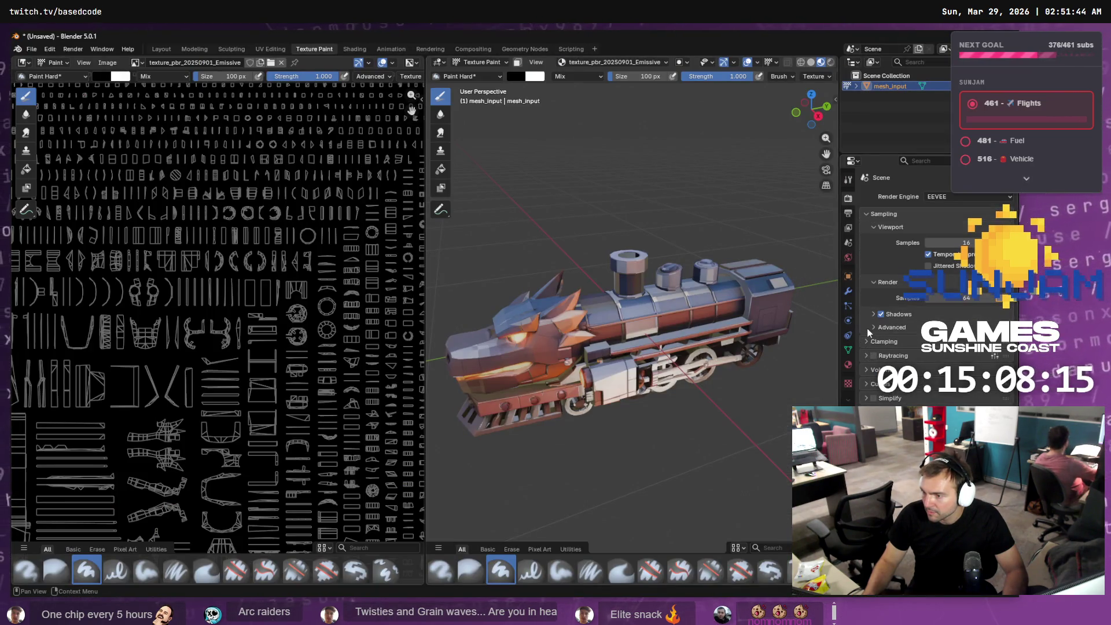
pyautogui.hotkey('alt', 'Tab')
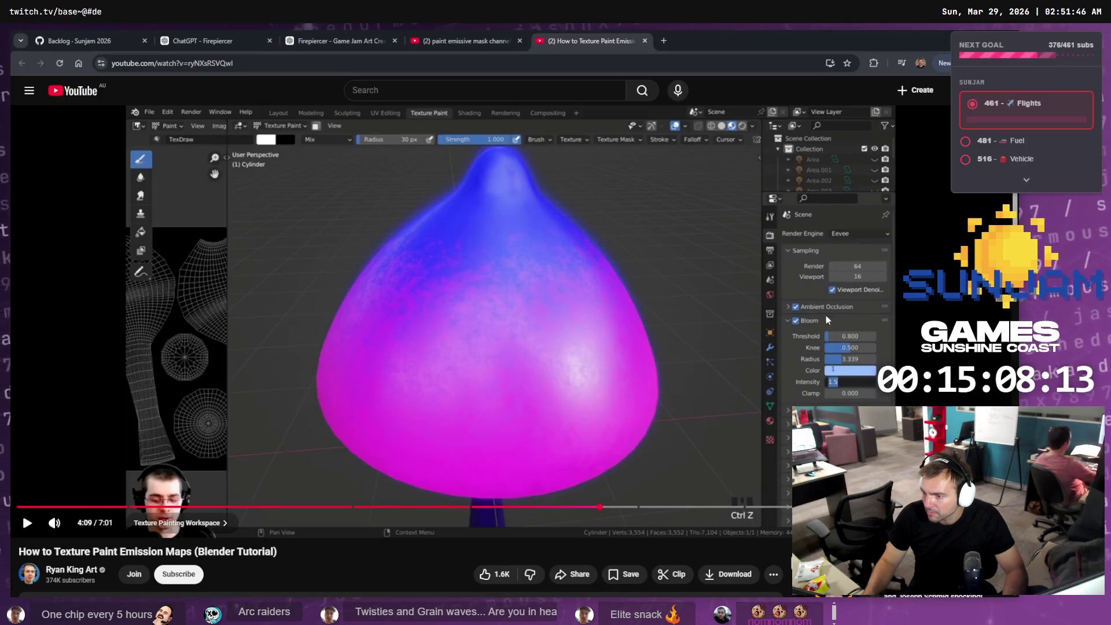
pyautogui.hotkey('alt', 'Tab')
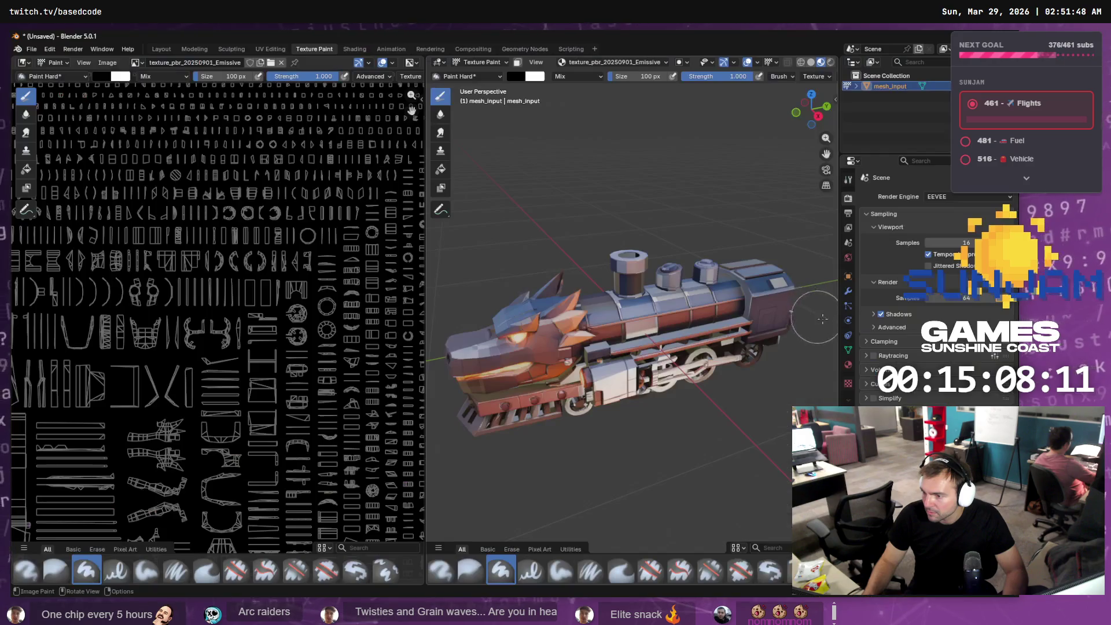
pyautogui.hotkey('alt', 'Tab')
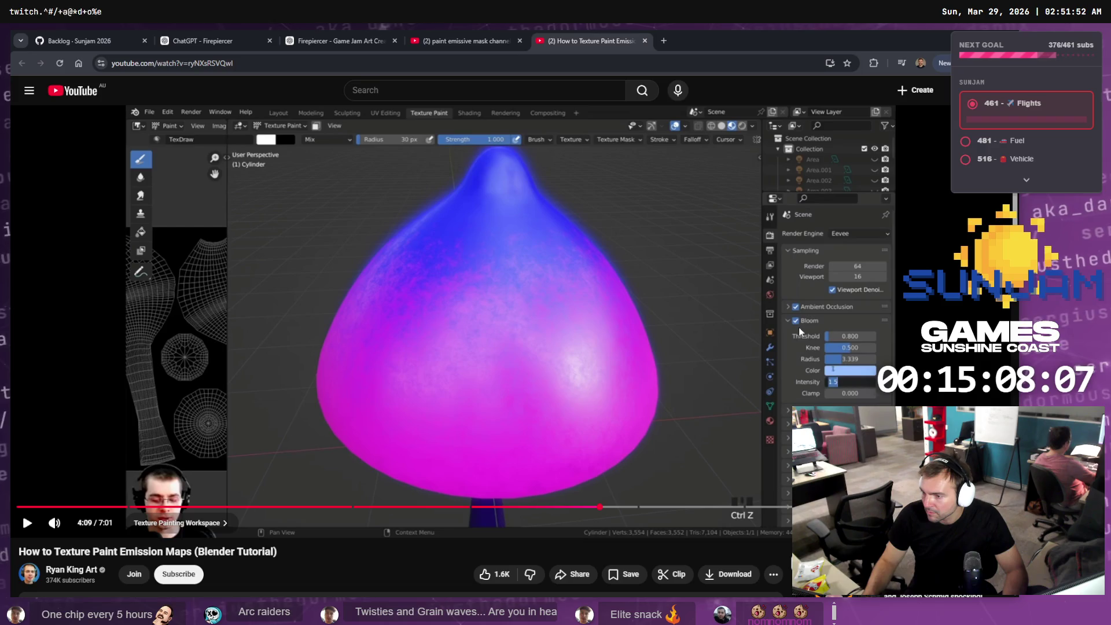
pyautogui.hotkey('alt', 'Tab')
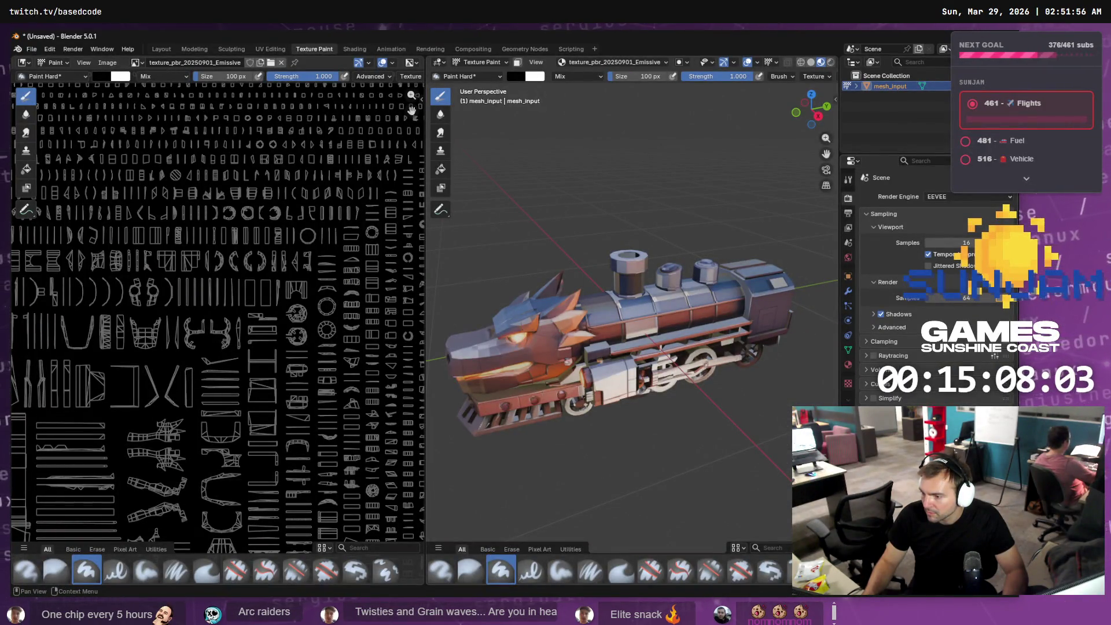
pyautogui.click(923, 161)
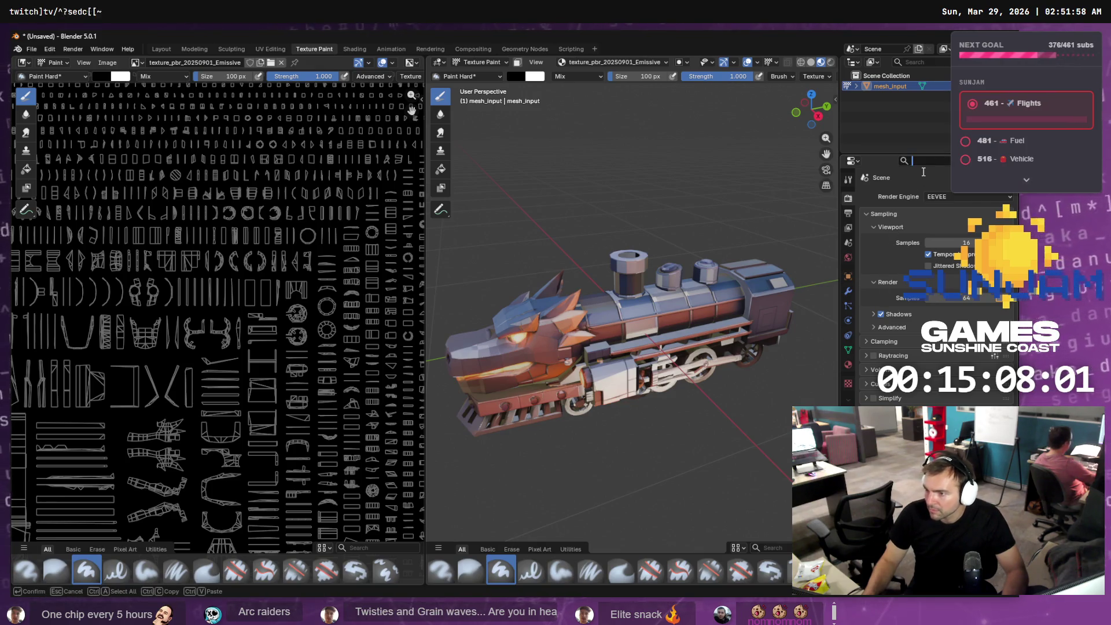
# - Search Properties for 'bloo', clear it, then zoom and orbit close to the dragon's glowing eye
pyautogui.write('bloo')
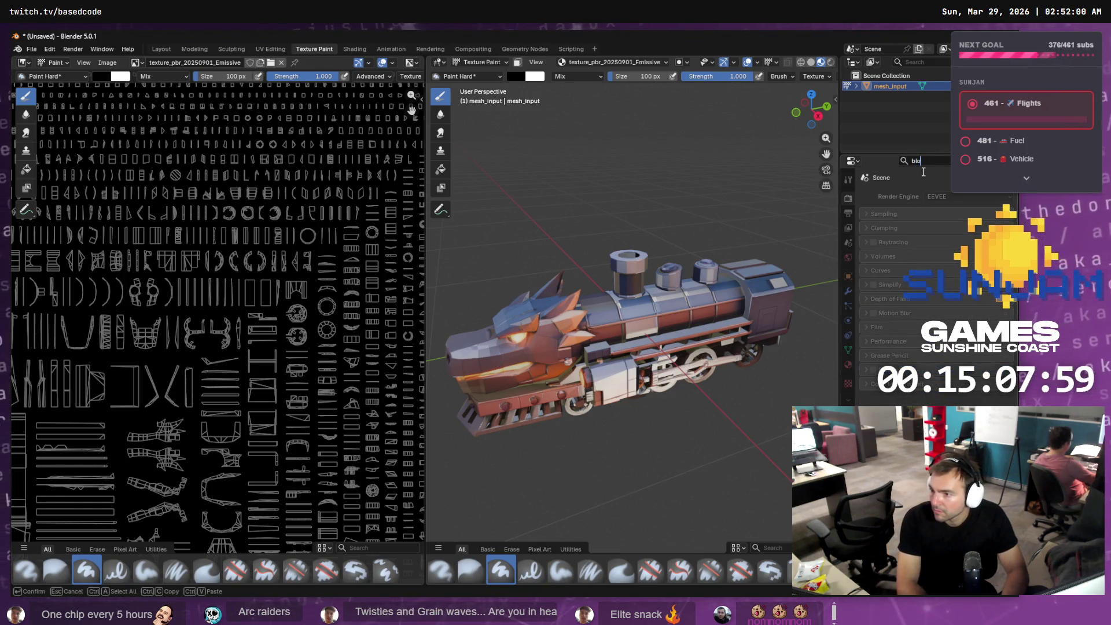
pyautogui.press('BackSpace')
pyautogui.press('BackSpace')
pyautogui.press('BackSpace')
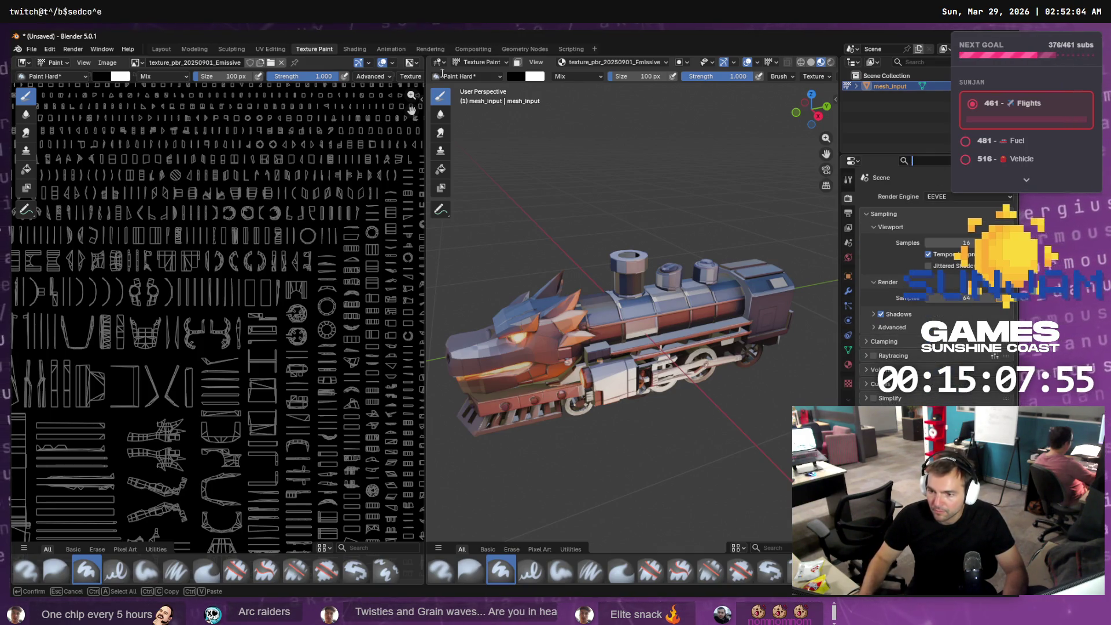
pyautogui.press('Escape')
pyautogui.scroll(4, 554, 347)
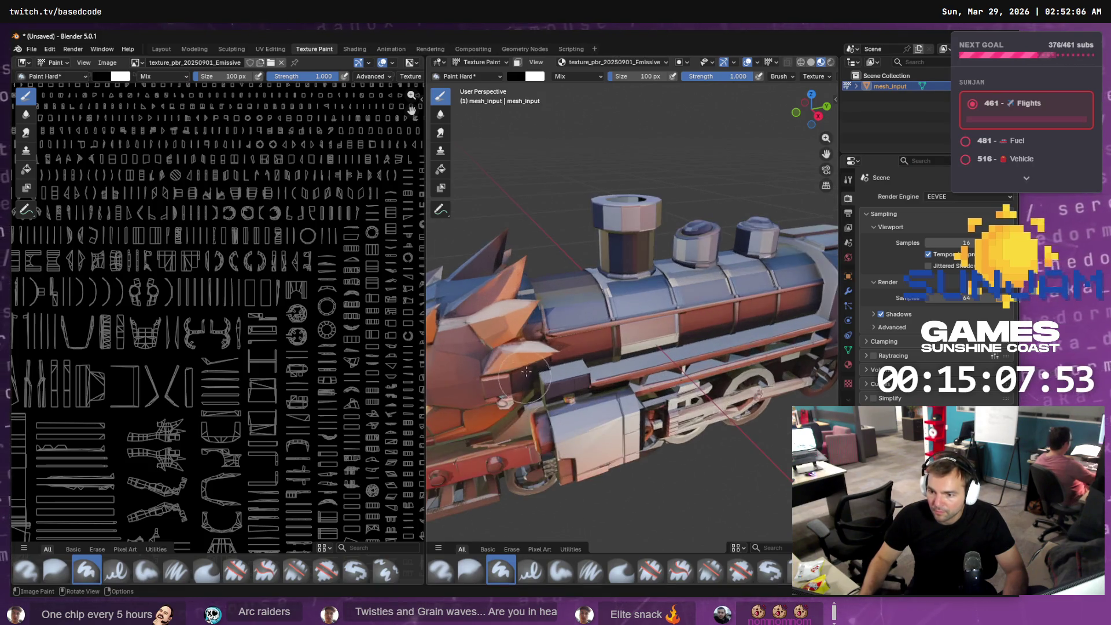
pyautogui.scroll(5, 554, 347)
pyautogui.moveTo(665, 334); pyautogui.dragTo(652, 315, button='middle')
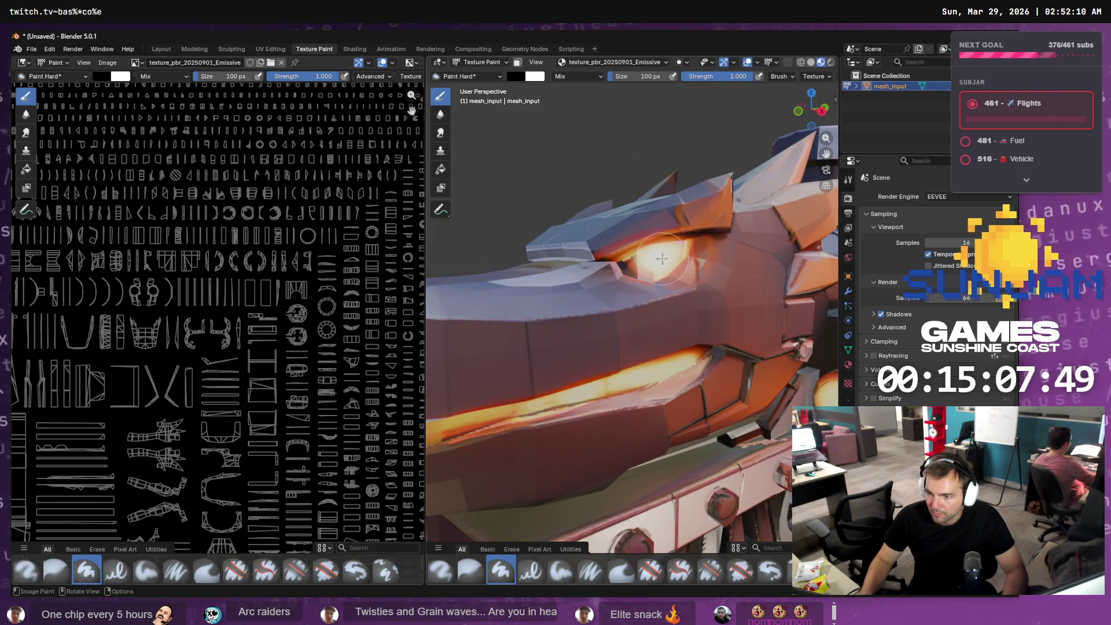
pyautogui.scroll(2, 663, 258)
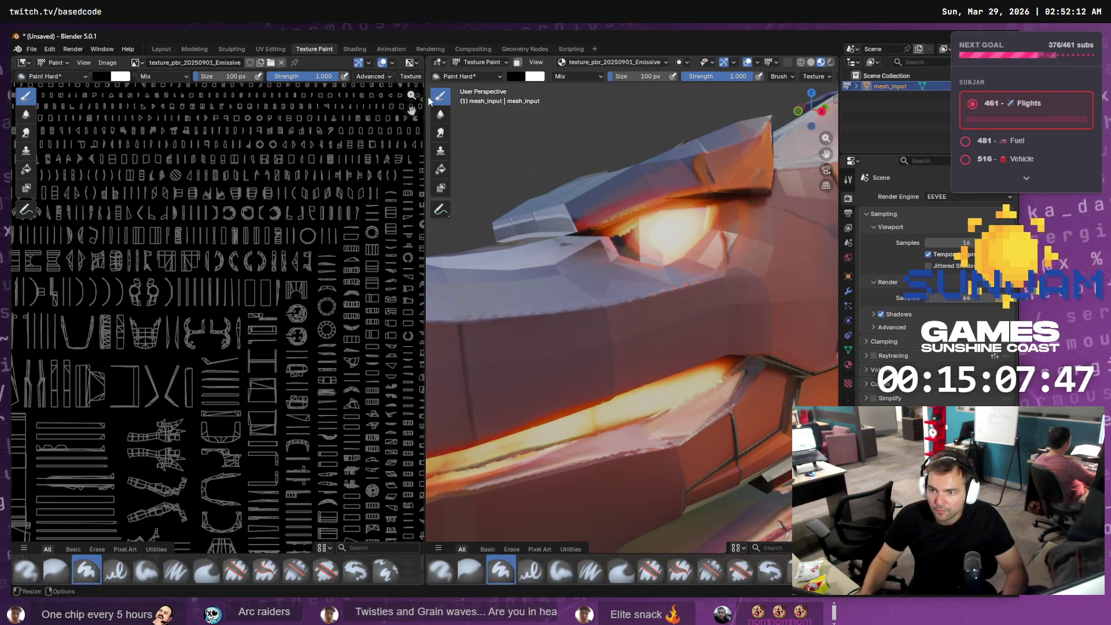
pyautogui.hotkey('alt', 'Tab')
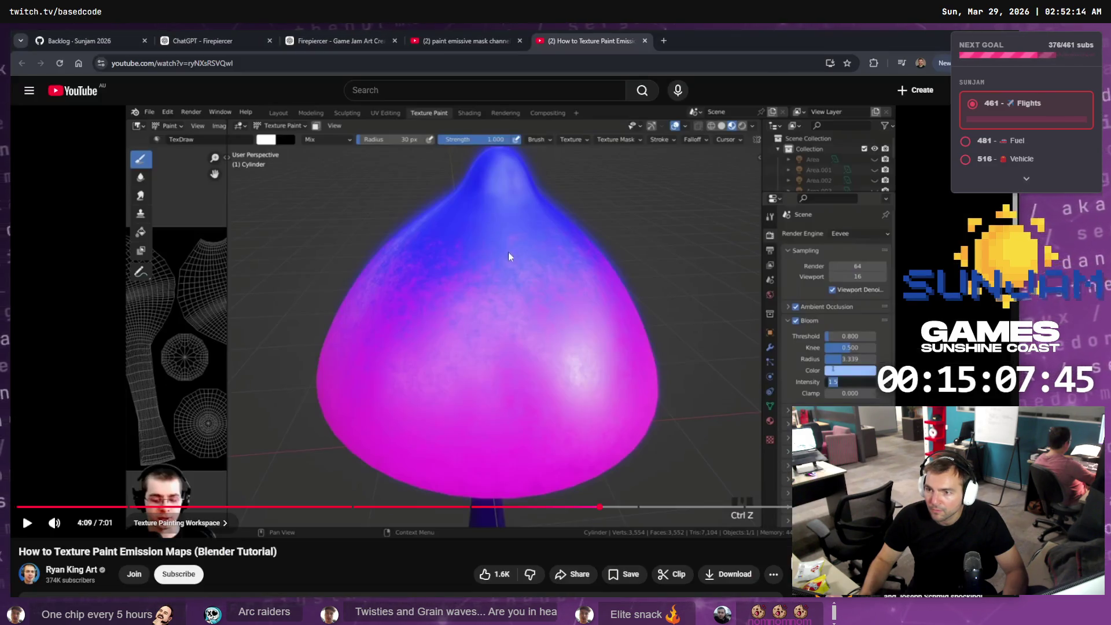
# - Rewatch the tutorial's bloom, viewport lighting and emission strength passage between 4:07 and 4:31
pyautogui.click(446, 304)
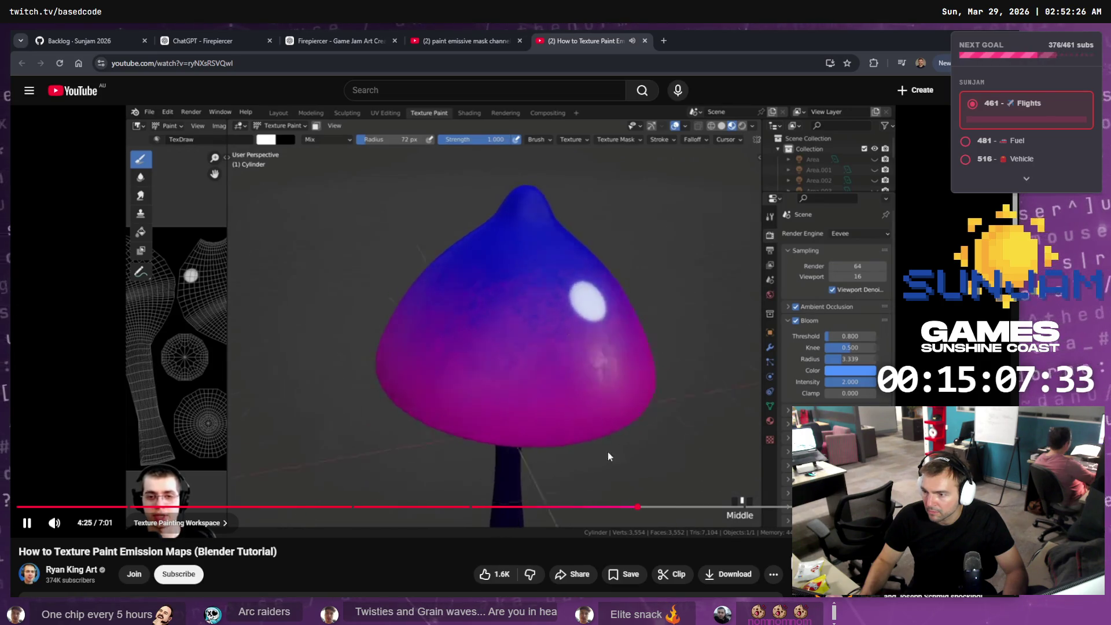
pyautogui.moveTo(638, 507); pyautogui.dragTo(604, 509)
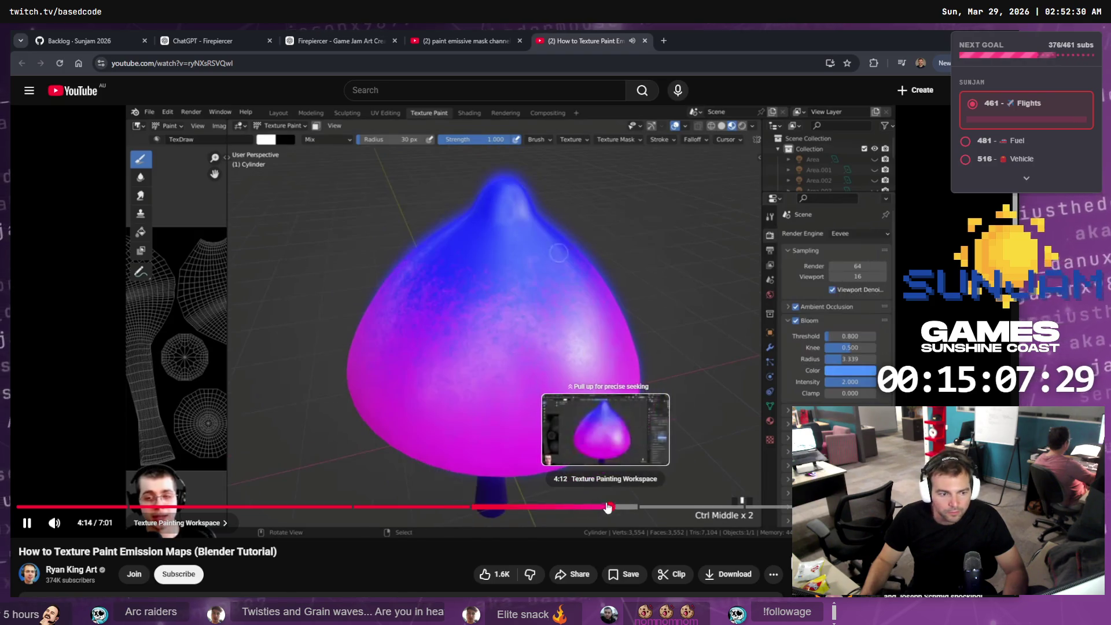
pyautogui.click(570, 333)
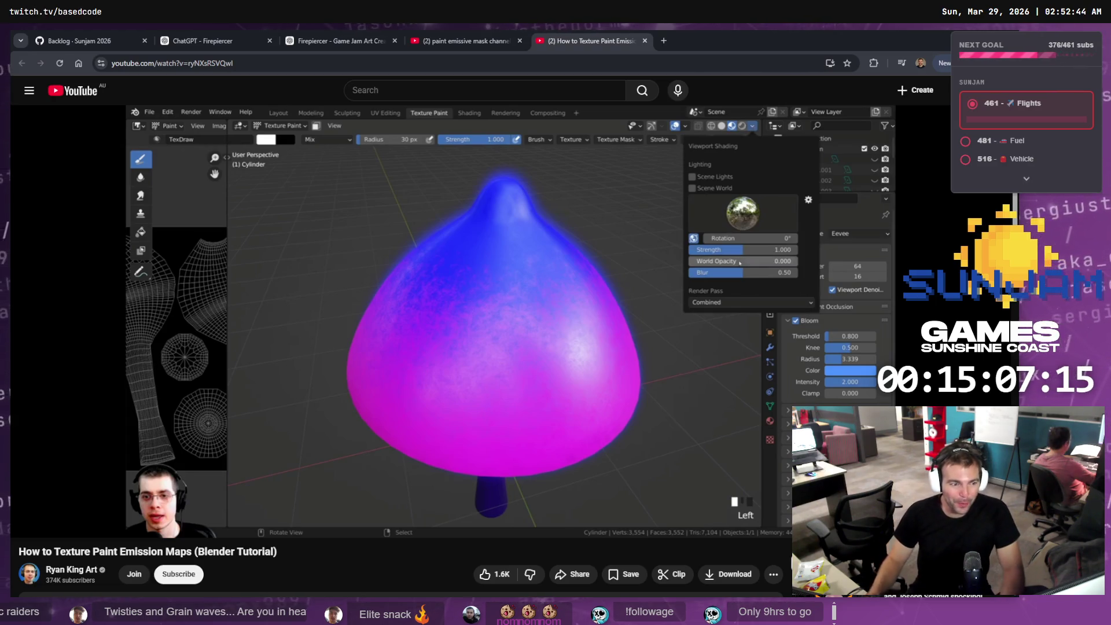
pyautogui.moveTo(302, 380)
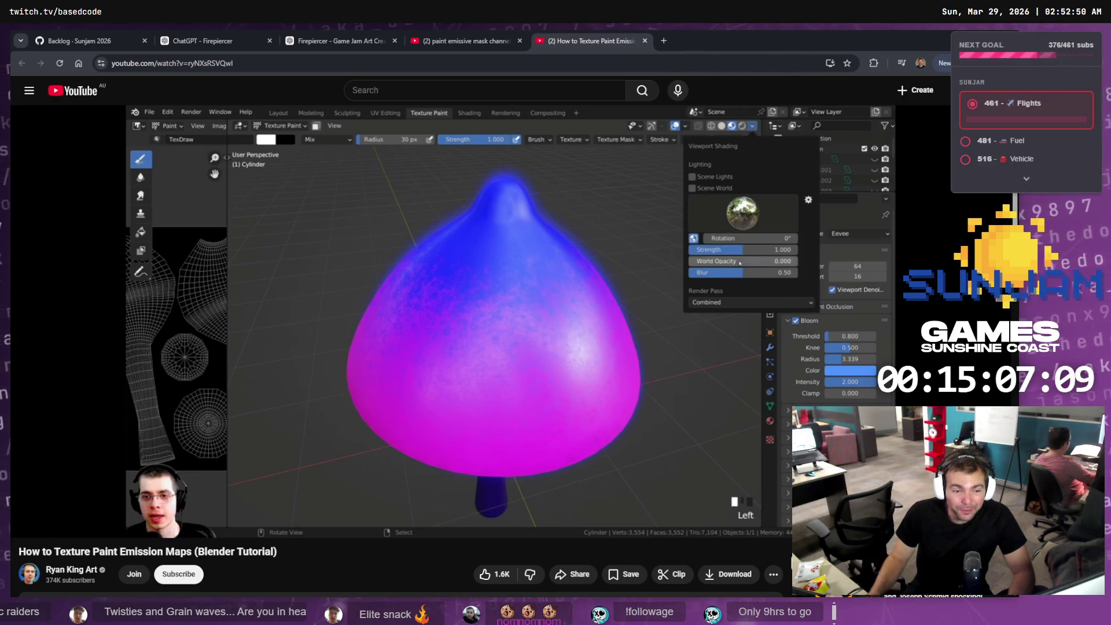
pyautogui.click(307, 397)
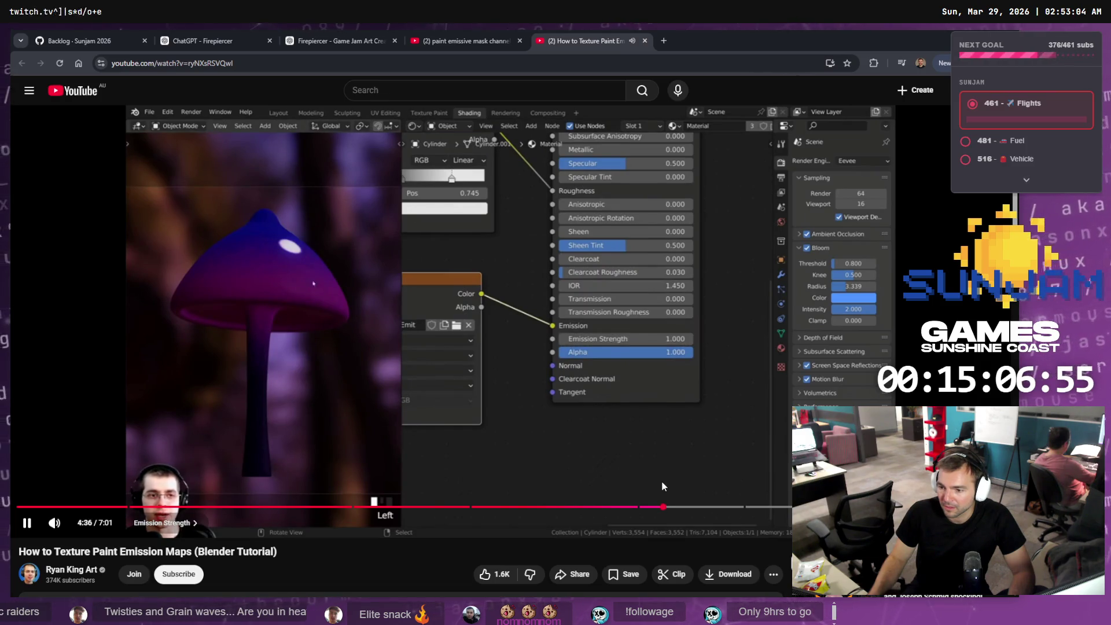
pyautogui.click(653, 507)
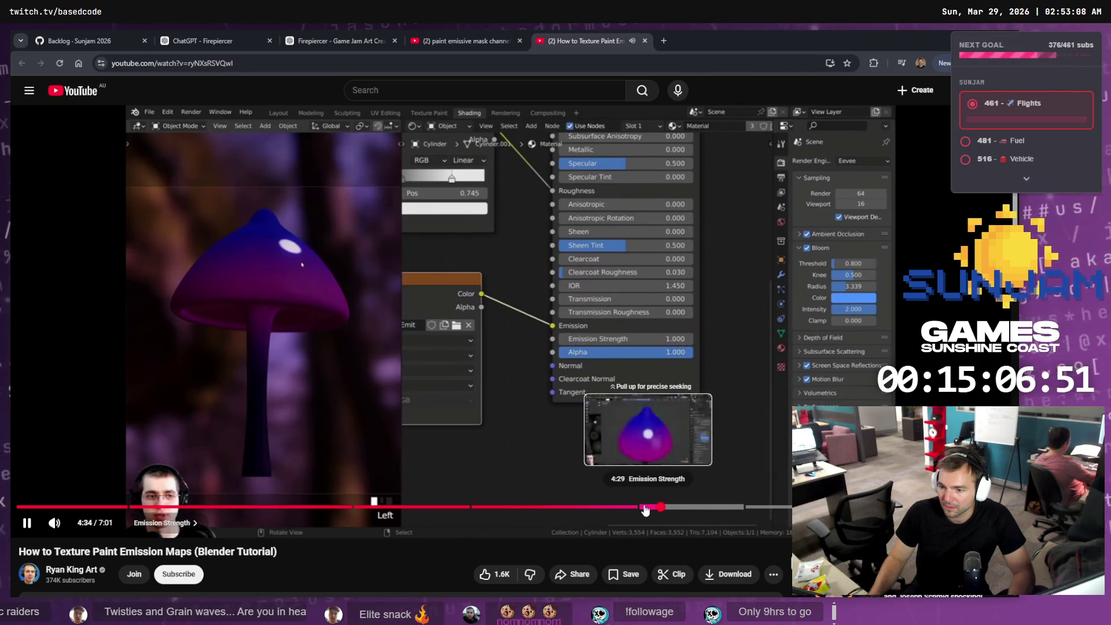
pyautogui.click(617, 508)
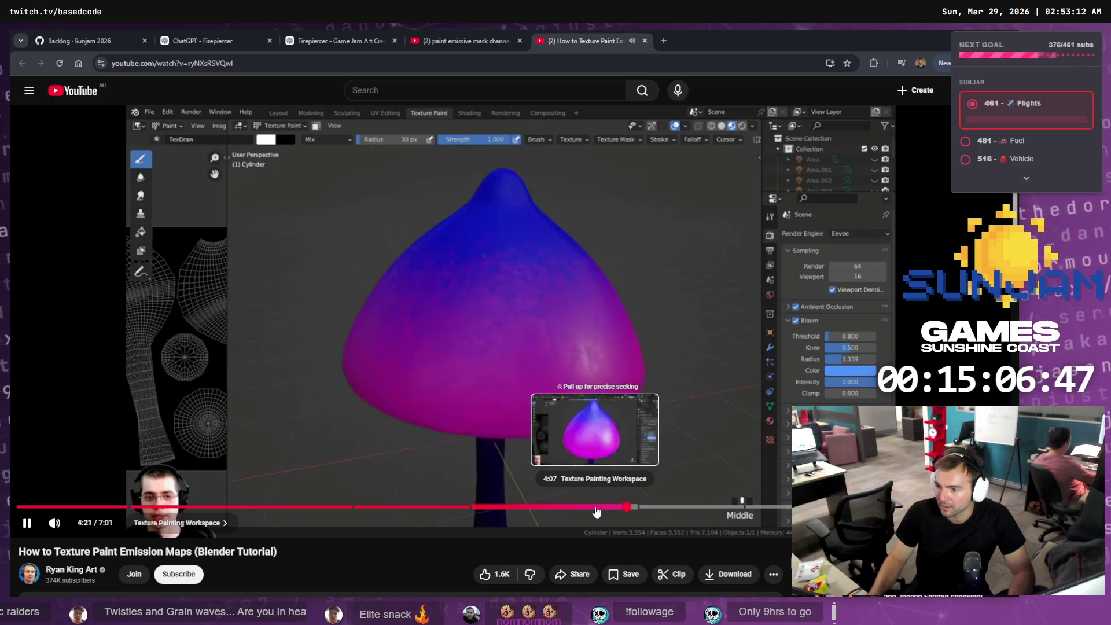
pyautogui.click(594, 507)
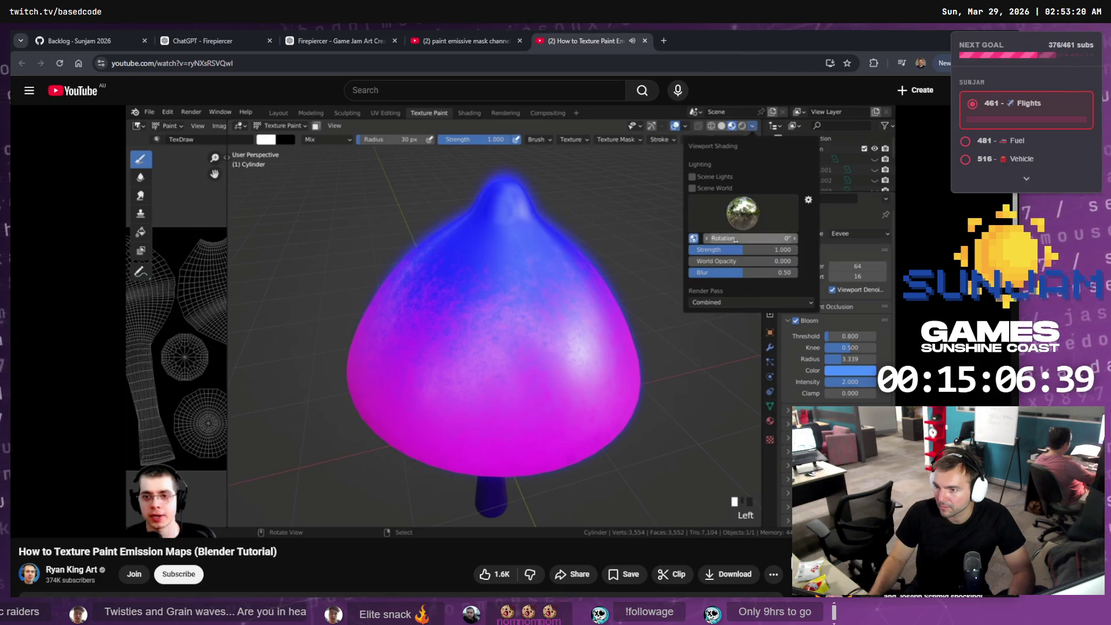
pyautogui.click(662, 359)
pyautogui.hotkey('alt', 'Tab')
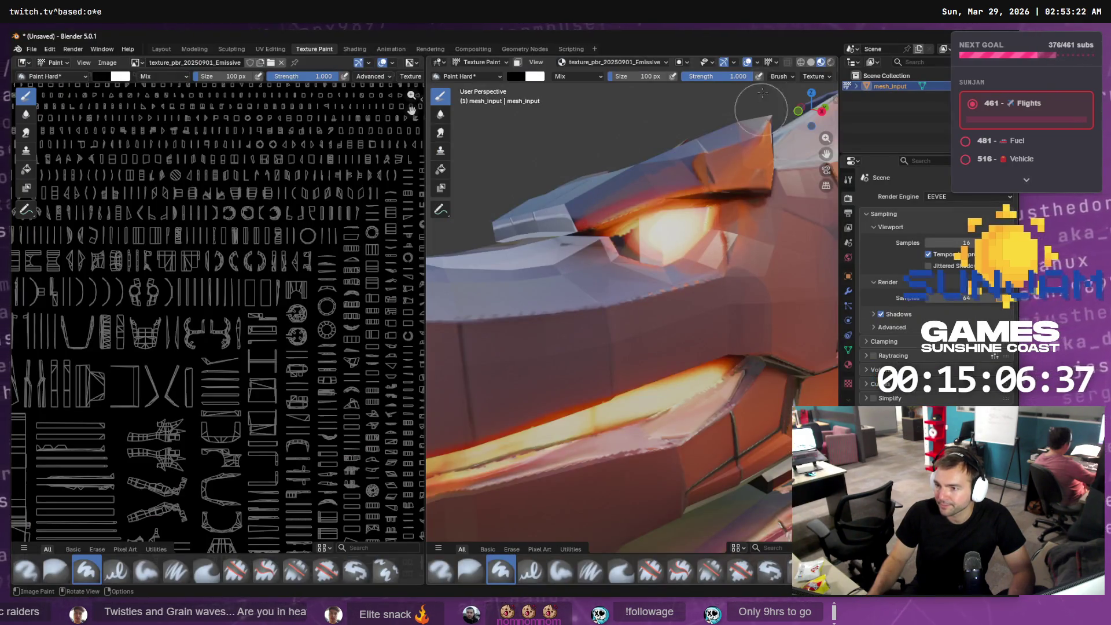
# - Widen the 3D viewport slightly and paint extra glow over the dragon's eye
pyautogui.moveTo(838, 78); pyautogui.dragTo(862, 77)
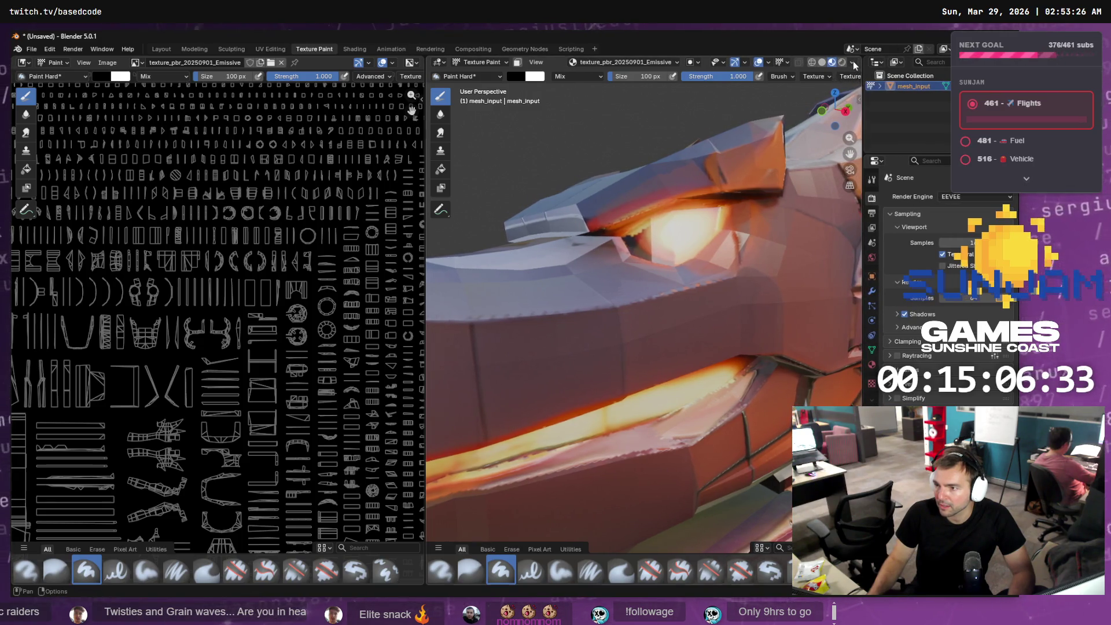
pyautogui.click(852, 62)
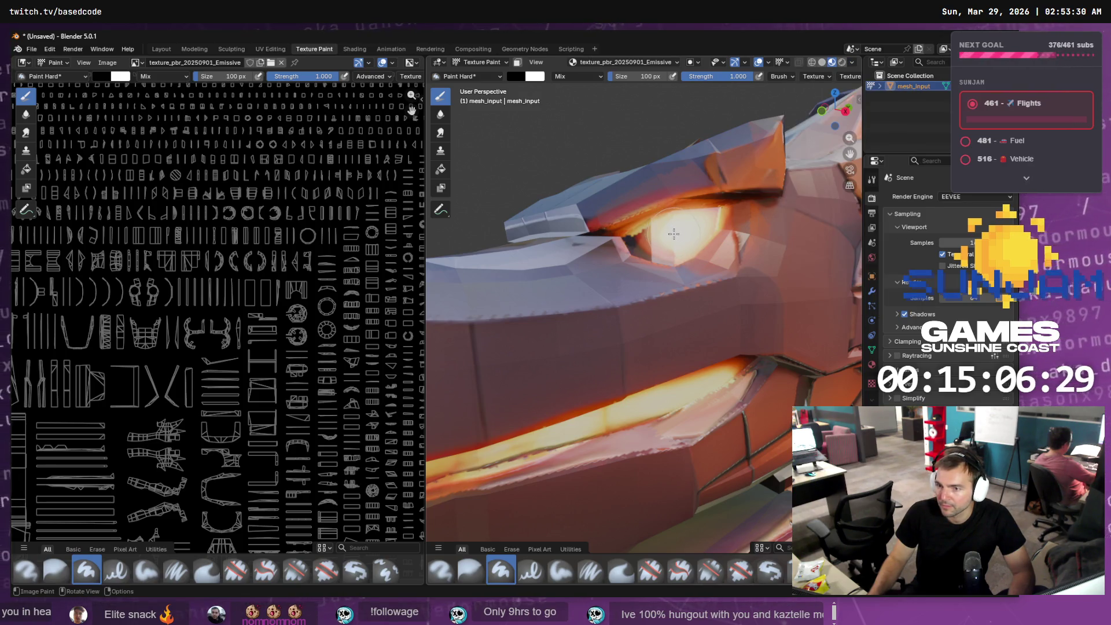
pyautogui.moveTo(658, 241); pyautogui.dragTo(655, 240)
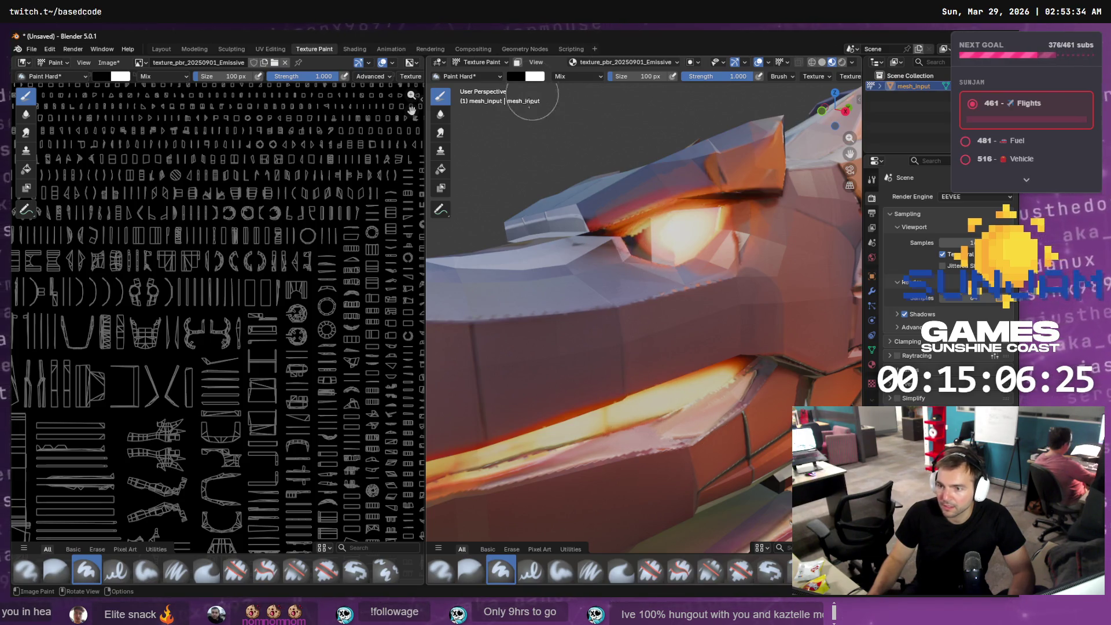
pyautogui.hotkey('alt', 'Tab')
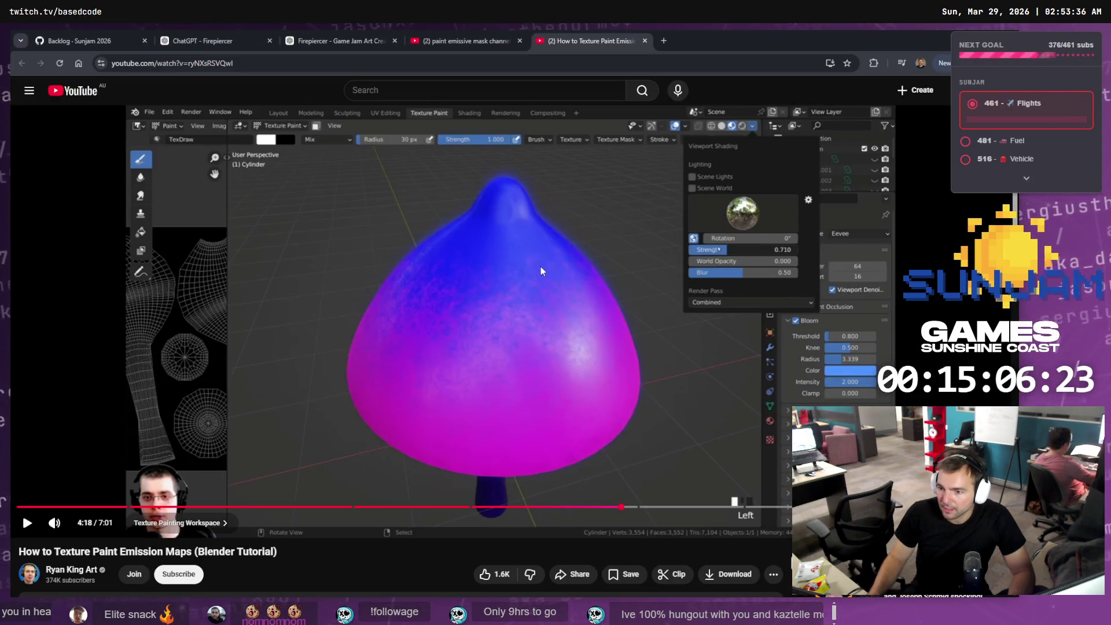
# - Seek the tutorial back to 3:54, pause it, and check the Blender scene
pyautogui.click(540, 266)
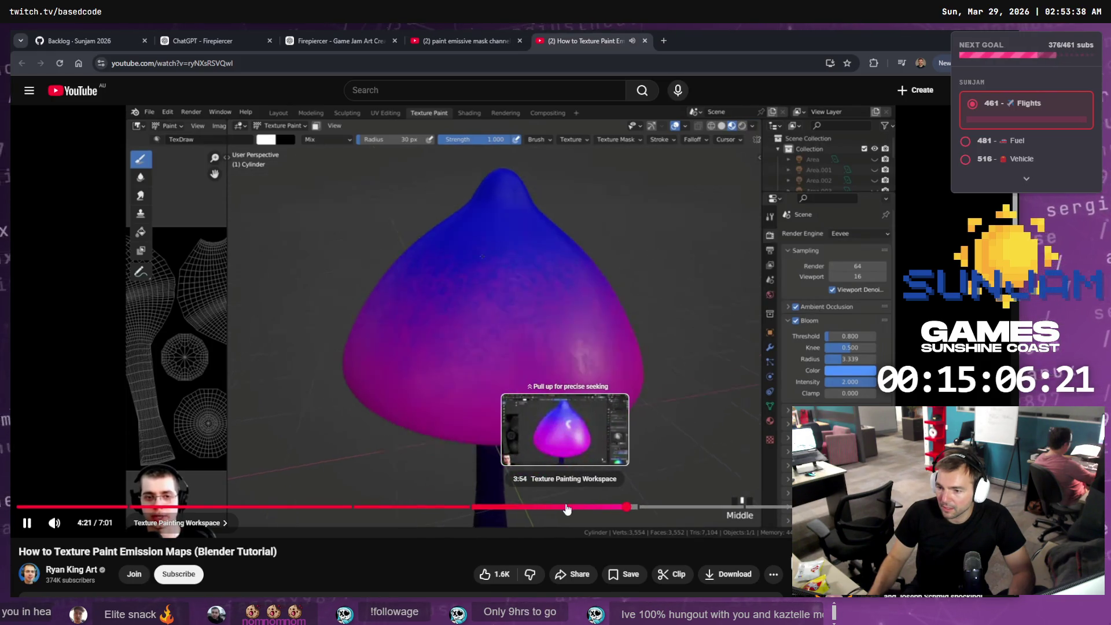
pyautogui.click(565, 507)
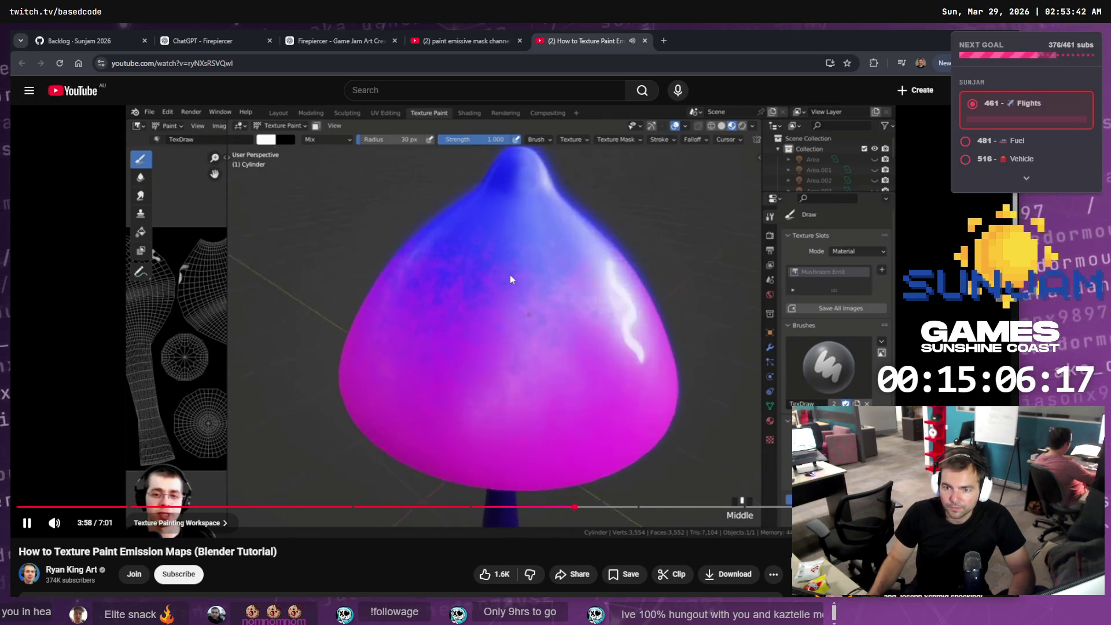
pyautogui.click(512, 262)
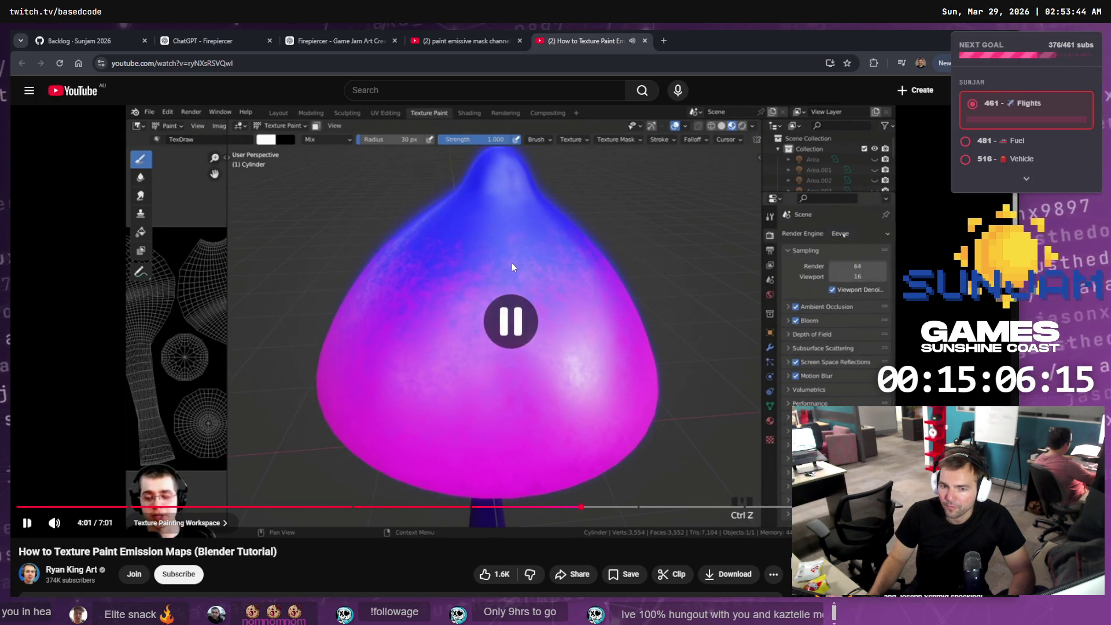
pyautogui.hotkey('alt', 'Tab')
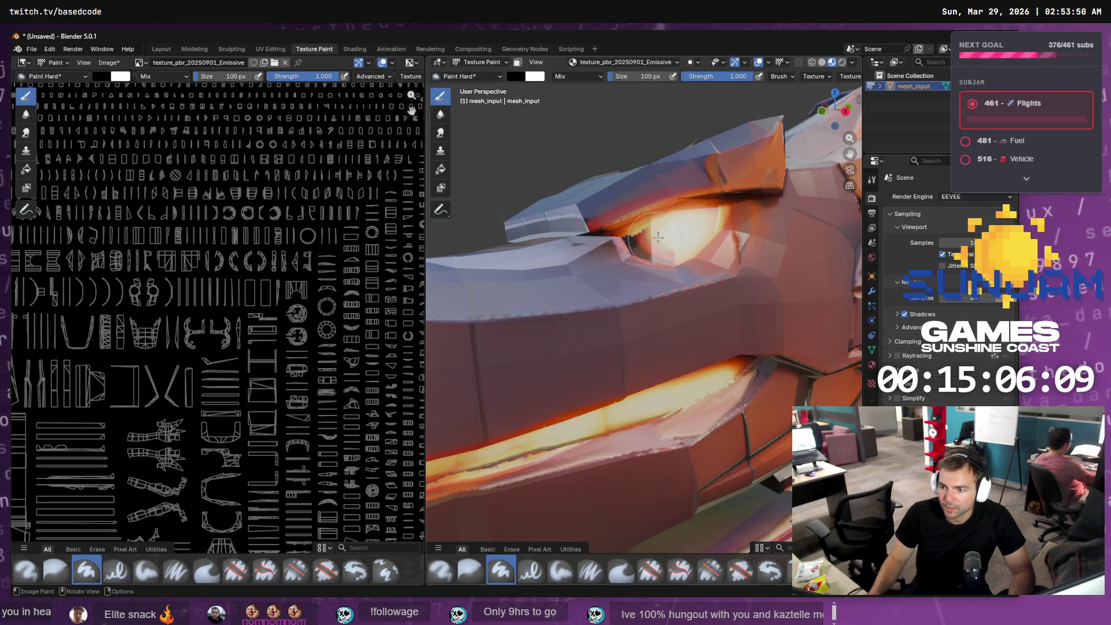
pyautogui.scroll(-5, 824, 238)
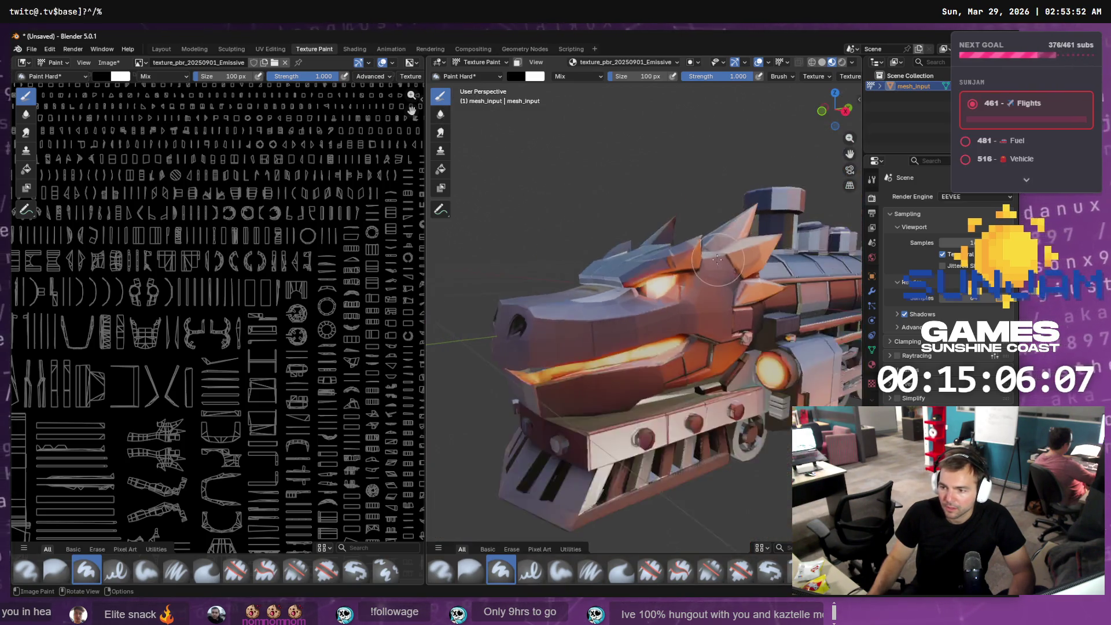
pyautogui.scroll(2, 714, 287)
# - Scrub the tutorial back to about 3:45, then paint a stroke across the dragon's mouth
pyautogui.hotkey('alt', 'Tab')
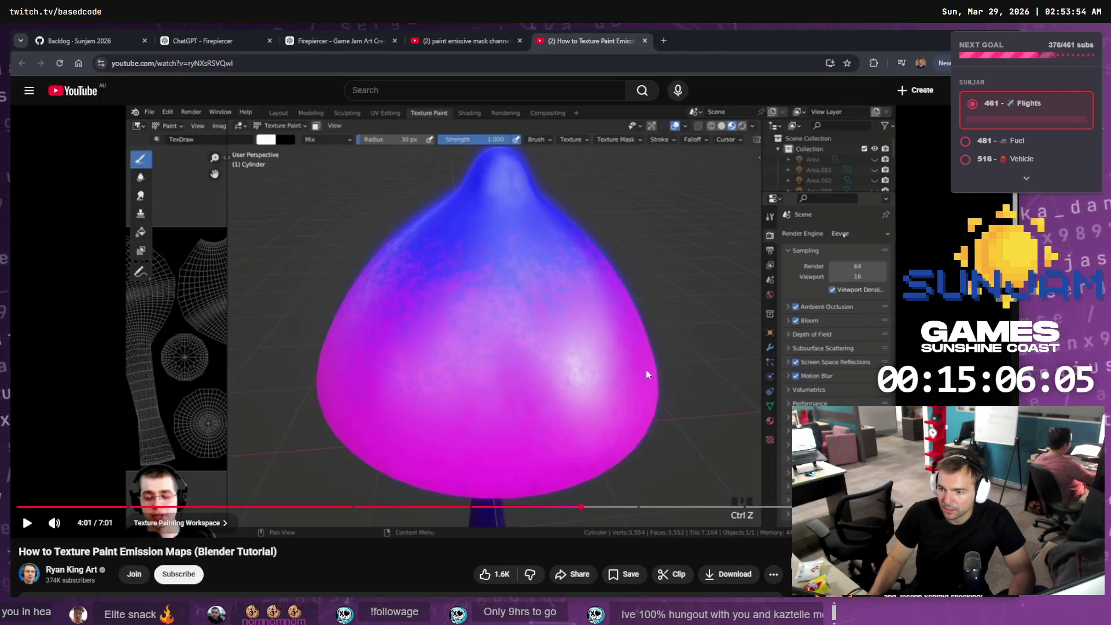
pyautogui.click(657, 338)
pyautogui.moveTo(480, 507); pyautogui.dragTo(540, 508)
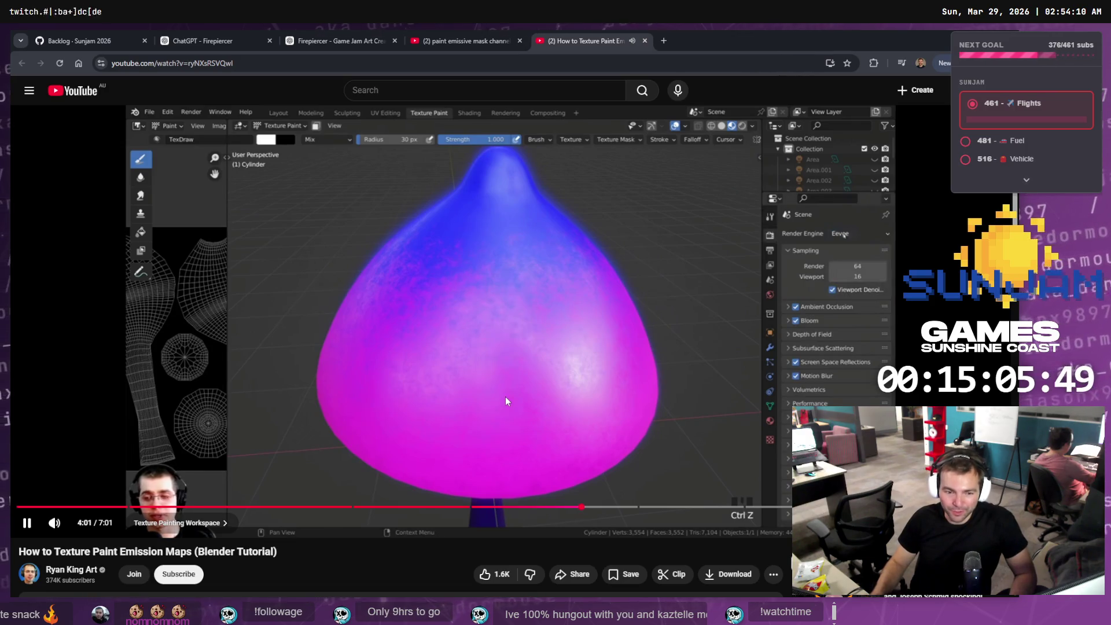
pyautogui.click(541, 507)
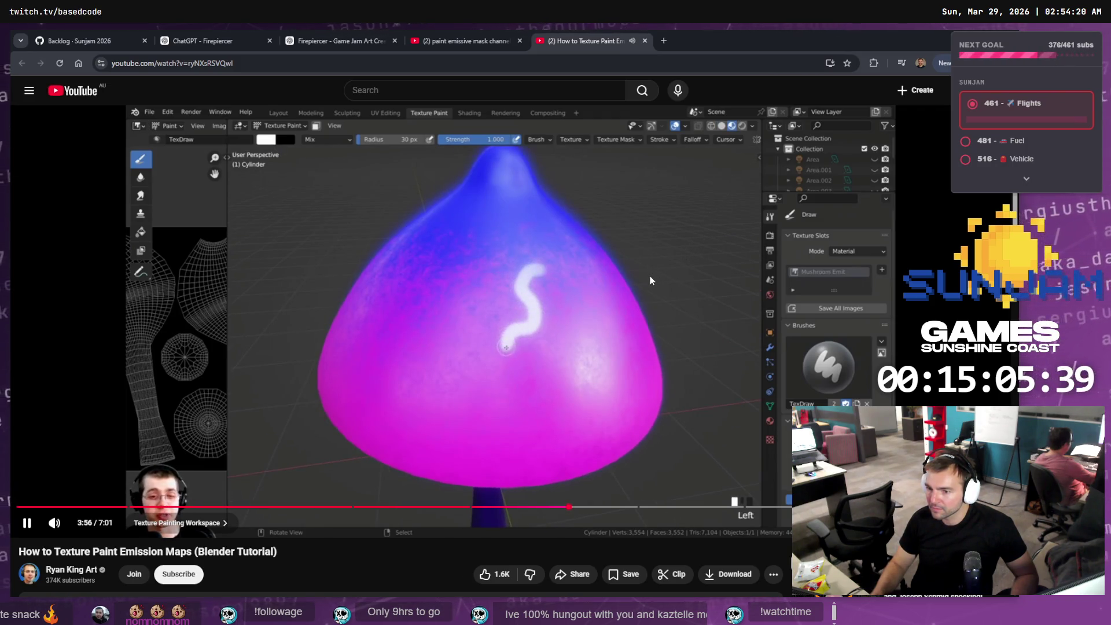
pyautogui.hotkey('alt', 'Tab')
pyautogui.moveTo(691, 364); pyautogui.dragTo(625, 348)
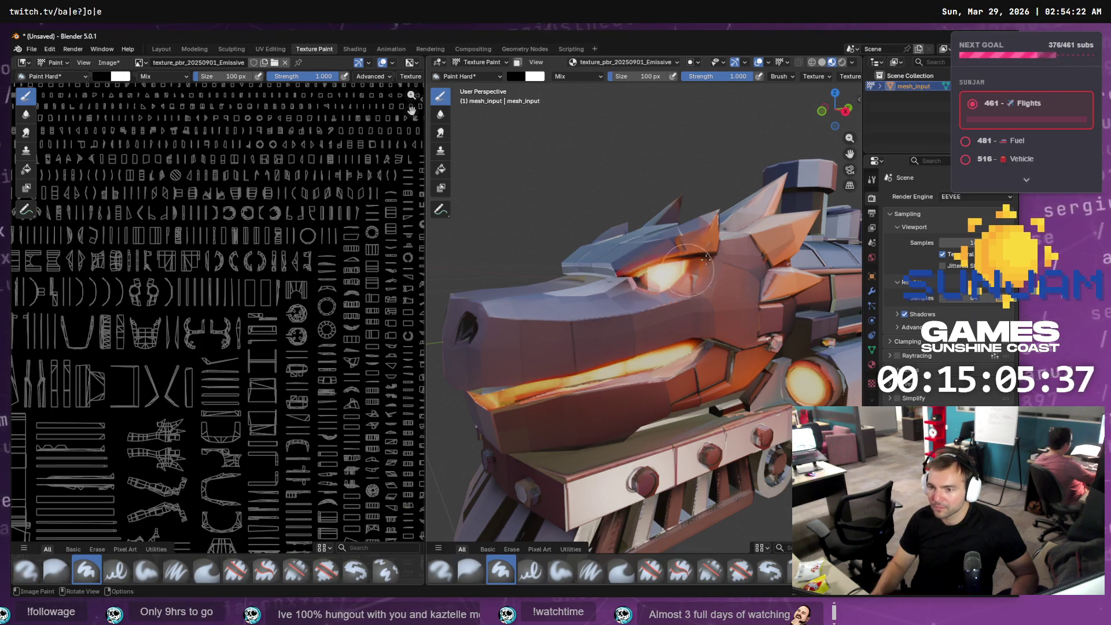
# - Set the brush colour to near white and paint over the dragon's eye
pyautogui.moveTo(706, 257)
pyautogui.mouseDown(button='middle')
pyautogui.moveTo(691, 245)
pyautogui.moveTo(514, 262)
pyautogui.mouseUp(button='middle')
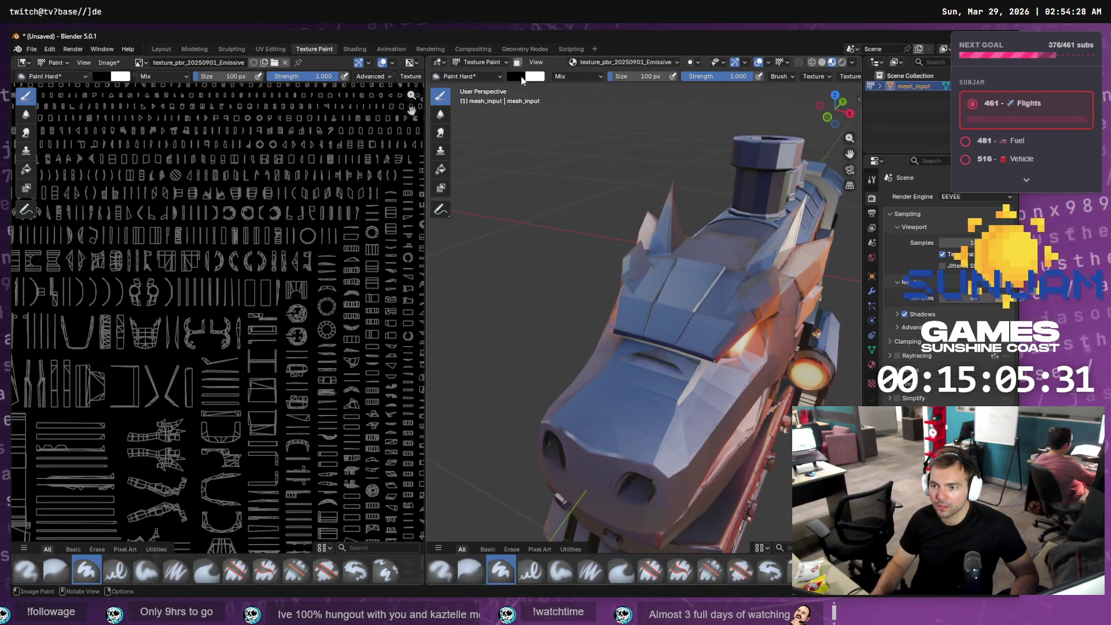
pyautogui.click(521, 76)
pyautogui.moveTo(602, 102); pyautogui.dragTo(602, 88)
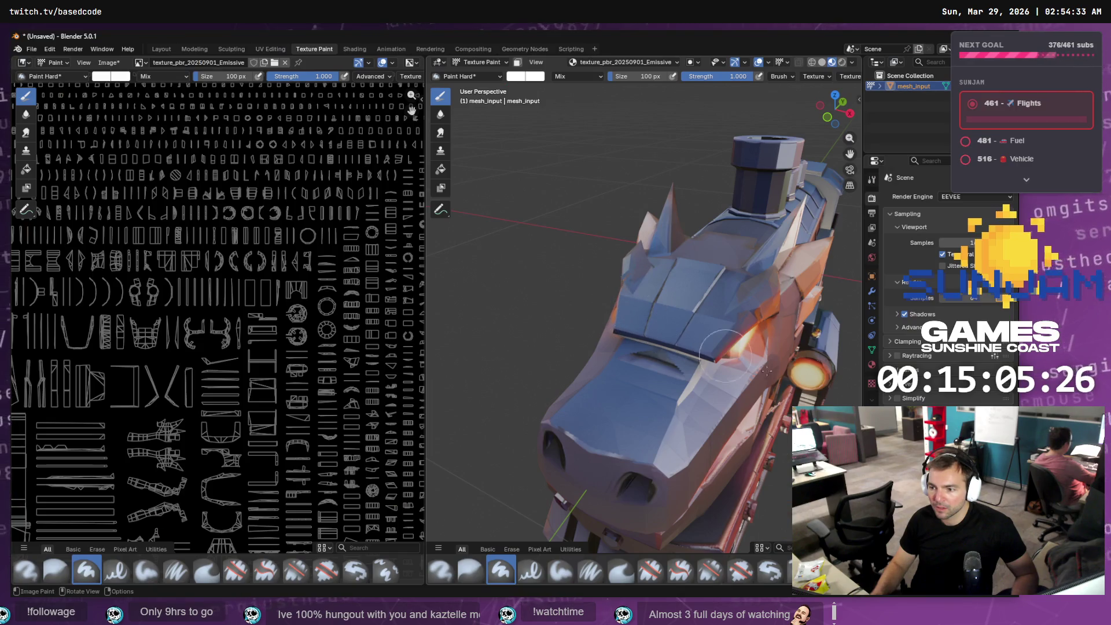
pyautogui.moveTo(608, 300); pyautogui.dragTo(700, 330, button='middle')
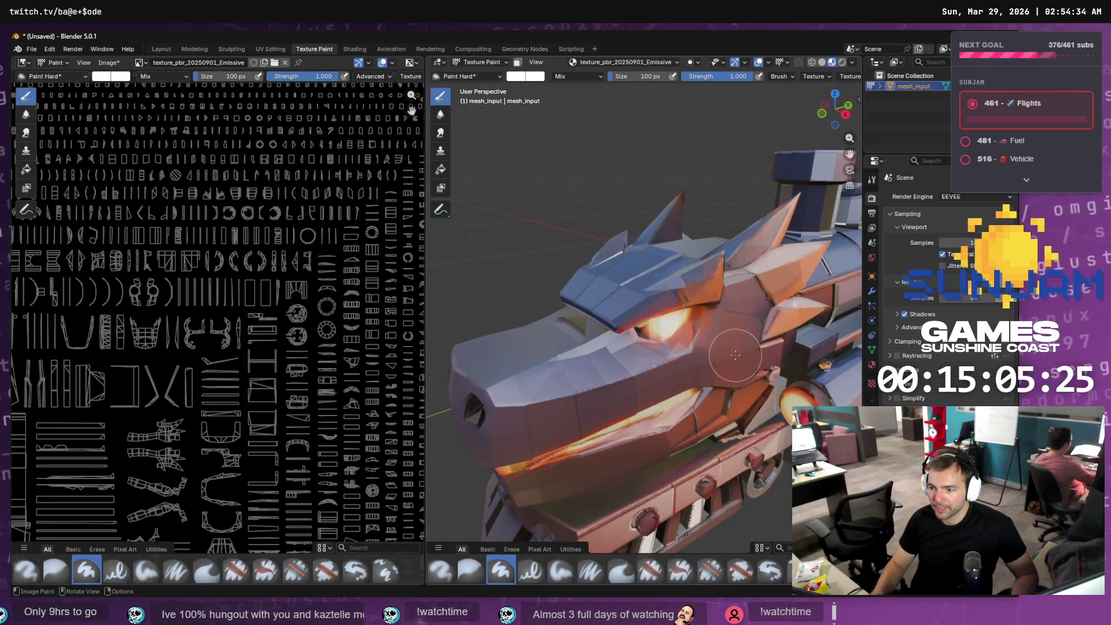
pyautogui.scroll(5, 701, 330)
pyautogui.scroll(-4, 701, 330)
pyautogui.moveTo(723, 321); pyautogui.dragTo(650, 357)
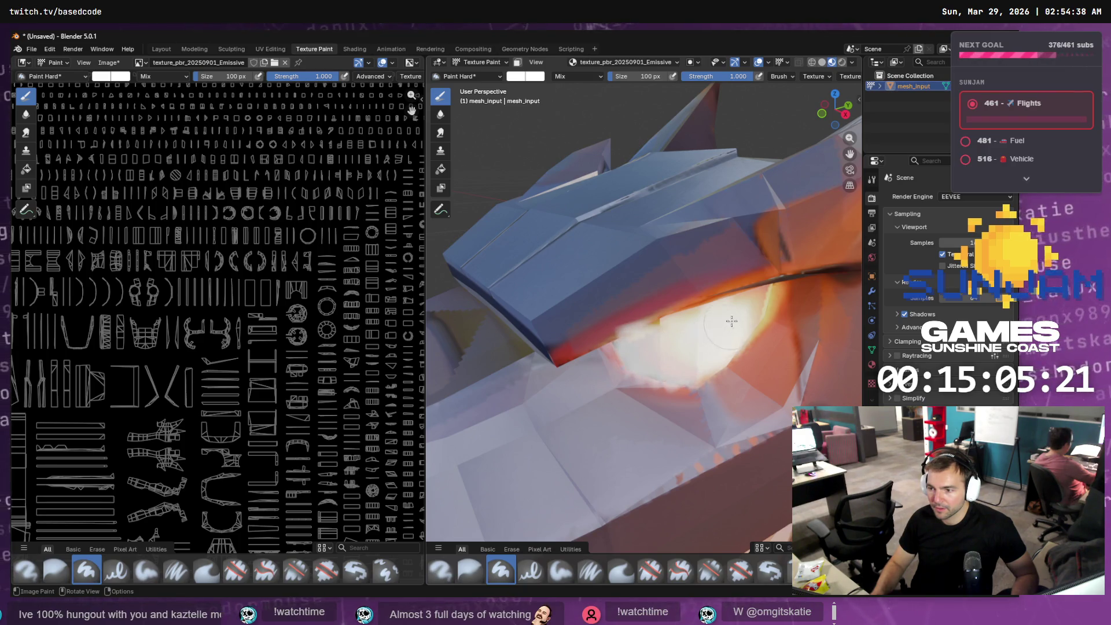
pyautogui.moveTo(734, 350)
pyautogui.mouseDown()
pyautogui.moveTo(752, 306)
pyautogui.moveTo(769, 301)
pyautogui.mouseUp()
# - Paint long white strokes along the dragon's lower jaw
pyautogui.moveTo(769, 301); pyautogui.dragTo(734, 301, button='middle')
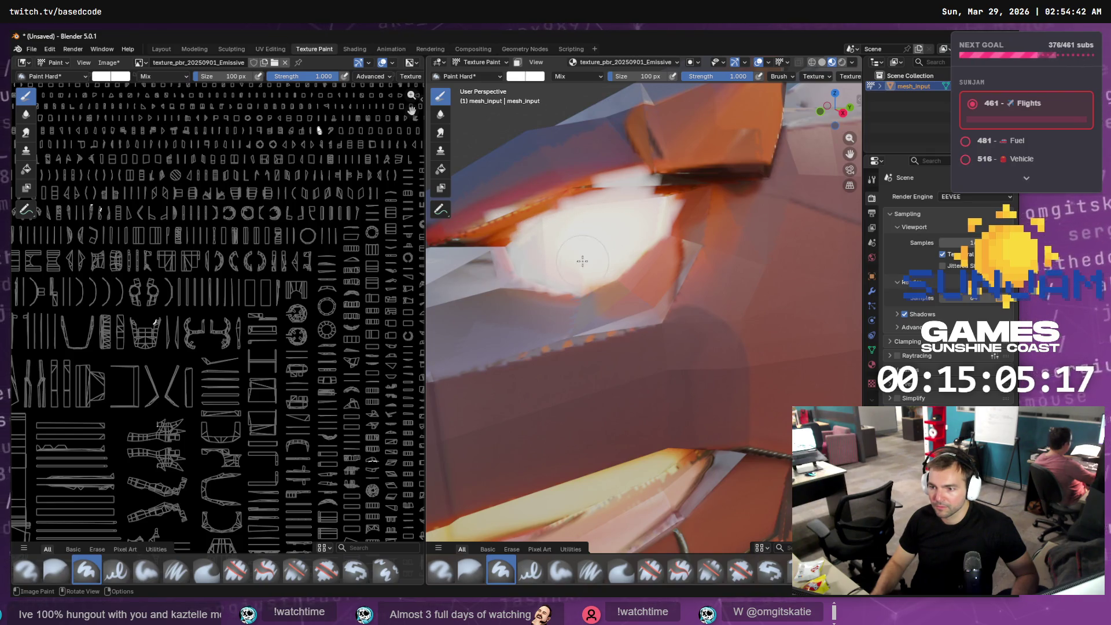
pyautogui.scroll(-8, 582, 261)
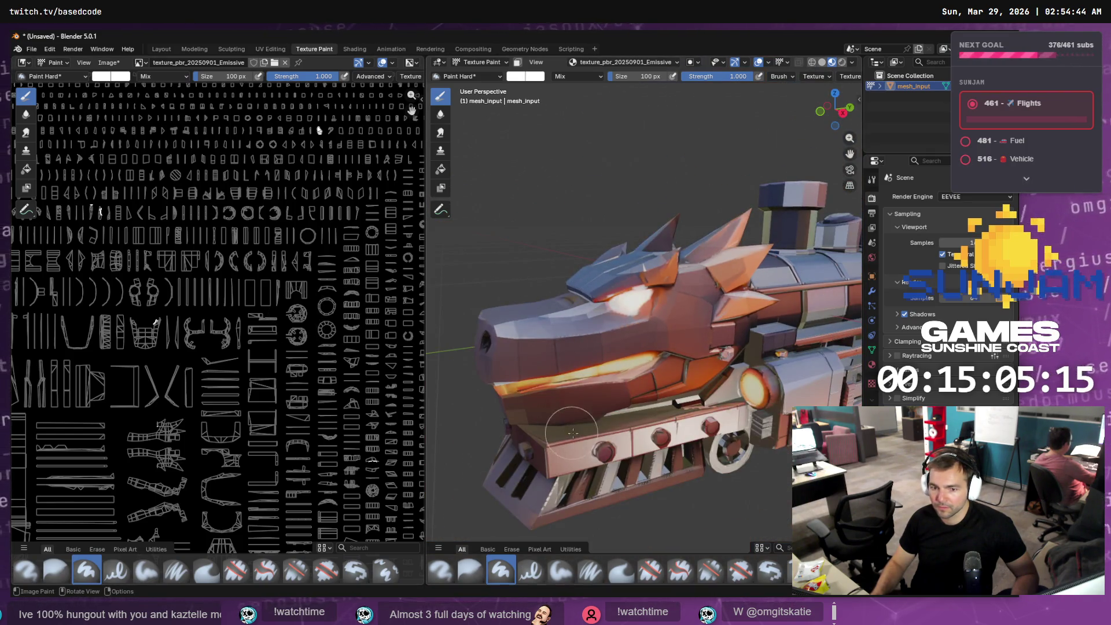
pyautogui.scroll(10, 620, 376)
pyautogui.scroll(-3, 665, 411)
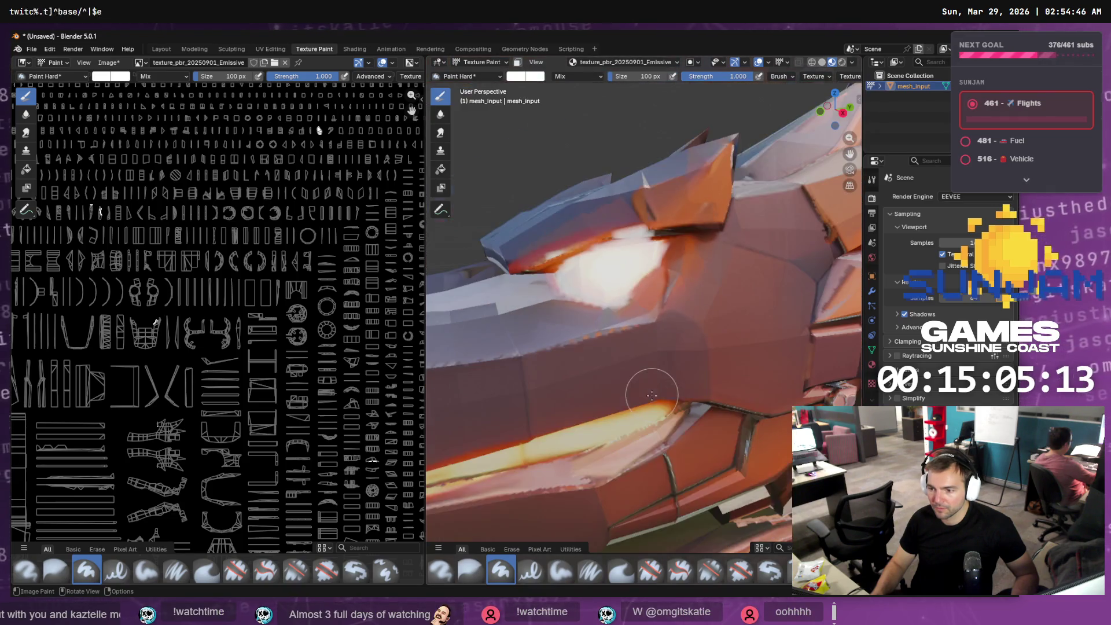
pyautogui.moveTo(667, 413); pyautogui.dragTo(509, 454)
pyautogui.moveTo(509, 454)
pyautogui.mouseDown(button='middle')
pyautogui.moveTo(520, 459)
pyautogui.moveTo(569, 417)
pyautogui.moveTo(639, 340)
pyautogui.mouseUp(button='middle')
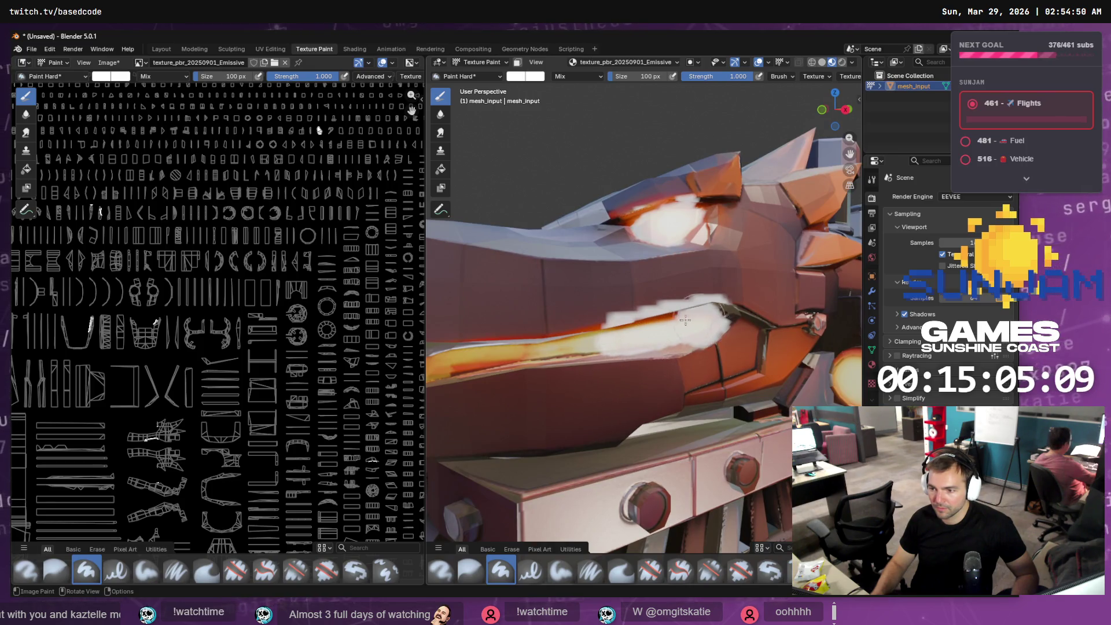
pyautogui.moveTo(685, 320)
pyautogui.mouseDown()
pyautogui.moveTo(486, 358)
pyautogui.moveTo(498, 357)
pyautogui.mouseUp()
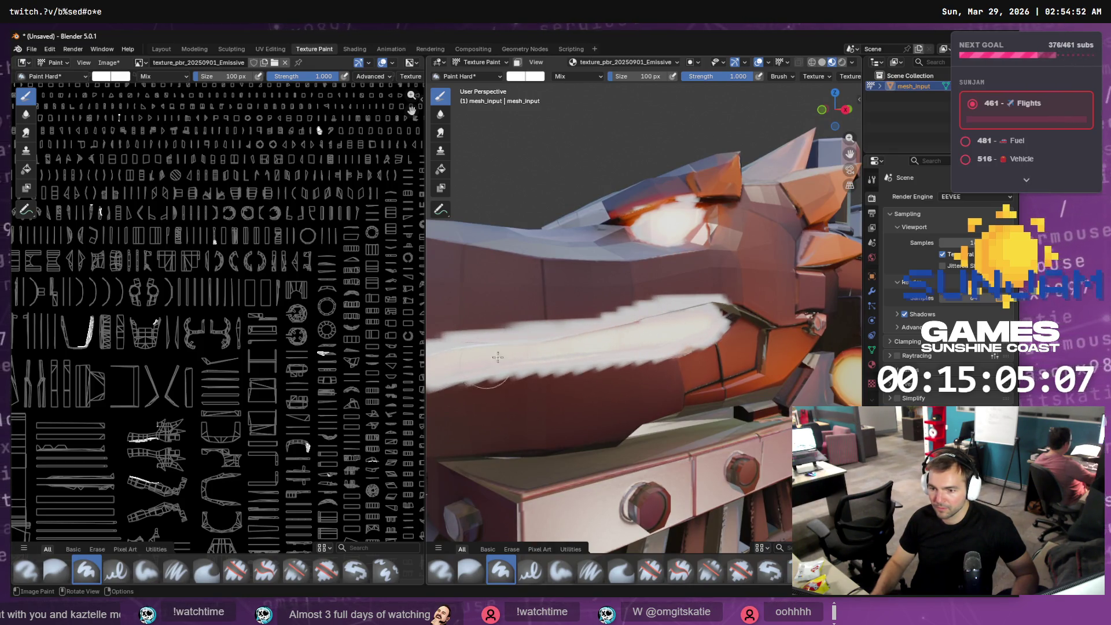
pyautogui.moveTo(497, 357)
pyautogui.mouseDown(button='middle')
pyautogui.moveTo(509, 347)
pyautogui.moveTo(515, 362)
pyautogui.moveTo(505, 365)
pyautogui.moveTo(612, 361)
pyautogui.mouseUp(button='middle')
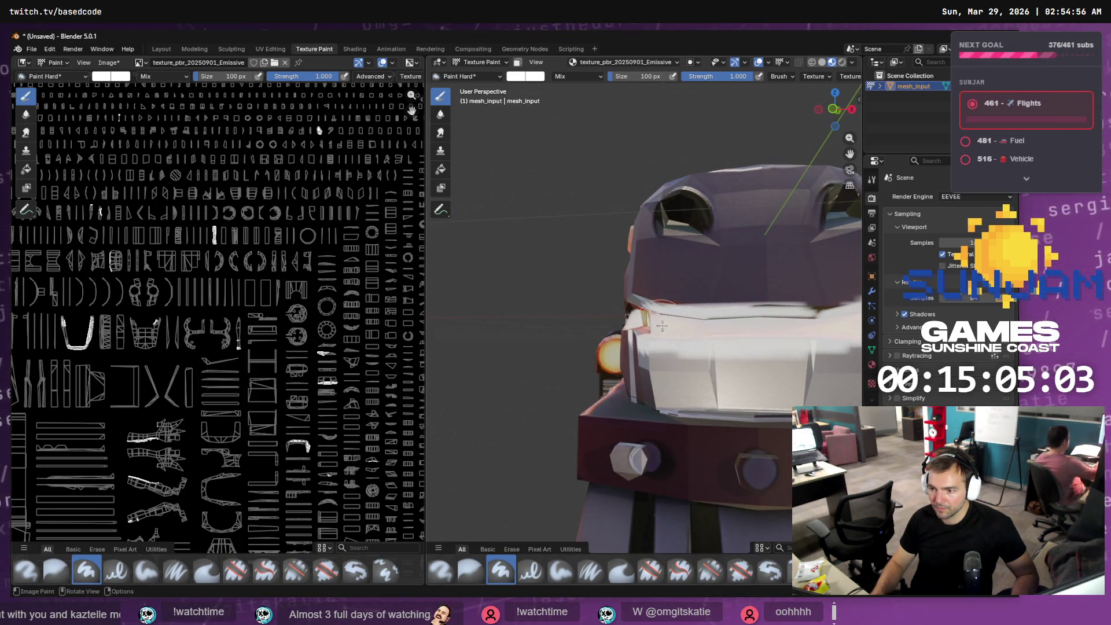
# - Paint white near the snout, over the eye, and on the headlight
pyautogui.moveTo(800, 330)
pyautogui.mouseDown(button='middle')
pyautogui.moveTo(795, 344)
pyautogui.moveTo(812, 342)
pyautogui.mouseUp(button='middle')
pyautogui.moveTo(813, 341)
pyautogui.mouseDown()
pyautogui.moveTo(621, 324)
pyautogui.moveTo(625, 315)
pyautogui.mouseUp()
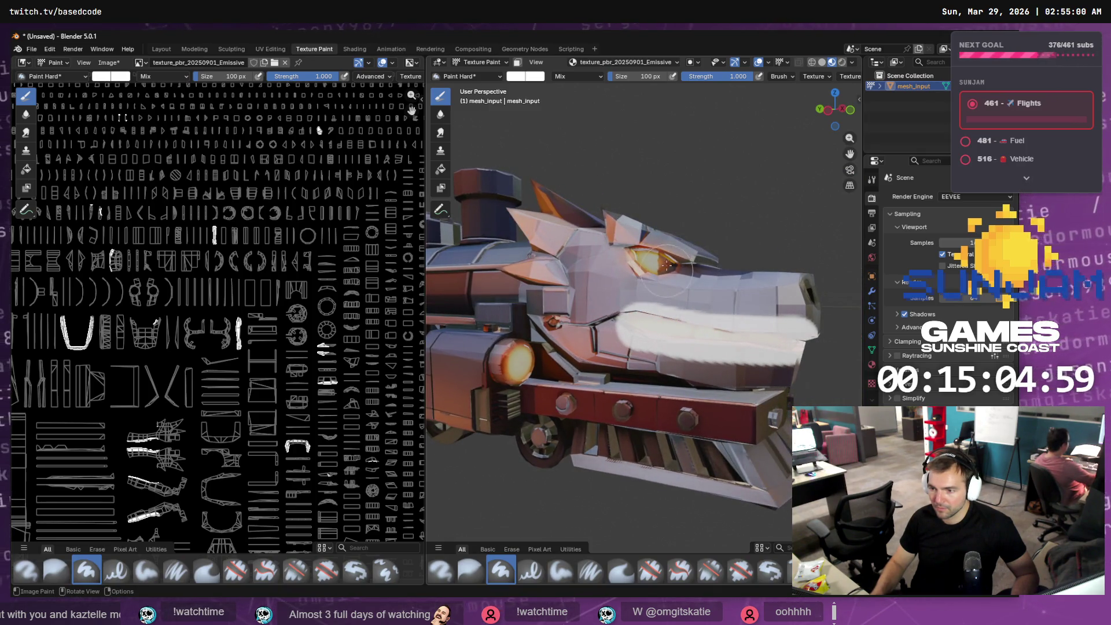
pyautogui.click(655, 259)
pyautogui.moveTo(524, 359); pyautogui.dragTo(522, 368)
pyautogui.moveTo(522, 367)
pyautogui.mouseDown(button='middle')
pyautogui.moveTo(511, 366)
pyautogui.moveTo(715, 358)
pyautogui.moveTo(587, 344)
pyautogui.mouseUp(button='middle')
pyautogui.moveTo(653, 329); pyautogui.dragTo(662, 336)
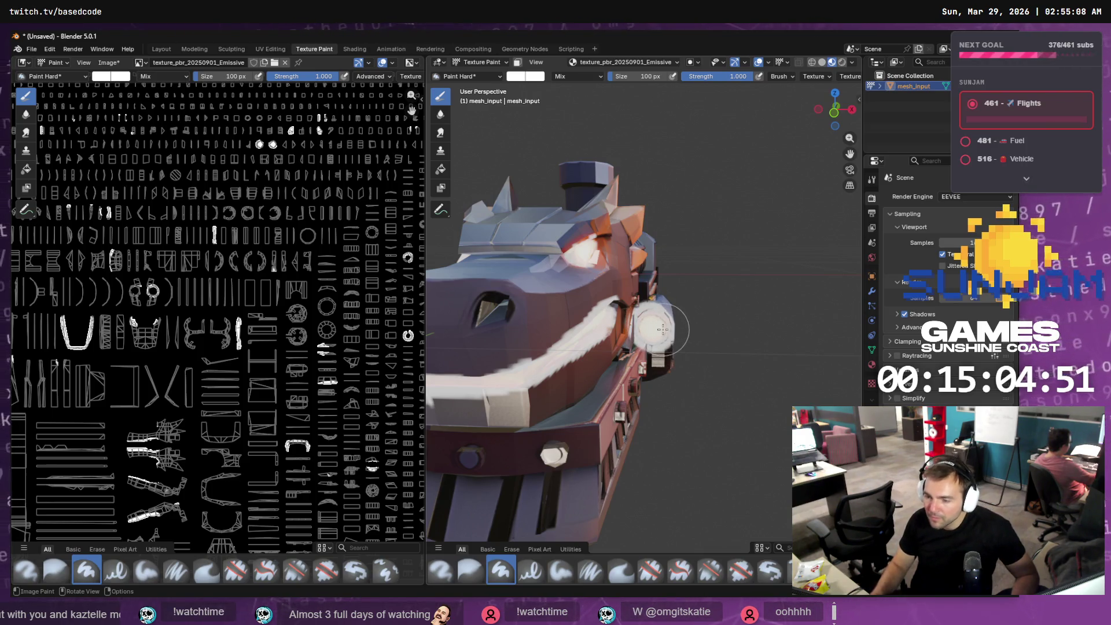
pyautogui.moveTo(669, 338); pyautogui.dragTo(681, 289, button='middle')
pyautogui.hotkey('alt', 'Tab')
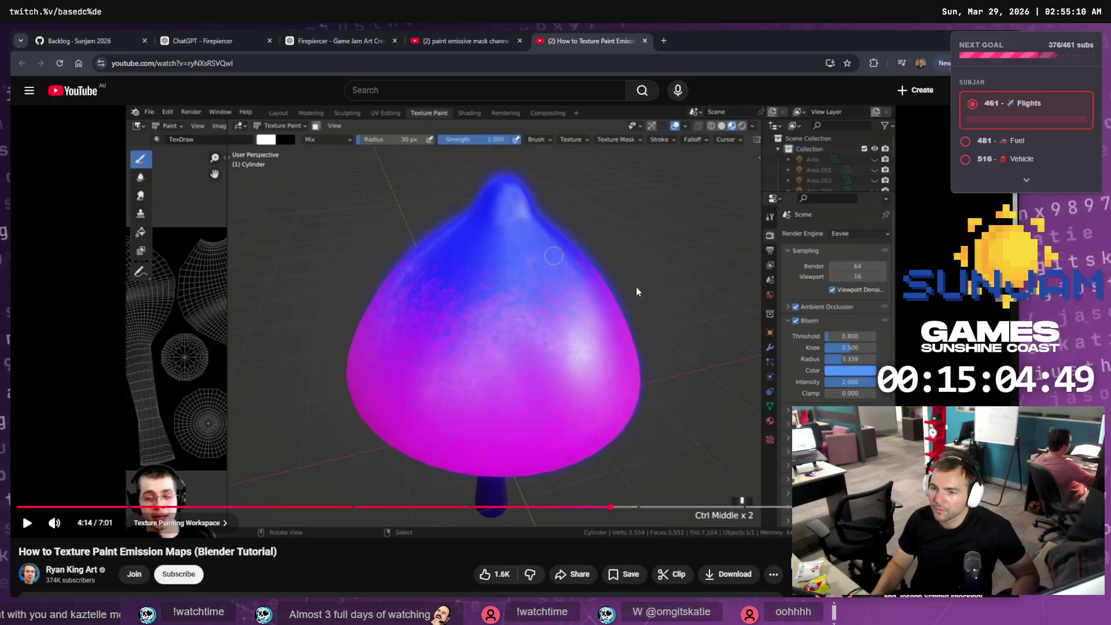
# - Play a little more of the emission-painting tutorial, then pause it
pyautogui.click(610, 338)
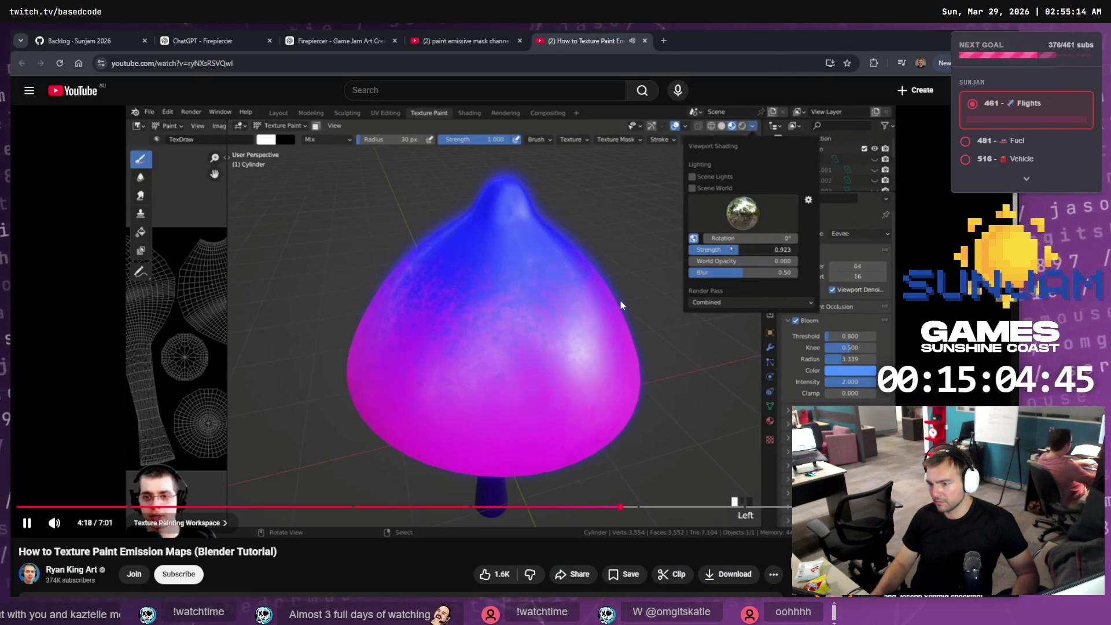
pyautogui.click(596, 299)
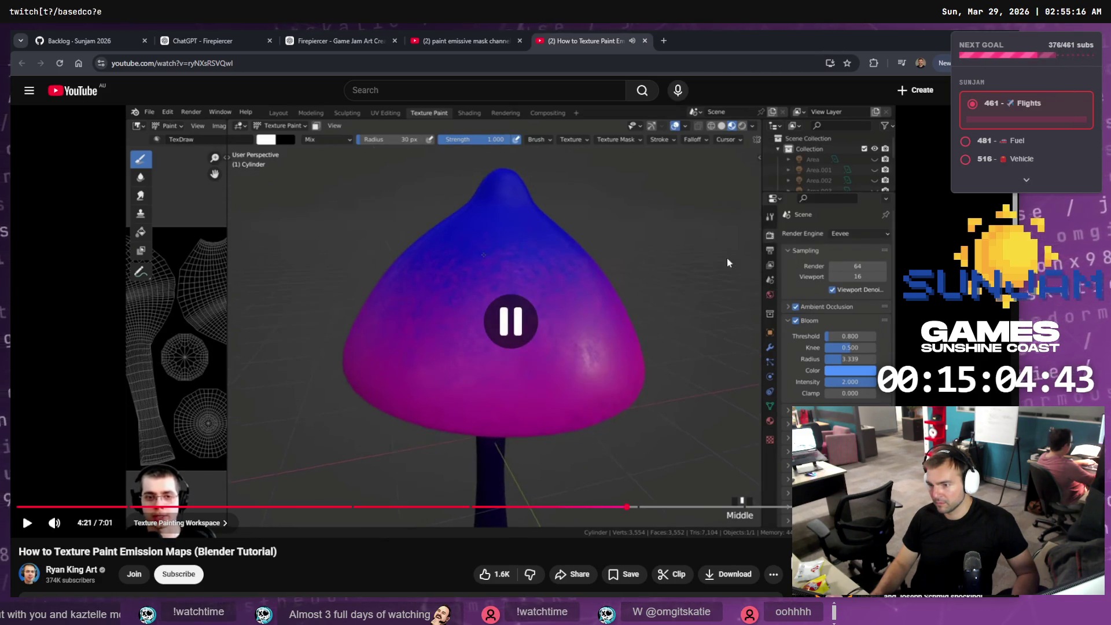
pyautogui.hotkey('alt', 'Tab')
# - Lower the viewport world lighting strength to 0.182 and show the World settings
pyautogui.click(851, 62)
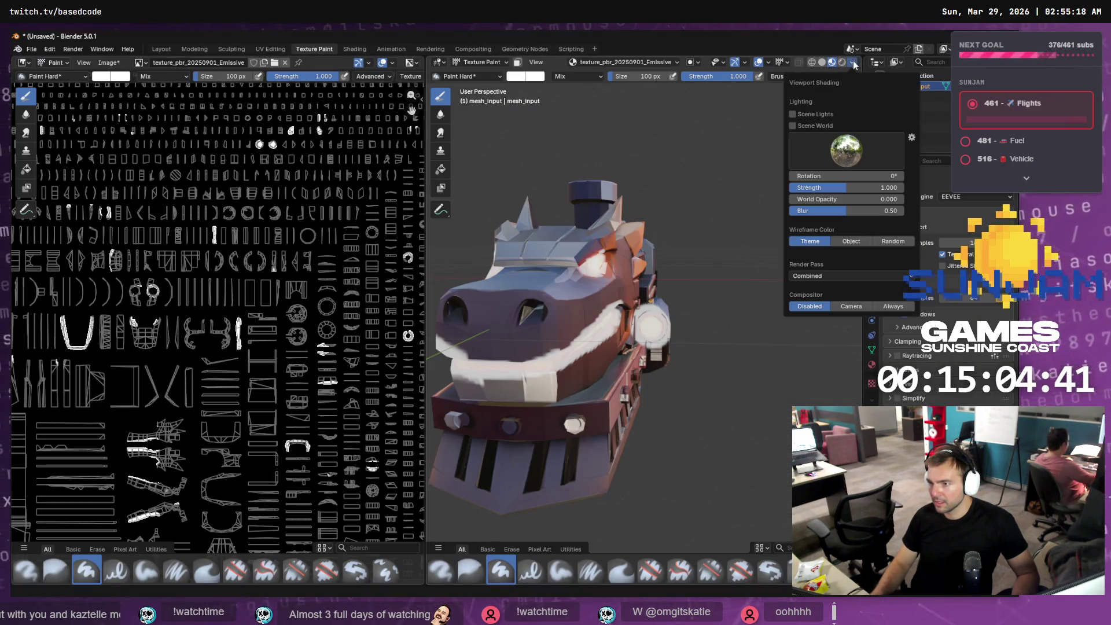
pyautogui.moveTo(842, 193); pyautogui.dragTo(799, 193)
pyautogui.hotkey('alt', 'Tab')
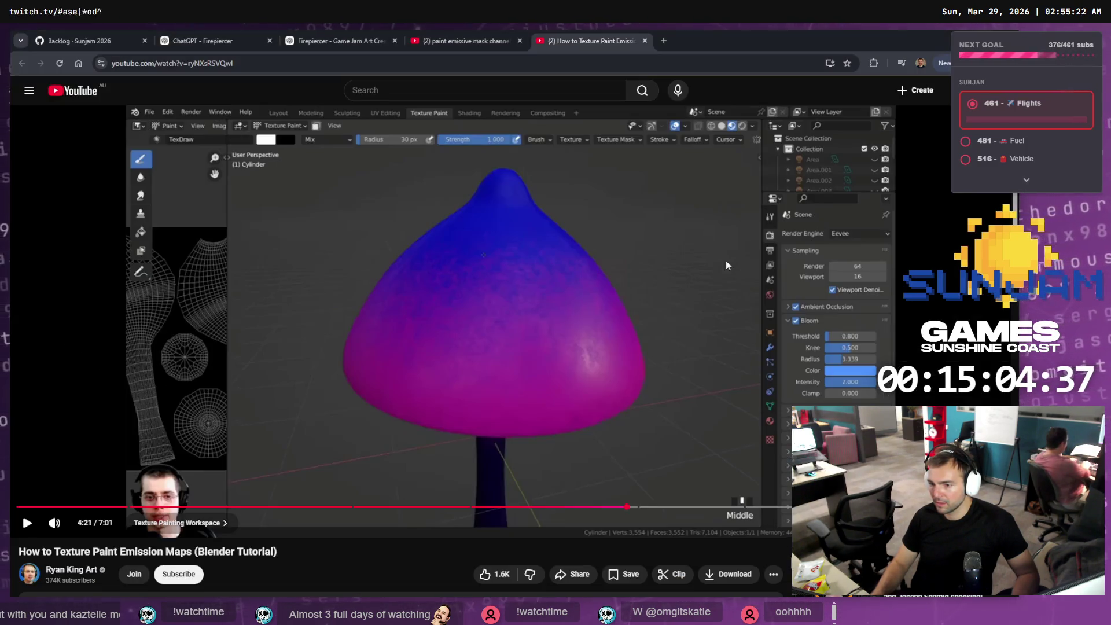
pyautogui.hotkey('alt', 'Tab')
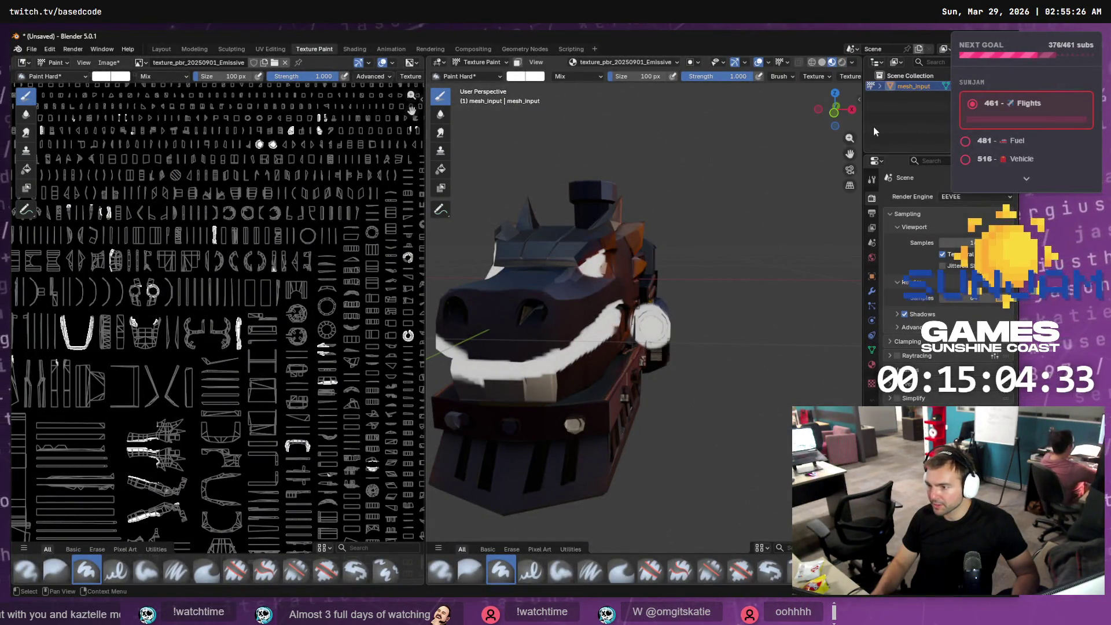
pyautogui.click(873, 258)
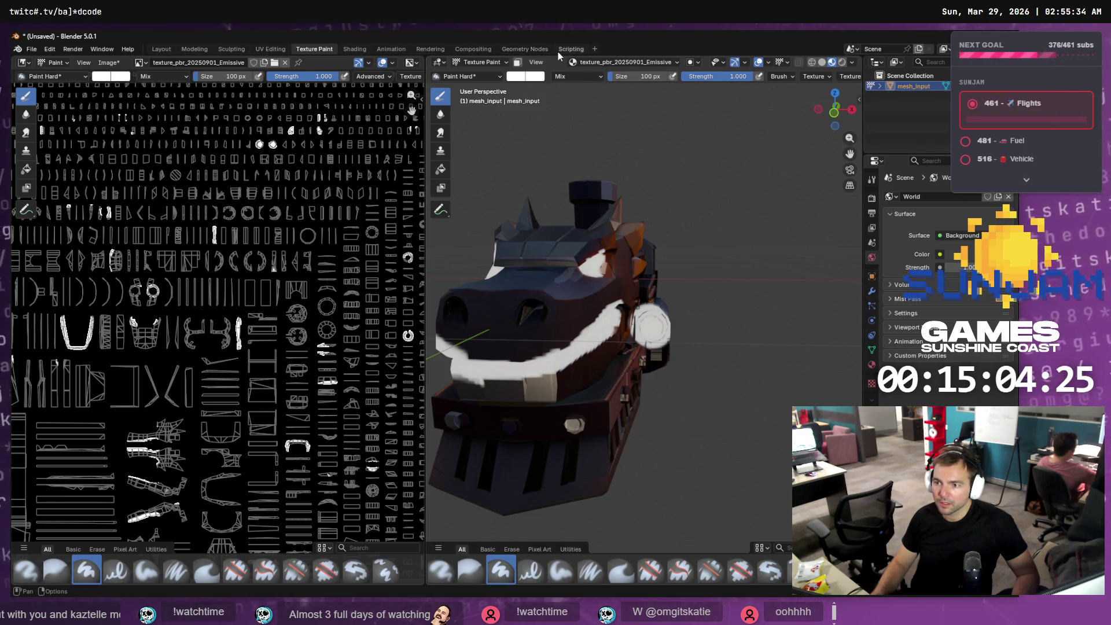
pyautogui.click(362, 51)
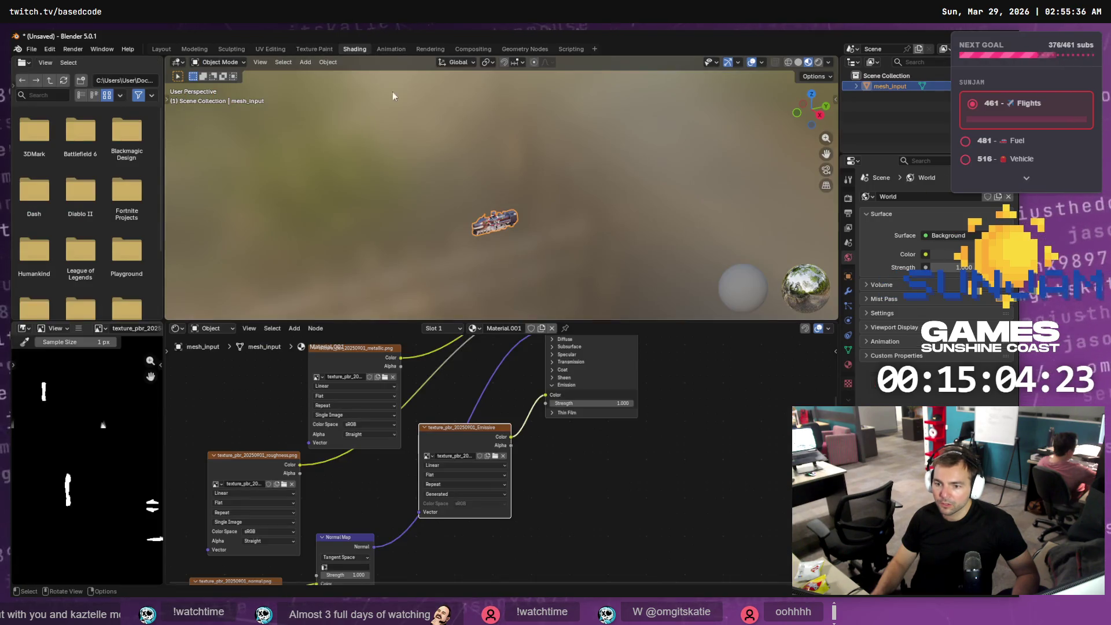
# - Set the Principled BSDF Emission Strength of Material.001 to 20
pyautogui.scroll(3, 577, 413)
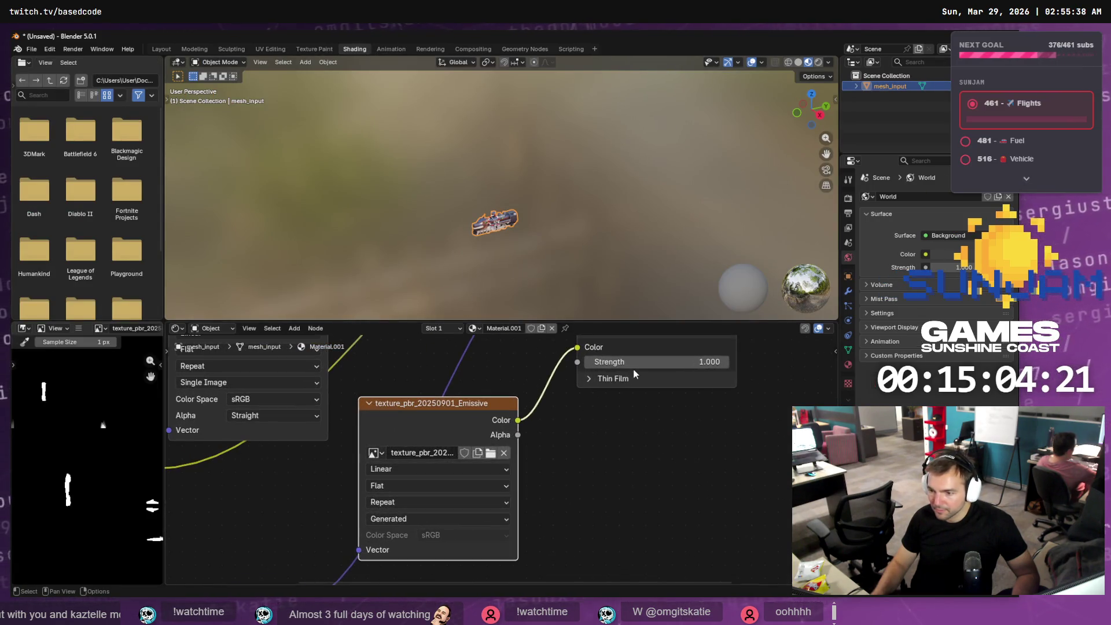
pyautogui.moveTo(653, 361)
pyautogui.mouseDown()
pyautogui.moveTo(694, 361)
pyautogui.moveTo(667, 360)
pyautogui.mouseUp()
pyautogui.click(667, 361)
pyautogui.write('2')
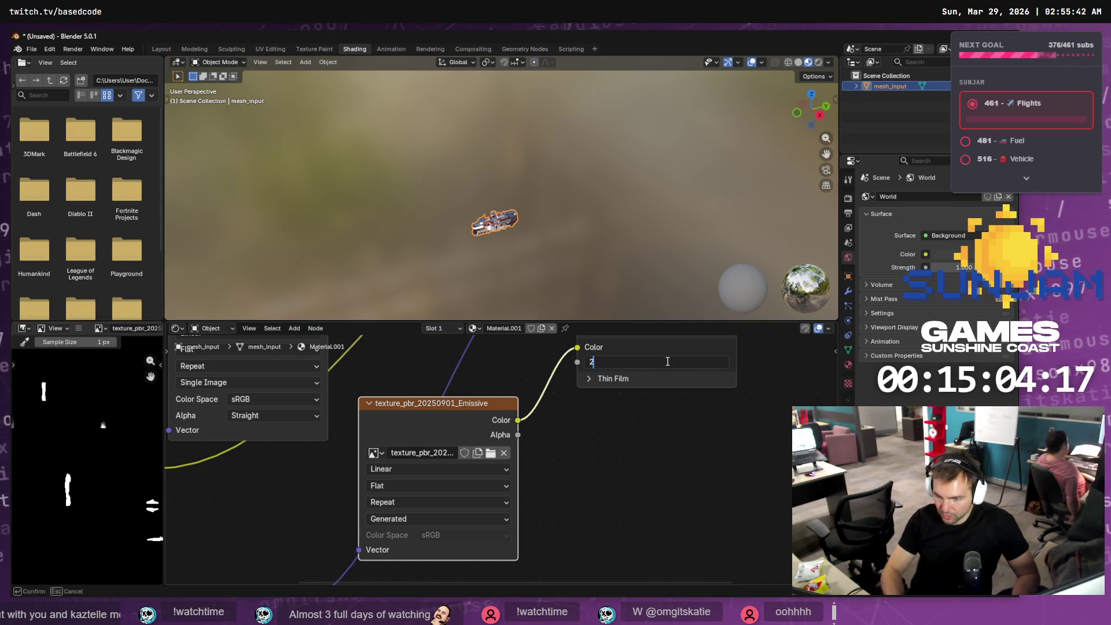
pyautogui.write('0.000')
pyautogui.press('Return')
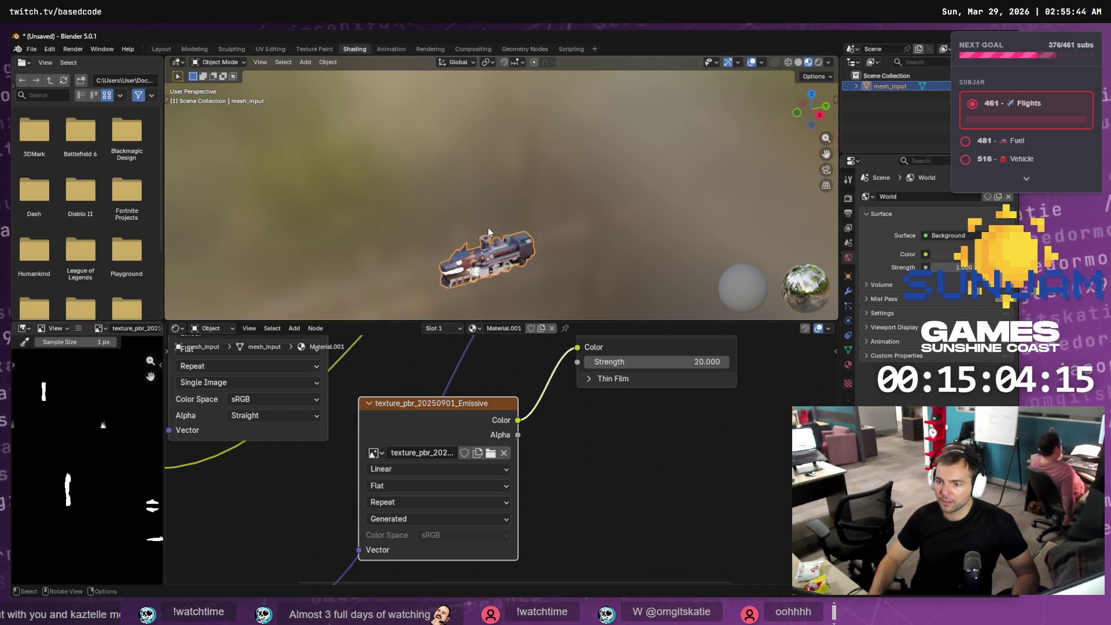
pyautogui.scroll(5, 526, 188)
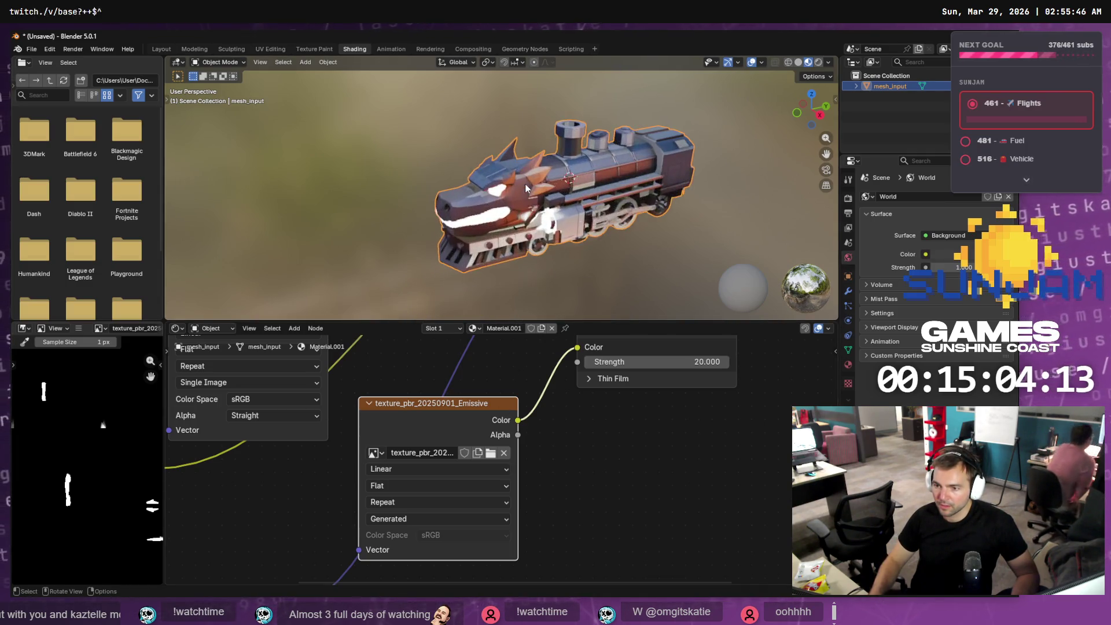
pyautogui.scroll(3, 551, 202)
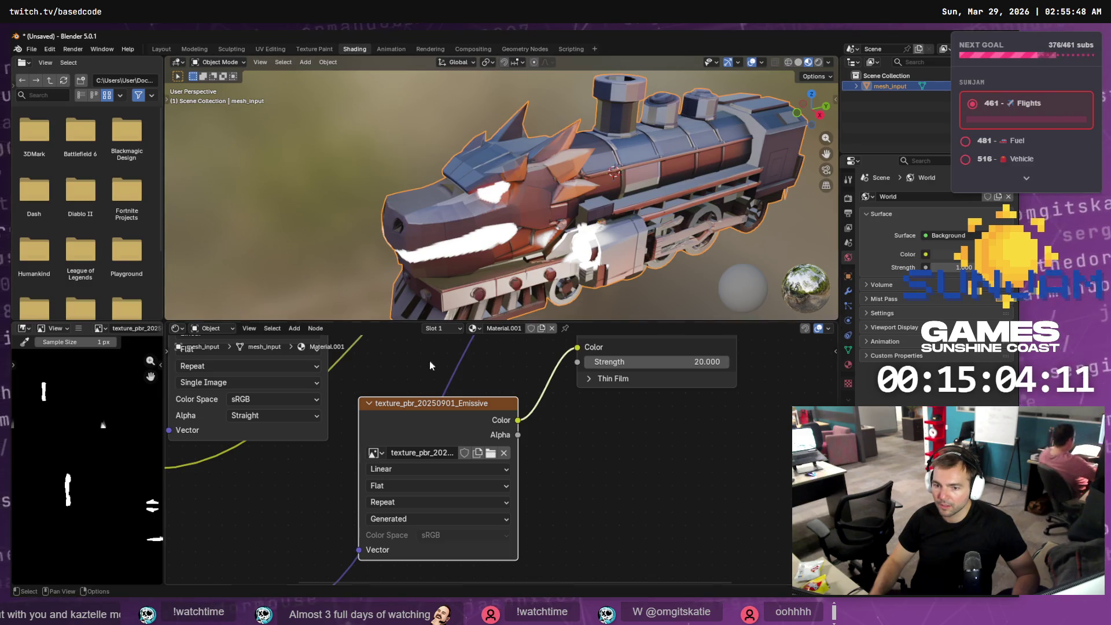
pyautogui.click(309, 51)
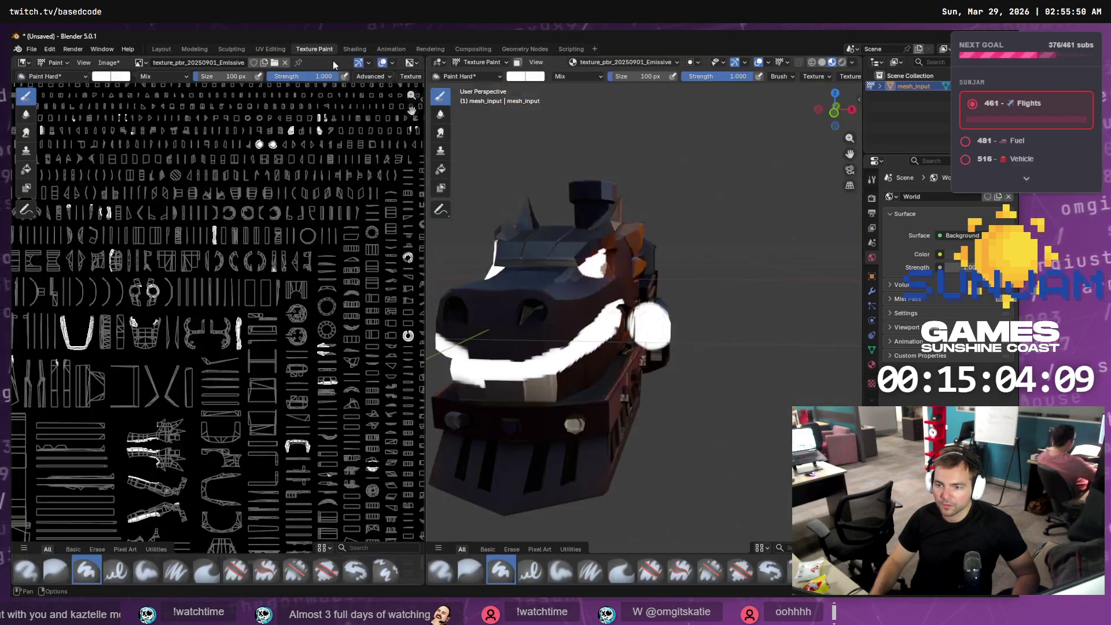
# - Paint more white on the snout and side patch, undoing a stray broad stroke across the front
pyautogui.moveTo(721, 377); pyautogui.dragTo(659, 354, button='middle')
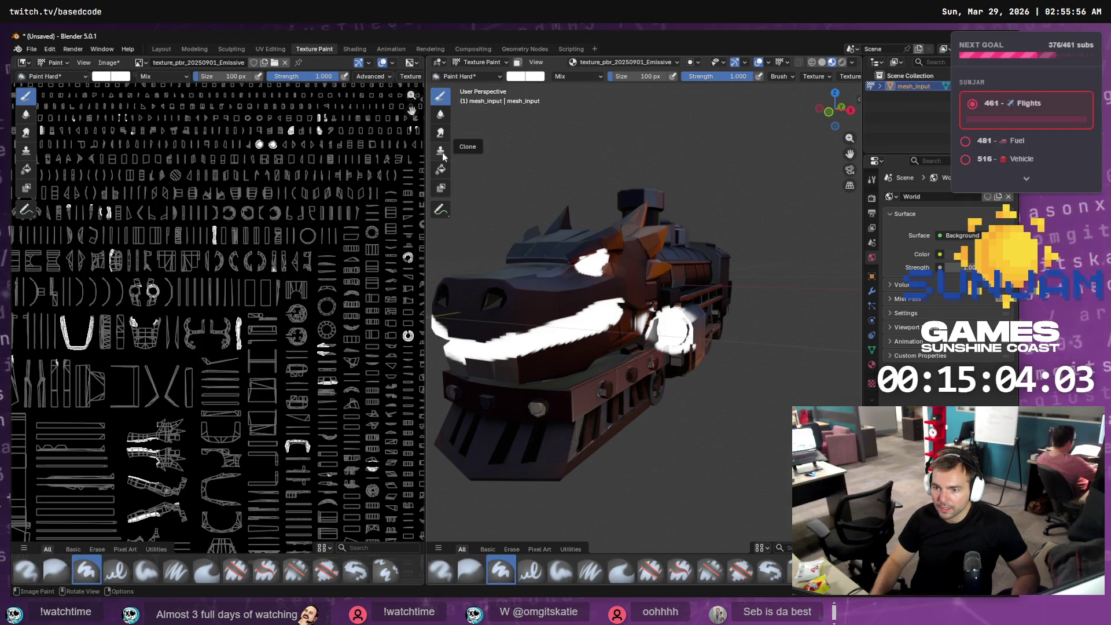
pyautogui.moveTo(604, 314)
pyautogui.mouseDown()
pyautogui.moveTo(631, 307)
pyautogui.moveTo(596, 322)
pyautogui.mouseUp()
pyautogui.hotkey('ctrl', 'z')
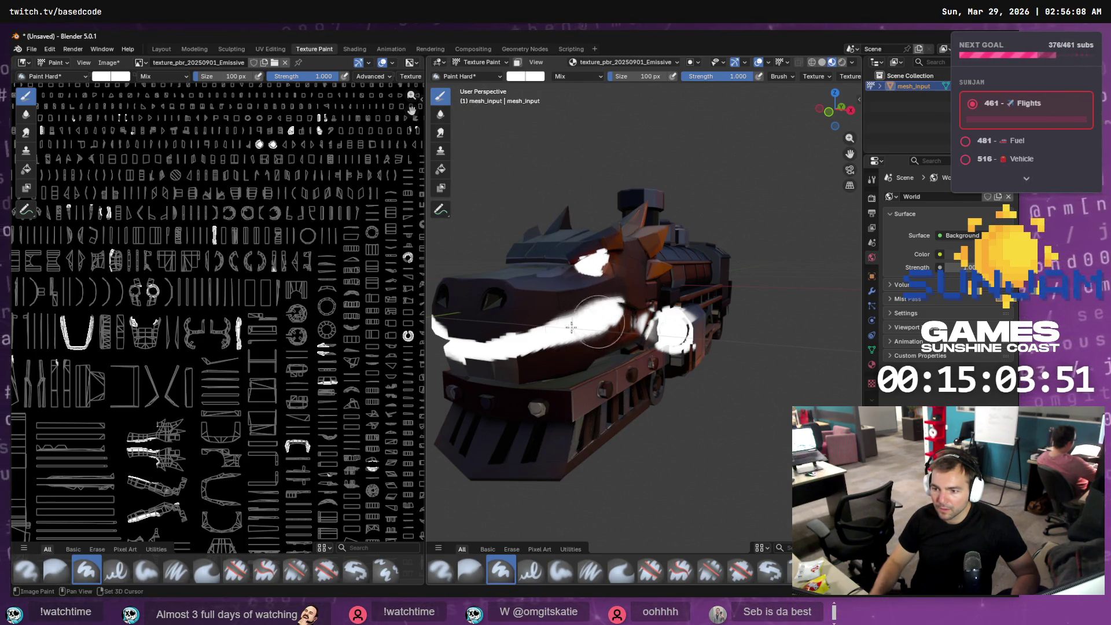
pyautogui.moveTo(571, 327); pyautogui.dragTo(514, 336)
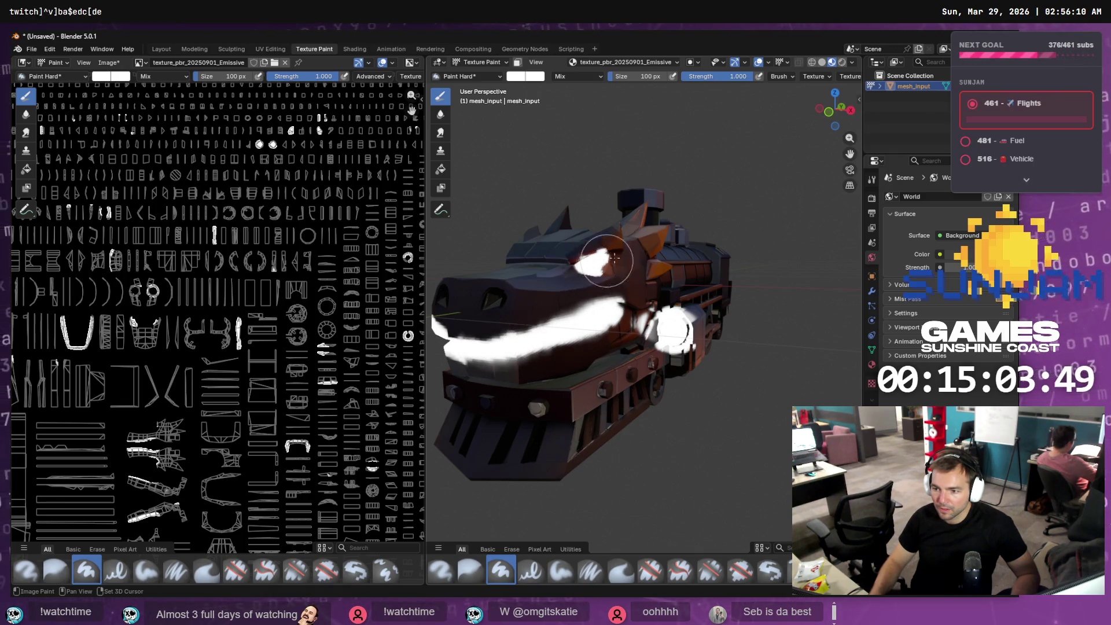
pyautogui.moveTo(684, 331); pyautogui.dragTo(674, 331)
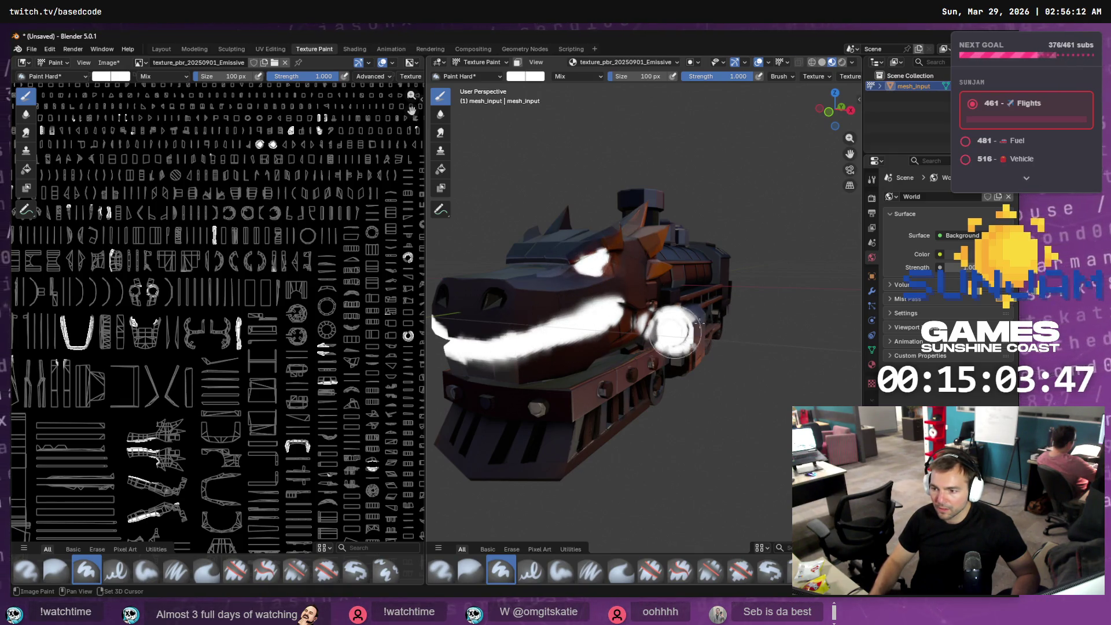
pyautogui.moveTo(659, 347); pyautogui.dragTo(691, 304)
pyautogui.moveTo(442, 330)
pyautogui.mouseDown(button='middle')
pyautogui.moveTo(561, 336)
pyautogui.moveTo(591, 351)
pyautogui.mouseUp(button='middle')
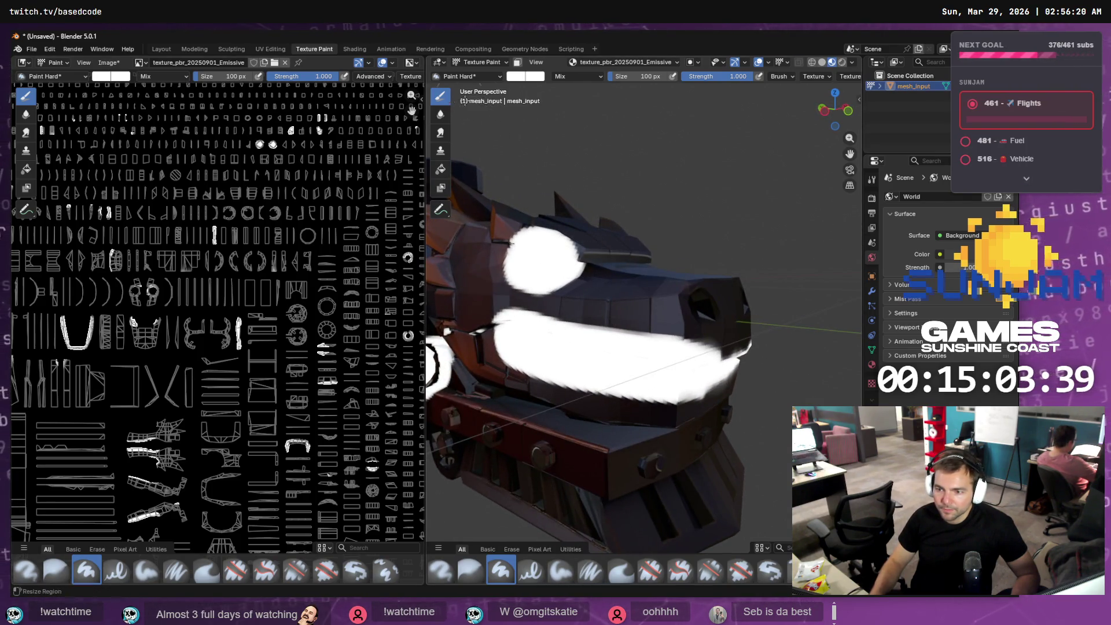
pyautogui.click(531, 78)
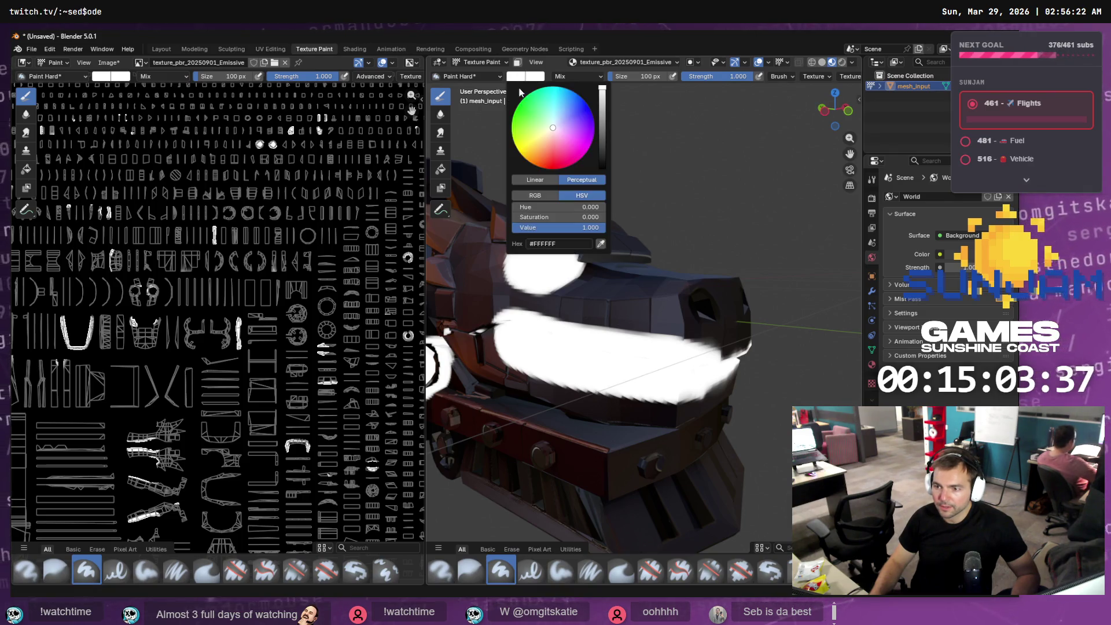
# - Switch the brush colour to black and darken the mouth band's top edge
pyautogui.moveTo(606, 155); pyautogui.dragTo(605, 191)
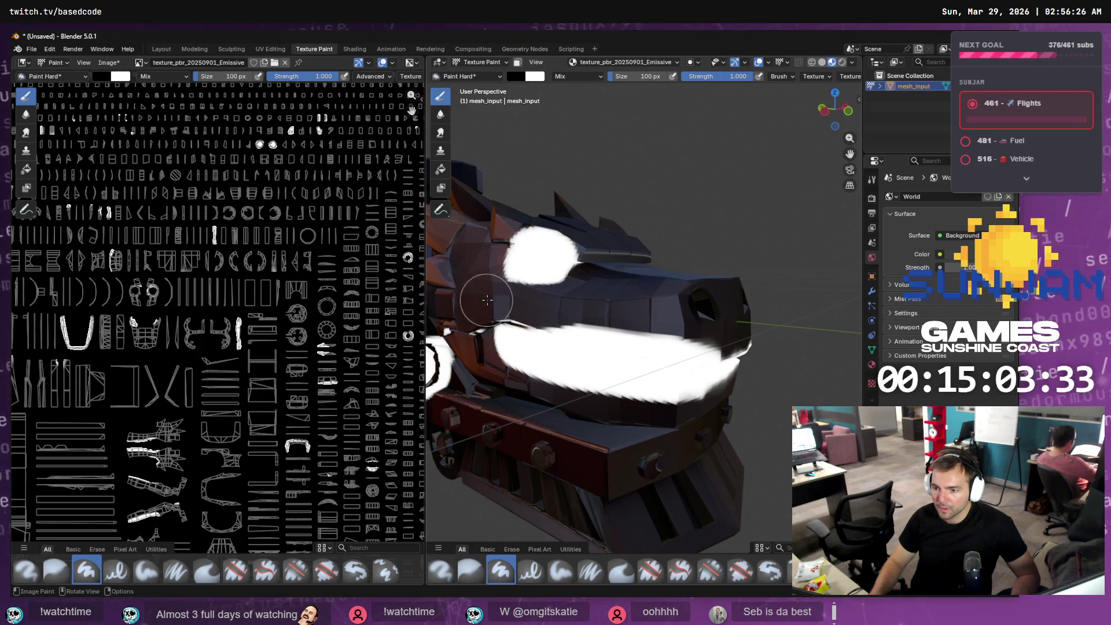
pyautogui.moveTo(487, 300); pyautogui.dragTo(698, 333)
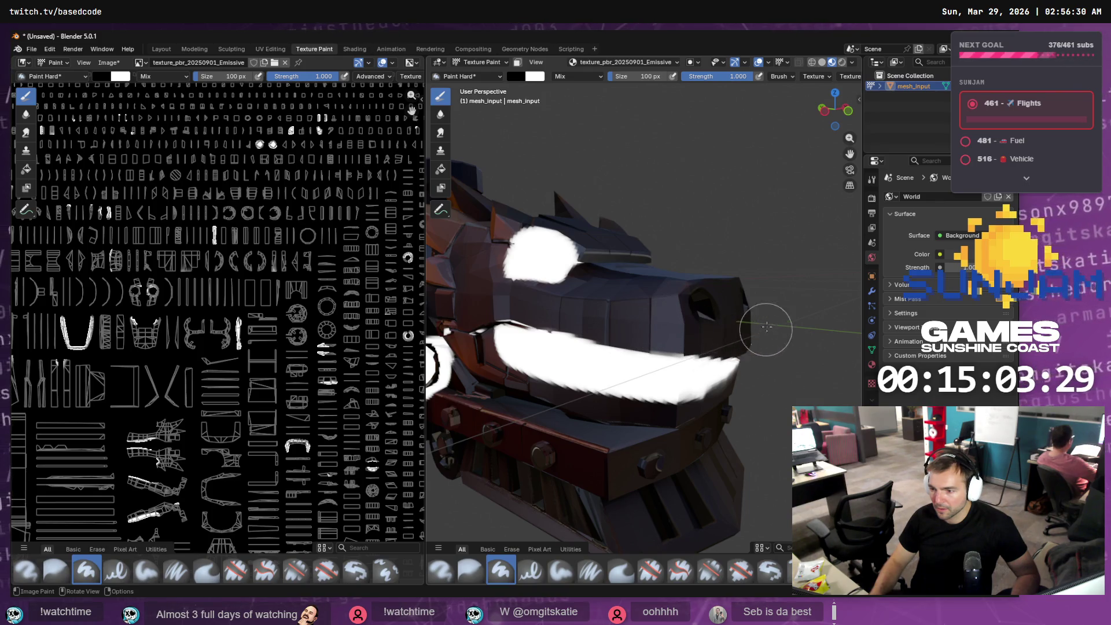
pyautogui.moveTo(764, 322); pyautogui.dragTo(630, 307, button='middle')
pyautogui.scroll(5, 646, 299)
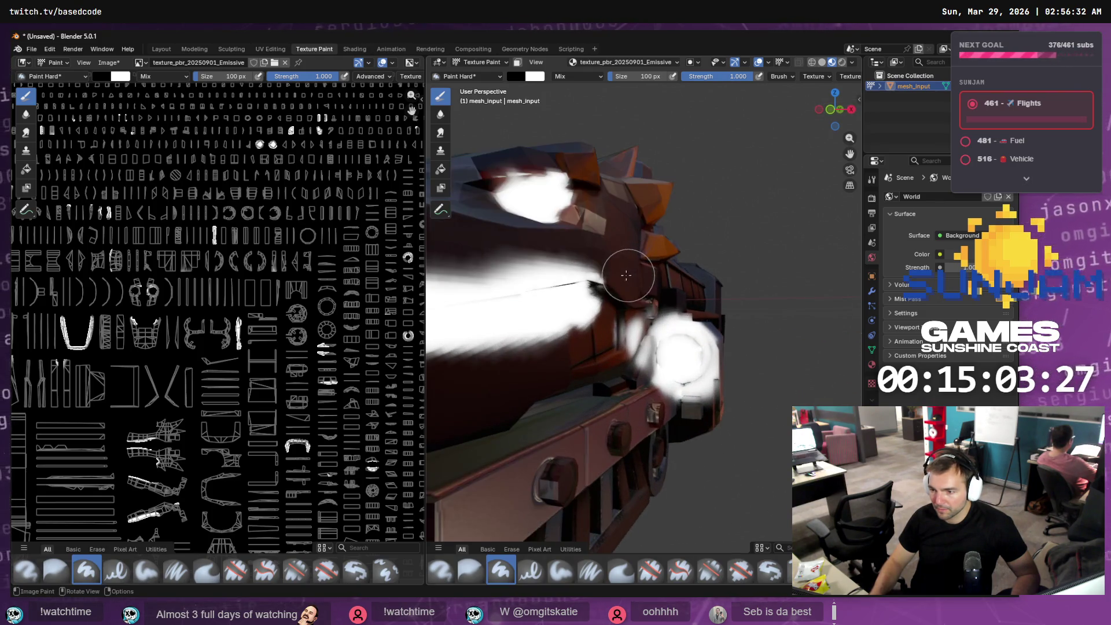
pyautogui.moveTo(647, 267)
pyautogui.mouseDown()
pyautogui.moveTo(484, 290)
pyautogui.moveTo(520, 272)
pyautogui.mouseUp()
pyautogui.moveTo(521, 273)
pyautogui.mouseDown(button='middle')
pyautogui.moveTo(623, 278)
pyautogui.moveTo(561, 266)
pyautogui.mouseUp(button='middle')
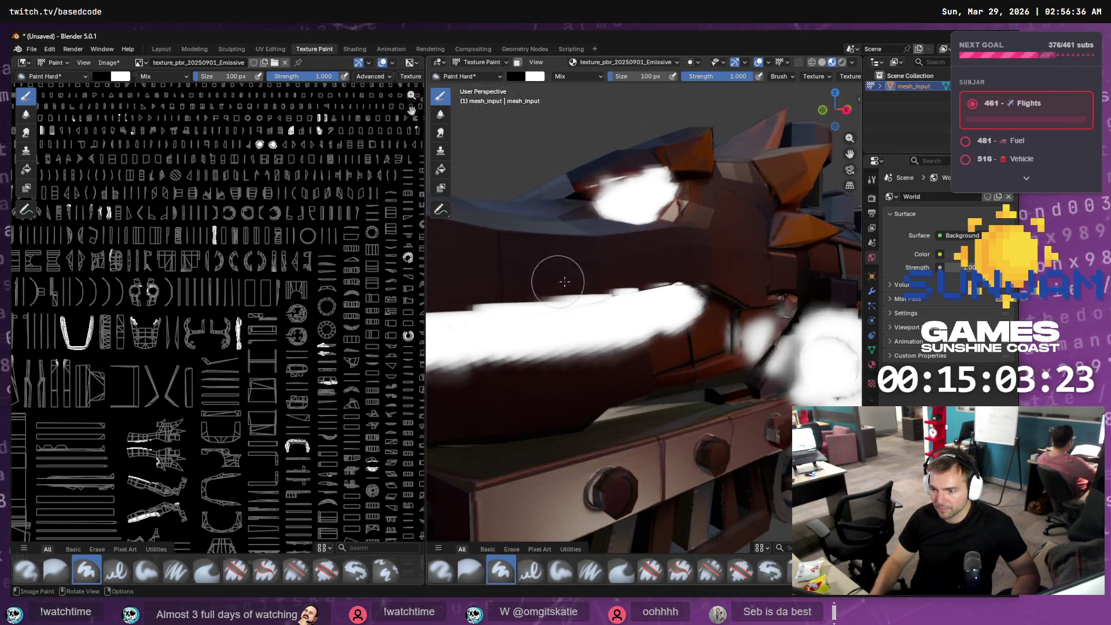
# - Paint black along the mouth band's lower edge, undoing one misplaced stroke
pyautogui.moveTo(734, 303); pyautogui.dragTo(529, 363)
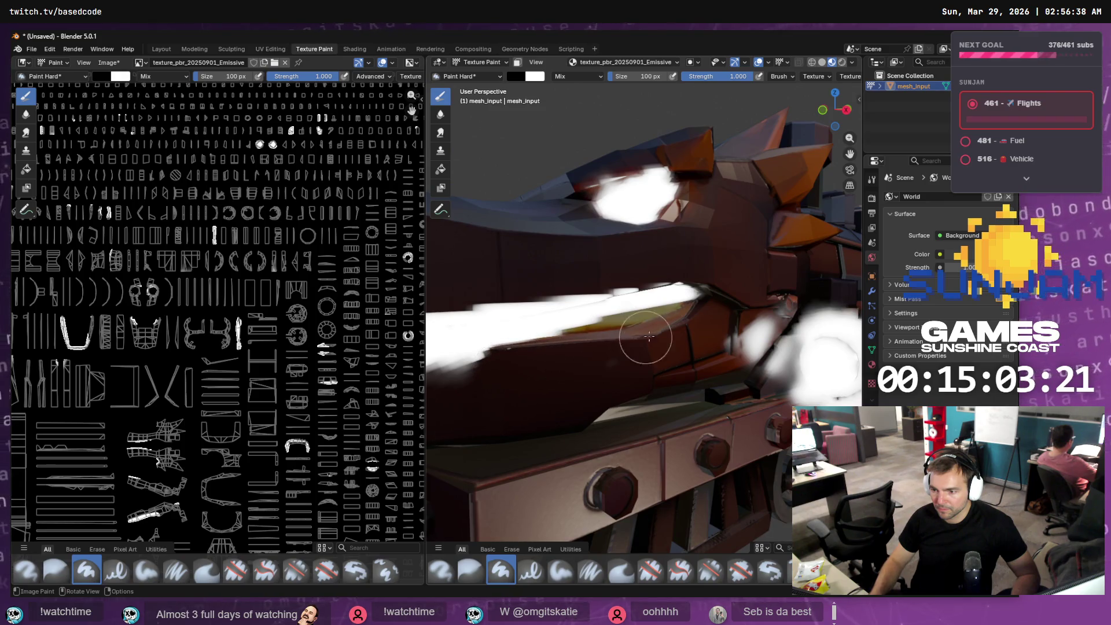
pyautogui.hotkey('ctrl', 'z')
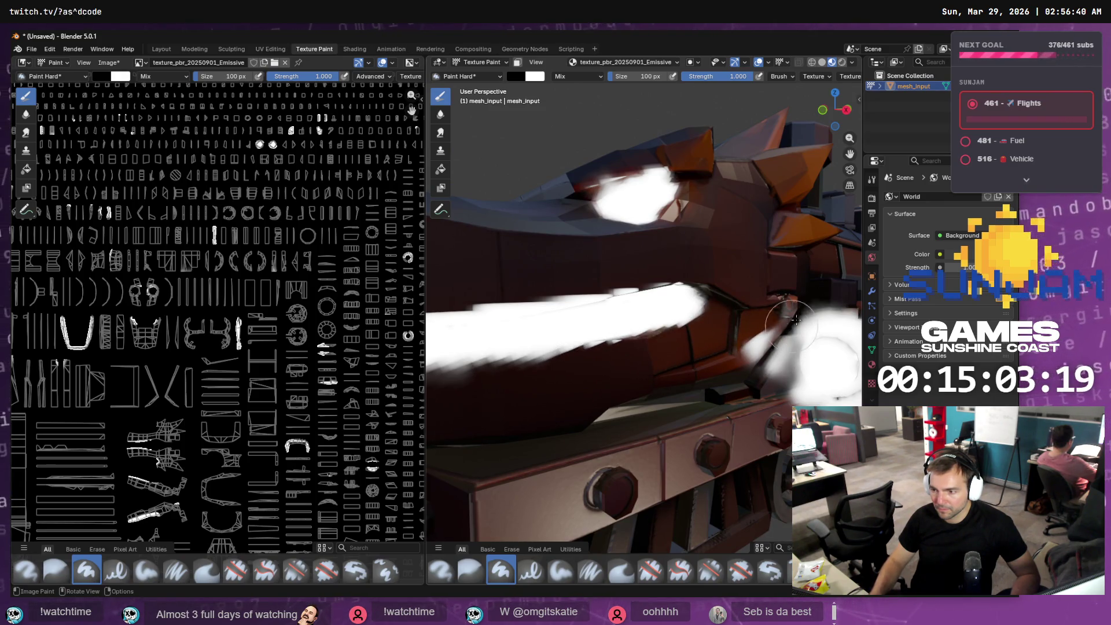
pyautogui.moveTo(720, 385)
pyautogui.mouseDown(button='middle')
pyautogui.moveTo(733, 372)
pyautogui.moveTo(719, 342)
pyautogui.mouseUp(button='middle')
pyautogui.moveTo(719, 342); pyautogui.dragTo(492, 359)
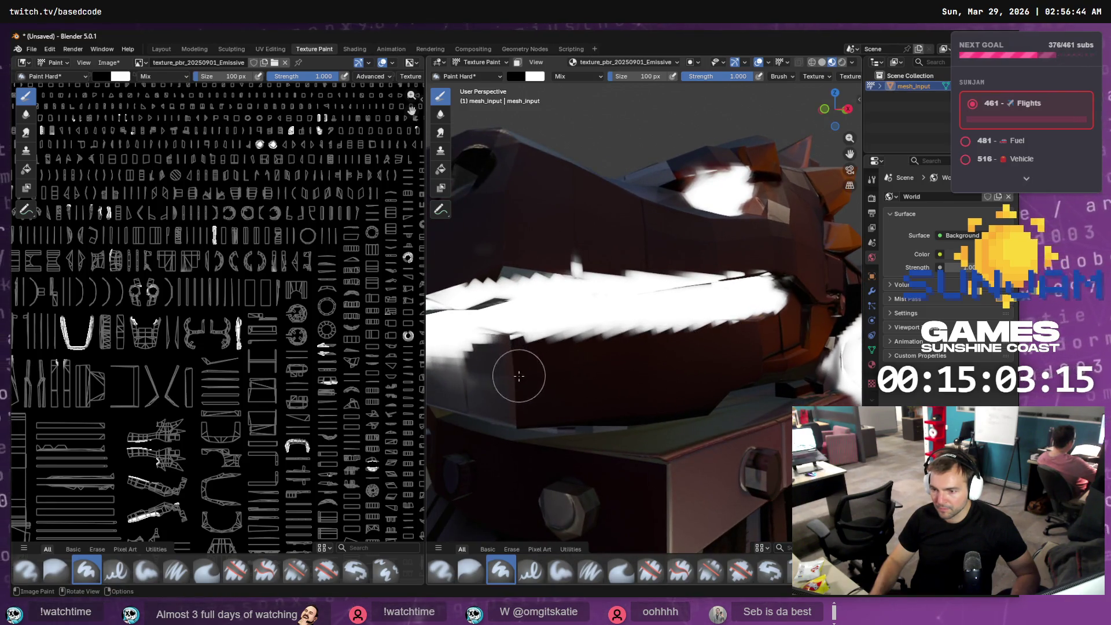
pyautogui.moveTo(516, 372); pyautogui.dragTo(628, 373, button='middle')
pyautogui.moveTo(587, 363)
pyautogui.mouseDown()
pyautogui.moveTo(636, 364)
pyautogui.moveTo(567, 347)
pyautogui.moveTo(509, 350)
pyautogui.mouseUp()
pyautogui.moveTo(509, 350); pyautogui.dragTo(578, 360, button='middle')
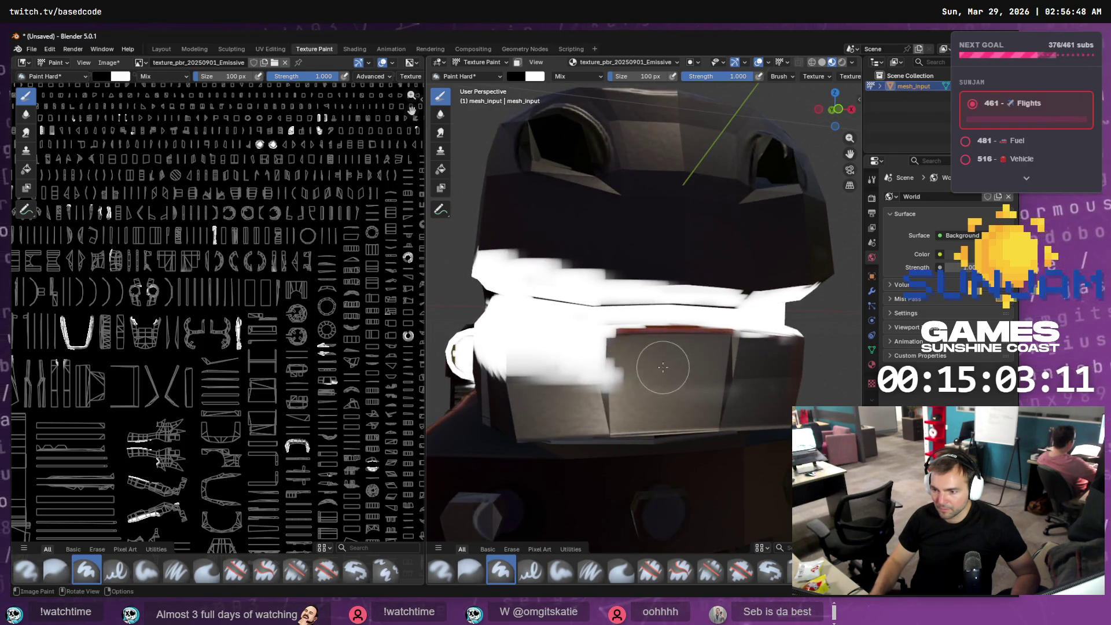
pyautogui.moveTo(664, 362); pyautogui.dragTo(508, 362)
pyautogui.moveTo(507, 363); pyautogui.dragTo(584, 373, button='middle')
pyautogui.moveTo(851, 376)
pyautogui.mouseDown()
pyautogui.moveTo(631, 376)
pyautogui.moveTo(440, 347)
pyautogui.mouseUp()
pyautogui.moveTo(440, 347); pyautogui.dragTo(446, 291, button='middle')
pyautogui.moveTo(447, 291)
pyautogui.mouseDown()
pyautogui.moveTo(520, 335)
pyautogui.moveTo(642, 370)
pyautogui.moveTo(821, 393)
pyautogui.mouseUp()
pyautogui.moveTo(822, 393); pyautogui.dragTo(743, 382, button='middle')
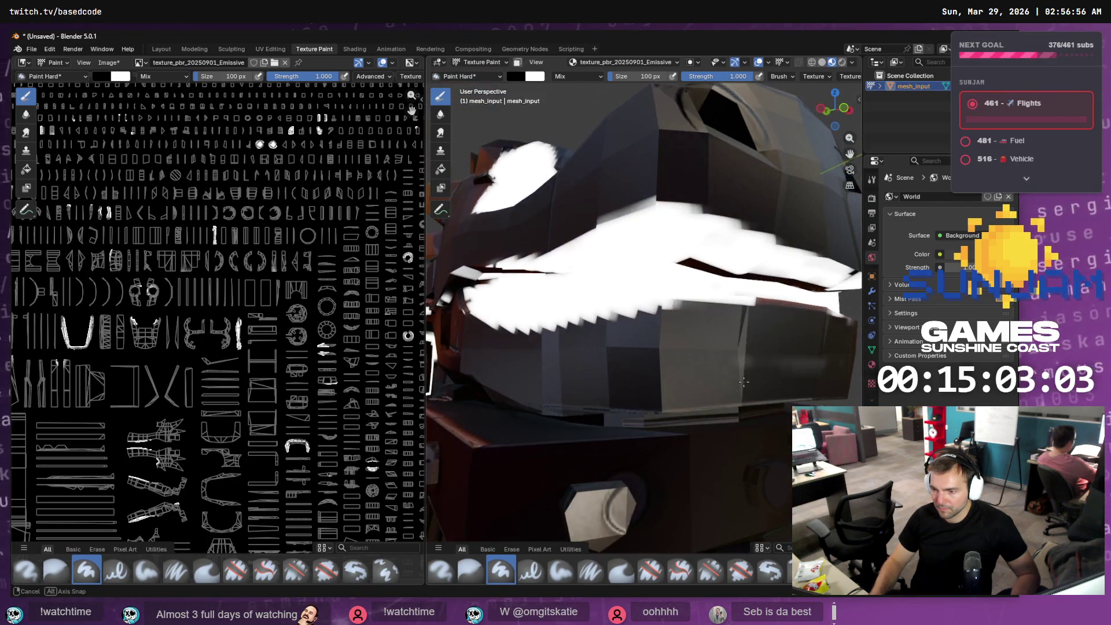
# - Trim the band's upper edge with more black paint from the right
pyautogui.moveTo(816, 258)
pyautogui.mouseDown()
pyautogui.moveTo(575, 216)
pyautogui.moveTo(541, 226)
pyautogui.moveTo(536, 241)
pyautogui.moveTo(479, 241)
pyautogui.moveTo(575, 231)
pyautogui.mouseUp()
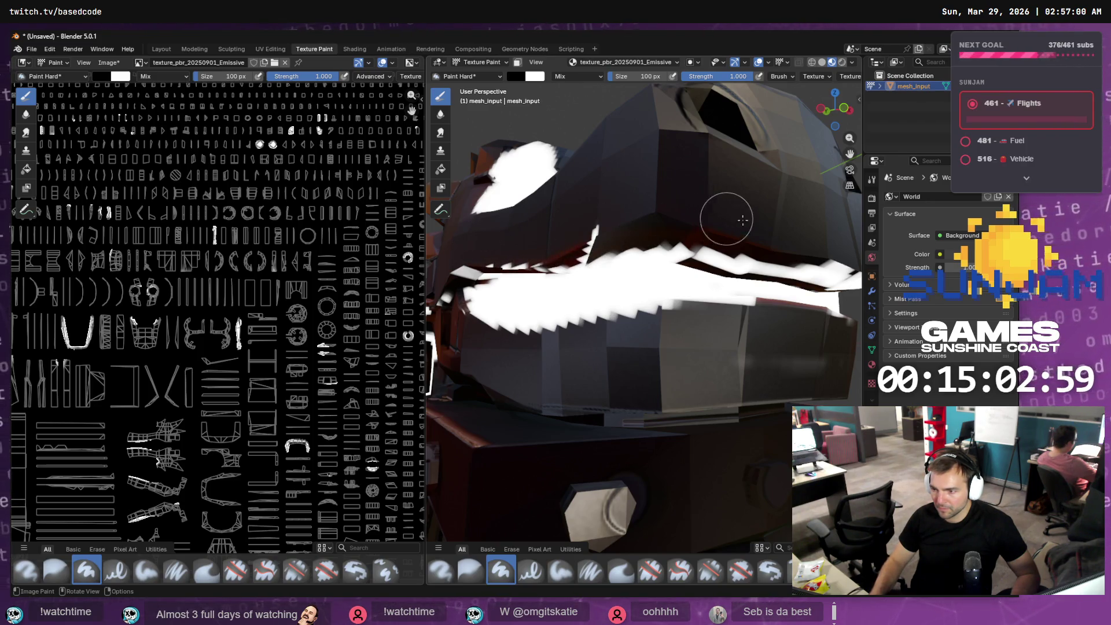
pyautogui.moveTo(719, 210); pyautogui.dragTo(747, 254, button='middle')
pyautogui.moveTo(749, 271)
pyautogui.mouseDown()
pyautogui.moveTo(620, 297)
pyautogui.moveTo(584, 293)
pyautogui.mouseUp()
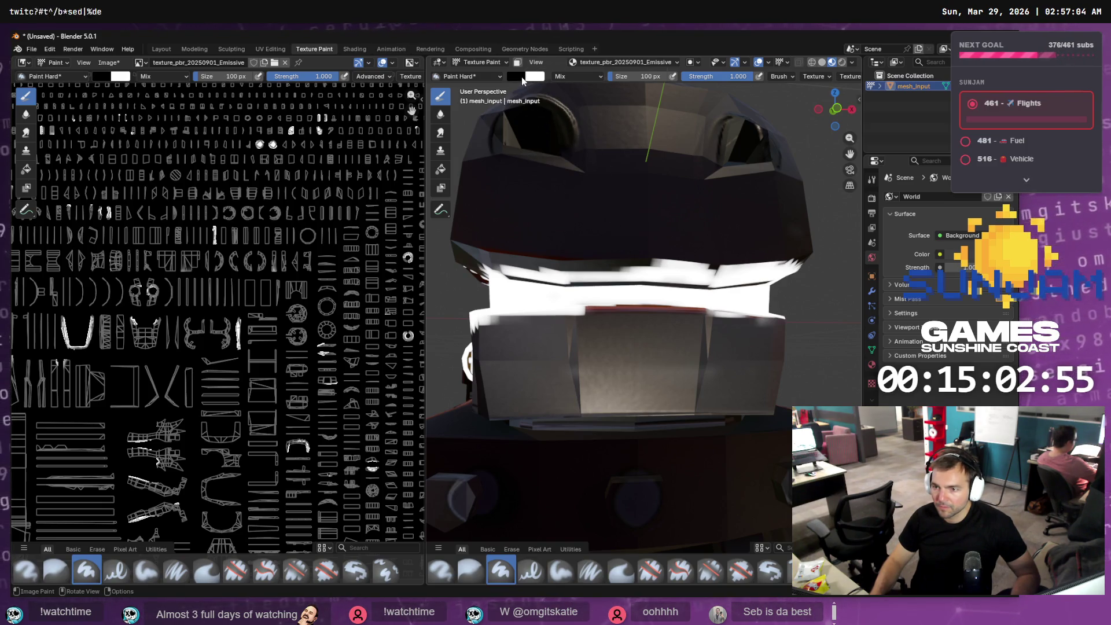
# - Set the brush colour to white and repaint the mouth band's top edge
pyautogui.click(520, 77)
pyautogui.moveTo(602, 167); pyautogui.dragTo(602, 90)
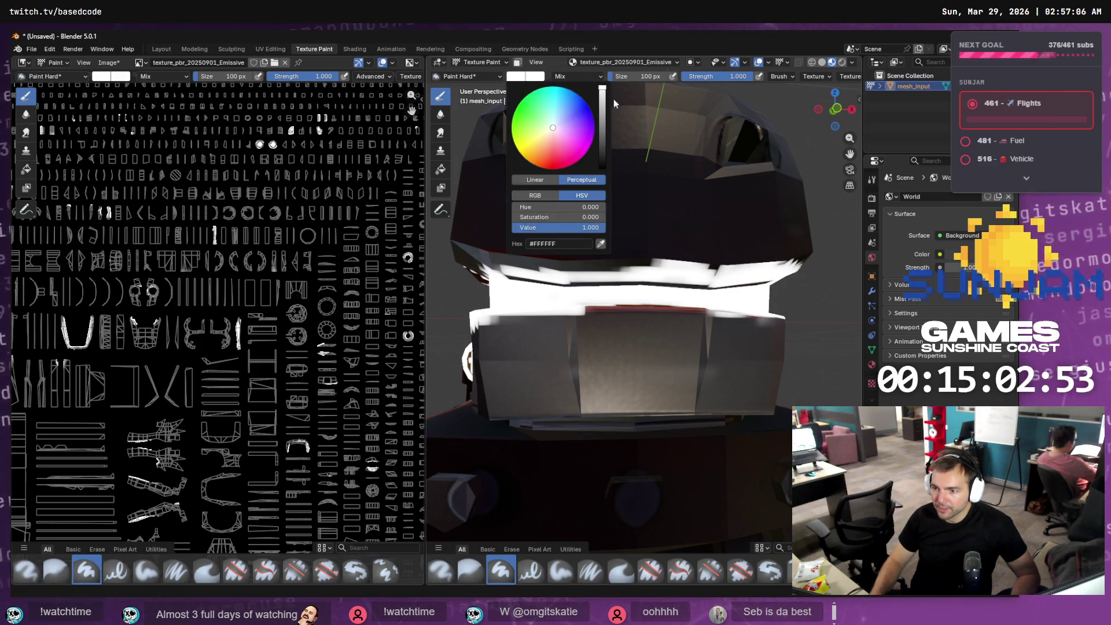
pyautogui.moveTo(726, 271); pyautogui.dragTo(483, 283)
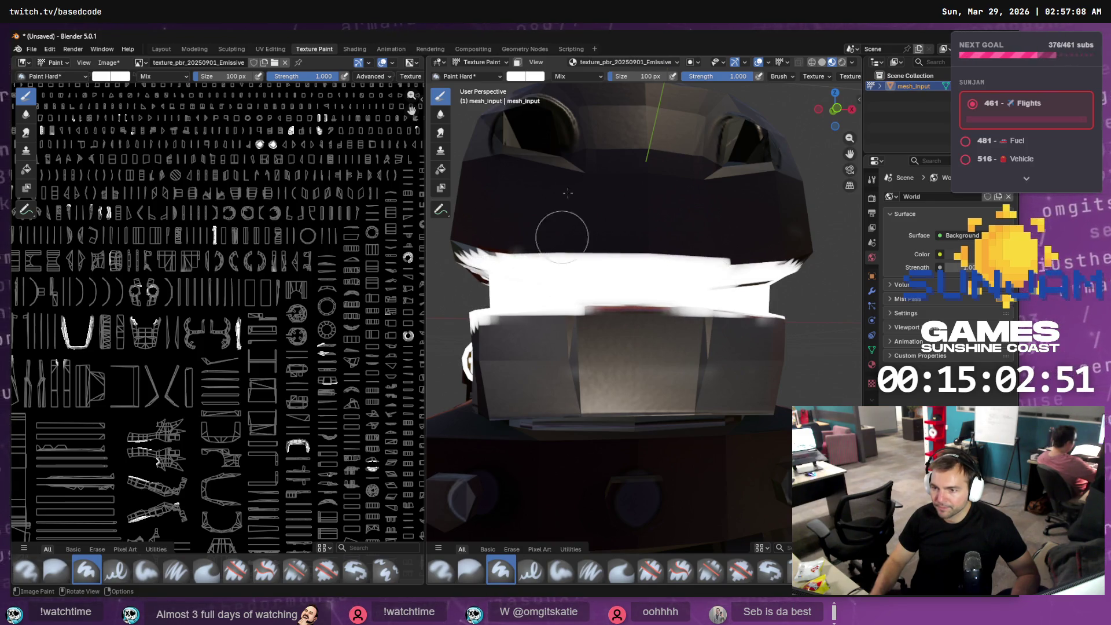
pyautogui.scroll(-5, 597, 292)
pyautogui.moveTo(597, 292)
pyautogui.mouseDown(button='middle')
pyautogui.moveTo(682, 321)
pyautogui.moveTo(649, 338)
pyautogui.mouseUp(button='middle')
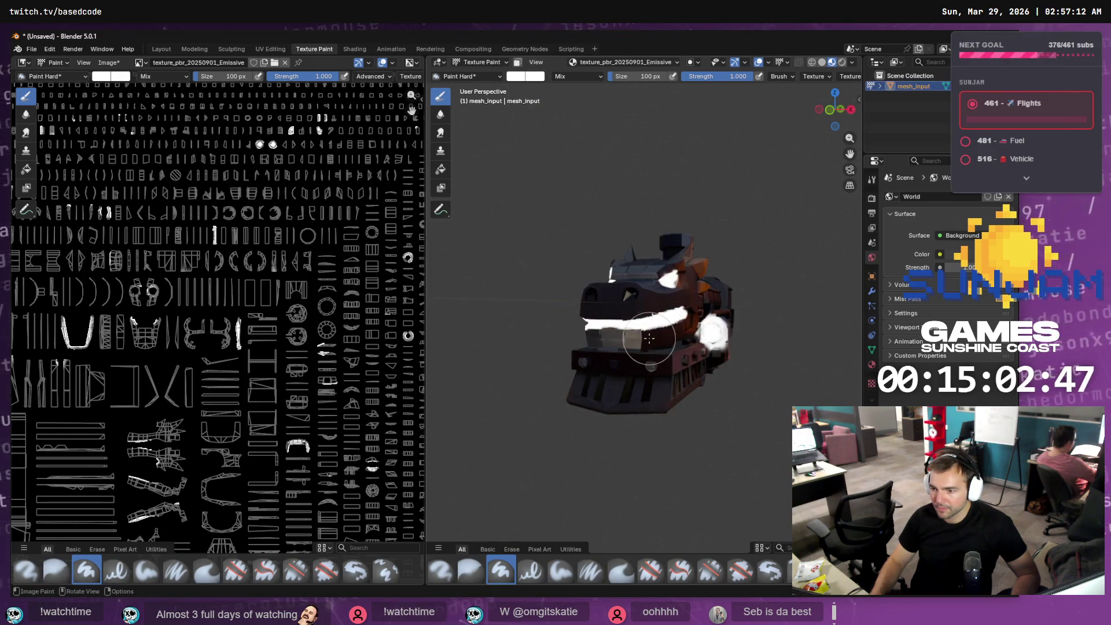
pyautogui.moveTo(746, 338); pyautogui.dragTo(770, 340, button='middle')
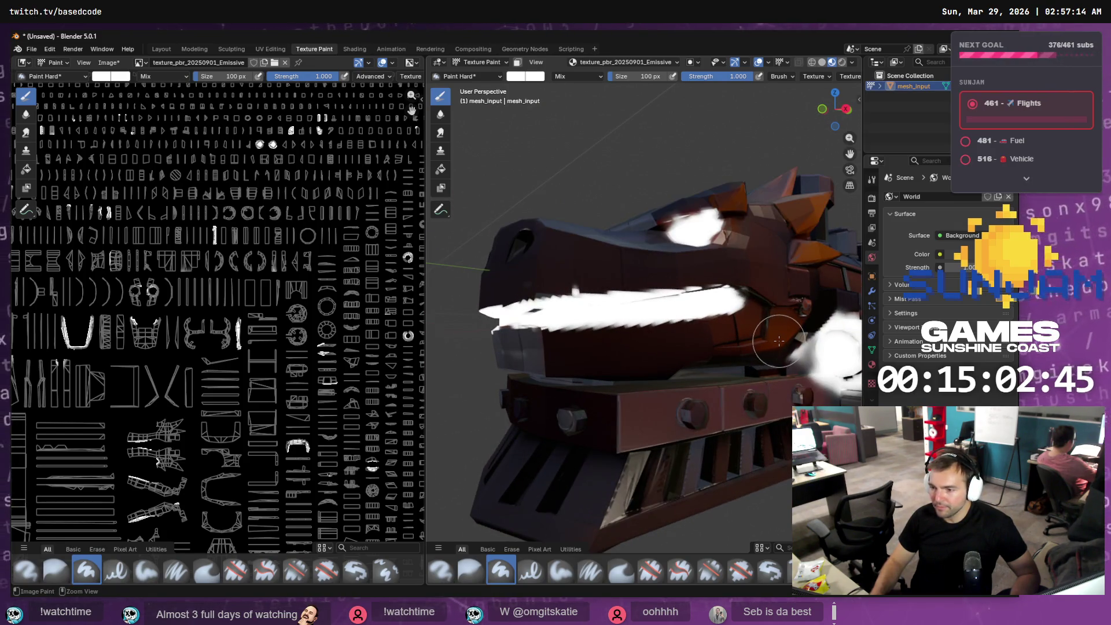
# - Undo the three extra white strokes along the lower jaw
pyautogui.moveTo(521, 338)
pyautogui.mouseDown()
pyautogui.moveTo(509, 342)
pyautogui.moveTo(804, 330)
pyautogui.moveTo(688, 306)
pyautogui.mouseUp()
pyautogui.hotkey('ctrl', 'z')
pyautogui.hotkey('ctrl', 'z')
pyautogui.hotkey('ctrl', 'z')
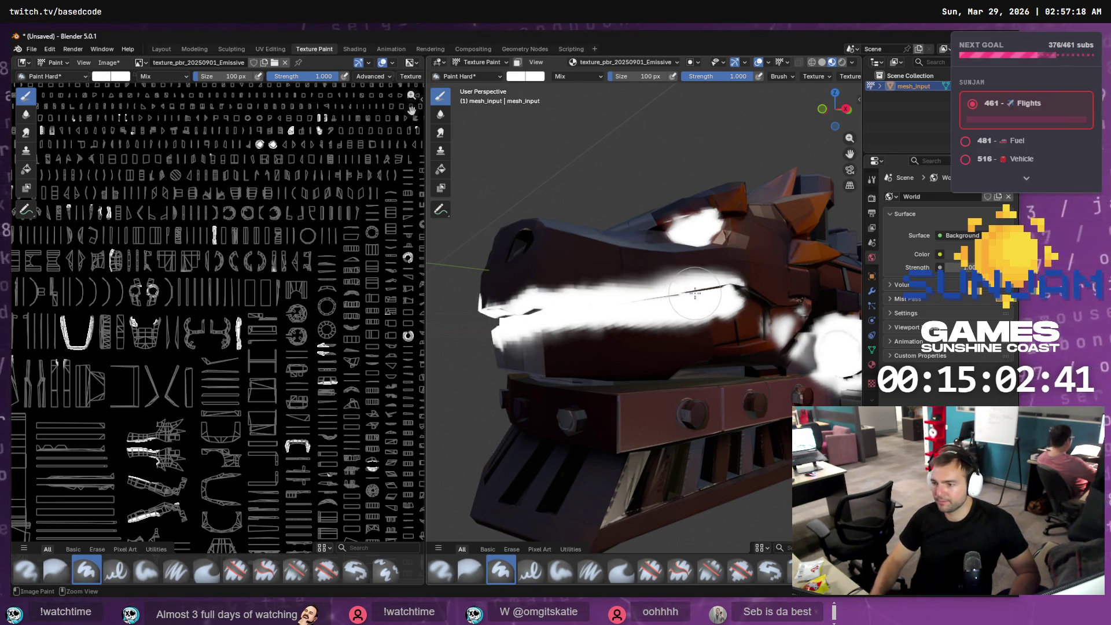
pyautogui.hotkey('ctrl', 'z')
pyautogui.hotkey('ctrl', 'z')
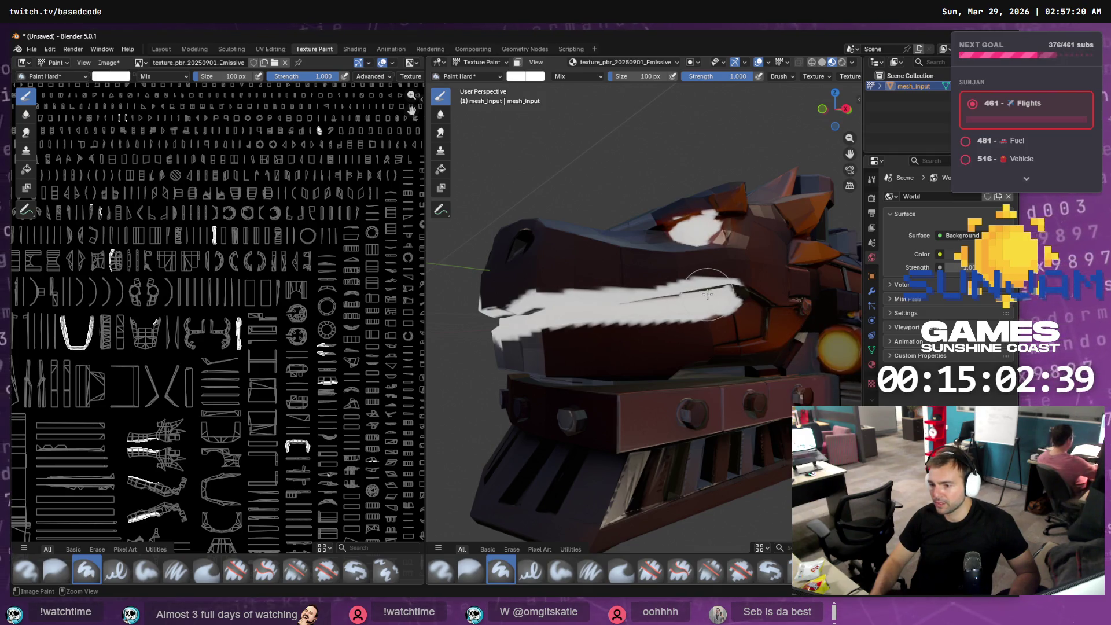
pyautogui.hotkey('ctrl', 'z')
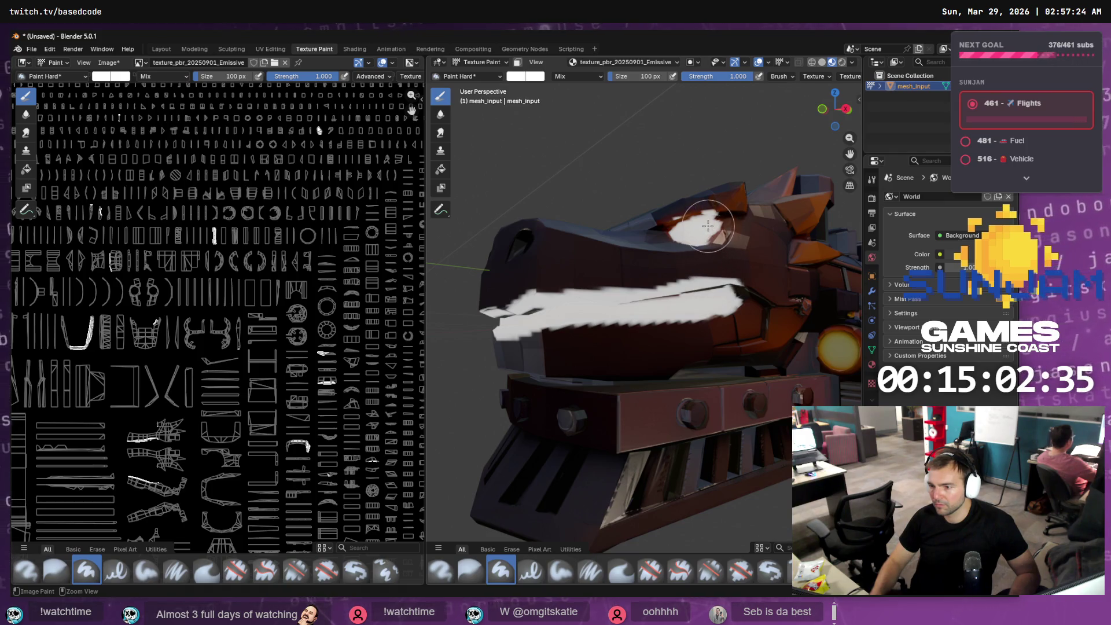
pyautogui.moveTo(543, 272)
pyautogui.mouseDown(button='middle')
pyautogui.moveTo(561, 292)
pyautogui.moveTo(584, 290)
pyautogui.moveTo(519, 183)
pyautogui.mouseUp(button='middle')
# - Switch the brush to near-black and cover the white teeth stroke
pyautogui.click(522, 77)
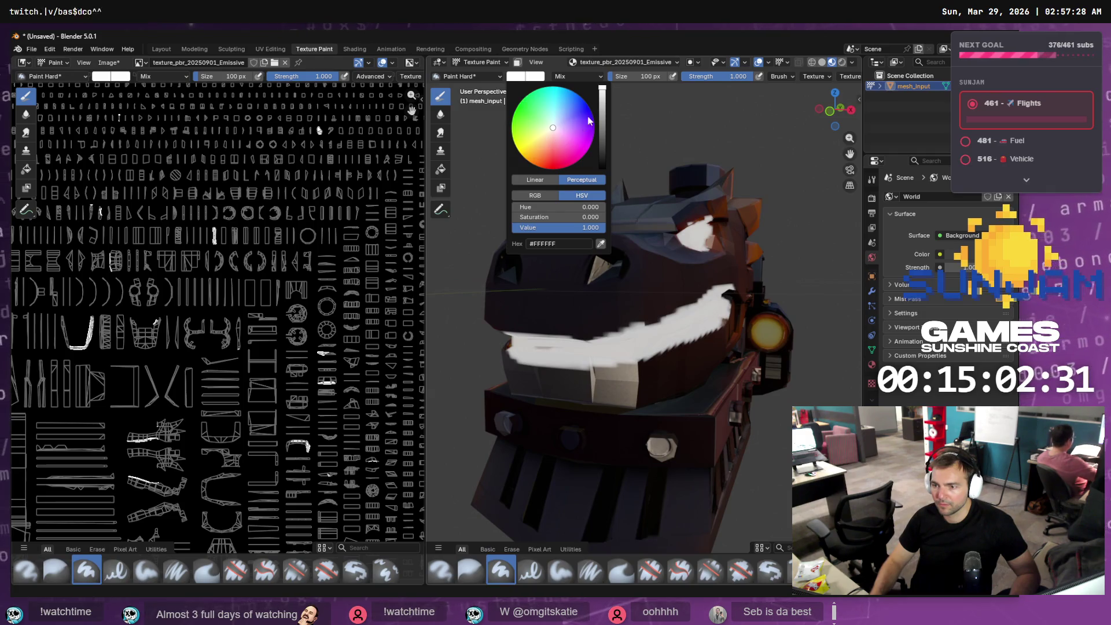
pyautogui.moveTo(599, 143); pyautogui.dragTo(601, 167)
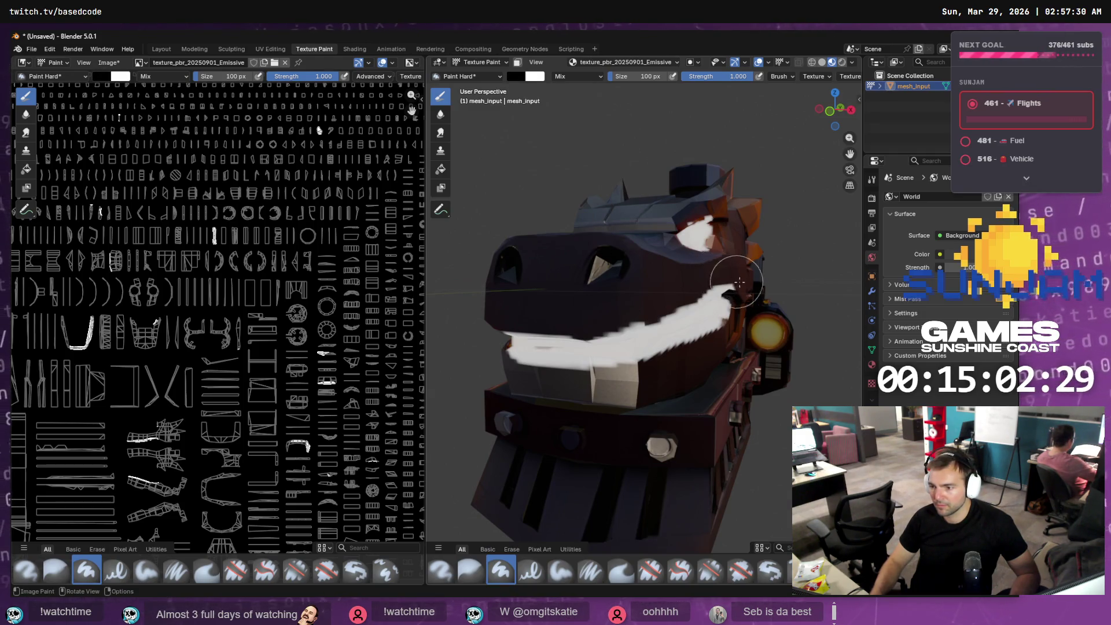
pyautogui.moveTo(731, 293)
pyautogui.mouseDown()
pyautogui.moveTo(665, 324)
pyautogui.moveTo(552, 345)
pyautogui.mouseUp()
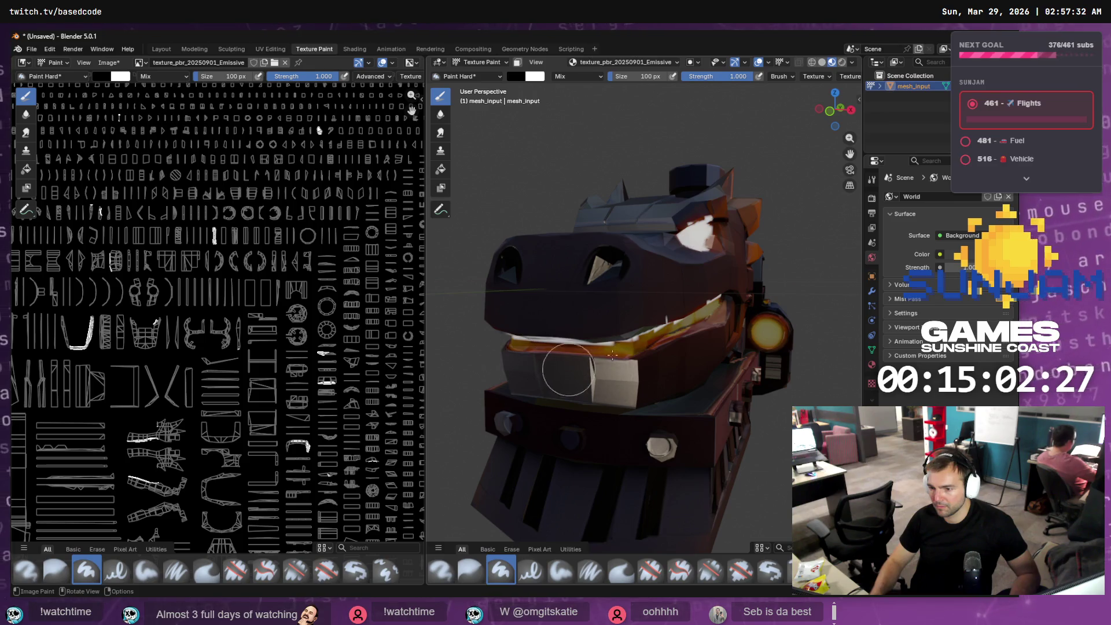
pyautogui.moveTo(591, 348); pyautogui.dragTo(685, 284, button='middle')
pyautogui.moveTo(689, 281); pyautogui.dragTo(493, 285)
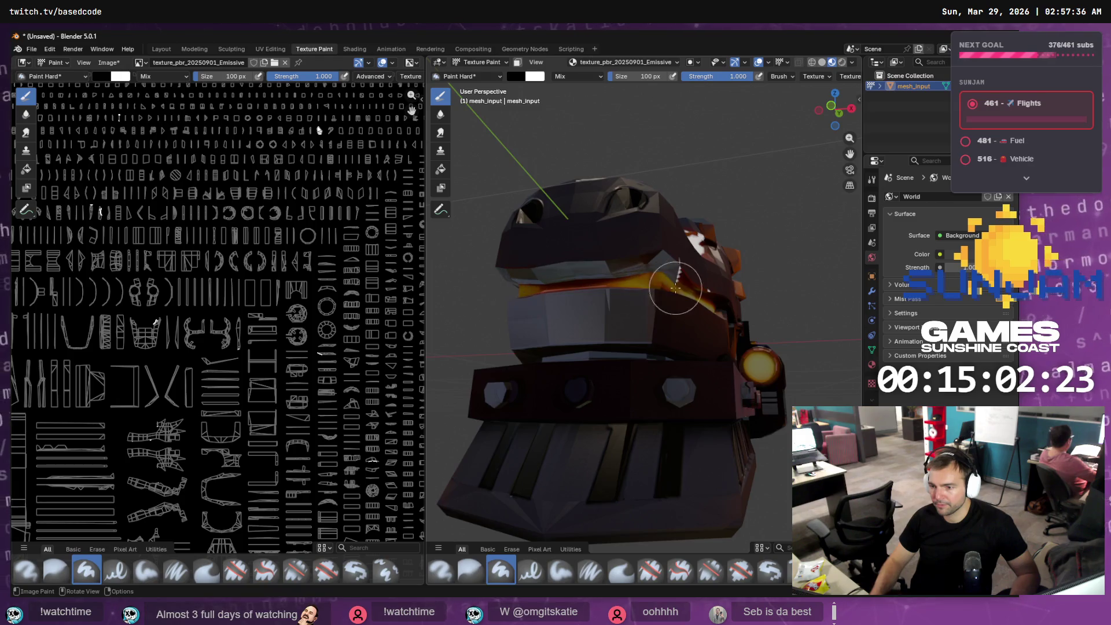
# - Orbit and zoom around the locomotive to inspect the glowing eyes and mouth
pyautogui.moveTo(675, 287); pyautogui.dragTo(674, 264, button='middle')
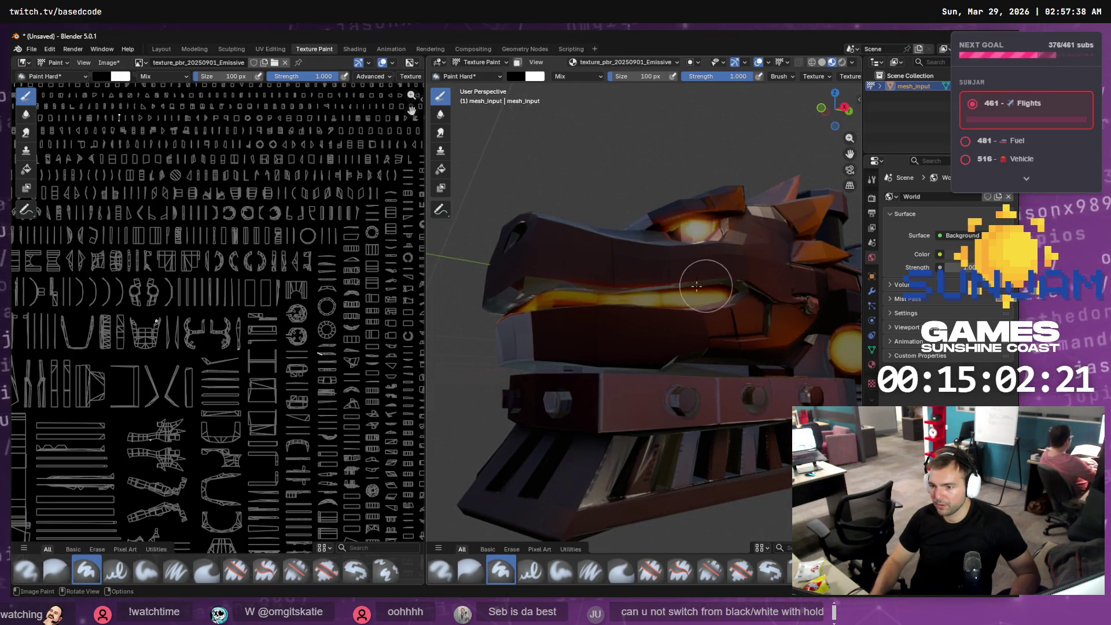
pyautogui.moveTo(674, 300)
pyautogui.mouseDown(button='middle')
pyautogui.moveTo(723, 298)
pyautogui.moveTo(704, 305)
pyautogui.mouseUp(button='middle')
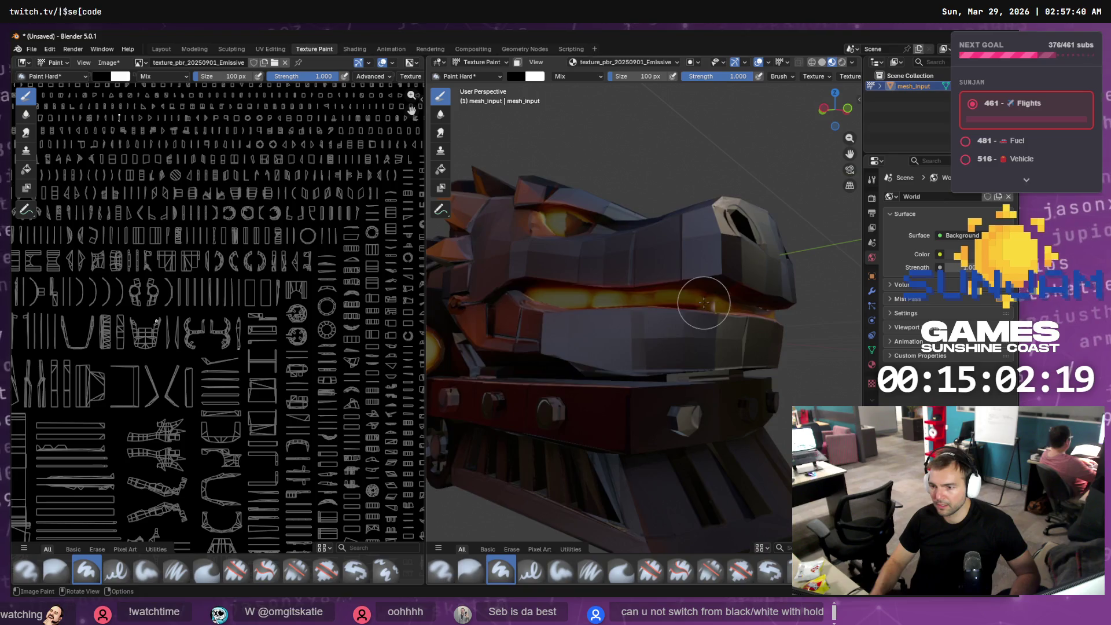
pyautogui.scroll(-5, 647, 347)
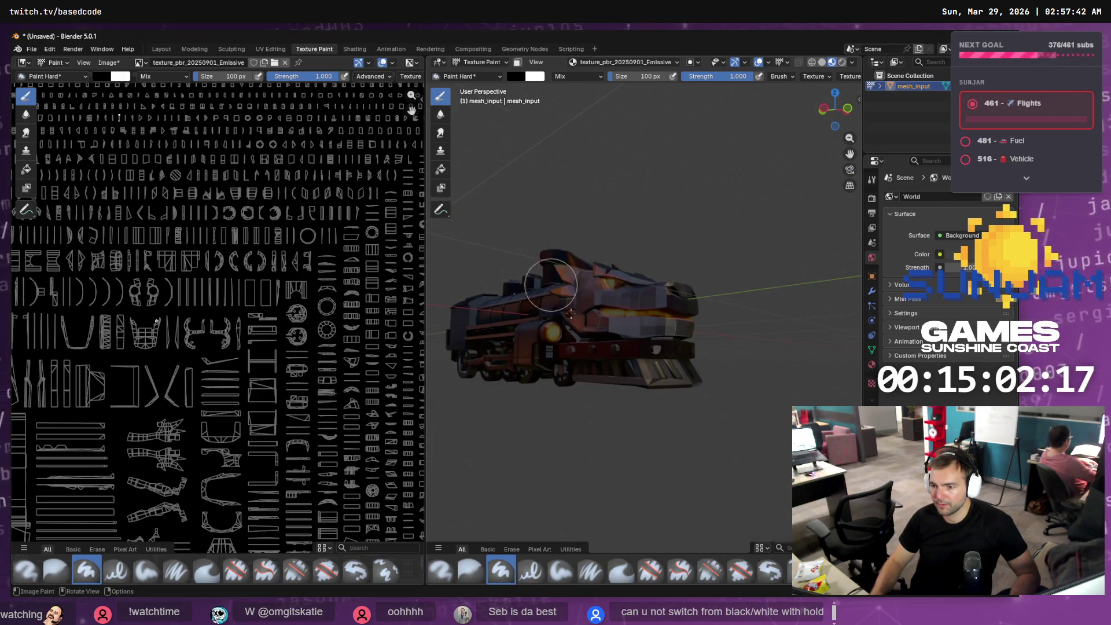
pyautogui.moveTo(571, 313)
pyautogui.mouseDown(button='middle')
pyautogui.moveTo(578, 332)
pyautogui.moveTo(613, 321)
pyautogui.mouseUp(button='middle')
pyautogui.scroll(5, 666, 301)
pyautogui.moveTo(688, 296)
pyautogui.mouseDown(button='middle')
pyautogui.moveTo(712, 290)
pyautogui.moveTo(656, 302)
pyautogui.mouseUp(button='middle')
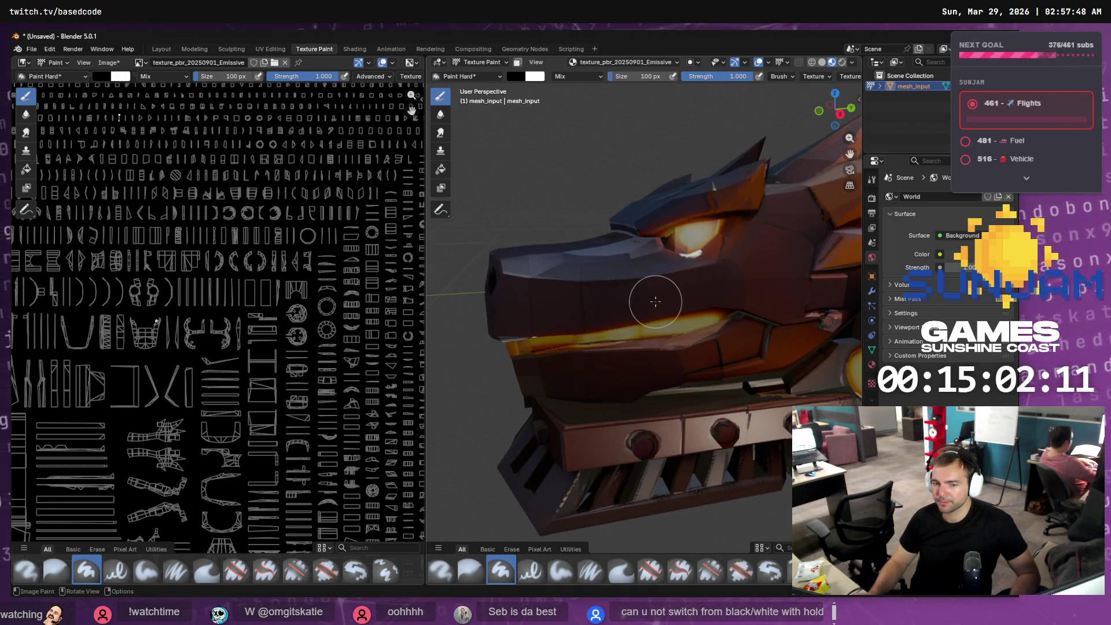
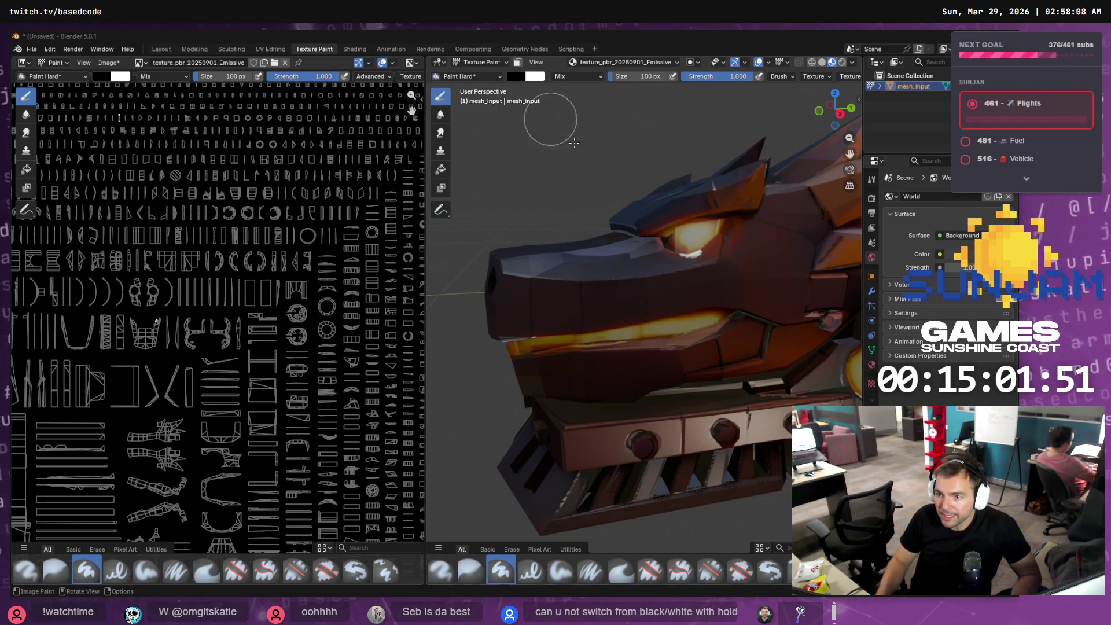
# - Paint a trial white stroke on the dragon's mouth, undo it, and move the view in closer
pyautogui.moveTo(689, 317); pyautogui.dragTo(634, 330)
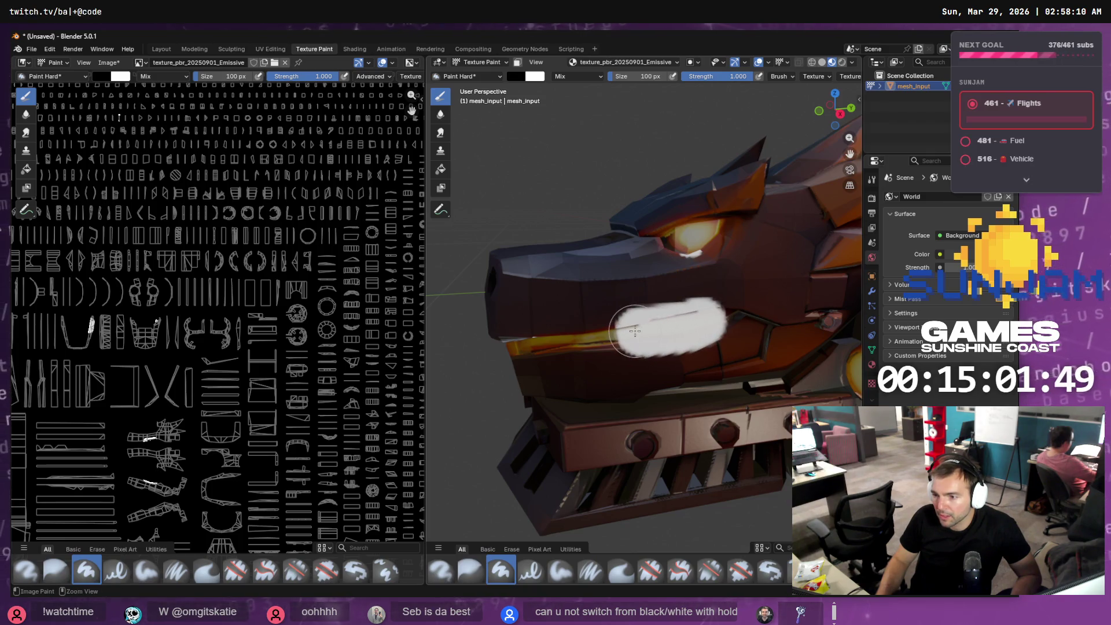
pyautogui.hotkey('ctrl', 'z')
pyautogui.scroll(5, 701, 312)
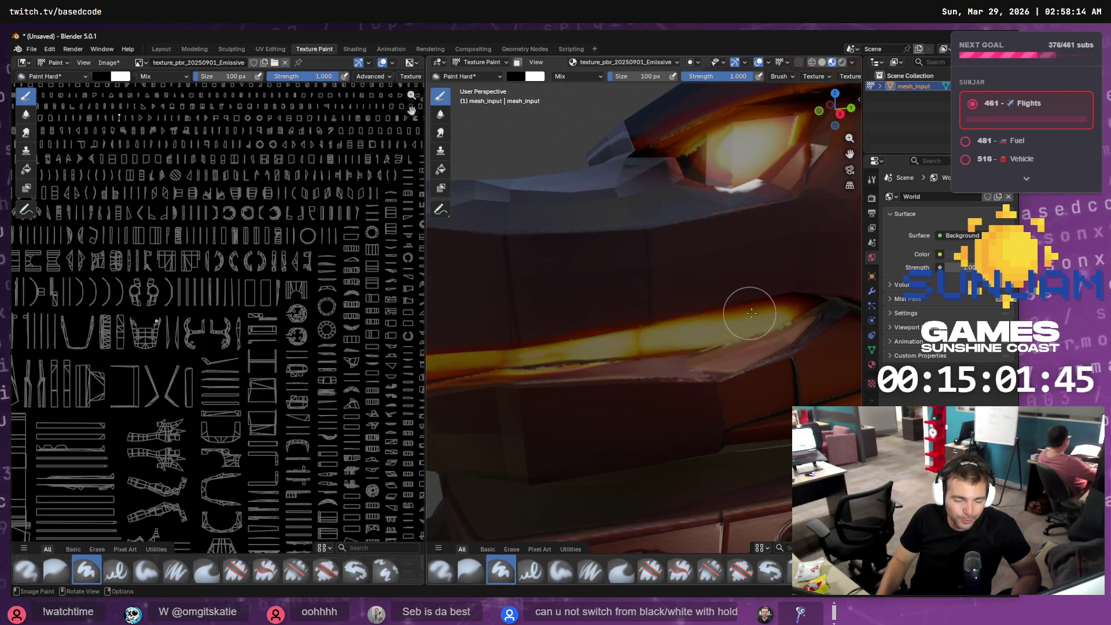
pyautogui.moveTo(776, 302)
pyautogui.mouseDown(button='middle')
pyautogui.moveTo(746, 315)
pyautogui.moveTo(641, 253)
pyautogui.mouseUp(button='middle')
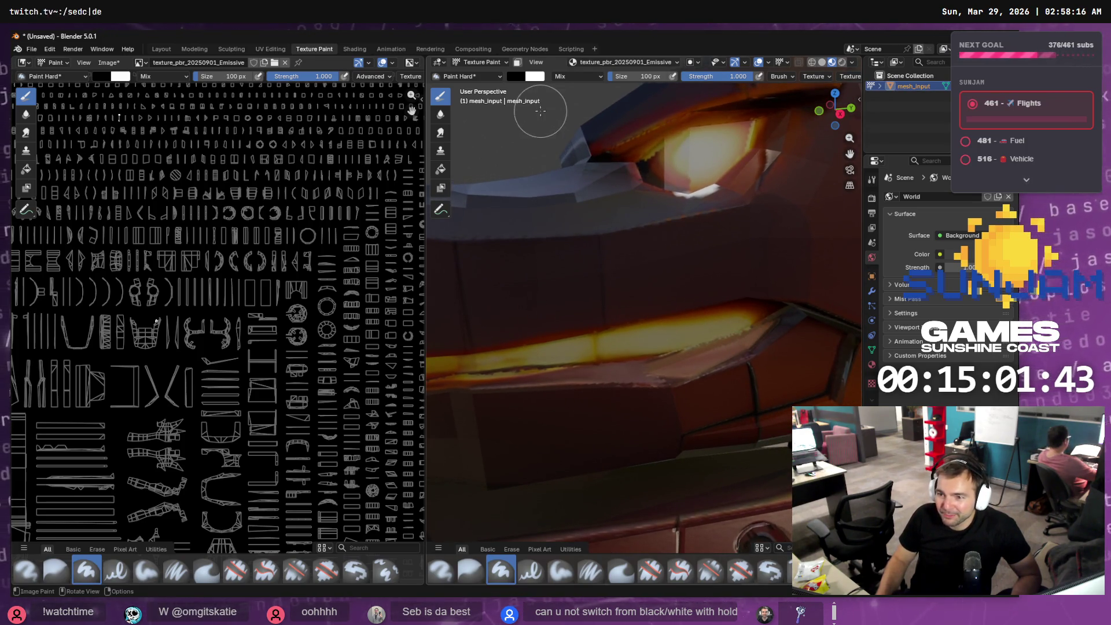
# - Eyedrop a tan colour from the dragon model into the brush colour
pyautogui.click(515, 76)
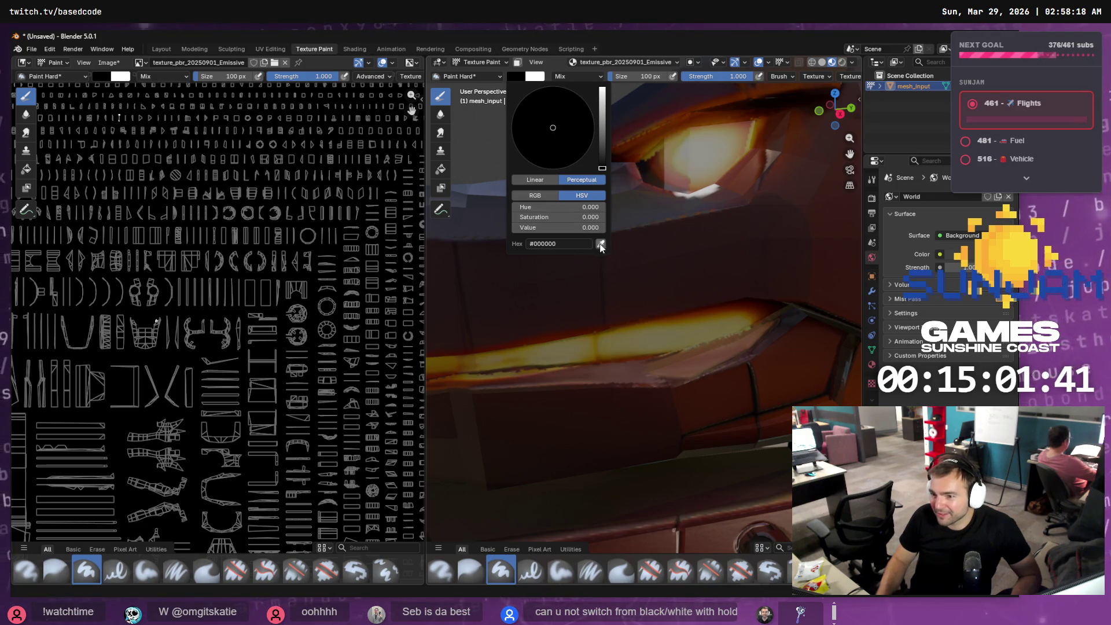
pyautogui.click(601, 243)
pyautogui.click(696, 326)
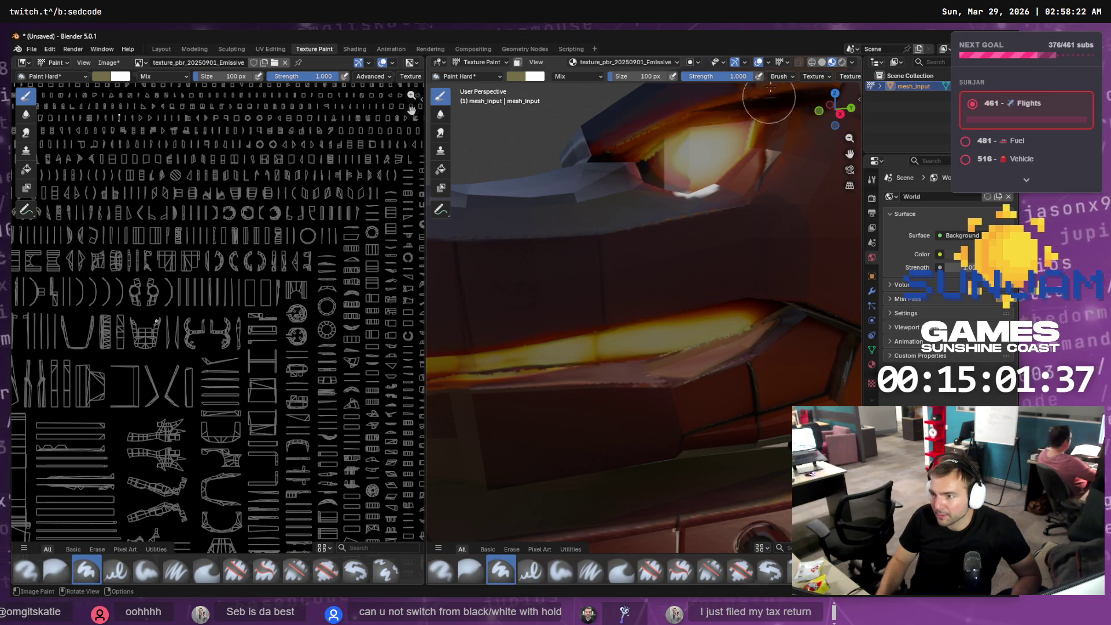
pyautogui.click(848, 61)
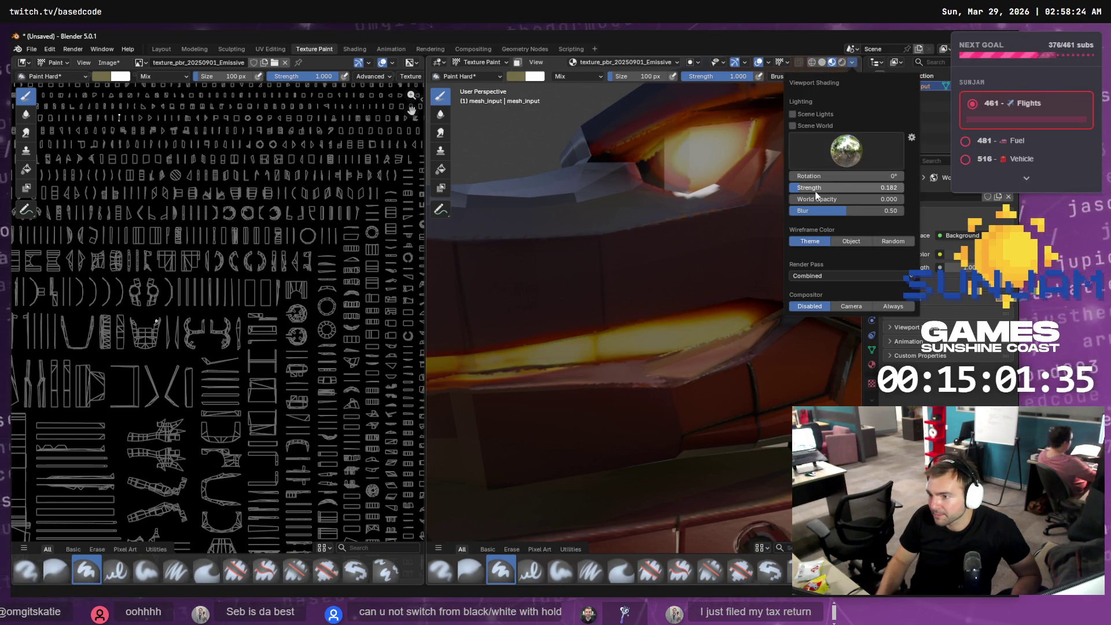
# - Set the viewport shading lighting strength to 1
pyautogui.click(877, 186)
pyautogui.write('1')
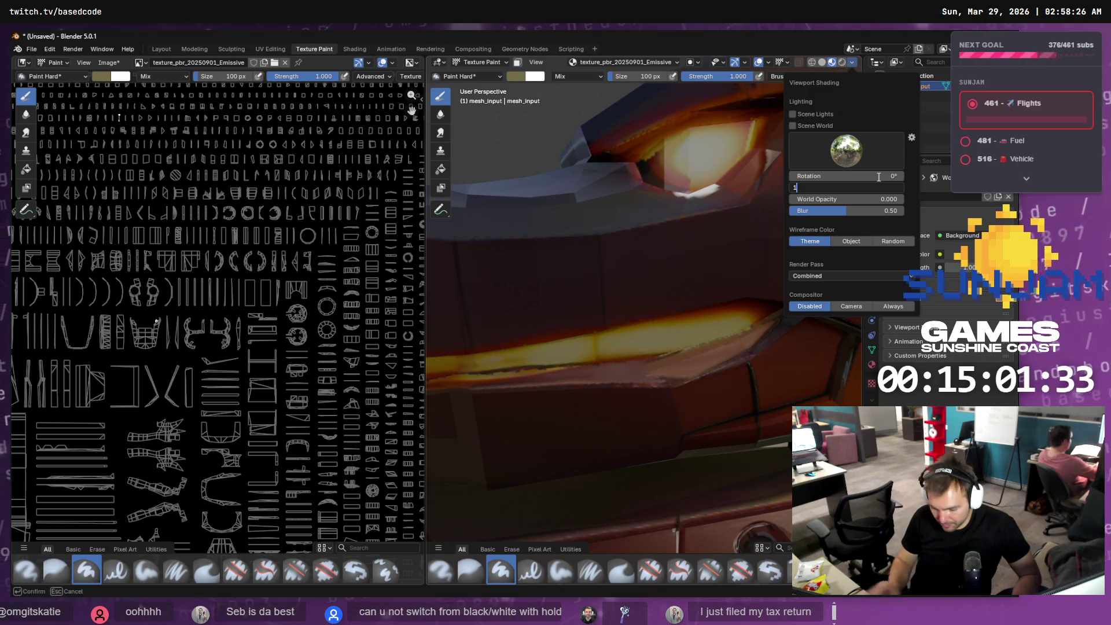
pyautogui.press('Return')
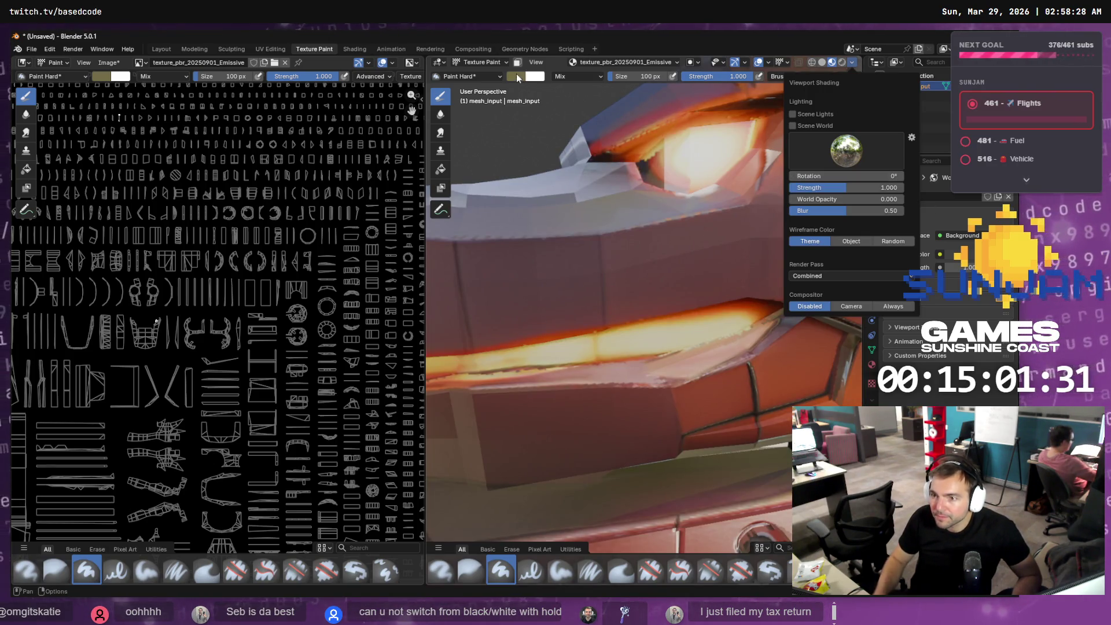
# - Sample the pale yellow glow colour from the model as the brush colour
pyautogui.click(519, 76)
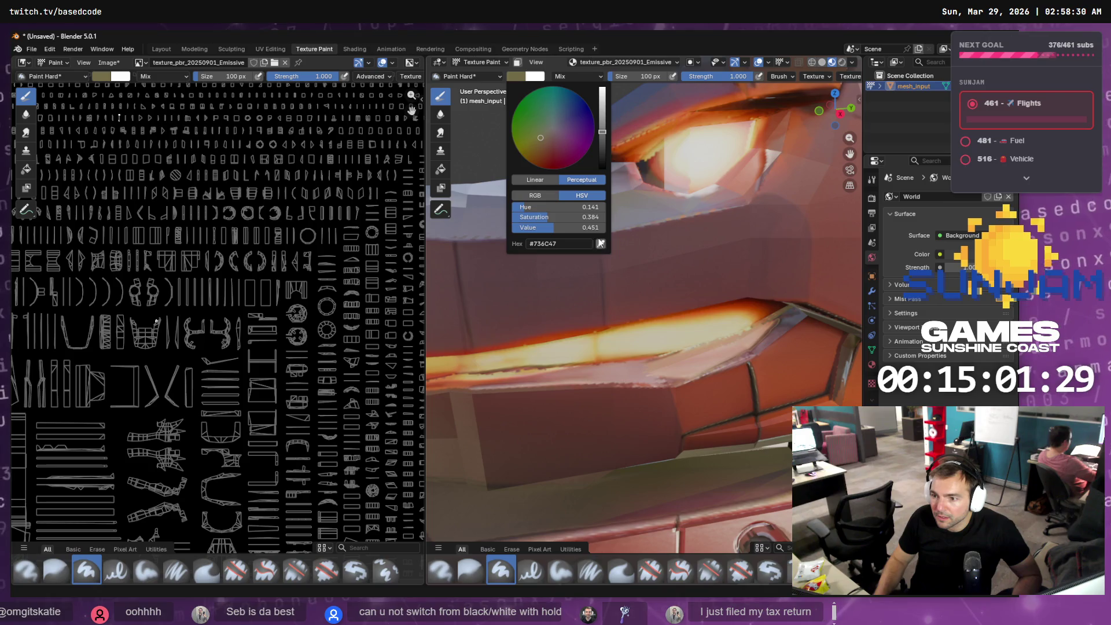
pyautogui.click(600, 243)
pyautogui.click(665, 335)
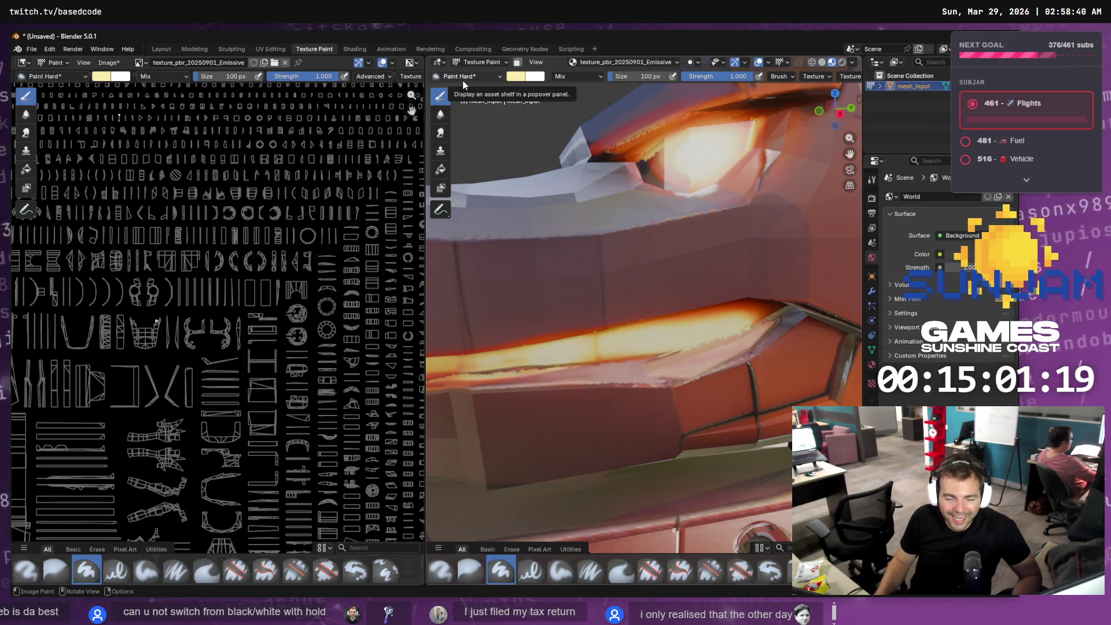
pyautogui.click(515, 81)
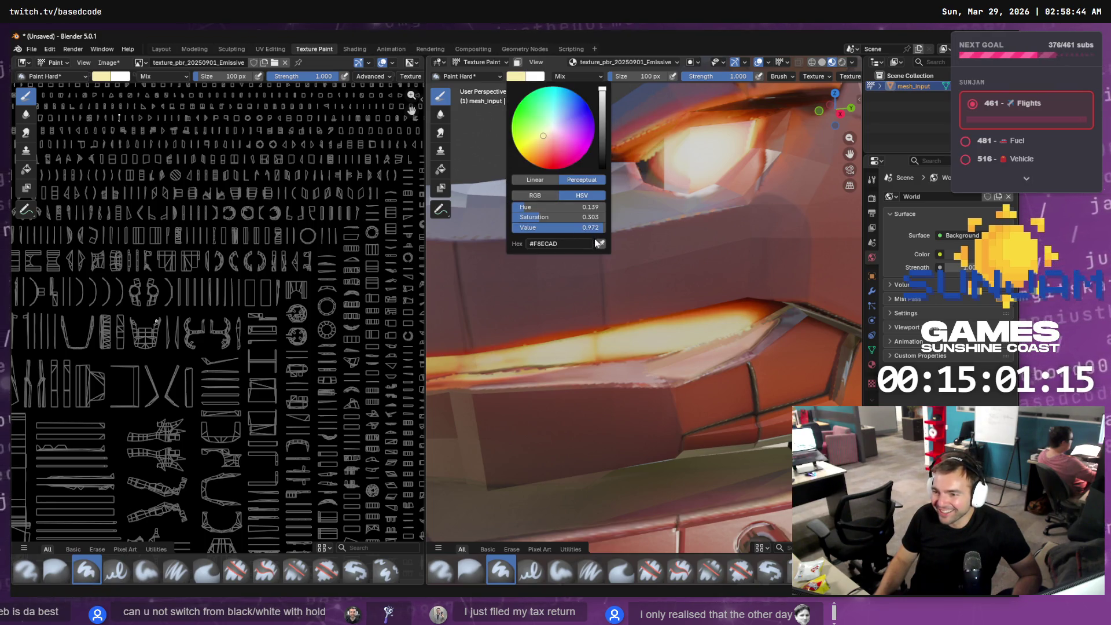
pyautogui.click(597, 243)
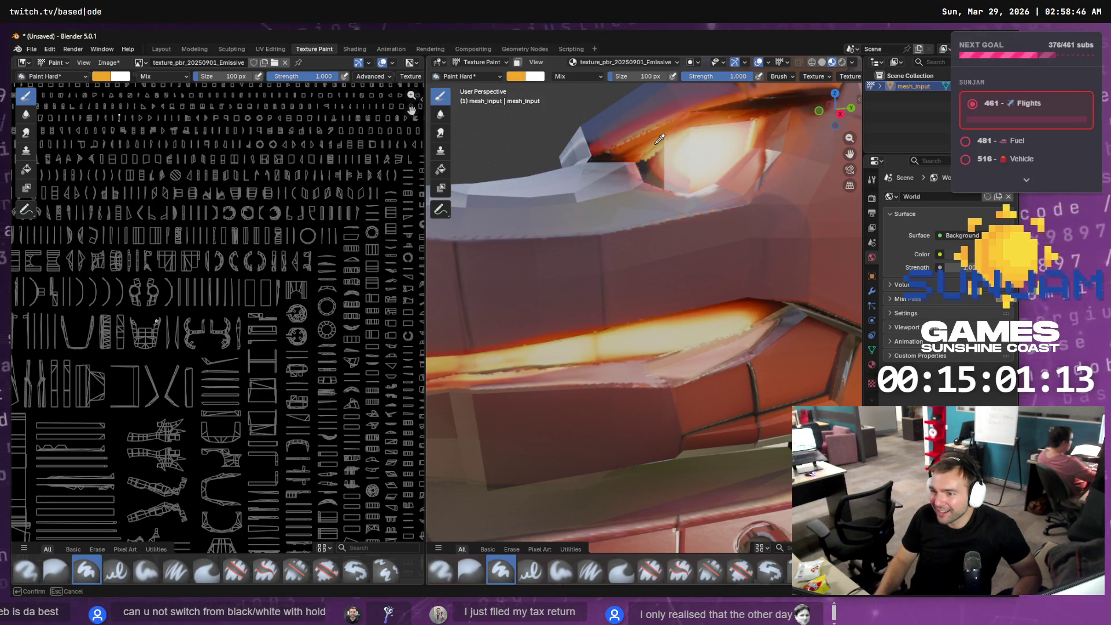
pyautogui.click(525, 80)
pyautogui.click(600, 244)
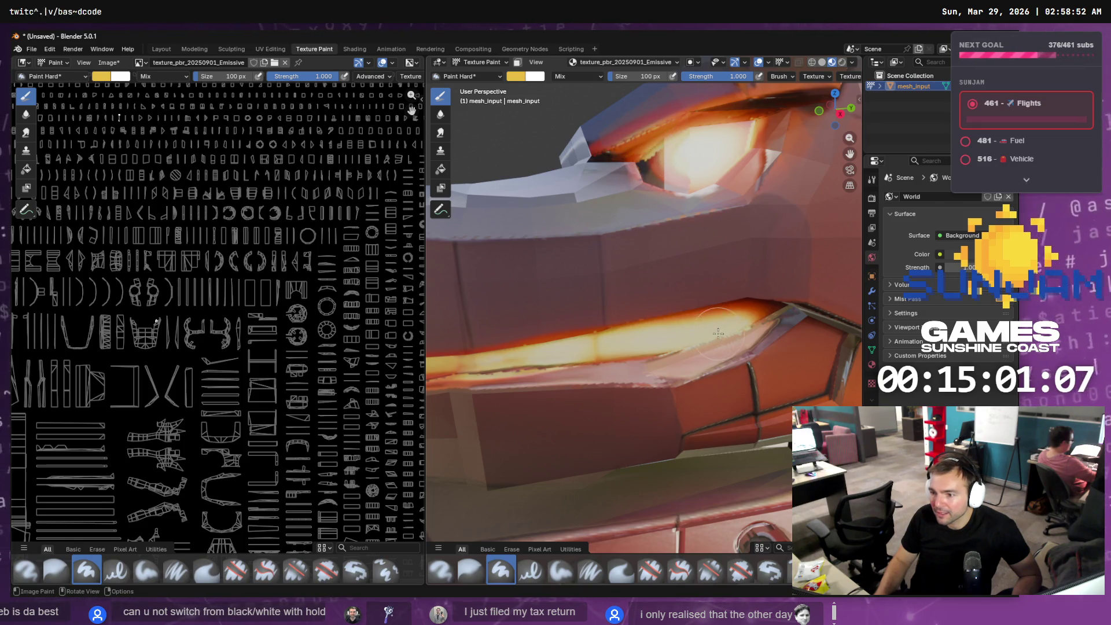
# - Paint bright glow along the mouth strip, then dim viewport lighting strength to 0.3
pyautogui.scroll(2, 735, 320)
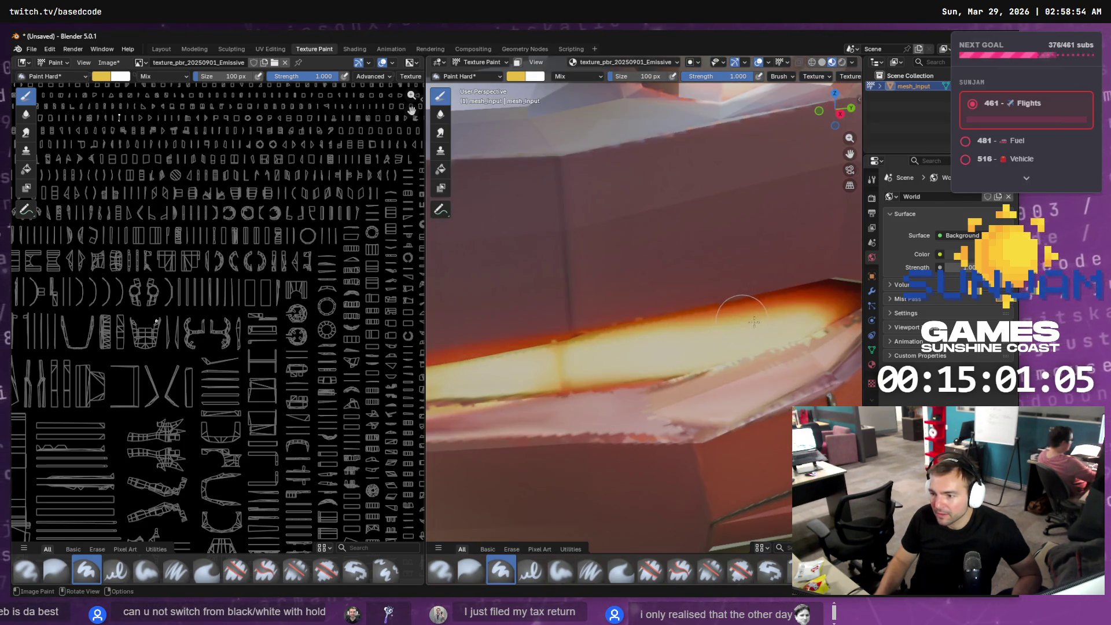
pyautogui.moveTo(800, 309); pyautogui.dragTo(491, 351)
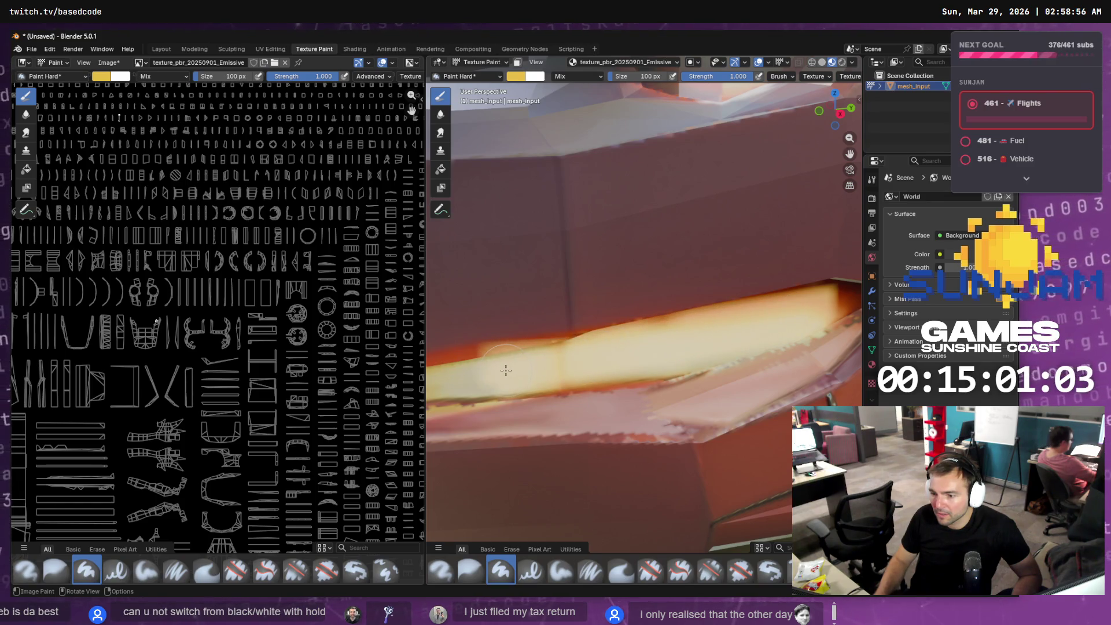
pyautogui.scroll(-2, 520, 366)
pyautogui.scroll(-2, 520, 366)
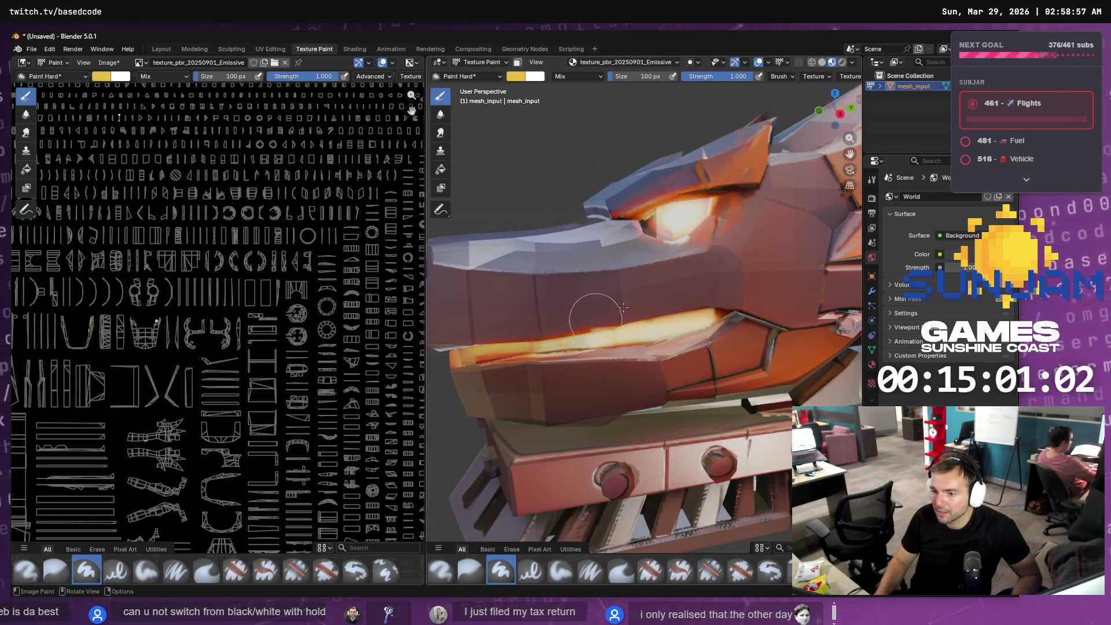
pyautogui.click(851, 61)
pyautogui.moveTo(856, 188); pyautogui.dragTo(808, 188)
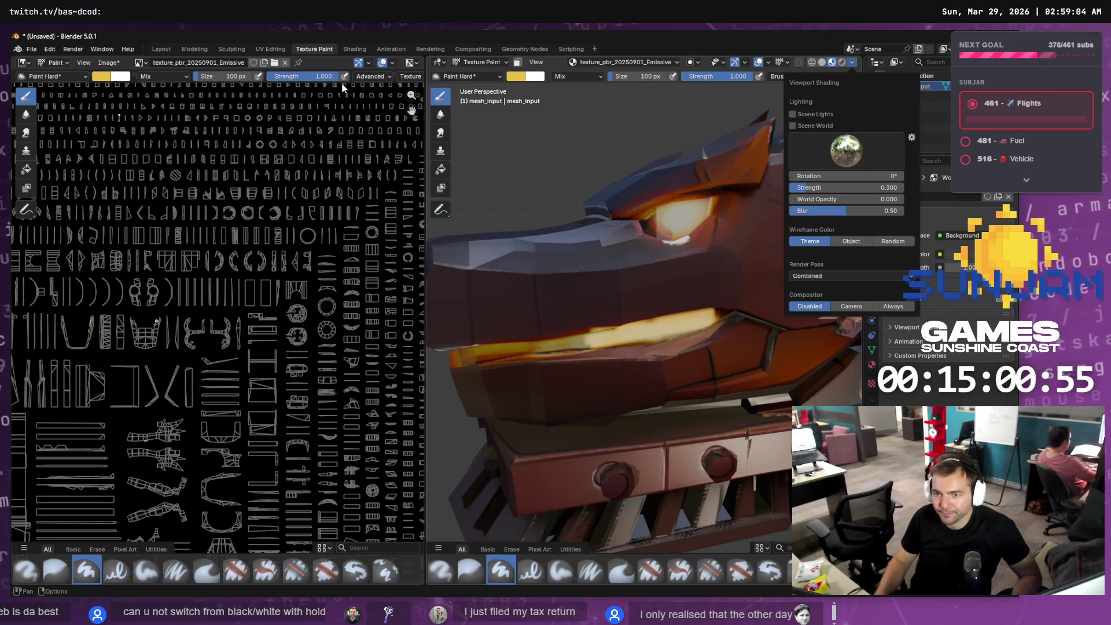
# - In the Shading workspace, raise the Principled BSDF Emission Strength from 1 to 20
pyautogui.click(350, 49)
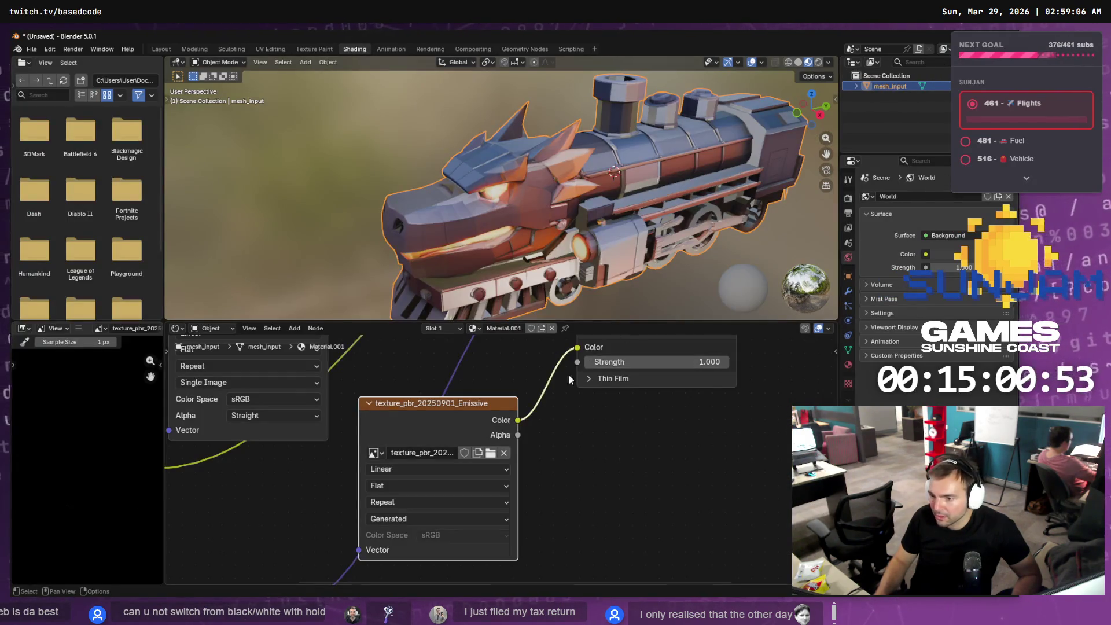
pyautogui.scroll(-2, 605, 376)
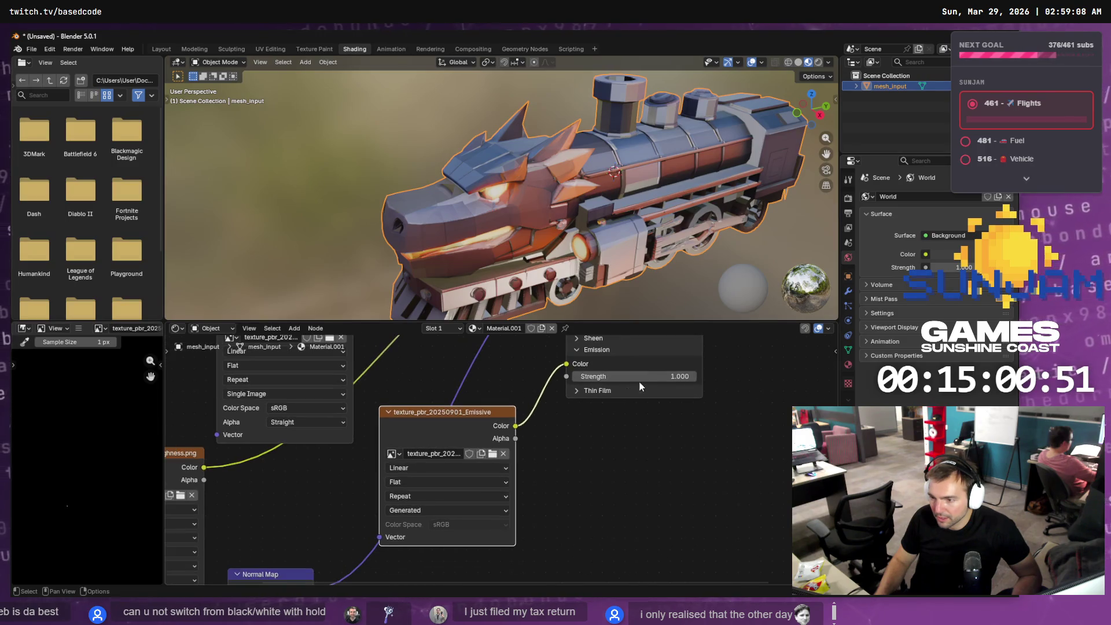
pyautogui.moveTo(604, 376)
pyautogui.mouseDown()
pyautogui.moveTo(657, 376)
pyautogui.moveTo(606, 376)
pyautogui.mouseUp()
pyautogui.click(606, 376)
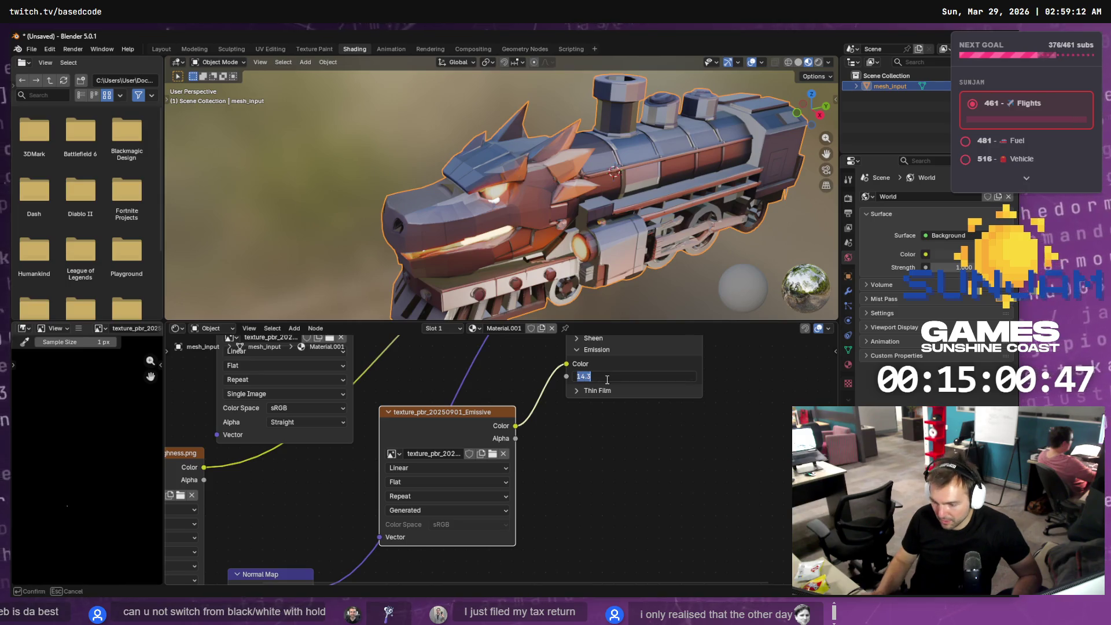
pyautogui.write('20')
pyautogui.press('Return')
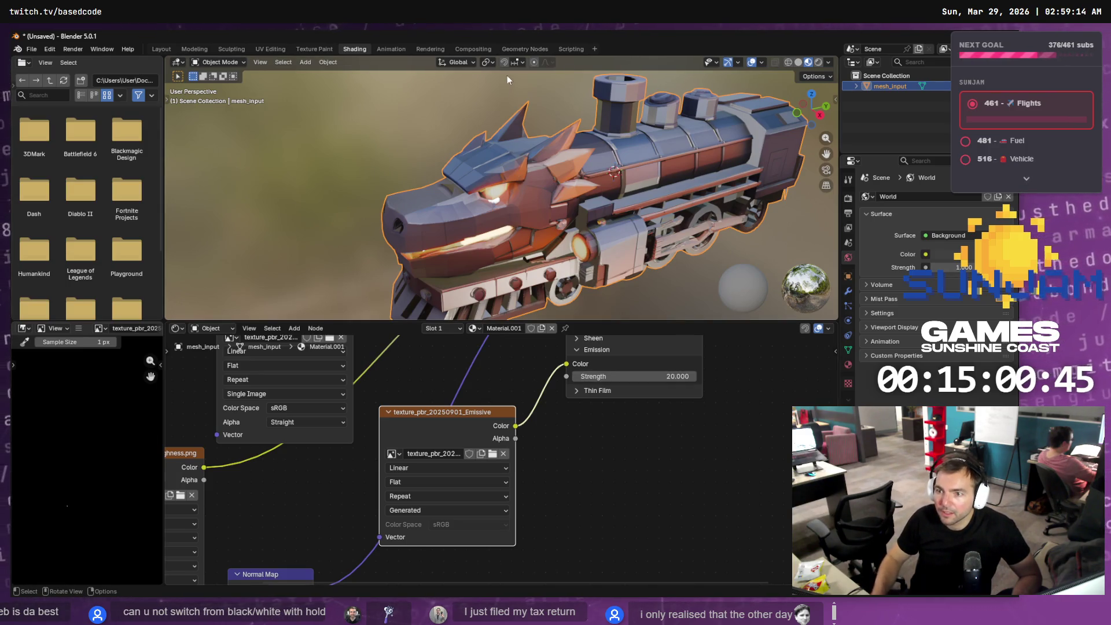
pyautogui.click(314, 48)
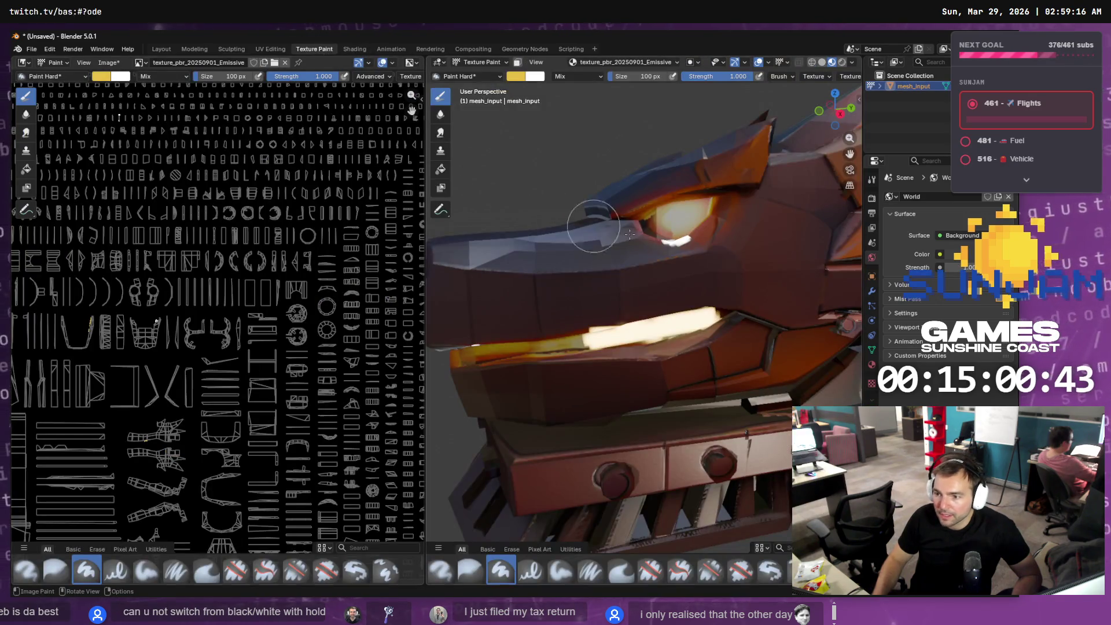
# - Paint pale yellow strokes over the dragon's eye to enlarge and brighten its glow
pyautogui.moveTo(668, 217); pyautogui.dragTo(676, 216)
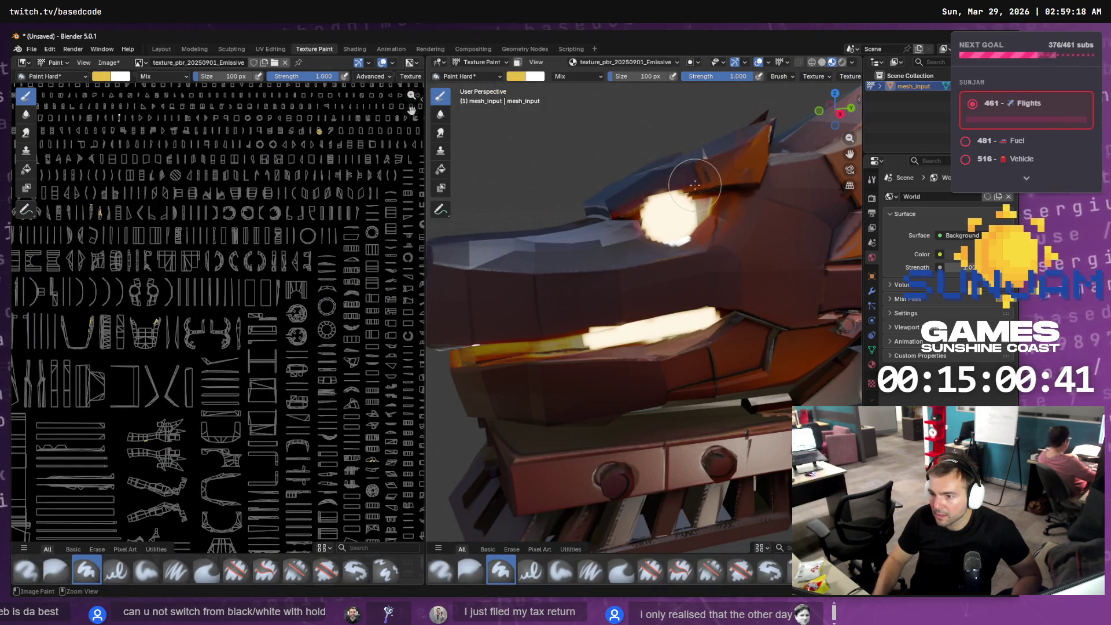
pyautogui.moveTo(697, 243)
pyautogui.keyDown('ctrl'); pyautogui.mouseDown(button='middle')
pyautogui.moveTo(711, 148)
pyautogui.moveTo(685, 190)
pyautogui.mouseUp(button='middle'); pyautogui.keyUp('ctrl')
pyautogui.moveTo(685, 191)
pyautogui.mouseDown()
pyautogui.moveTo(660, 217)
pyautogui.moveTo(608, 234)
pyautogui.moveTo(603, 211)
pyautogui.moveTo(659, 182)
pyautogui.moveTo(709, 185)
pyautogui.moveTo(605, 250)
pyautogui.moveTo(719, 235)
pyautogui.moveTo(736, 217)
pyautogui.moveTo(737, 165)
pyautogui.moveTo(562, 195)
pyautogui.moveTo(541, 215)
pyautogui.moveTo(586, 198)
pyautogui.mouseUp()
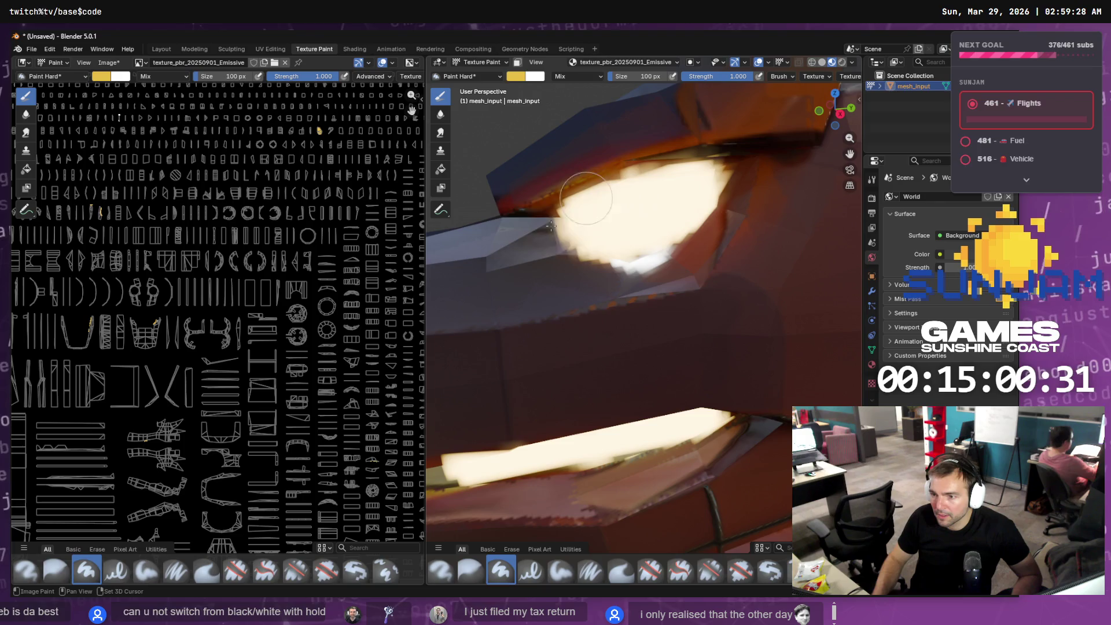
pyautogui.moveTo(585, 238); pyautogui.dragTo(658, 230)
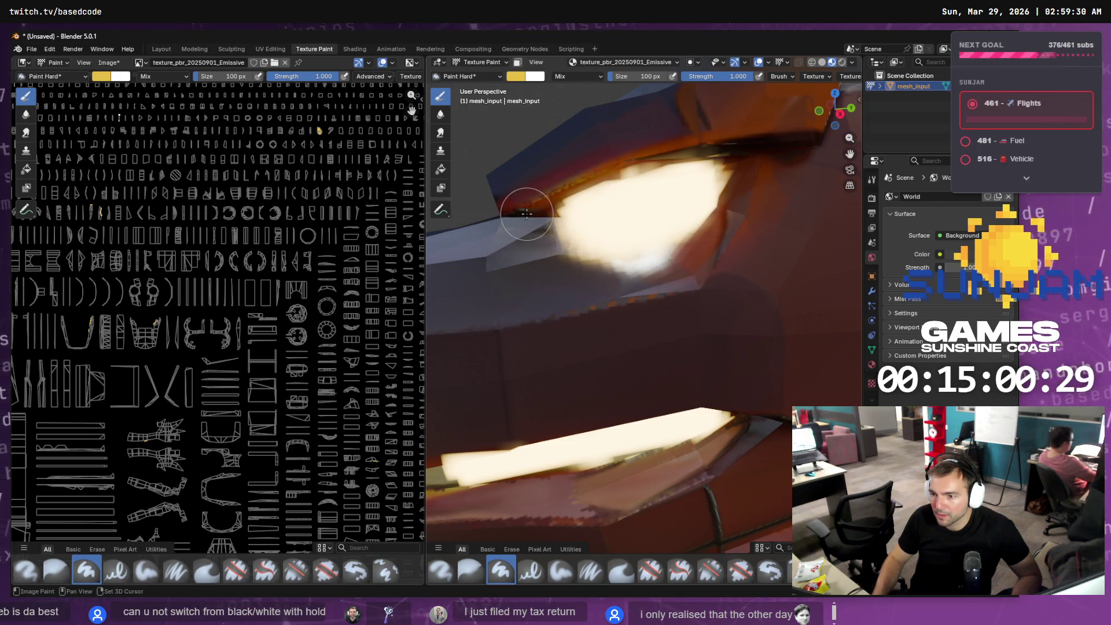
pyautogui.moveTo(526, 214)
pyautogui.mouseDown()
pyautogui.moveTo(555, 223)
pyautogui.moveTo(741, 171)
pyautogui.moveTo(700, 183)
pyautogui.mouseUp()
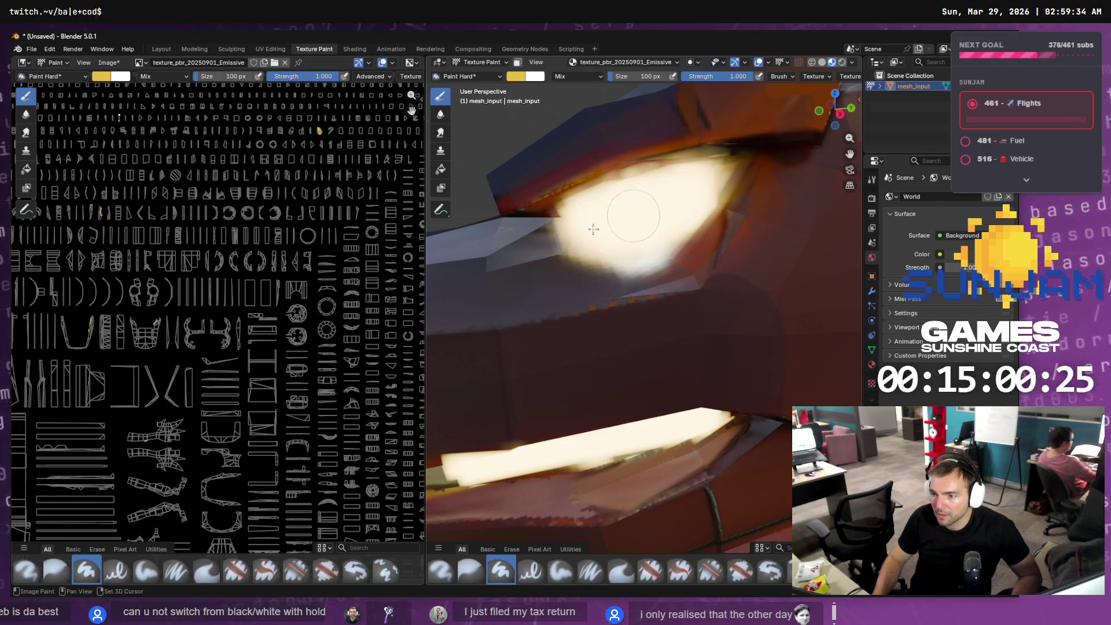
pyautogui.moveTo(621, 185); pyautogui.dragTo(689, 167)
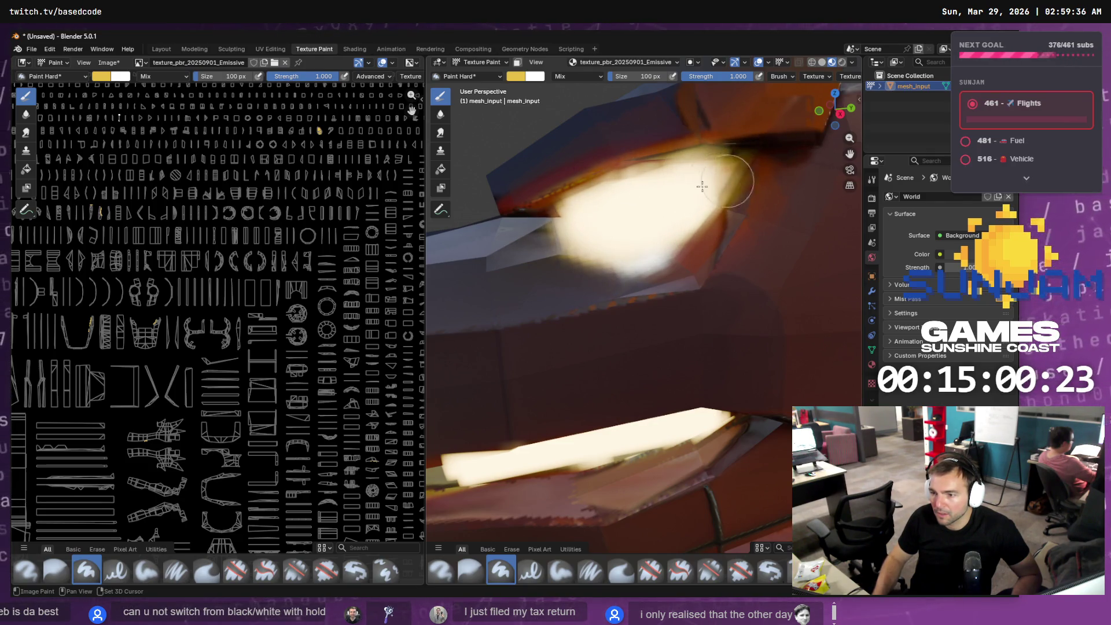
pyautogui.moveTo(702, 186)
pyautogui.mouseDown(button='middle')
pyautogui.moveTo(666, 264)
pyautogui.moveTo(633, 234)
pyautogui.mouseUp(button='middle')
pyautogui.moveTo(636, 234)
pyautogui.mouseDown()
pyautogui.moveTo(577, 240)
pyautogui.moveTo(494, 203)
pyautogui.moveTo(474, 174)
pyautogui.moveTo(584, 185)
pyautogui.moveTo(633, 227)
pyautogui.moveTo(646, 207)
pyautogui.moveTo(639, 258)
pyautogui.moveTo(651, 260)
pyautogui.moveTo(630, 176)
pyautogui.moveTo(514, 150)
pyautogui.moveTo(566, 168)
pyautogui.mouseUp()
pyautogui.scroll(-3, 566, 168)
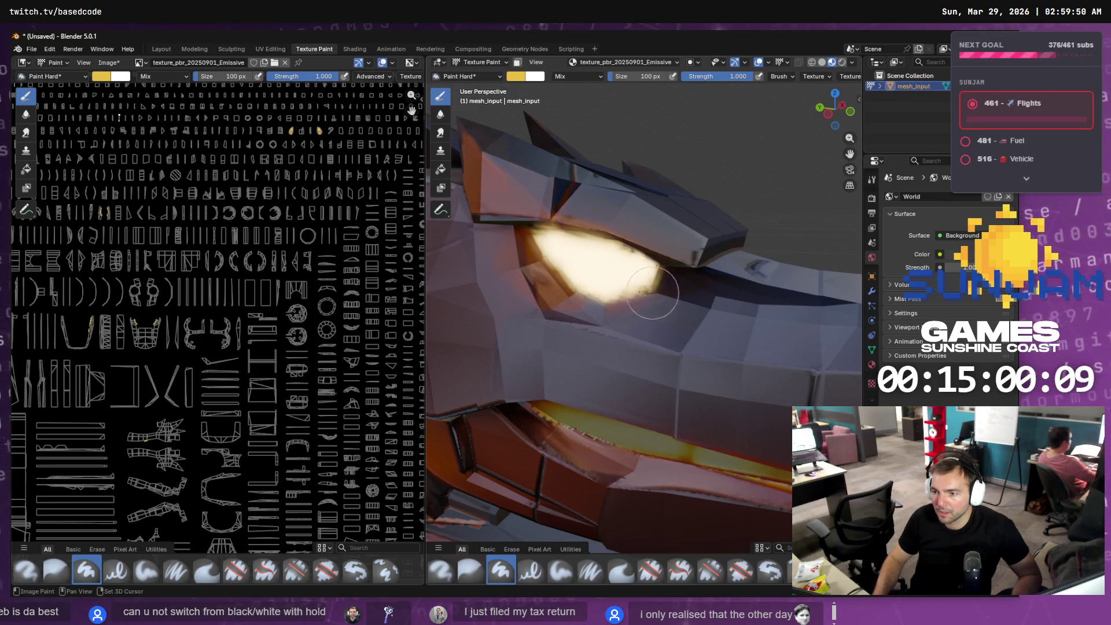
# - Paint bright glow strokes along the full length of the dragon's mouth
pyautogui.moveTo(594, 254)
pyautogui.mouseDown(button='middle')
pyautogui.moveTo(621, 334)
pyautogui.moveTo(595, 255)
pyautogui.moveTo(643, 258)
pyautogui.moveTo(515, 301)
pyautogui.mouseUp(button='middle')
pyautogui.click(544, 219)
pyautogui.moveTo(515, 301)
pyautogui.mouseDown()
pyautogui.moveTo(570, 341)
pyautogui.moveTo(715, 373)
pyautogui.mouseUp()
pyautogui.moveTo(523, 312); pyautogui.dragTo(744, 323)
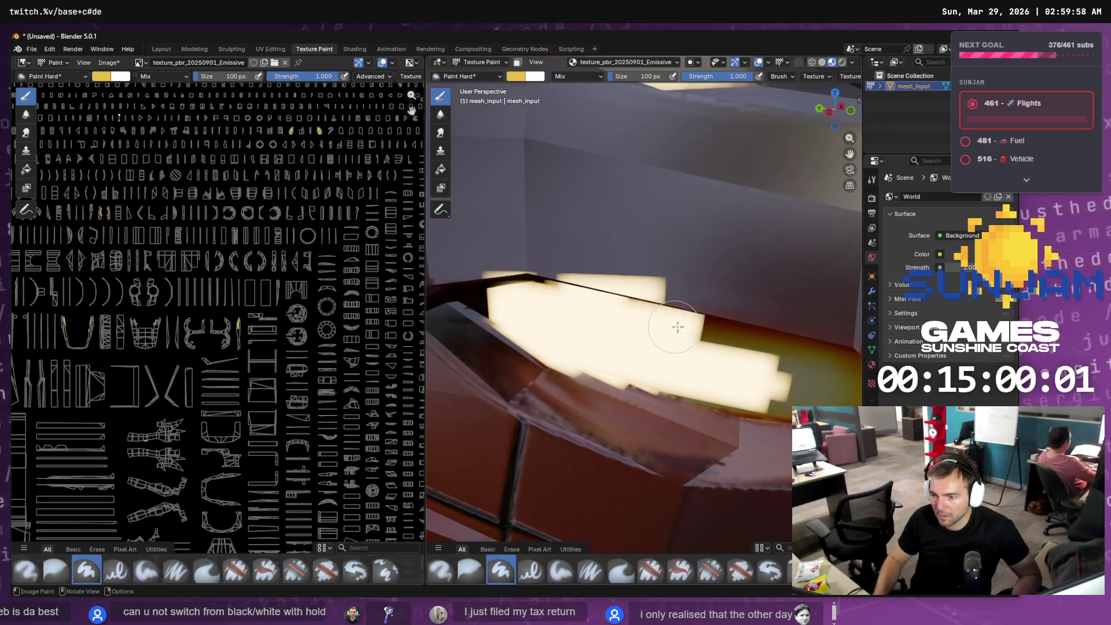
pyautogui.moveTo(744, 322)
pyautogui.mouseDown(button='middle')
pyautogui.moveTo(700, 306)
pyautogui.moveTo(728, 290)
pyautogui.mouseUp(button='middle')
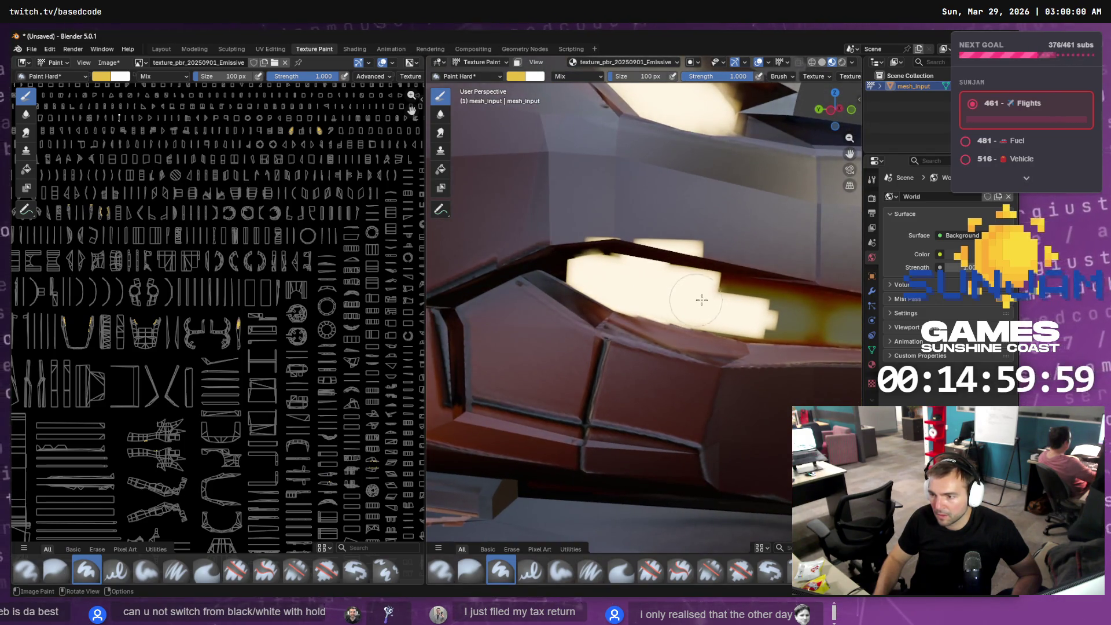
pyautogui.moveTo(729, 290)
pyautogui.mouseDown()
pyautogui.moveTo(798, 292)
pyautogui.moveTo(760, 310)
pyautogui.mouseUp()
pyautogui.moveTo(760, 310); pyautogui.dragTo(595, 318, button='middle')
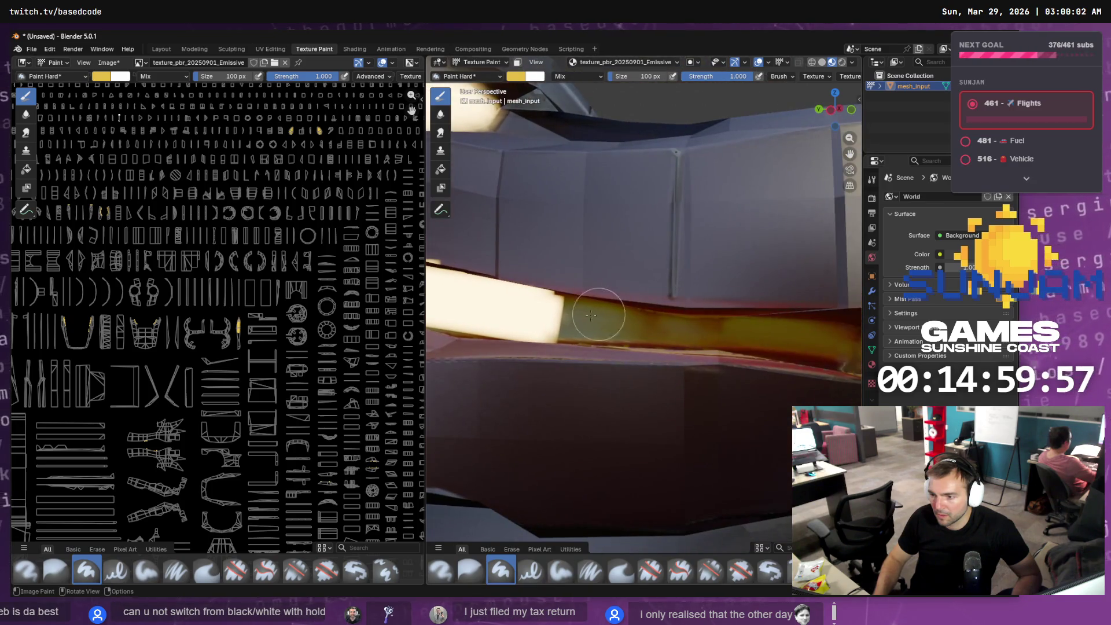
pyautogui.moveTo(506, 304)
pyautogui.mouseDown()
pyautogui.moveTo(678, 331)
pyautogui.moveTo(789, 330)
pyautogui.moveTo(604, 319)
pyautogui.mouseUp()
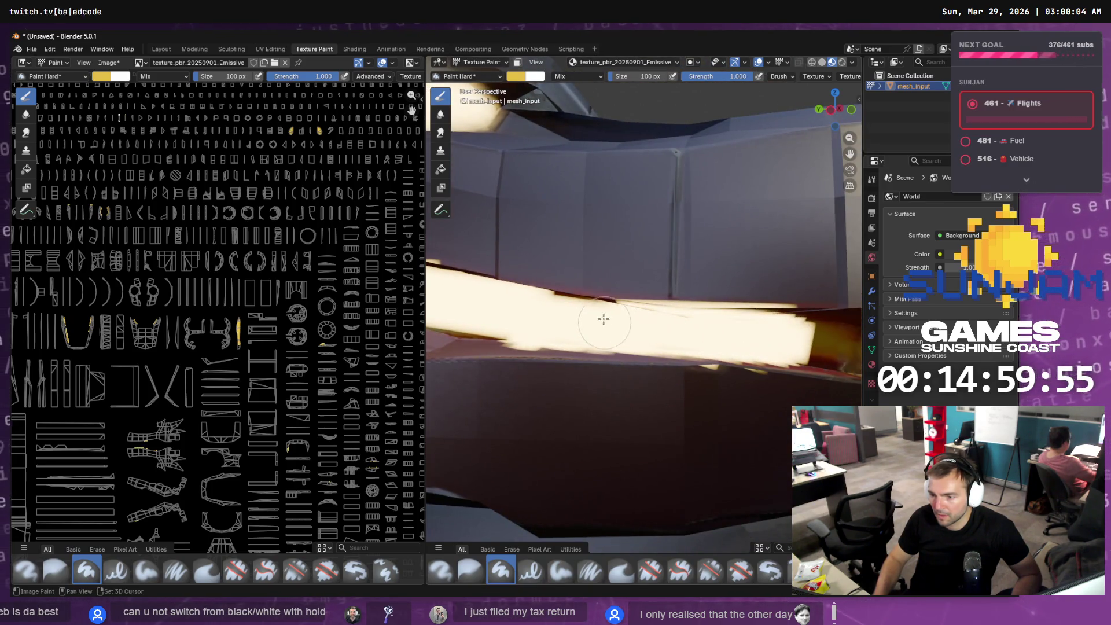
pyautogui.moveTo(673, 299)
pyautogui.mouseDown()
pyautogui.moveTo(752, 312)
pyautogui.moveTo(671, 366)
pyautogui.mouseUp()
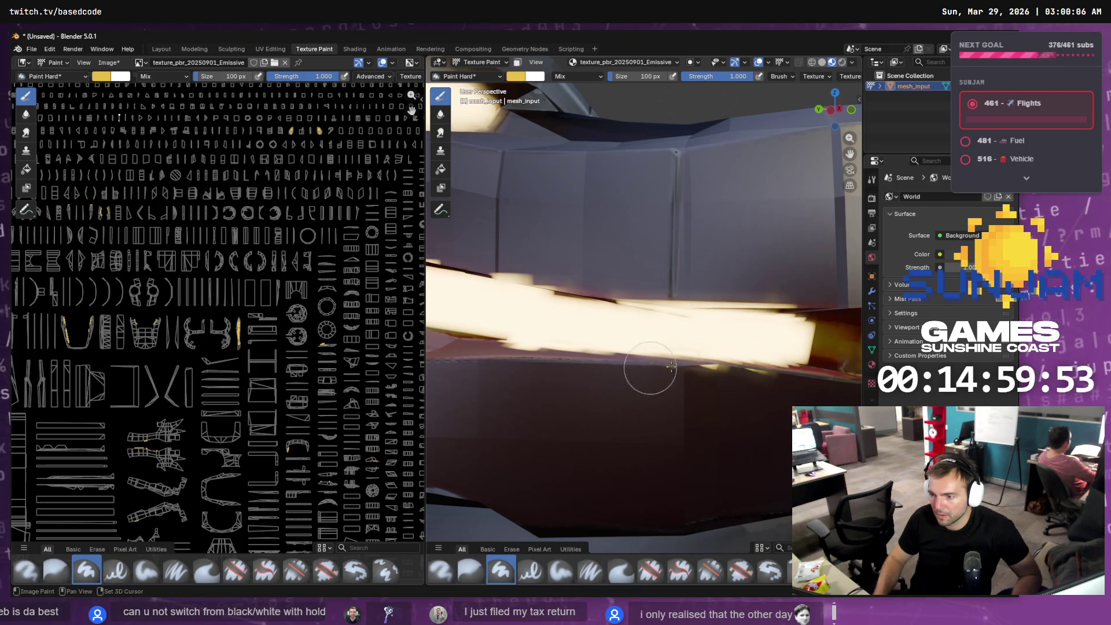
pyautogui.moveTo(681, 313); pyautogui.dragTo(657, 308, button='middle')
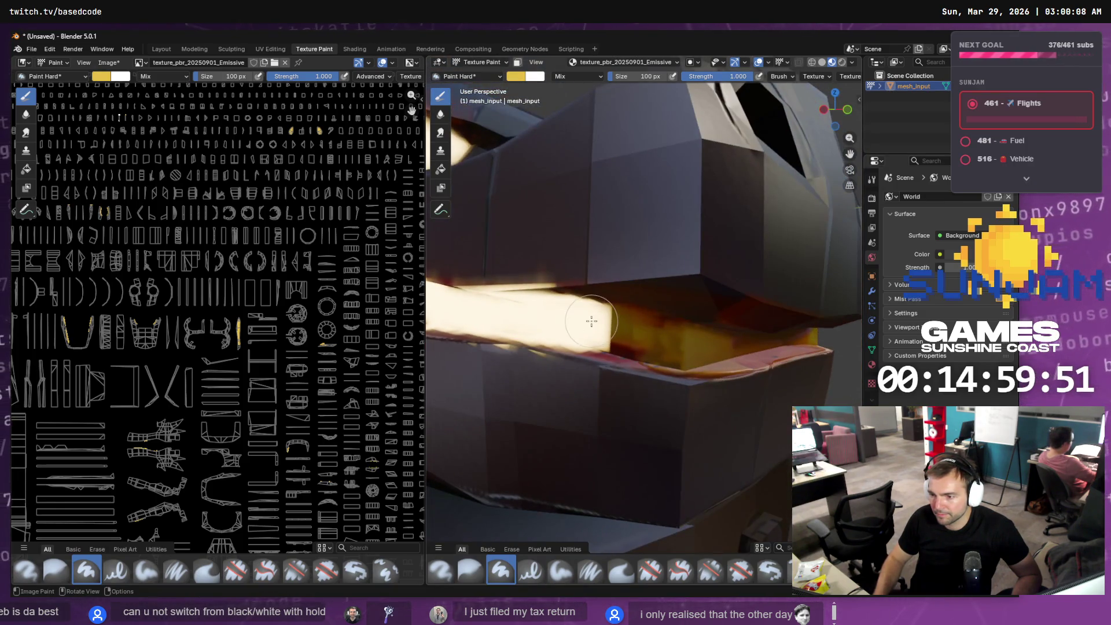
pyautogui.moveTo(647, 331); pyautogui.dragTo(775, 335)
pyautogui.moveTo(775, 335); pyautogui.dragTo(627, 334, button='middle')
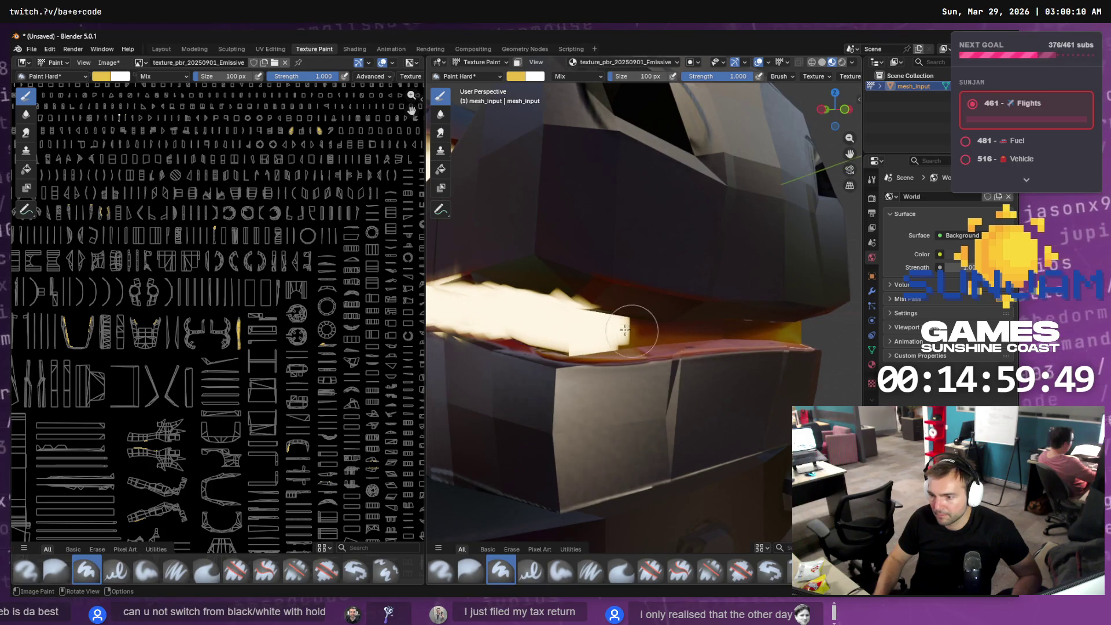
pyautogui.moveTo(627, 334); pyautogui.dragTo(815, 330)
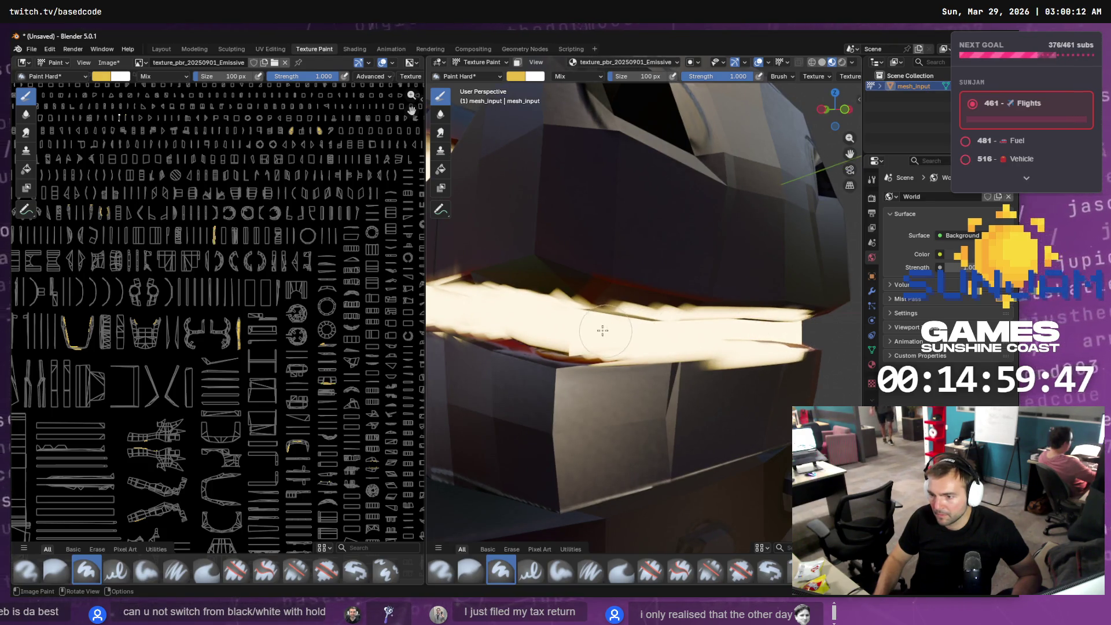
# - Spread white glow along the mouth's upper and lower edges
pyautogui.moveTo(521, 322)
pyautogui.mouseDown(button='middle')
pyautogui.moveTo(624, 330)
pyautogui.moveTo(528, 330)
pyautogui.mouseUp(button='middle')
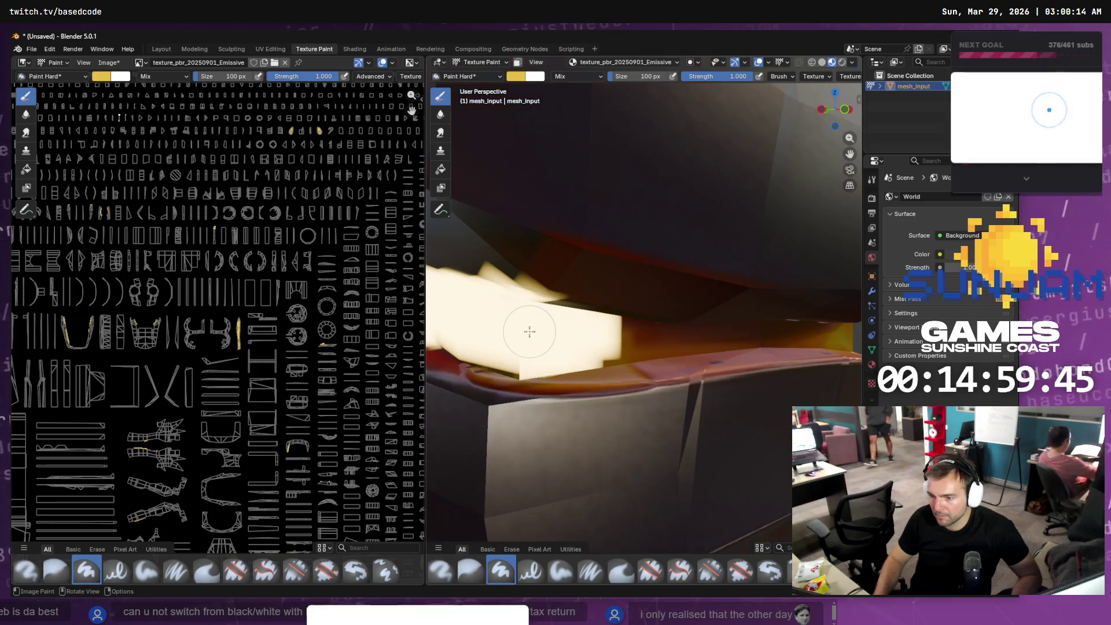
pyautogui.moveTo(512, 295)
pyautogui.mouseDown()
pyautogui.moveTo(620, 328)
pyautogui.moveTo(585, 347)
pyautogui.moveTo(498, 347)
pyautogui.mouseUp()
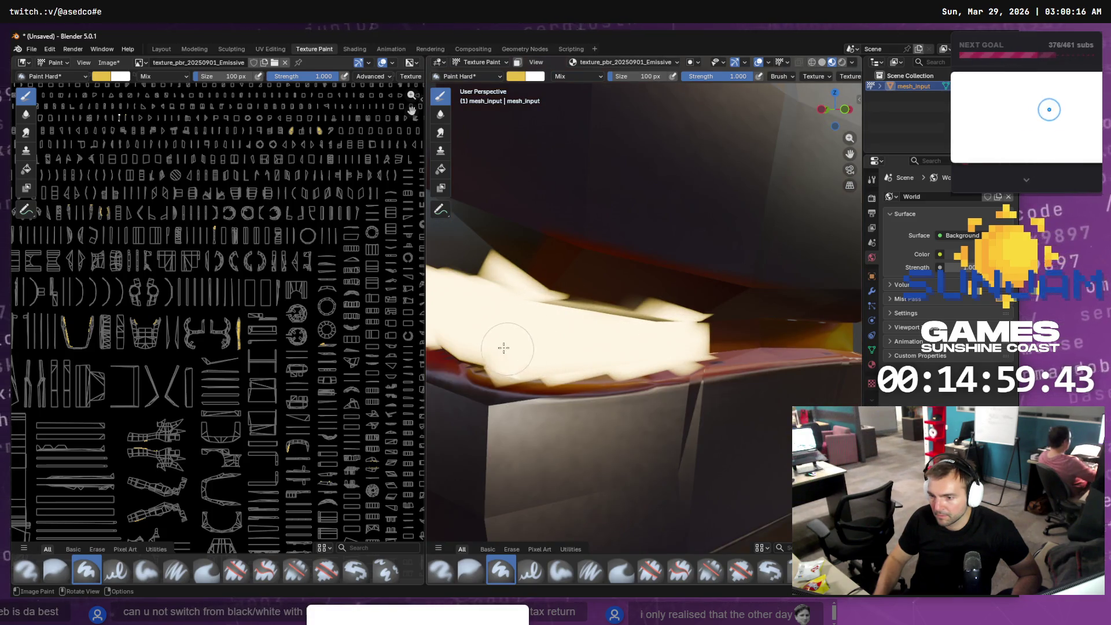
pyautogui.moveTo(498, 347)
pyautogui.mouseDown(button='middle')
pyautogui.moveTo(579, 345)
pyautogui.moveTo(502, 317)
pyautogui.mouseUp(button='middle')
pyautogui.moveTo(453, 286); pyautogui.dragTo(757, 298)
pyautogui.moveTo(758, 298); pyautogui.dragTo(579, 307, button='middle')
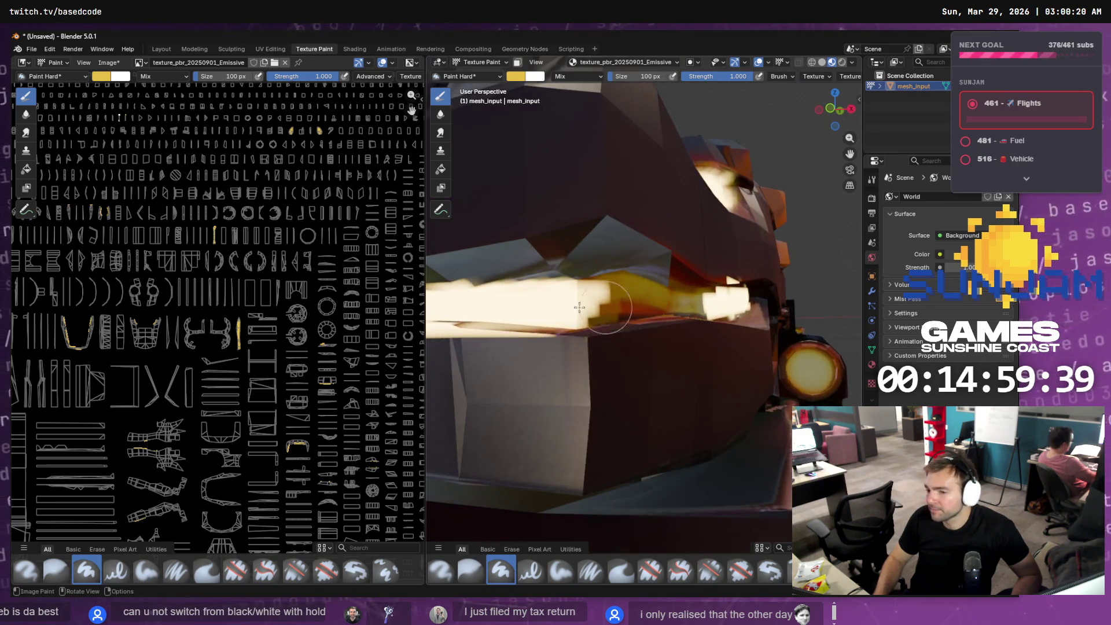
pyautogui.moveTo(561, 306)
pyautogui.mouseDown()
pyautogui.moveTo(607, 290)
pyautogui.moveTo(654, 298)
pyautogui.mouseUp()
pyautogui.moveTo(653, 298); pyautogui.dragTo(590, 301, button='middle')
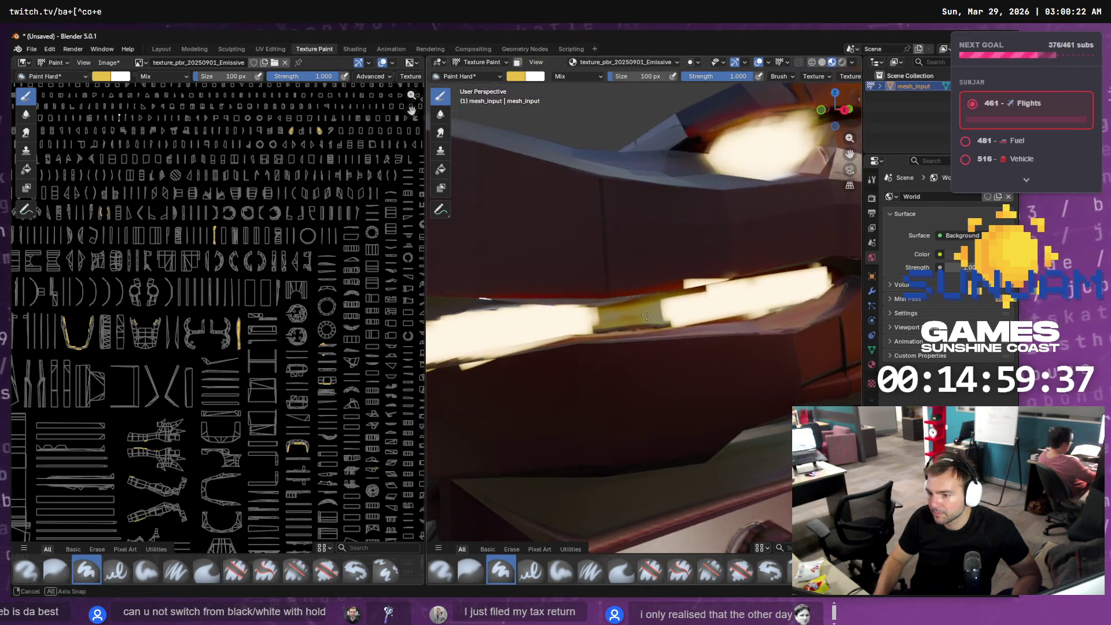
pyautogui.moveTo(566, 321)
pyautogui.mouseDown()
pyautogui.moveTo(697, 304)
pyautogui.moveTo(613, 283)
pyautogui.moveTo(509, 347)
pyautogui.moveTo(666, 325)
pyautogui.mouseUp()
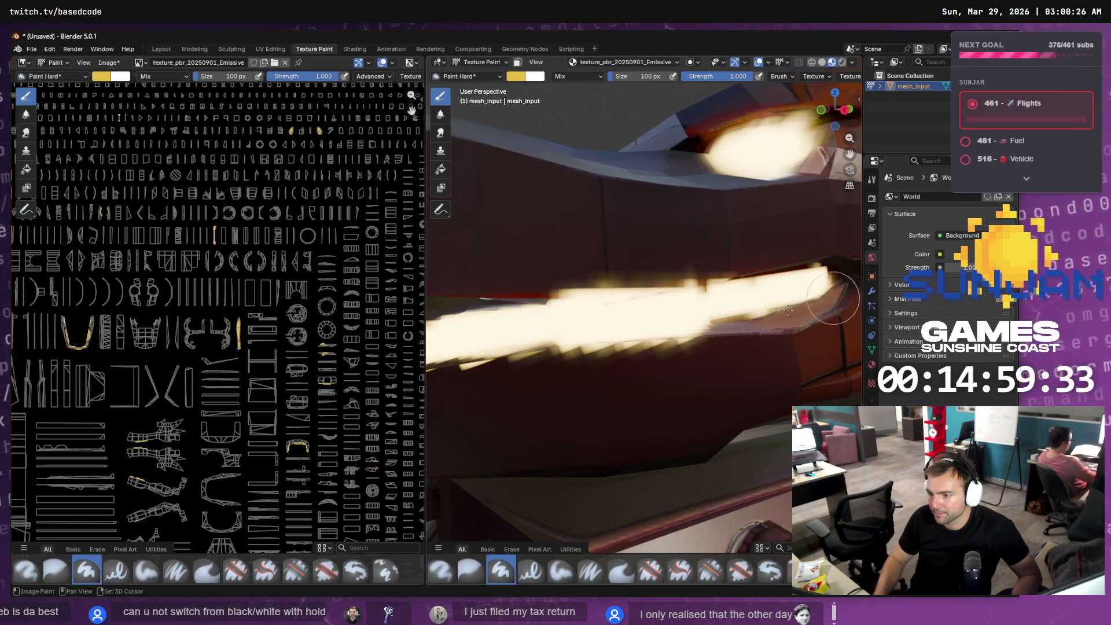
pyautogui.moveTo(787, 310)
pyautogui.mouseDown()
pyautogui.moveTo(726, 324)
pyautogui.moveTo(800, 291)
pyautogui.mouseUp()
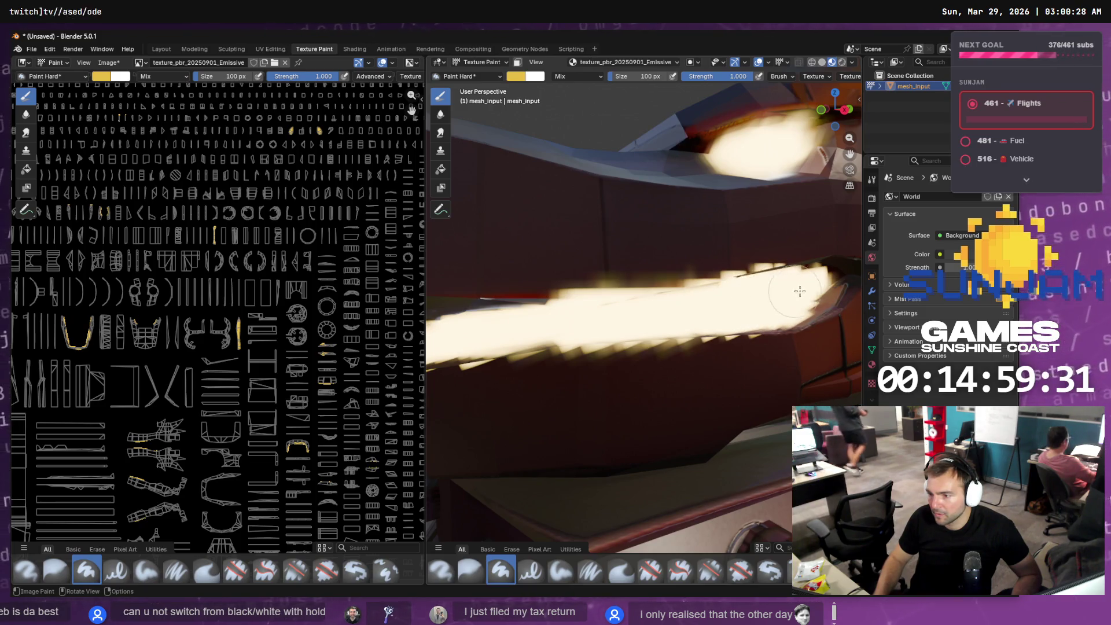
pyautogui.scroll(-4, 799, 291)
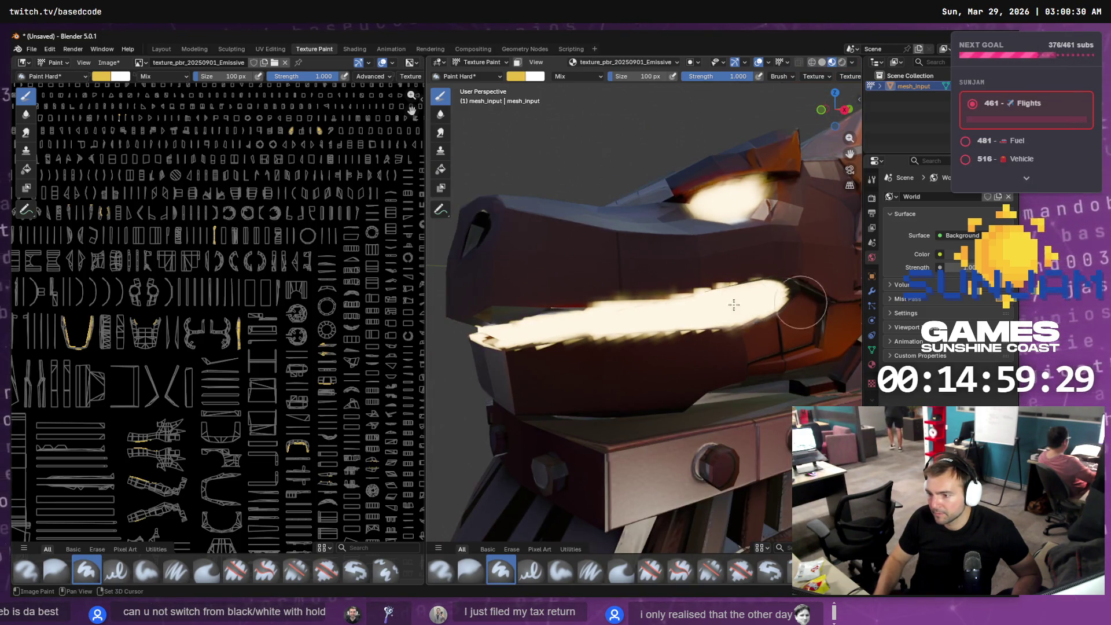
pyautogui.moveTo(734, 305)
pyautogui.mouseDown()
pyautogui.moveTo(601, 294)
pyautogui.moveTo(701, 310)
pyautogui.mouseUp()
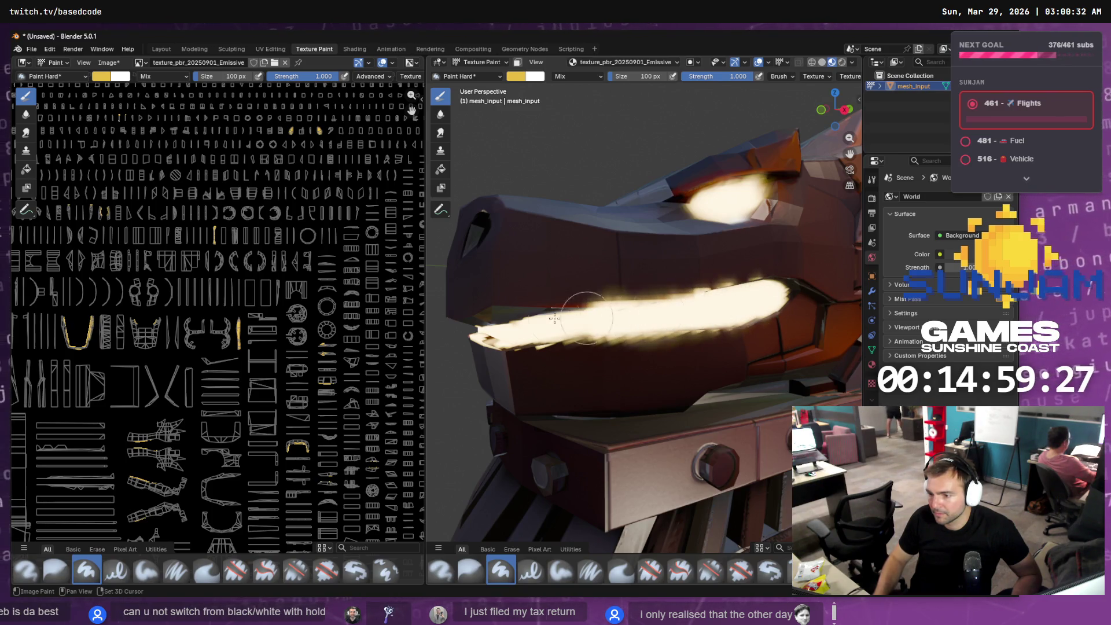
pyautogui.moveTo(554, 318)
pyautogui.mouseDown()
pyautogui.moveTo(472, 334)
pyautogui.moveTo(585, 341)
pyautogui.mouseUp()
pyautogui.moveTo(584, 341); pyautogui.dragTo(628, 317, button='middle')
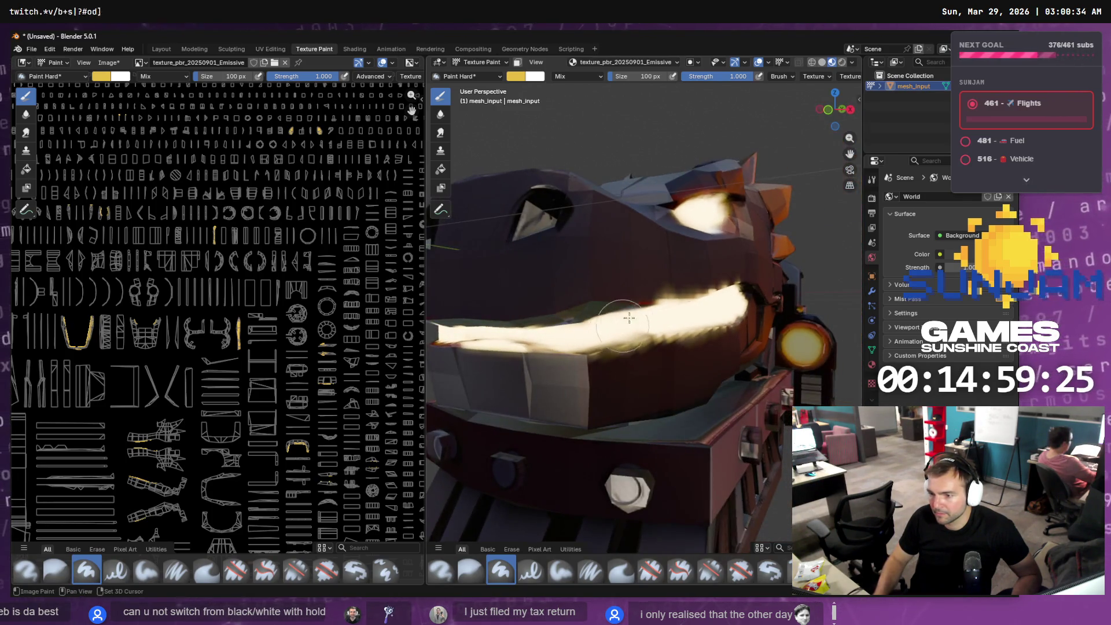
pyautogui.moveTo(629, 317); pyautogui.dragTo(495, 347)
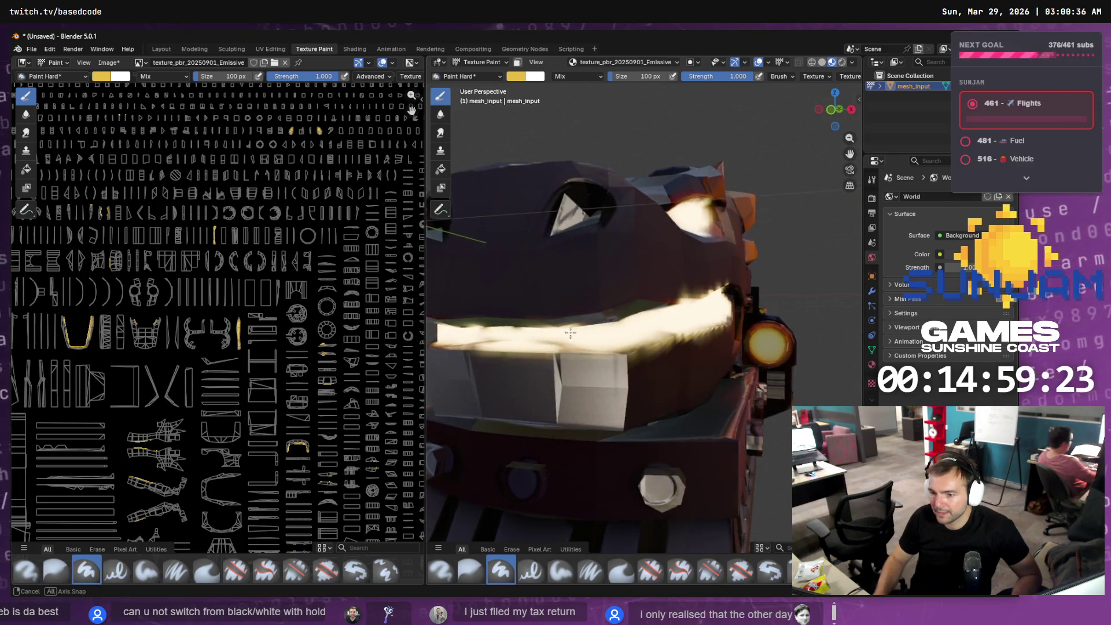
# - Add glow along the mouth edges from the front, undoing the stray blob and upper stroke
pyautogui.moveTo(555, 330); pyautogui.dragTo(562, 333, button='middle')
pyautogui.moveTo(561, 333); pyautogui.dragTo(566, 335)
pyautogui.moveTo(487, 344); pyautogui.dragTo(509, 324, button='middle')
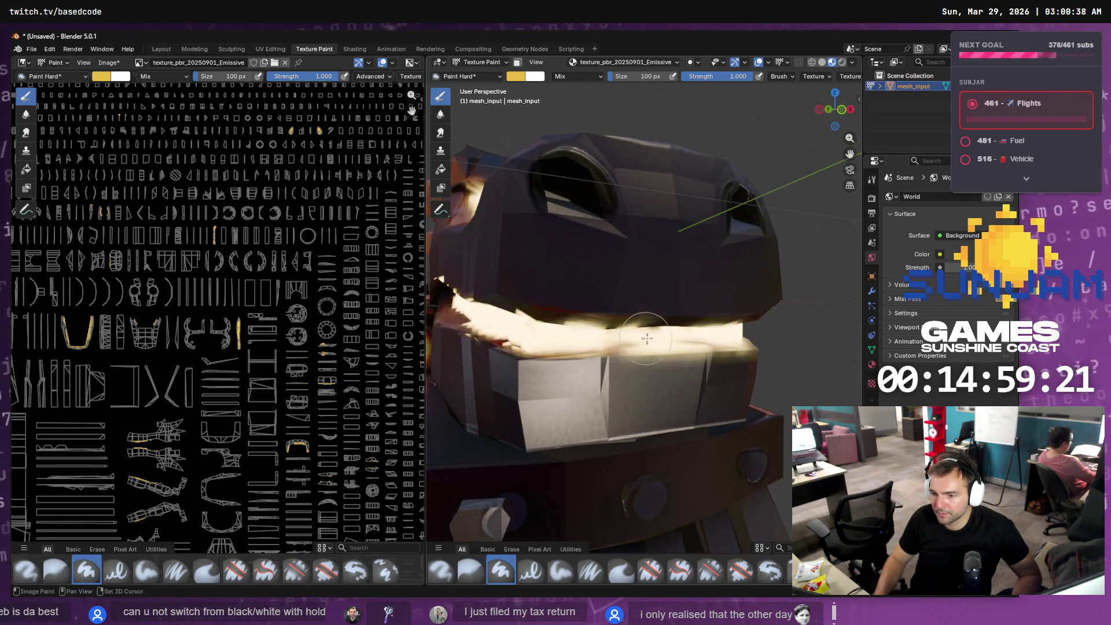
pyautogui.moveTo(509, 324); pyautogui.dragTo(627, 337)
pyautogui.moveTo(530, 350); pyautogui.dragTo(734, 364, button='middle')
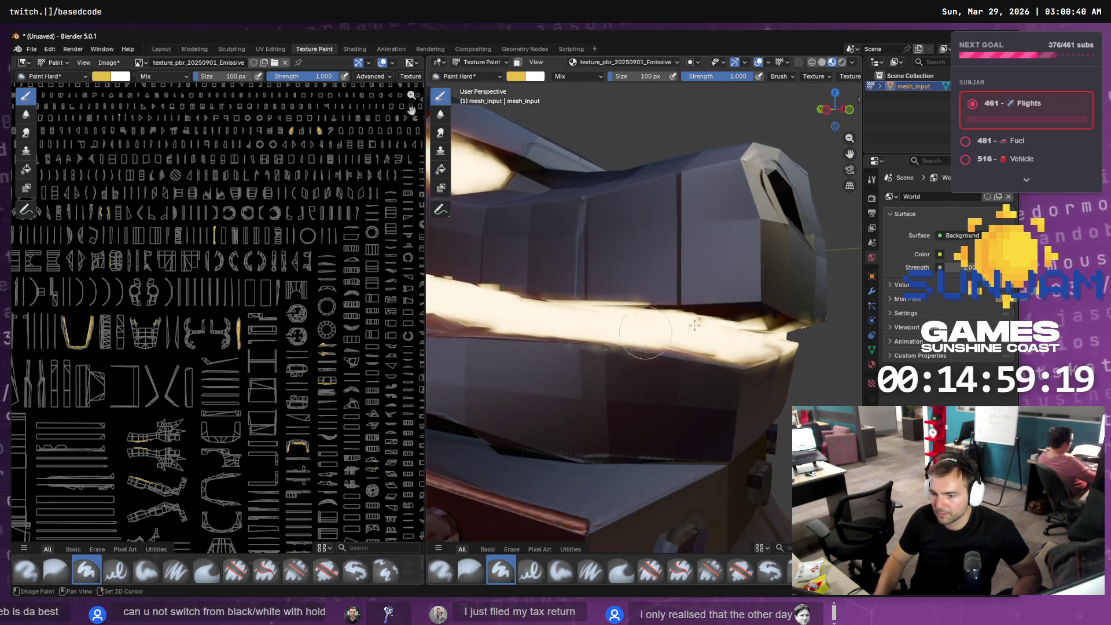
pyautogui.moveTo(734, 364); pyautogui.dragTo(483, 346)
pyautogui.moveTo(504, 319)
pyautogui.mouseDown(button='middle')
pyautogui.moveTo(496, 317)
pyautogui.moveTo(752, 298)
pyautogui.mouseUp(button='middle')
pyautogui.moveTo(752, 298)
pyautogui.mouseDown()
pyautogui.moveTo(538, 324)
pyautogui.moveTo(625, 326)
pyautogui.mouseUp()
pyautogui.hotkey('ctrl', 'z')
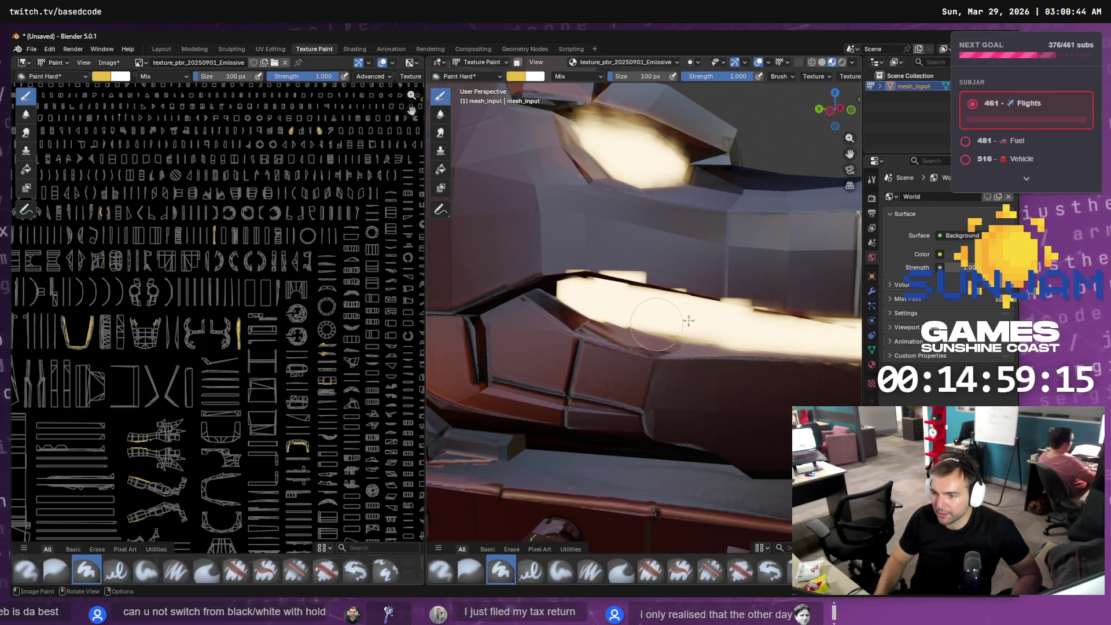
pyautogui.moveTo(694, 263); pyautogui.dragTo(625, 264)
pyautogui.hotkey('ctrl', 'z')
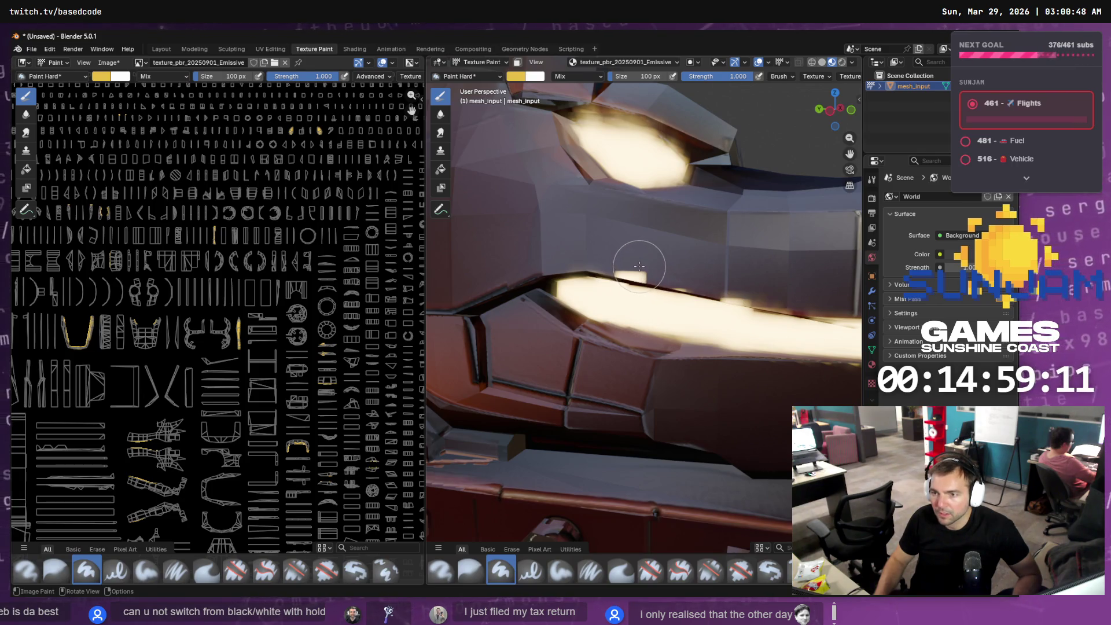
pyautogui.click(531, 80)
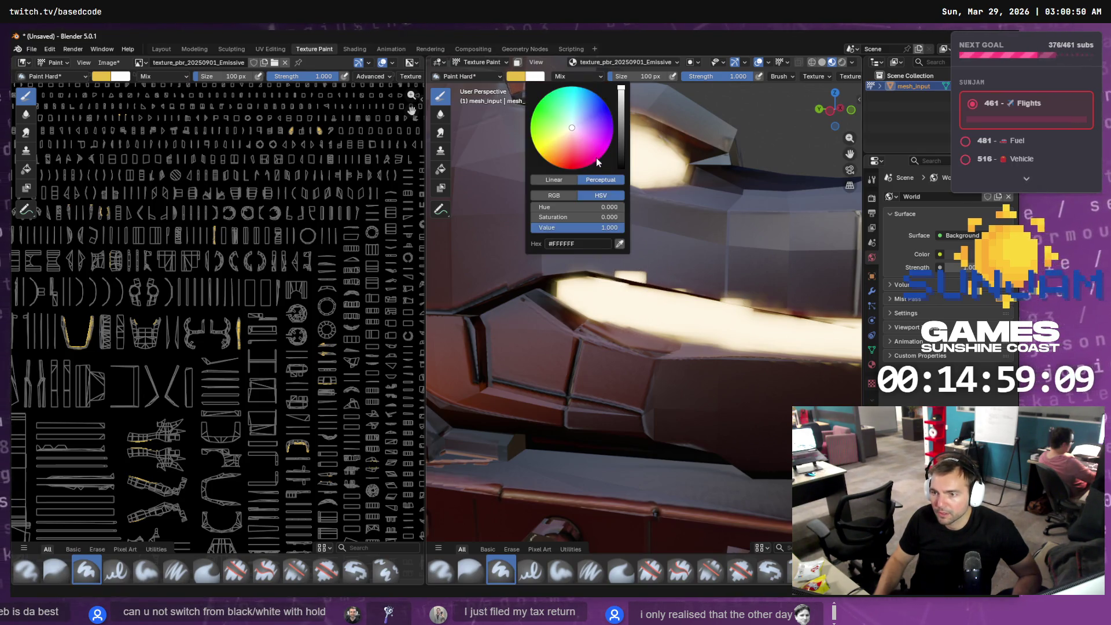
# - Set the secondary colour to black and paint dark along the jaw below the glow
pyautogui.moveTo(618, 149); pyautogui.dragTo(620, 168)
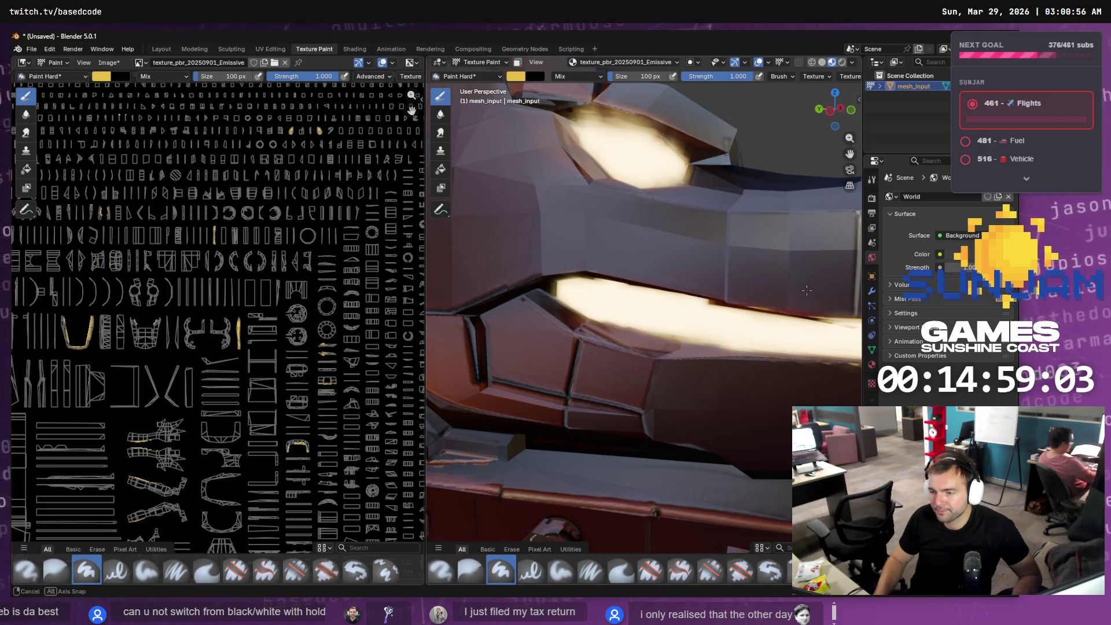
pyautogui.moveTo(806, 289); pyautogui.dragTo(687, 287, button='middle')
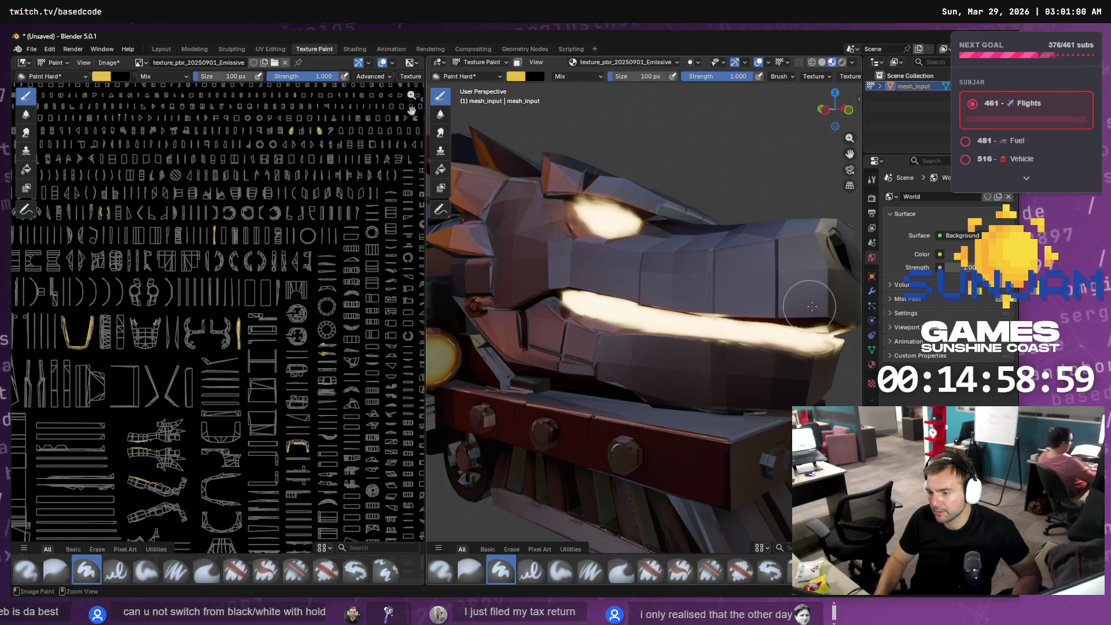
pyautogui.moveTo(759, 297); pyautogui.dragTo(666, 283, button='middle')
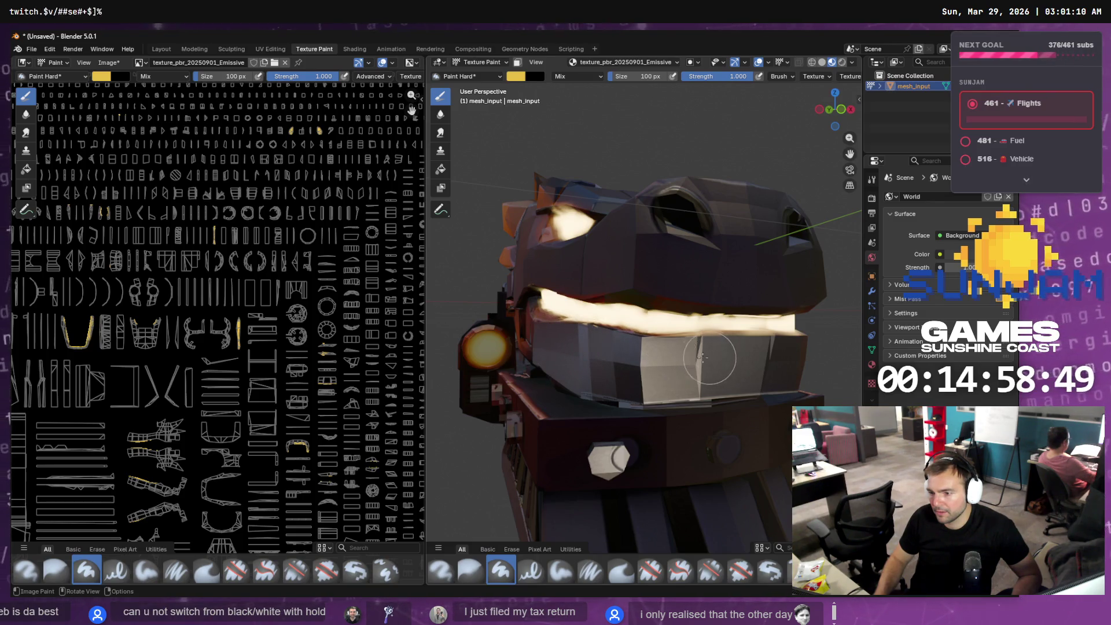
pyautogui.moveTo(723, 359); pyautogui.dragTo(653, 350, button='middle')
pyautogui.moveTo(708, 333); pyautogui.dragTo(438, 360)
# - Add more glow around the dragon's eye, then paint the side headlamp lens white
pyautogui.moveTo(489, 361); pyautogui.dragTo(646, 369, button='middle')
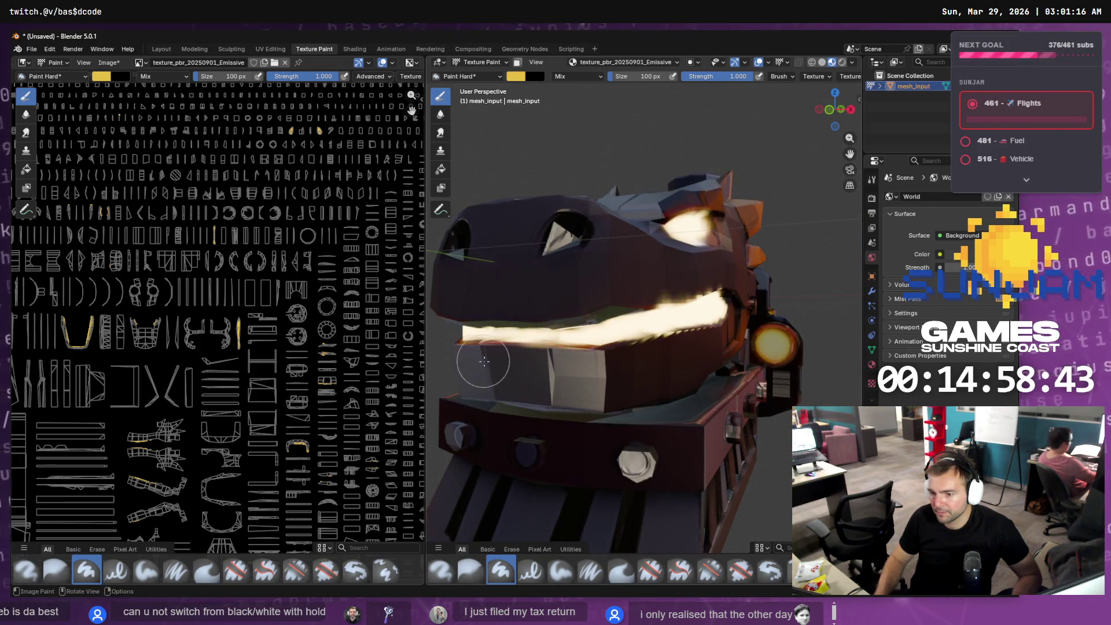
pyautogui.moveTo(483, 360)
pyautogui.mouseDown(button='middle')
pyautogui.moveTo(556, 353)
pyautogui.moveTo(533, 361)
pyautogui.mouseUp(button='middle')
pyautogui.scroll(5, 623, 249)
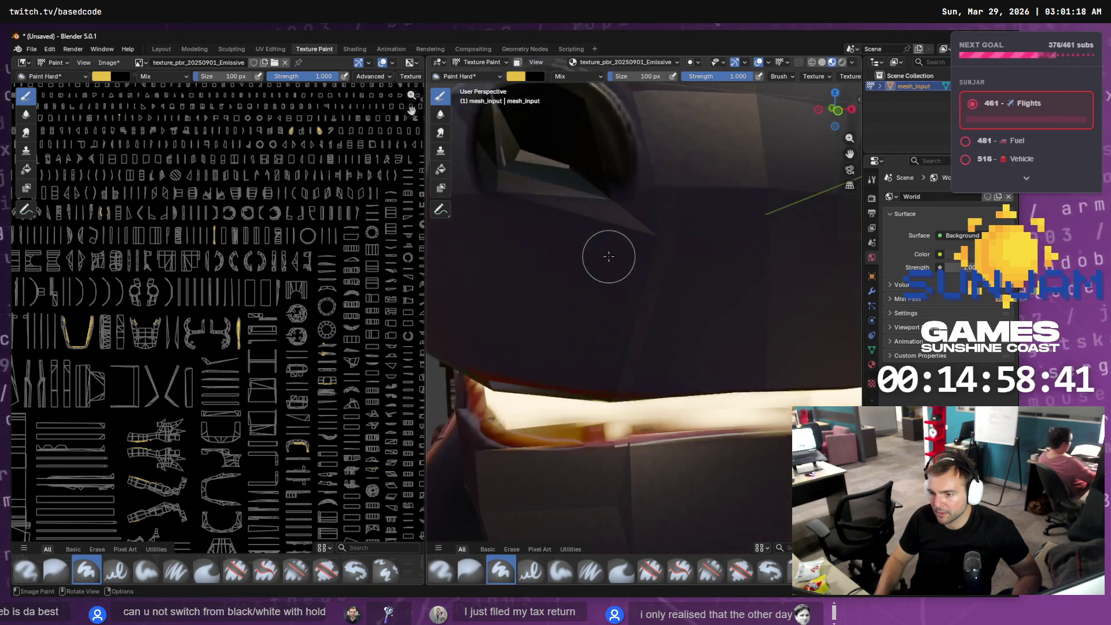
pyautogui.moveTo(567, 180)
pyautogui.mouseDown()
pyautogui.moveTo(532, 152)
pyautogui.moveTo(492, 174)
pyautogui.moveTo(556, 145)
pyautogui.moveTo(614, 174)
pyautogui.mouseUp()
pyautogui.scroll(-5, 624, 185)
pyautogui.scroll(3, 750, 263)
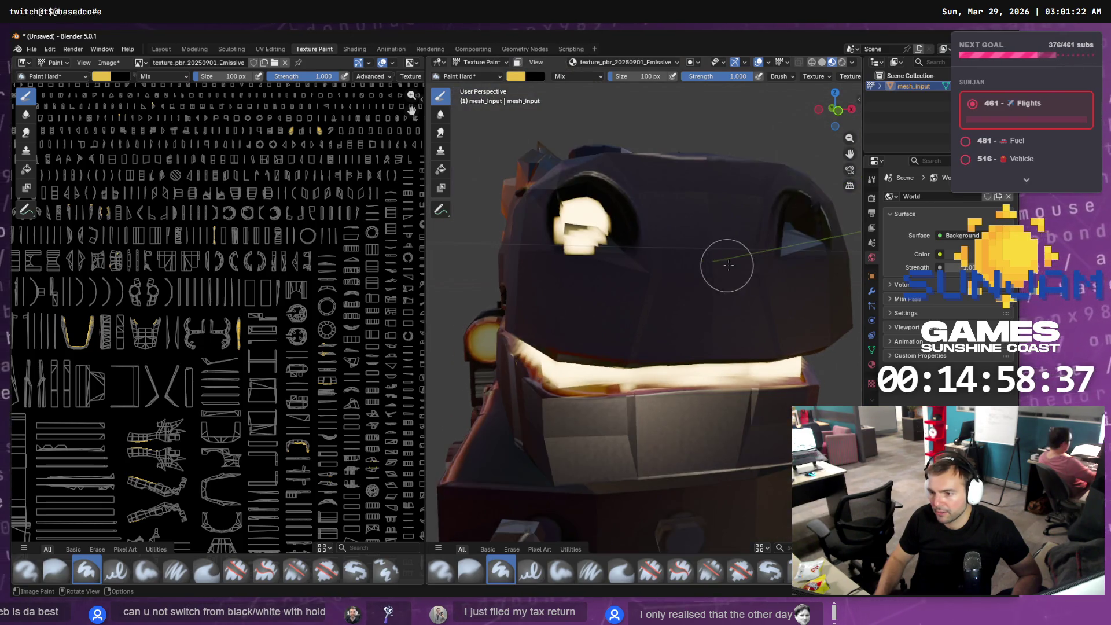
pyautogui.moveTo(719, 268); pyautogui.dragTo(563, 222, button='middle')
pyautogui.scroll(-3, 564, 221)
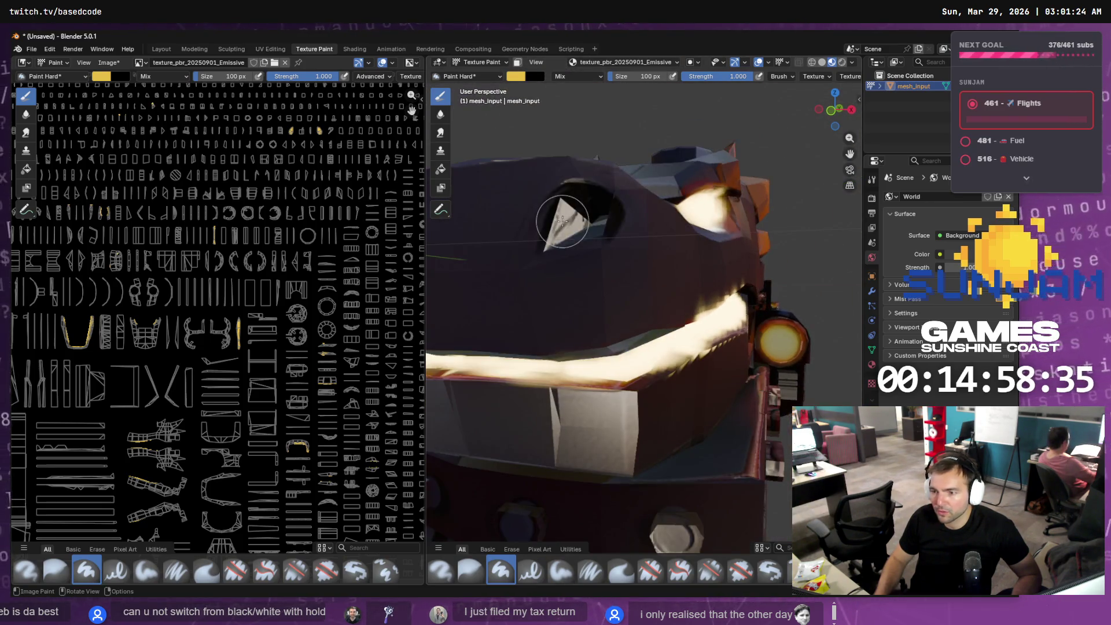
pyautogui.moveTo(579, 220)
pyautogui.mouseDown()
pyautogui.moveTo(570, 228)
pyautogui.moveTo(585, 243)
pyautogui.mouseUp()
pyautogui.scroll(-4, 584, 243)
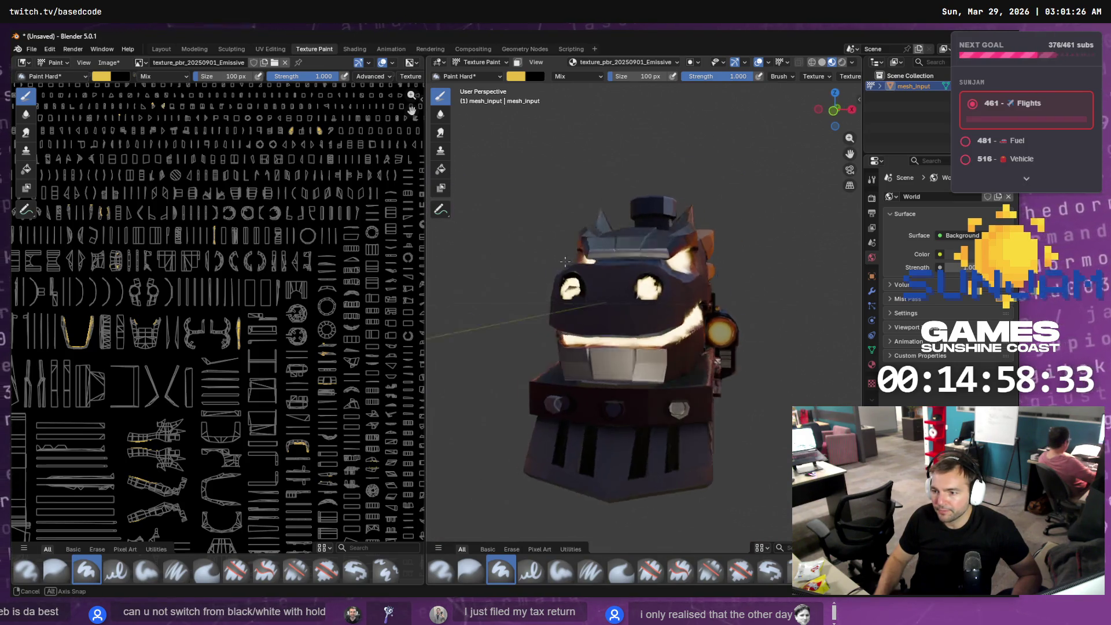
pyautogui.moveTo(585, 243)
pyautogui.mouseDown(button='middle')
pyautogui.moveTo(635, 269)
pyautogui.moveTo(594, 324)
pyautogui.mouseUp(button='middle')
pyautogui.scroll(5, 502, 363)
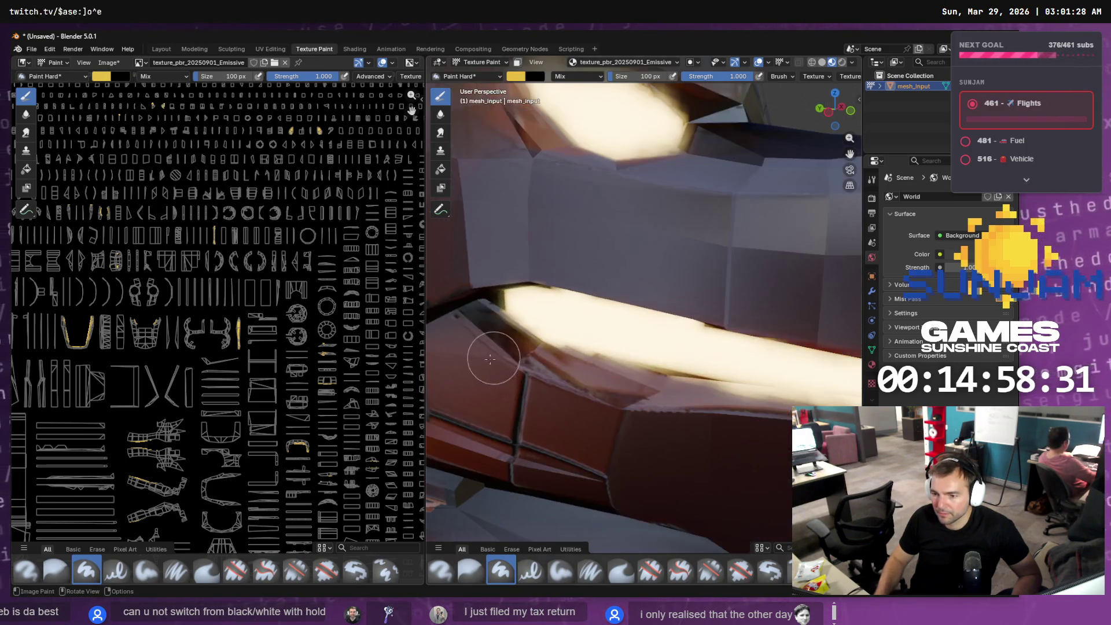
pyautogui.moveTo(502, 362); pyautogui.dragTo(731, 286, button='middle')
pyautogui.moveTo(624, 306); pyautogui.dragTo(611, 311)
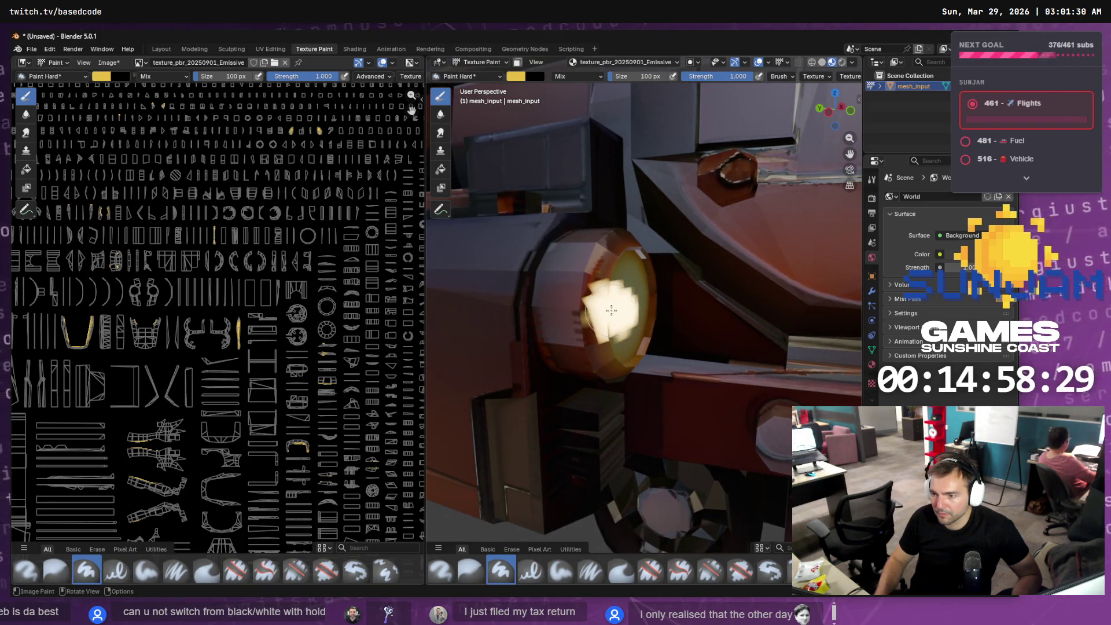
# - Undo the rough lens blob and repaint the side headlamp lens with a clean white stroke
pyautogui.hotkey('ctrl', 'z')
pyautogui.moveTo(620, 310); pyautogui.dragTo(591, 320, button='middle')
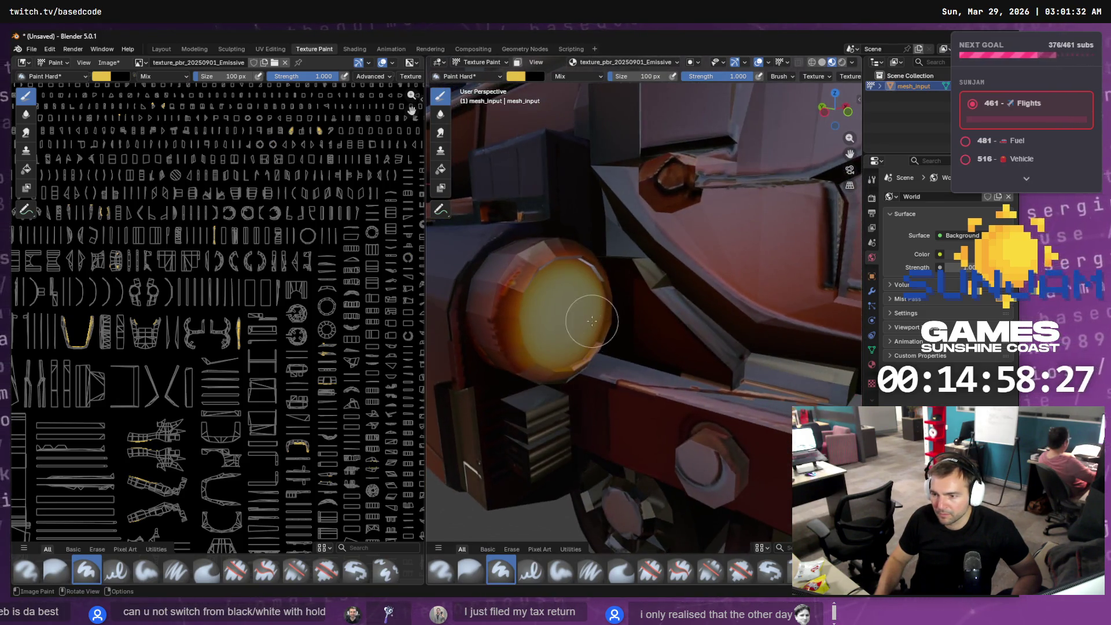
pyautogui.moveTo(544, 330)
pyautogui.mouseDown()
pyautogui.moveTo(549, 283)
pyautogui.moveTo(576, 283)
pyautogui.moveTo(579, 313)
pyautogui.moveTo(550, 336)
pyautogui.moveTo(579, 336)
pyautogui.moveTo(578, 312)
pyautogui.mouseUp()
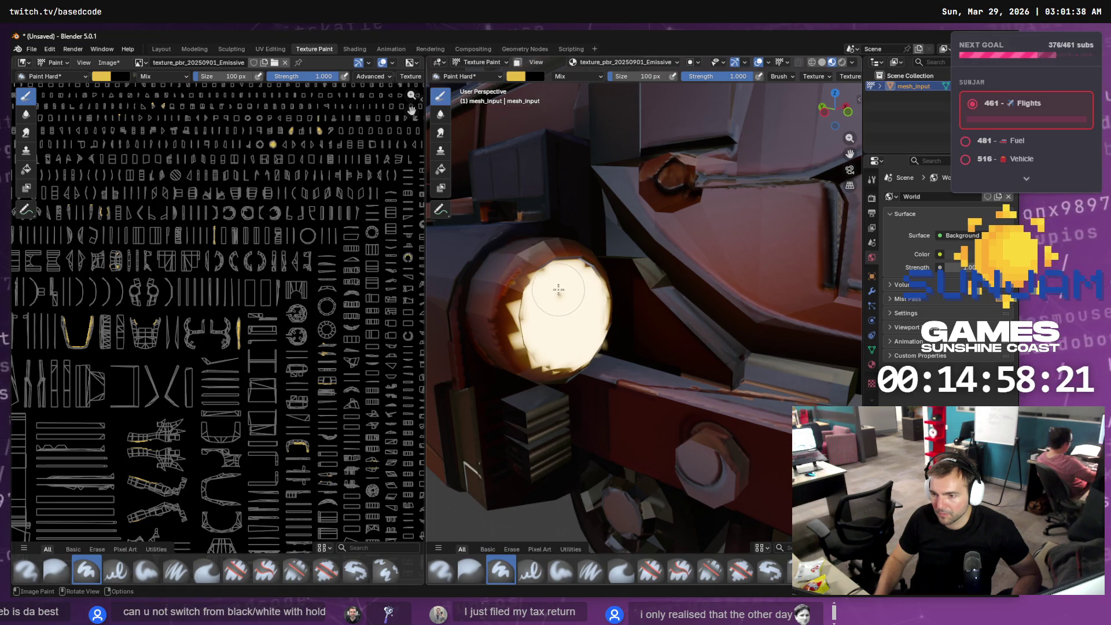
pyautogui.scroll(-5, 558, 289)
pyautogui.moveTo(558, 289)
pyautogui.mouseDown(button='middle')
pyautogui.moveTo(609, 328)
pyautogui.moveTo(593, 313)
pyautogui.mouseUp(button='middle')
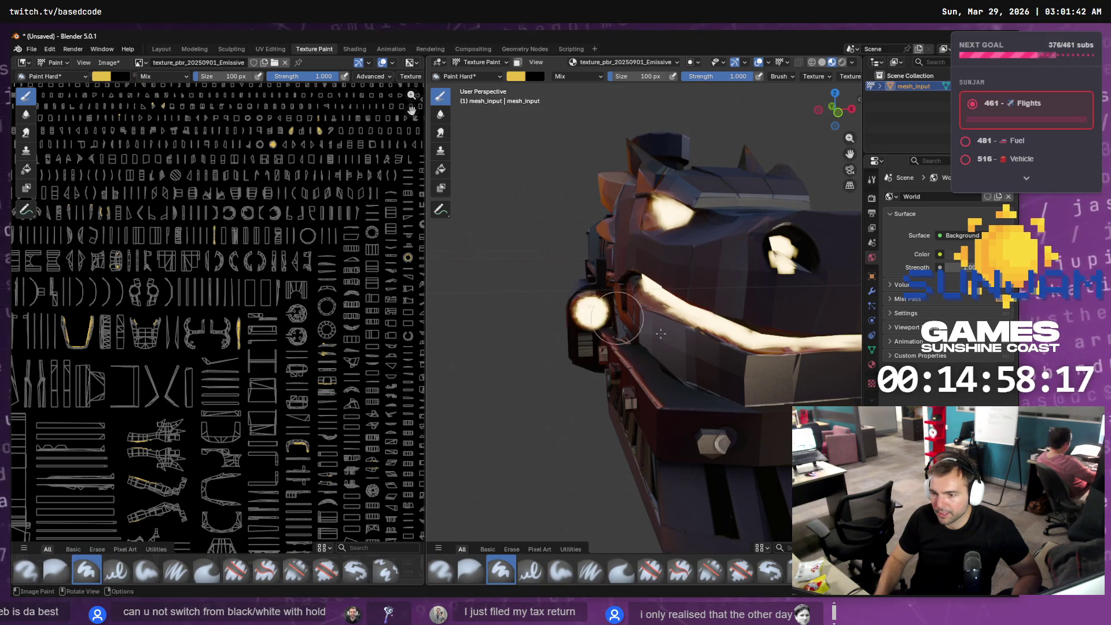
pyautogui.moveTo(660, 334)
pyautogui.mouseDown(button='middle')
pyautogui.moveTo(694, 318)
pyautogui.moveTo(675, 318)
pyautogui.mouseUp(button='middle')
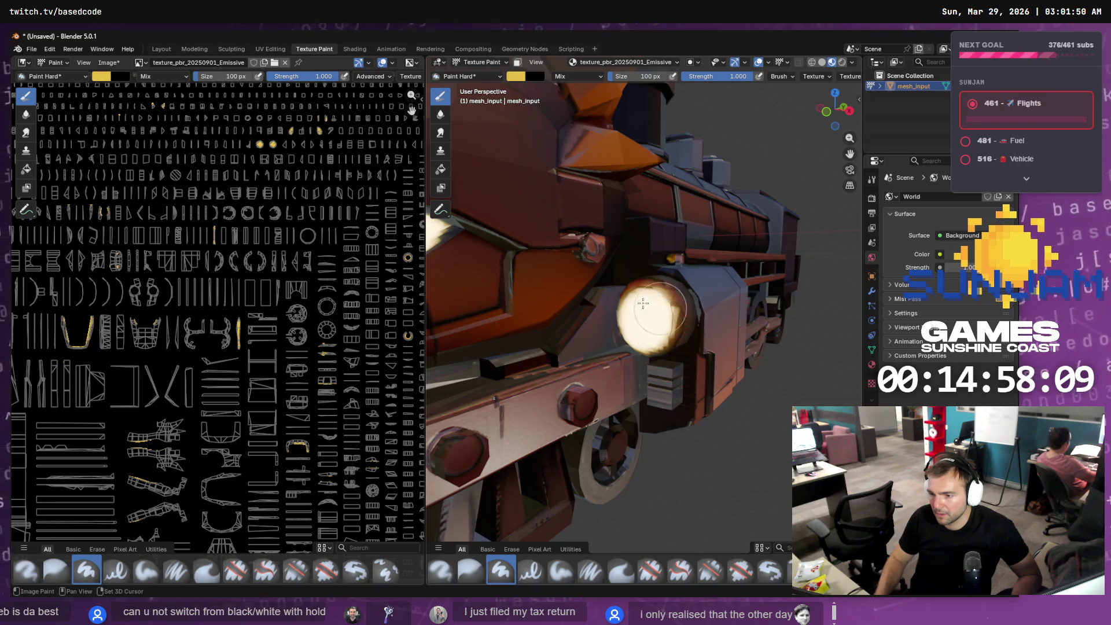
pyautogui.scroll(-5, 658, 302)
pyautogui.moveTo(658, 302)
pyautogui.mouseDown(button='middle')
pyautogui.moveTo(767, 321)
pyautogui.moveTo(549, 310)
pyautogui.moveTo(660, 313)
pyautogui.moveTo(699, 368)
pyautogui.moveTo(620, 356)
pyautogui.mouseUp(button='middle')
pyautogui.scroll(3, 633, 307)
pyautogui.scroll(-3, 640, 307)
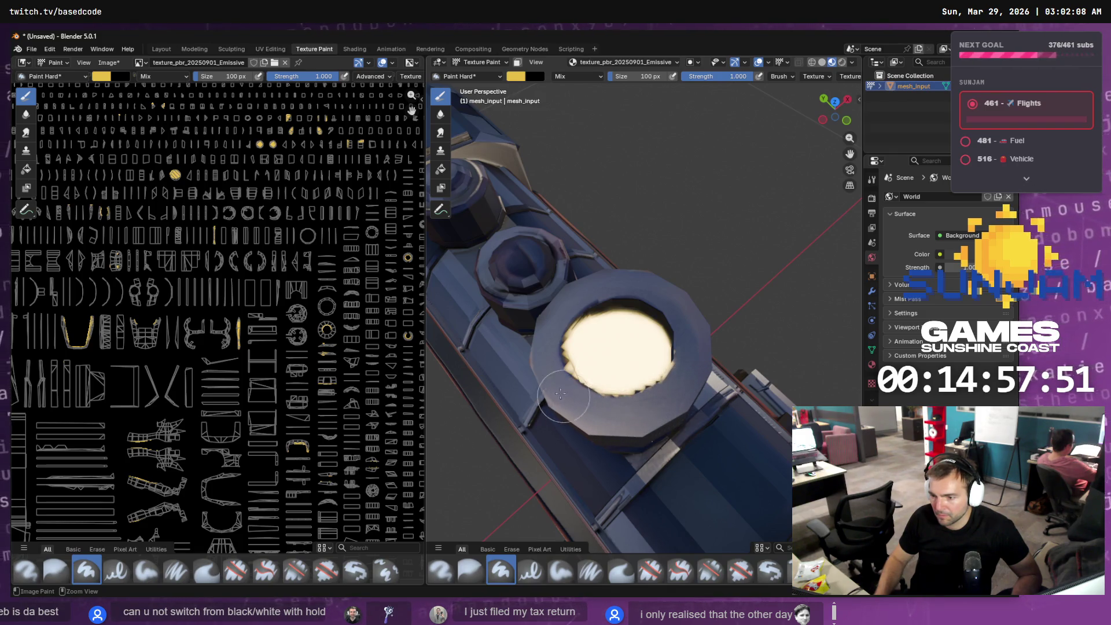
# - Fill the tops of the first two boiler stacks with cream glow
pyautogui.scroll(3, 513, 288)
pyautogui.scroll(-5, 521, 287)
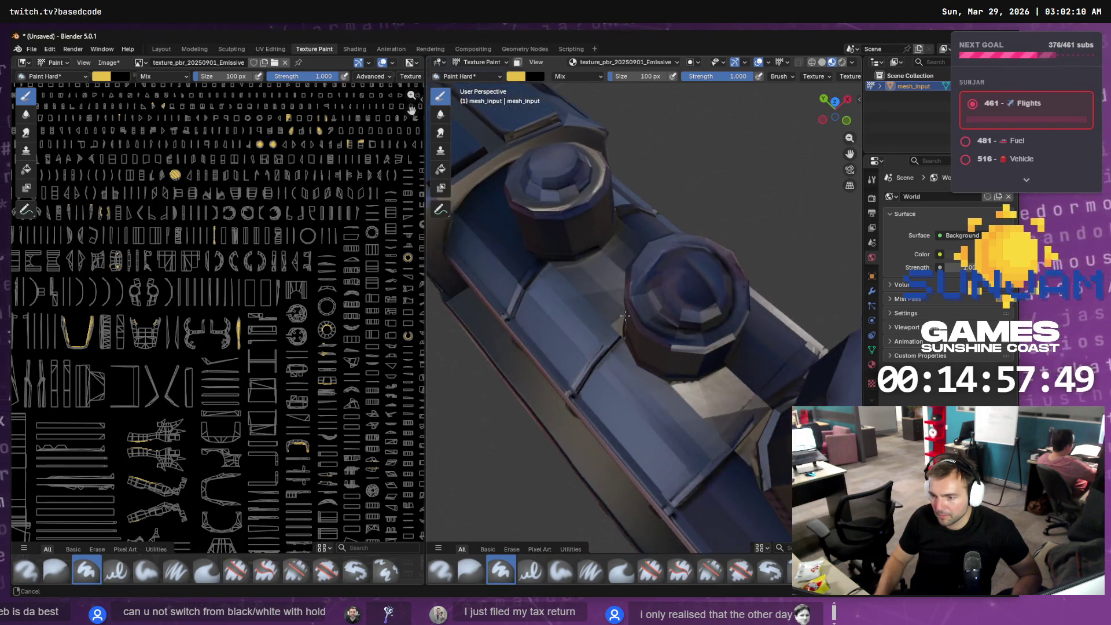
pyautogui.scroll(4, 530, 286)
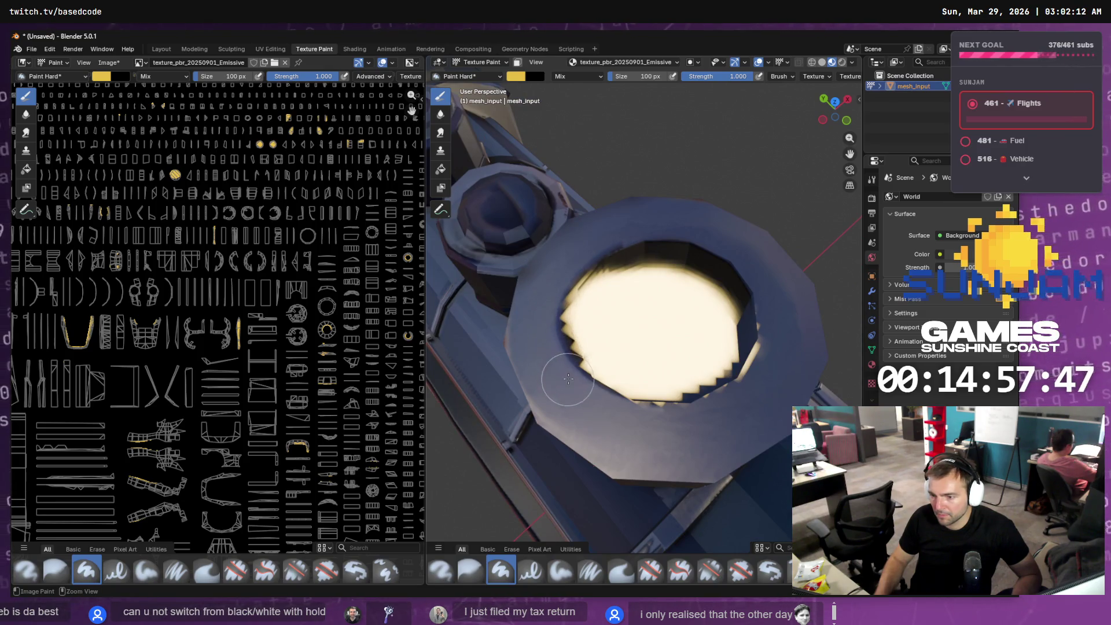
pyautogui.moveTo(615, 244)
pyautogui.mouseDown(button='middle')
pyautogui.moveTo(652, 322)
pyautogui.moveTo(622, 291)
pyautogui.mouseUp(button='middle')
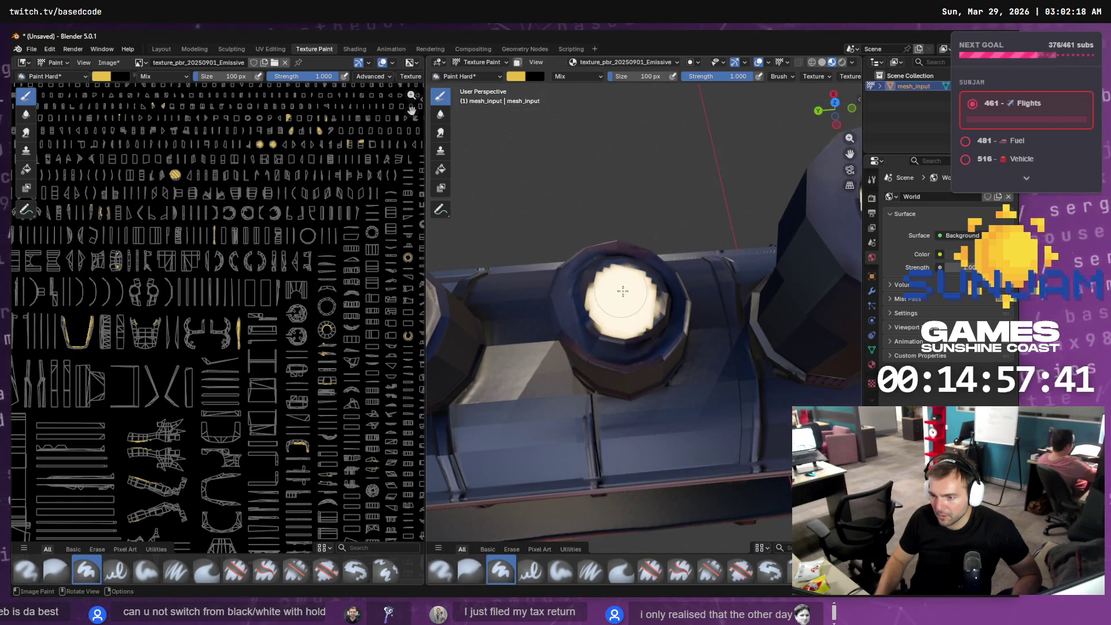
pyautogui.moveTo(622, 291)
pyautogui.mouseDown()
pyautogui.moveTo(598, 281)
pyautogui.moveTo(639, 277)
pyautogui.moveTo(614, 315)
pyautogui.mouseUp()
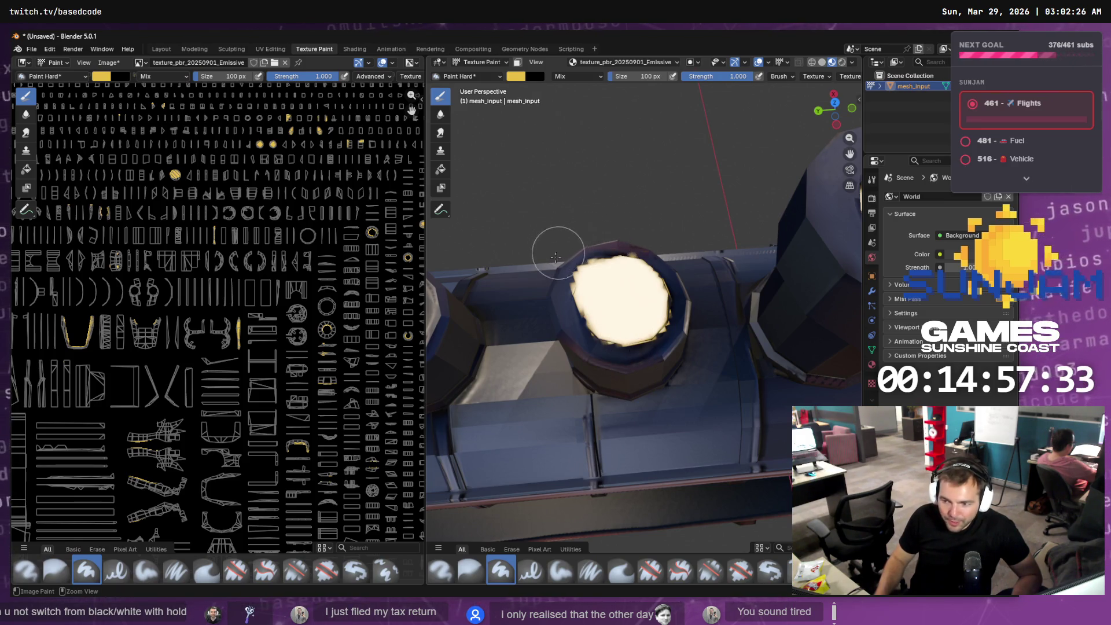
pyautogui.moveTo(554, 299)
pyautogui.keyDown('shift'); pyautogui.mouseDown(button='middle')
pyautogui.moveTo(682, 301)
pyautogui.moveTo(659, 326)
pyautogui.mouseUp(button='middle'); pyautogui.keyUp('shift')
pyautogui.moveTo(663, 254)
pyautogui.mouseDown()
pyautogui.moveTo(616, 264)
pyautogui.moveTo(639, 240)
pyautogui.moveTo(658, 283)
pyautogui.moveTo(628, 286)
pyautogui.mouseUp()
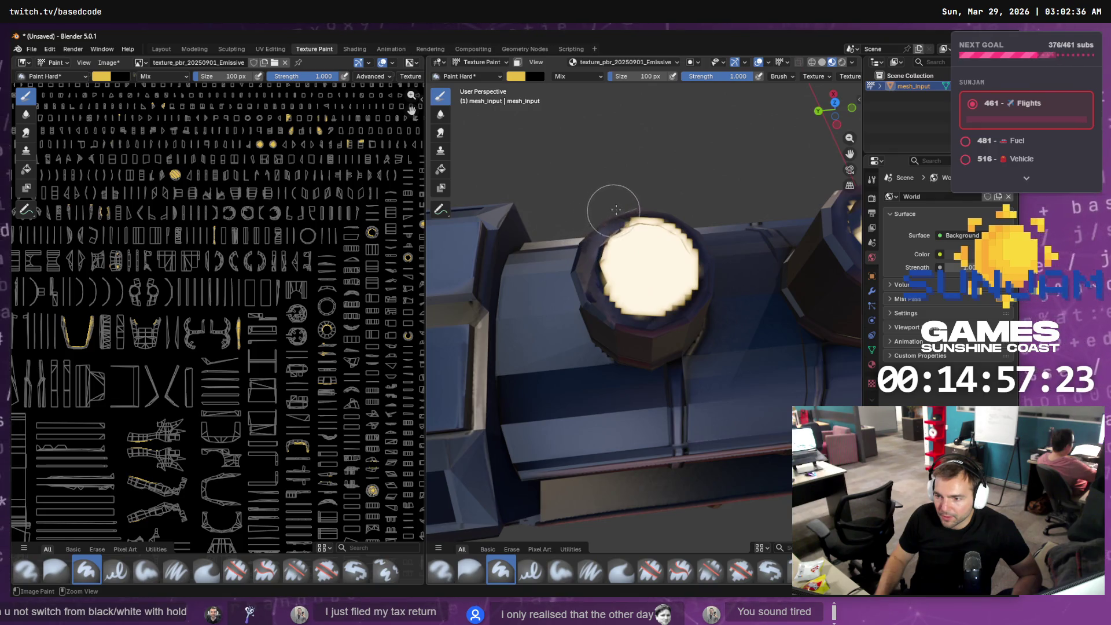
# - Clean the centred stack's rim with dark paint and extend its cream fill to the rim
pyautogui.moveTo(616, 209)
pyautogui.keyDown('ctrl'); pyautogui.mouseDown()
pyautogui.moveTo(656, 208)
pyautogui.moveTo(697, 237)
pyautogui.moveTo(703, 289)
pyautogui.moveTo(648, 321)
pyautogui.mouseUp(); pyautogui.keyUp('ctrl')
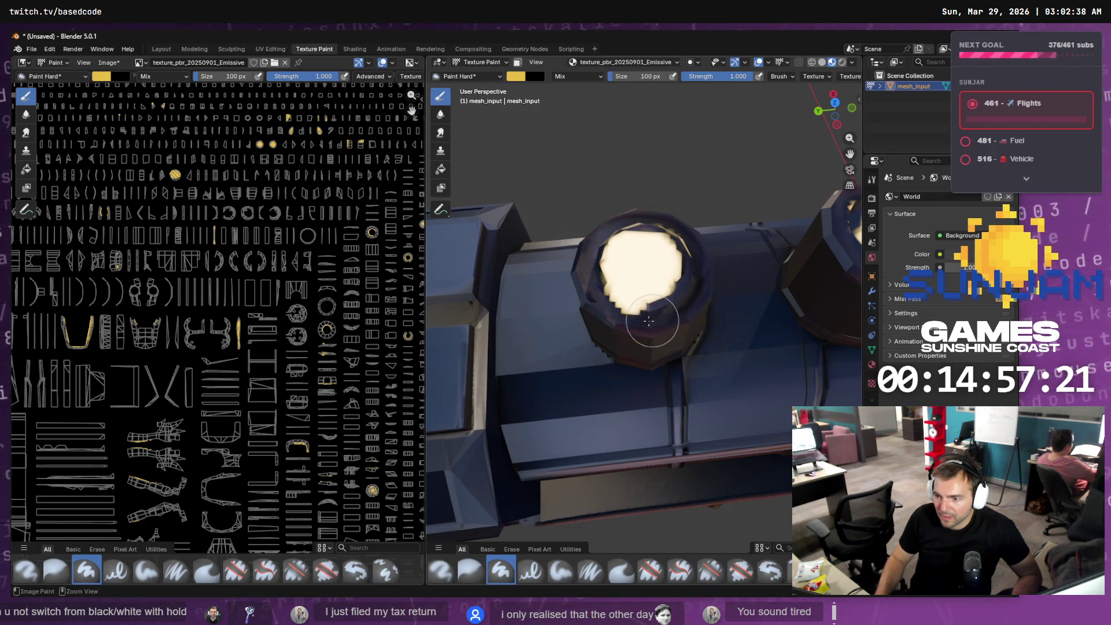
pyautogui.moveTo(645, 319); pyautogui.dragTo(555, 298, button='middle')
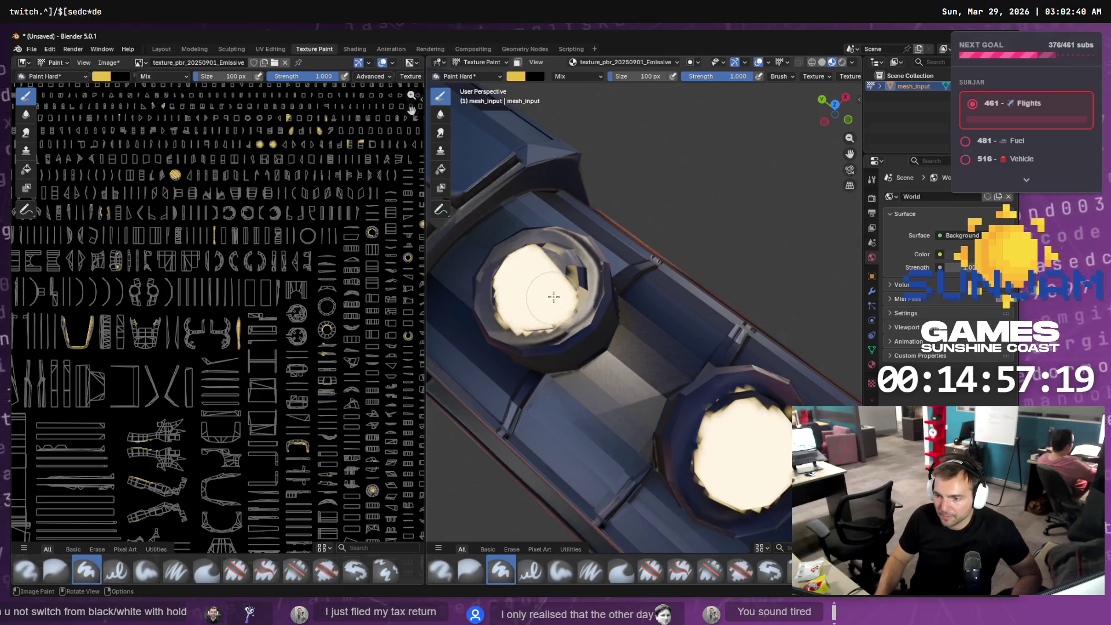
pyautogui.moveTo(553, 296)
pyautogui.mouseDown()
pyautogui.moveTo(573, 260)
pyautogui.moveTo(504, 257)
pyautogui.moveTo(491, 312)
pyautogui.moveTo(608, 322)
pyautogui.mouseUp()
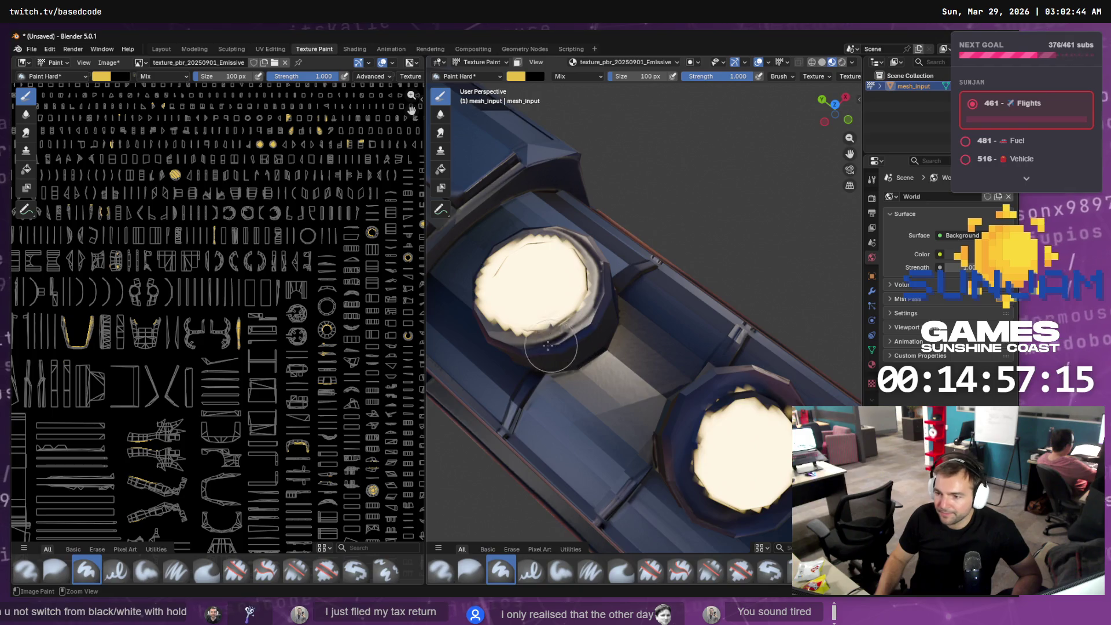
pyautogui.keyDown('ctrl'); pyautogui.moveTo(466, 305); pyautogui.dragTo(471, 260); pyautogui.keyUp('ctrl')
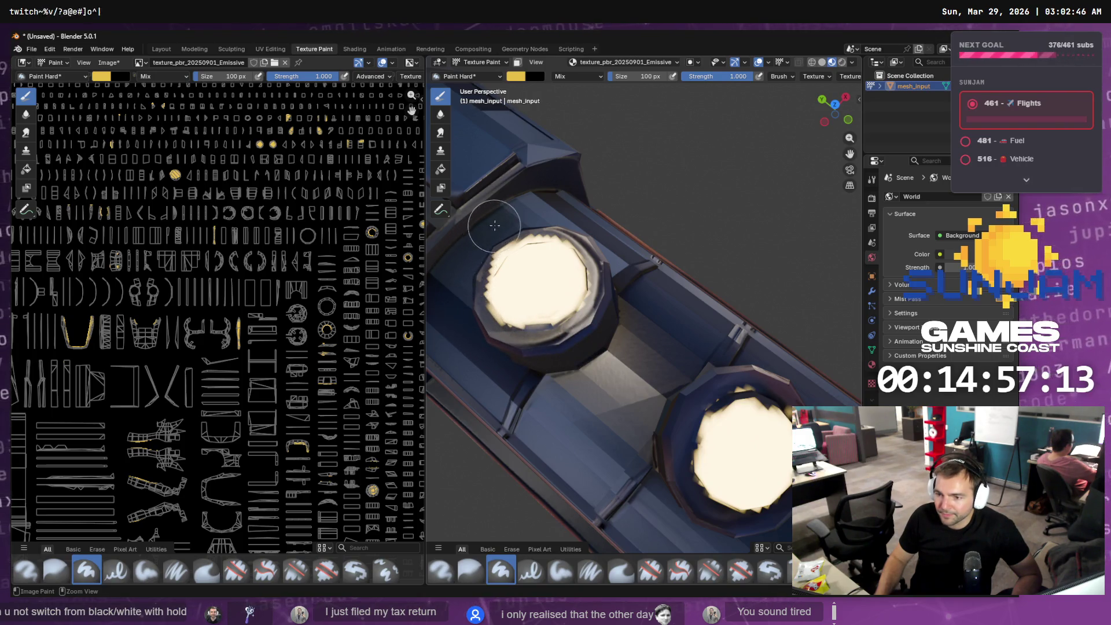
pyautogui.moveTo(545, 219)
pyautogui.keyDown('ctrl'); pyautogui.mouseDown()
pyautogui.moveTo(584, 214)
pyautogui.moveTo(474, 248)
pyautogui.moveTo(485, 322)
pyautogui.mouseUp(); pyautogui.keyUp('ctrl')
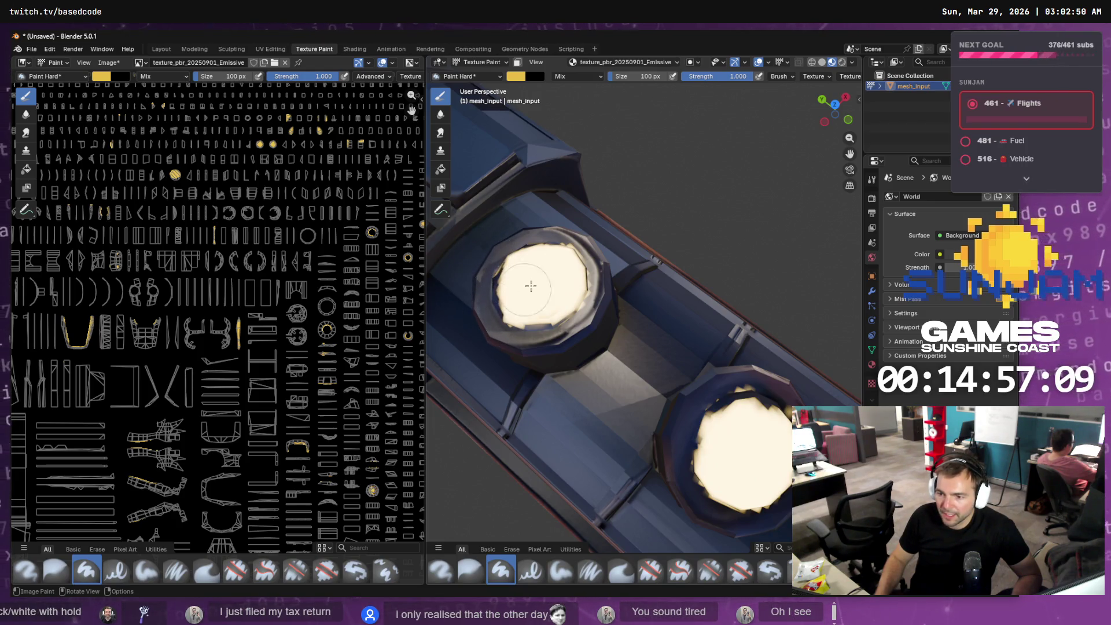
# - Cover the jagged dark patches inside the stack opening with cream, including its right edge
pyautogui.scroll(2, 522, 287)
pyautogui.moveTo(528, 312); pyautogui.dragTo(554, 257, button='middle')
pyautogui.moveTo(553, 257); pyautogui.dragTo(562, 280)
pyautogui.moveTo(565, 270)
pyautogui.mouseDown()
pyautogui.moveTo(563, 295)
pyautogui.moveTo(613, 312)
pyautogui.moveTo(563, 288)
pyautogui.mouseUp()
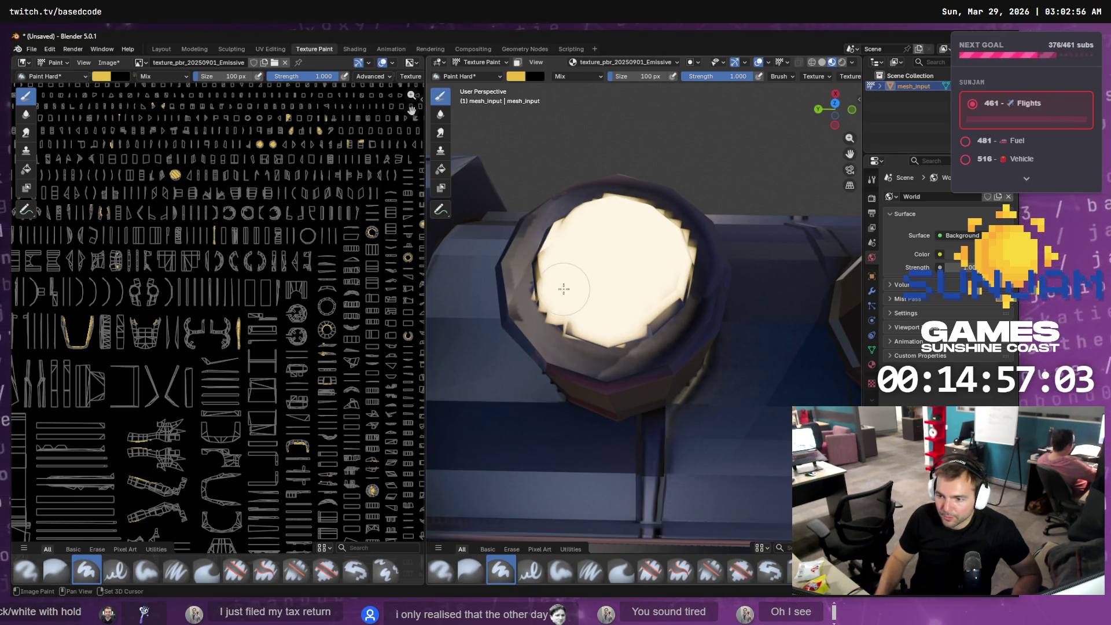
pyautogui.moveTo(642, 299); pyautogui.dragTo(694, 295)
pyautogui.scroll(-6, 694, 295)
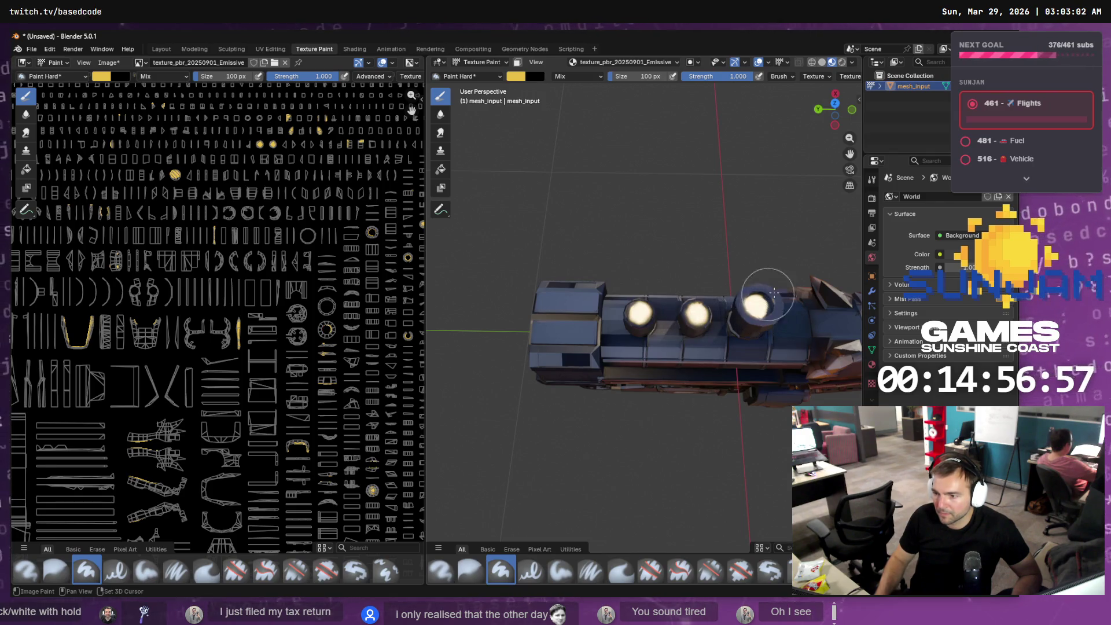
pyautogui.moveTo(765, 297)
pyautogui.mouseDown(button='middle')
pyautogui.moveTo(585, 337)
pyautogui.moveTo(538, 330)
pyautogui.moveTo(524, 308)
pyautogui.mouseUp(button='middle')
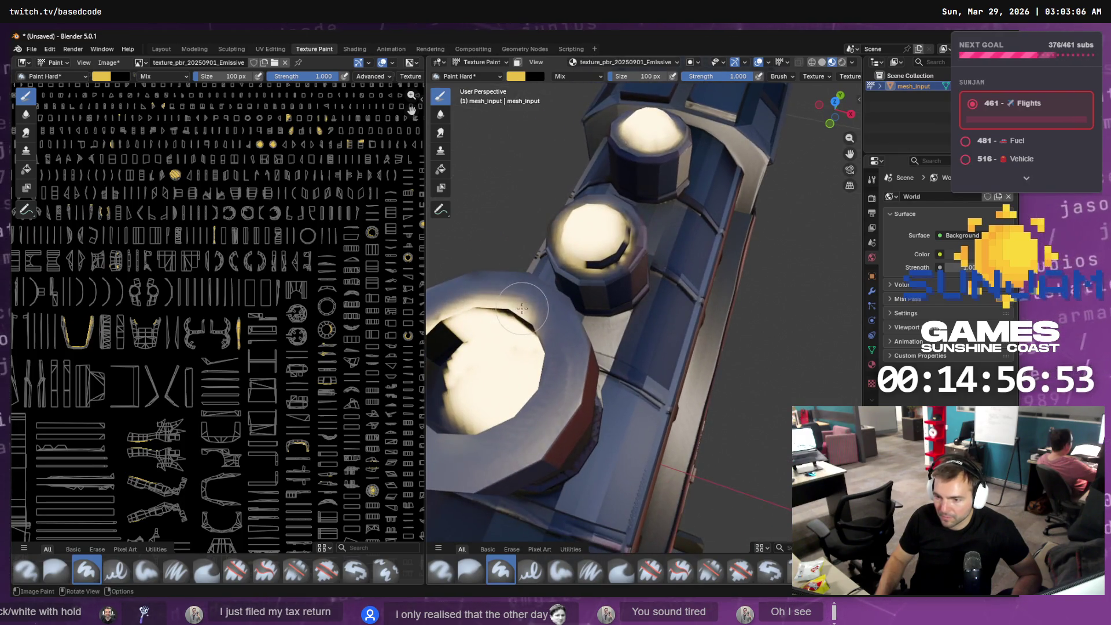
# - Paint a dark inner rim on the largest stack and fill its lower-left gap with cream
pyautogui.keyDown('ctrl'); pyautogui.moveTo(484, 305); pyautogui.dragTo(433, 327); pyautogui.keyUp('ctrl')
pyautogui.keyDown('ctrl'); pyautogui.moveTo(499, 309); pyautogui.dragTo(527, 304, button='middle'); pyautogui.keyUp('ctrl')
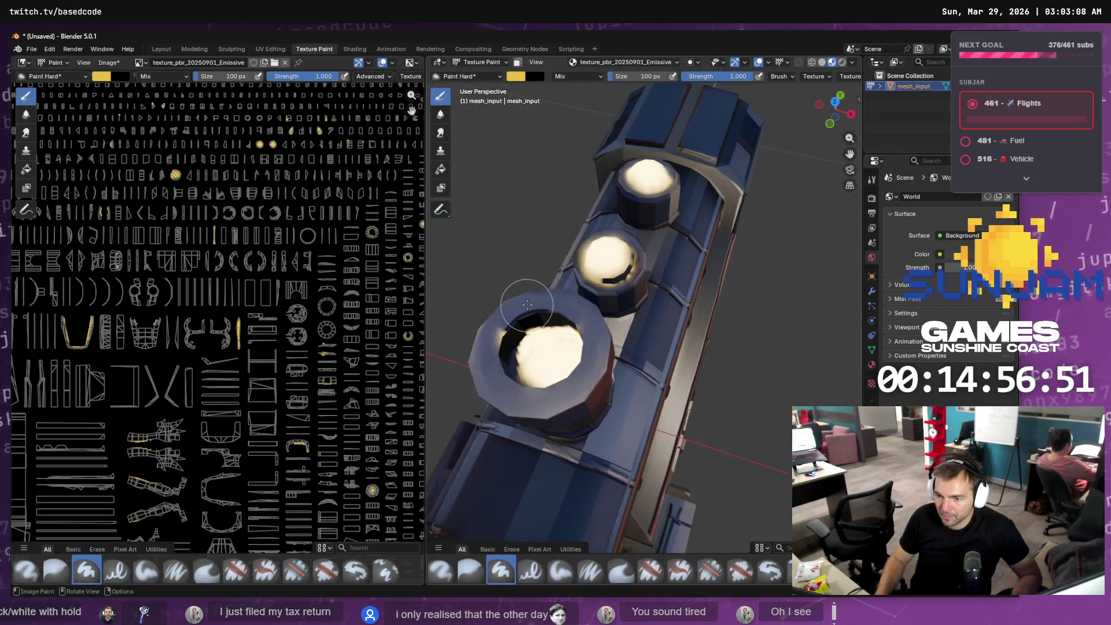
pyautogui.moveTo(496, 360); pyautogui.dragTo(694, 300, button='middle')
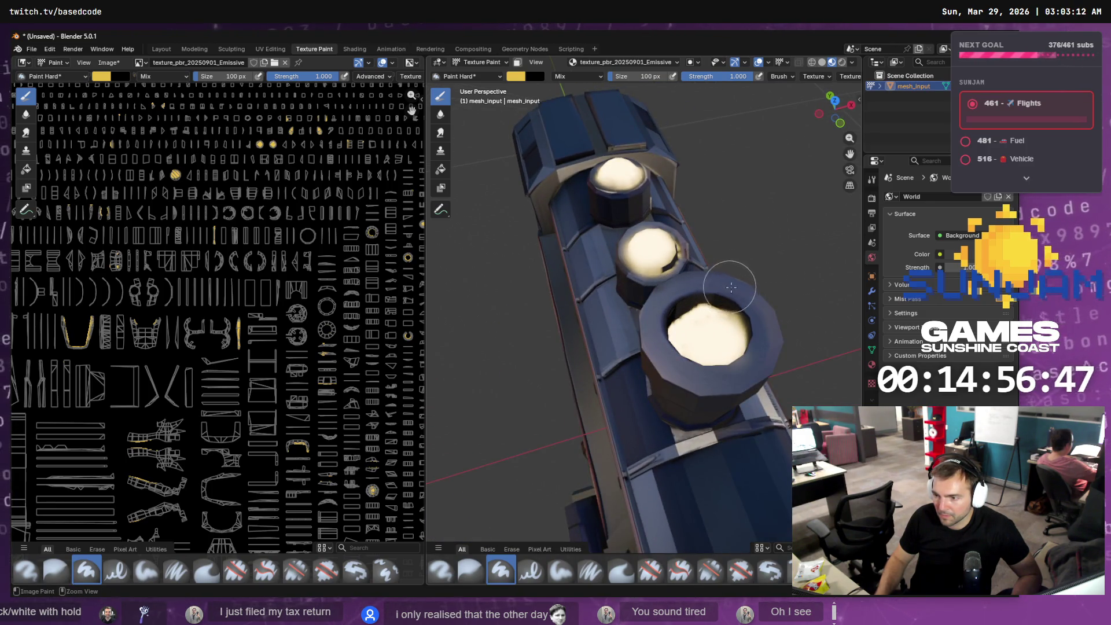
pyautogui.moveTo(769, 341)
pyautogui.mouseDown(button='middle')
pyautogui.moveTo(510, 385)
pyautogui.moveTo(515, 342)
pyautogui.mouseUp(button='middle')
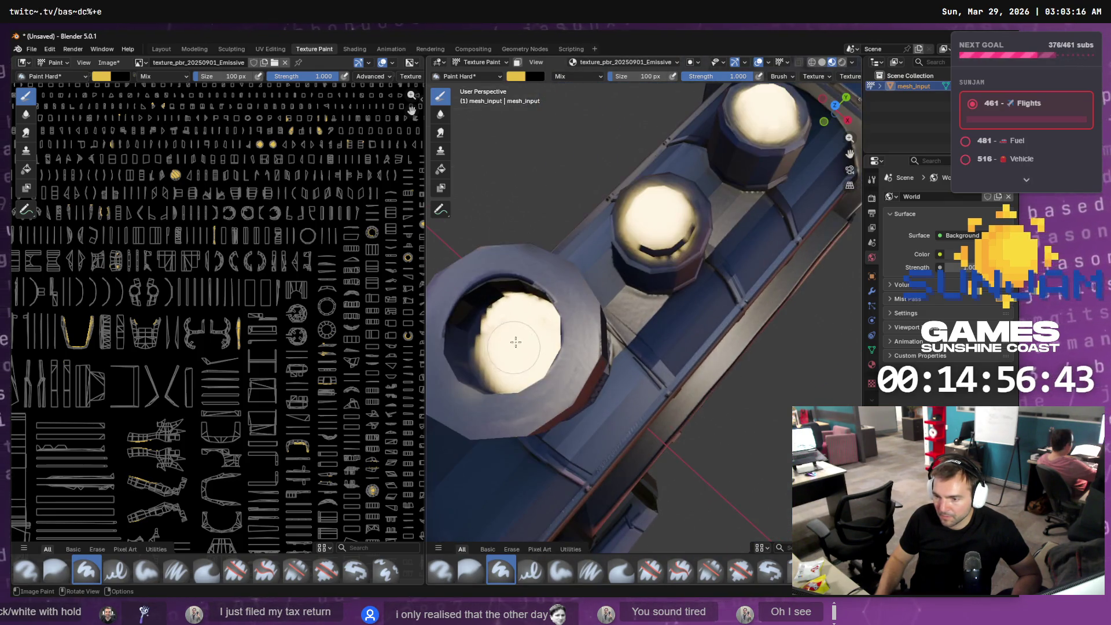
pyautogui.moveTo(506, 318); pyautogui.dragTo(486, 352)
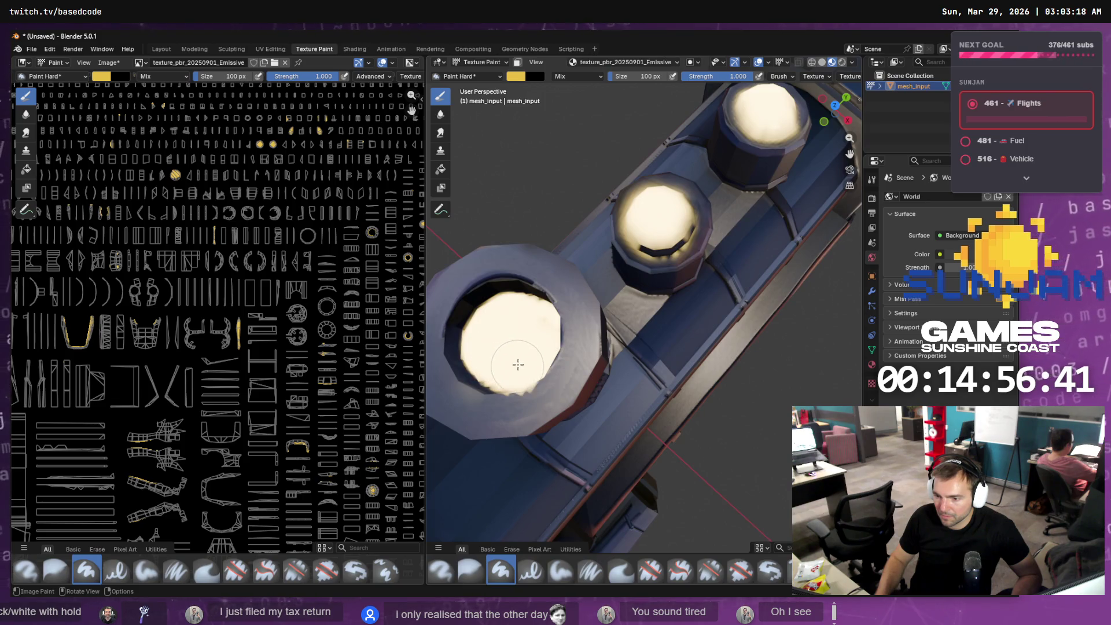
pyautogui.scroll(-2, 539, 348)
pyautogui.moveTo(635, 380); pyautogui.dragTo(714, 351, button='middle')
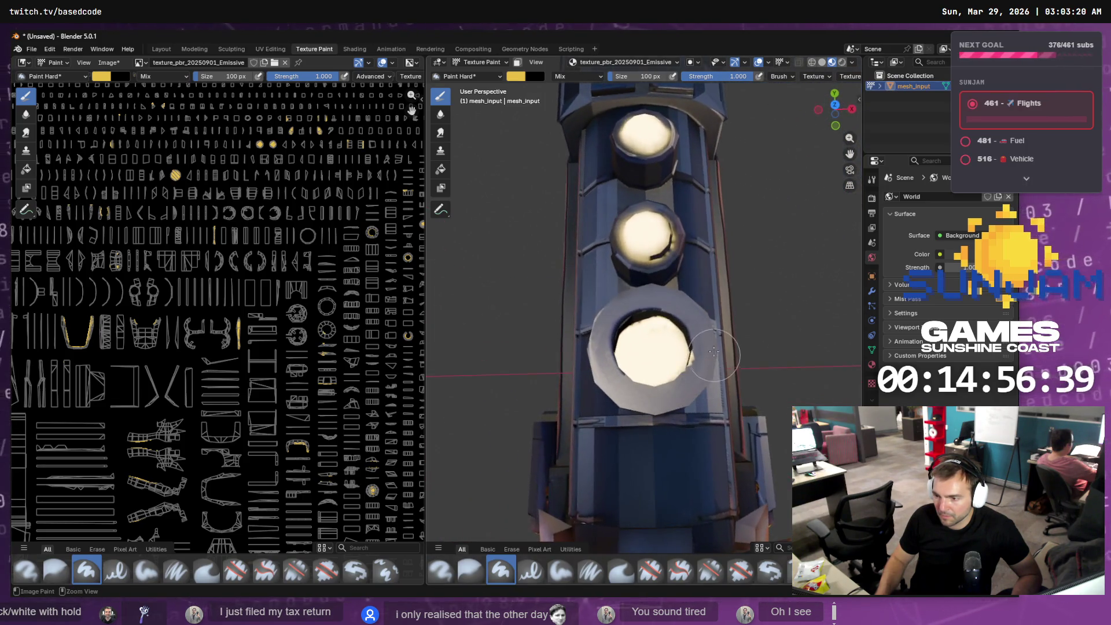
pyautogui.scroll(4, 711, 368)
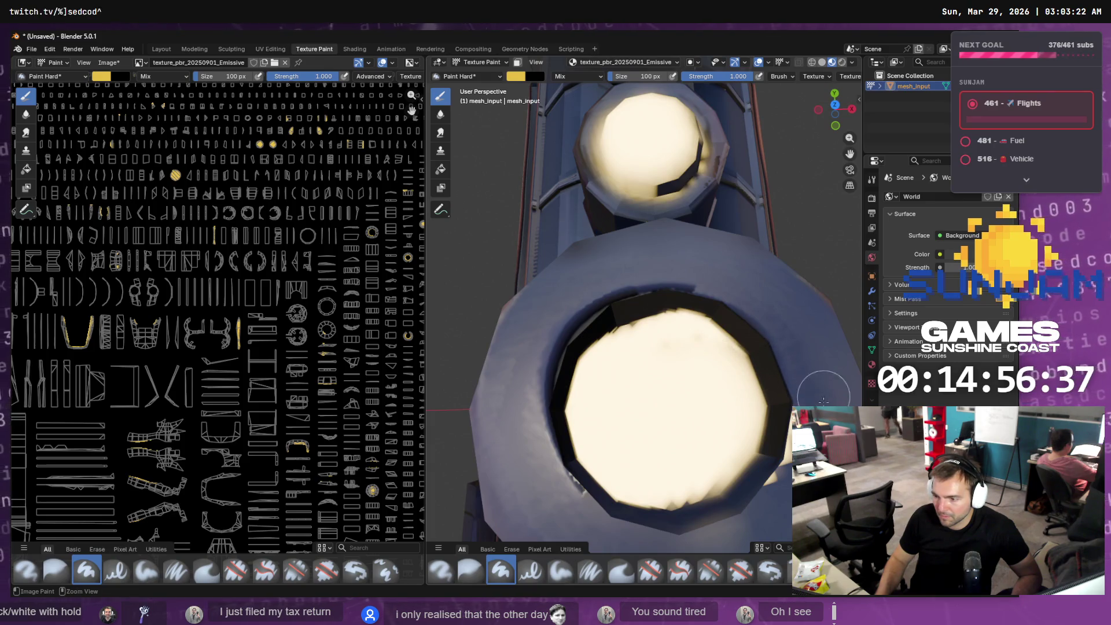
pyautogui.scroll(-4, 773, 475)
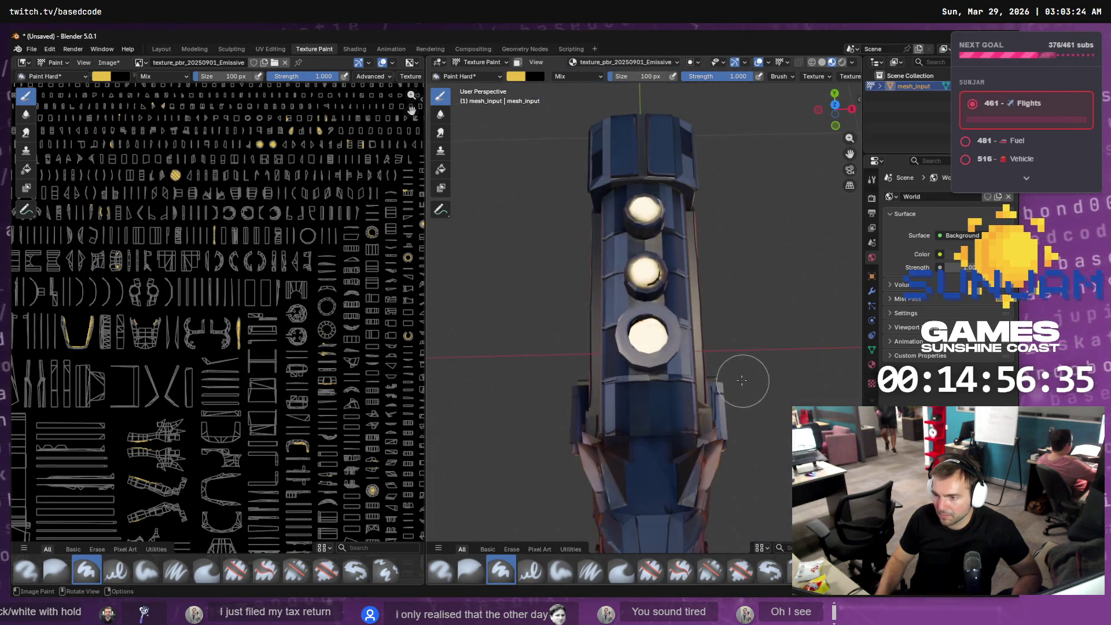
# - Orbit and zoom the view round to the front of the locomotive
pyautogui.moveTo(746, 376)
pyautogui.mouseDown(button='middle')
pyautogui.moveTo(633, 307)
pyautogui.moveTo(685, 328)
pyautogui.moveTo(744, 325)
pyautogui.moveTo(679, 367)
pyautogui.moveTo(694, 346)
pyautogui.moveTo(582, 317)
pyautogui.mouseUp(button='middle')
pyautogui.scroll(-5, 633, 307)
pyautogui.moveTo(659, 304); pyautogui.dragTo(517, 304, button='middle')
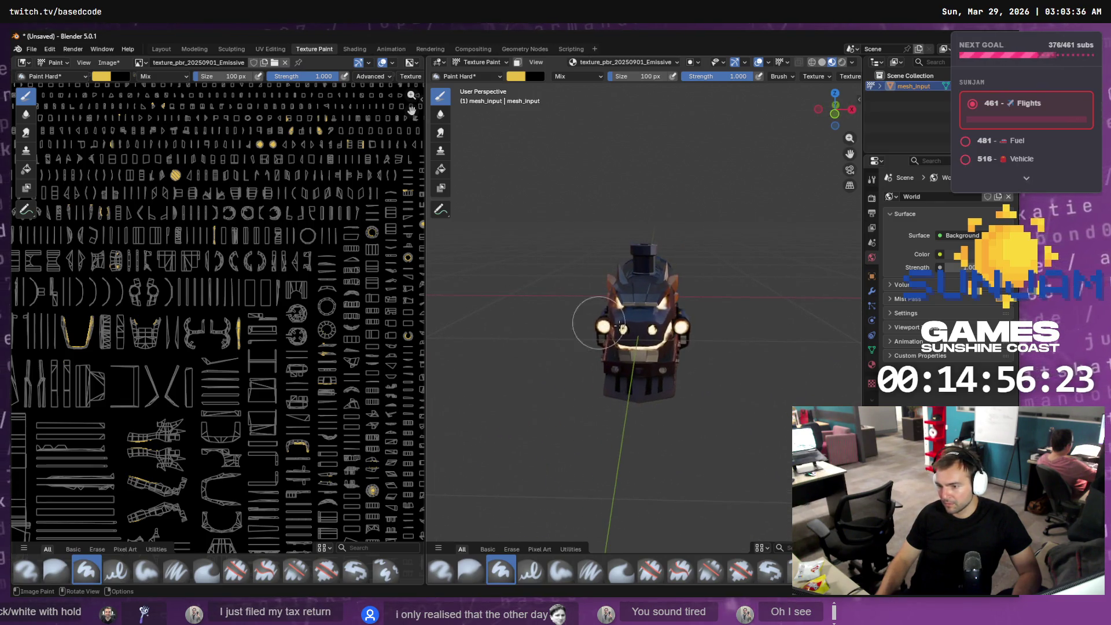
pyautogui.scroll(6, 595, 322)
pyautogui.scroll(-3, 565, 362)
pyautogui.scroll(2, 548, 374)
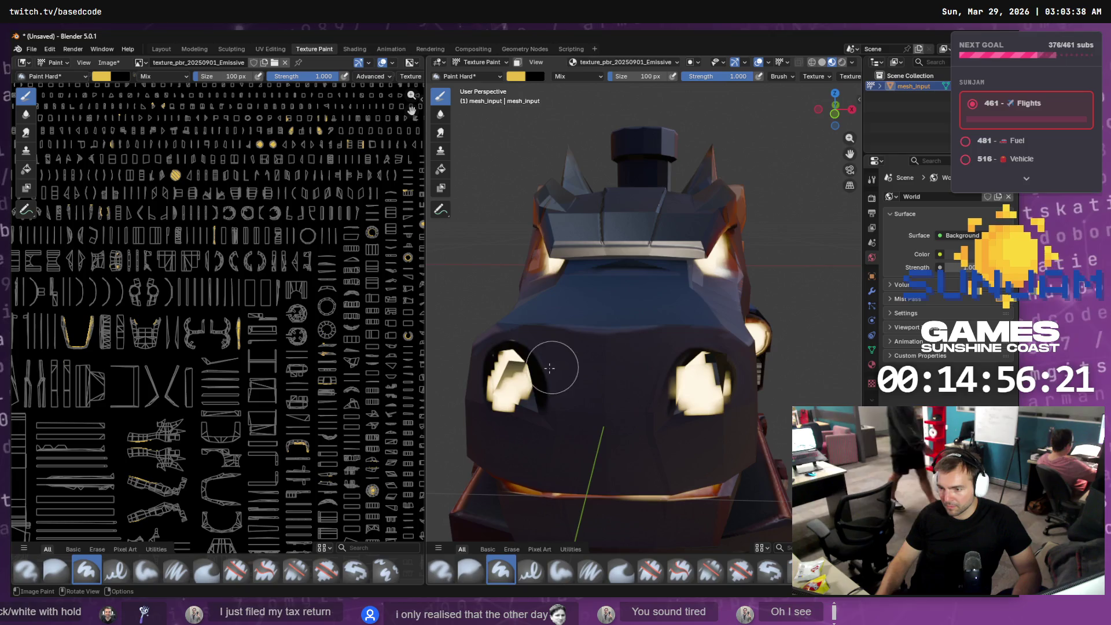
pyautogui.scroll(2, 552, 373)
pyautogui.moveTo(543, 376); pyautogui.dragTo(530, 380, button='middle')
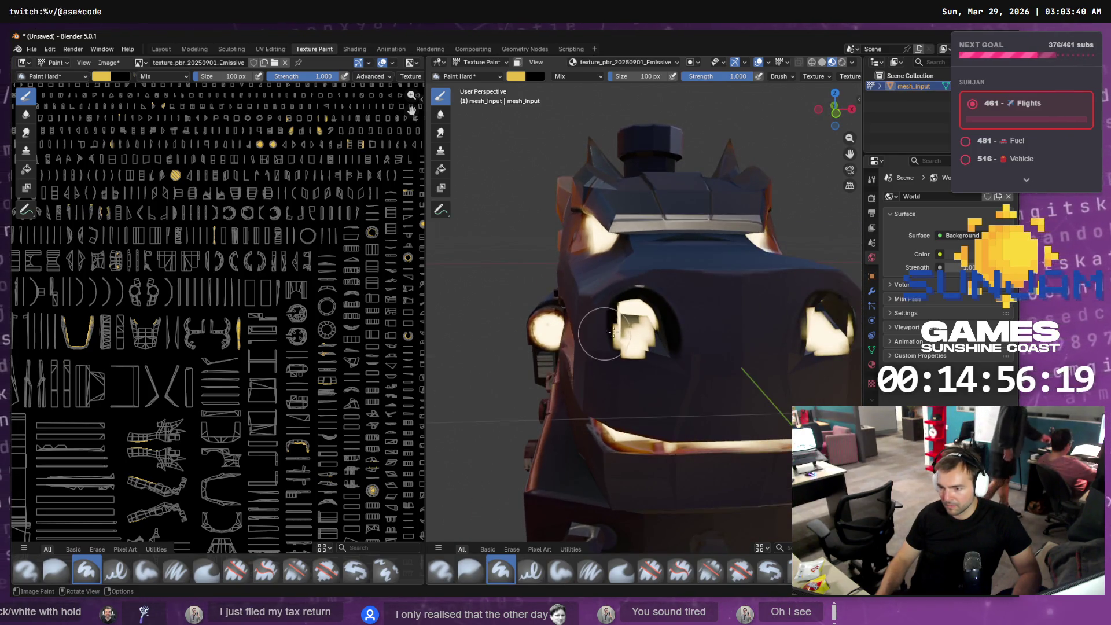
# - Repaint both eye glows in flat cream, then pull back to a three-quarter view
pyautogui.moveTo(599, 334); pyautogui.dragTo(640, 331)
pyautogui.moveTo(639, 329); pyautogui.dragTo(659, 344, button='middle')
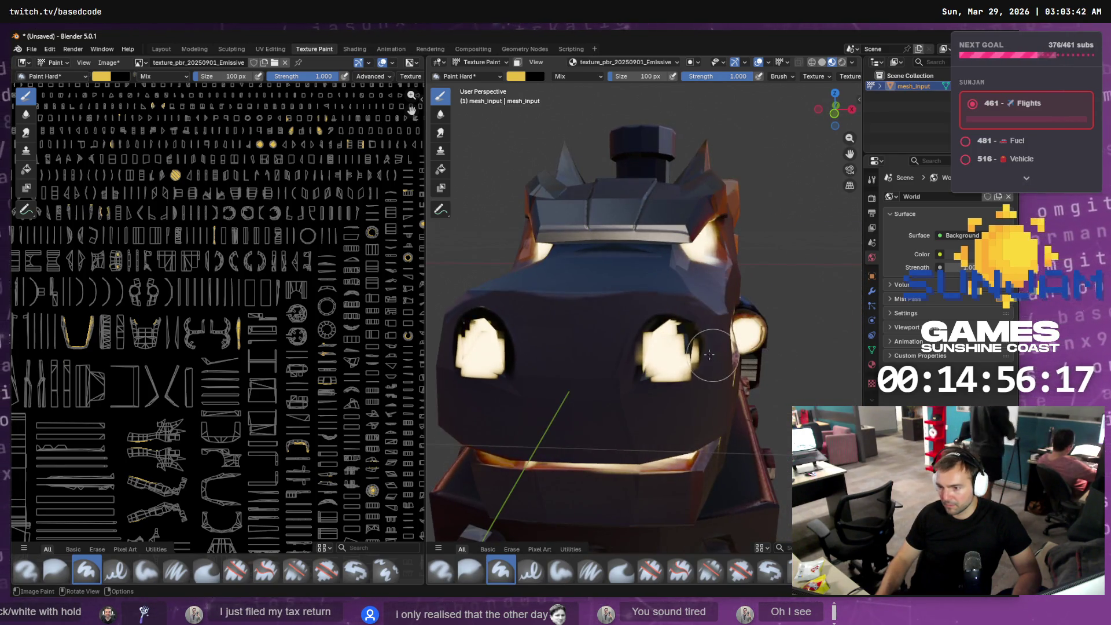
pyautogui.moveTo(665, 350); pyautogui.dragTo(671, 327)
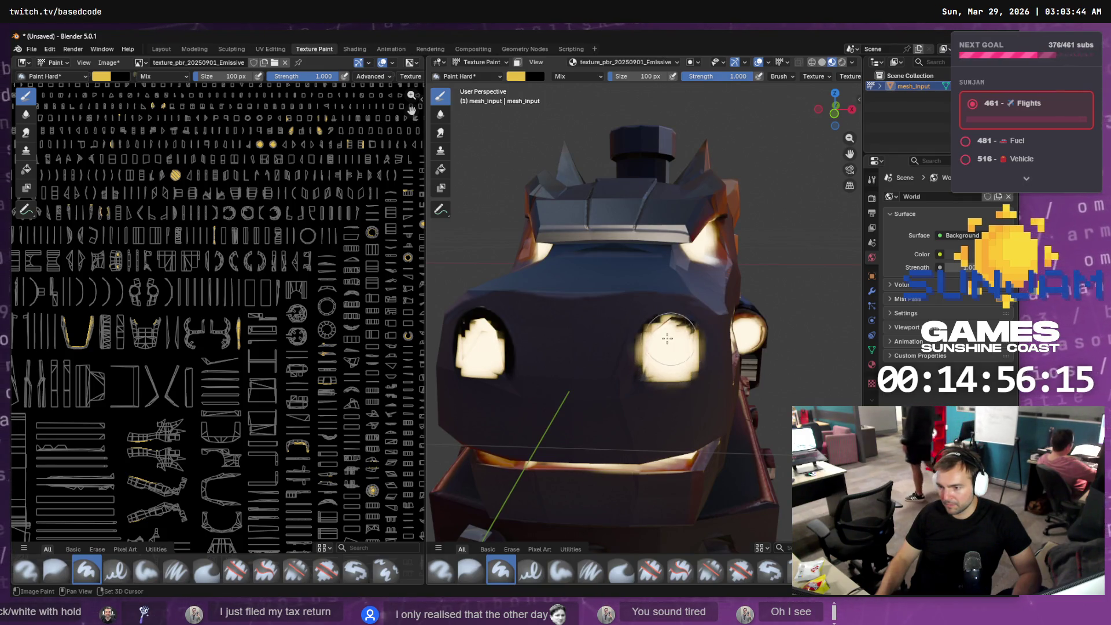
pyautogui.moveTo(480, 347); pyautogui.dragTo(496, 339)
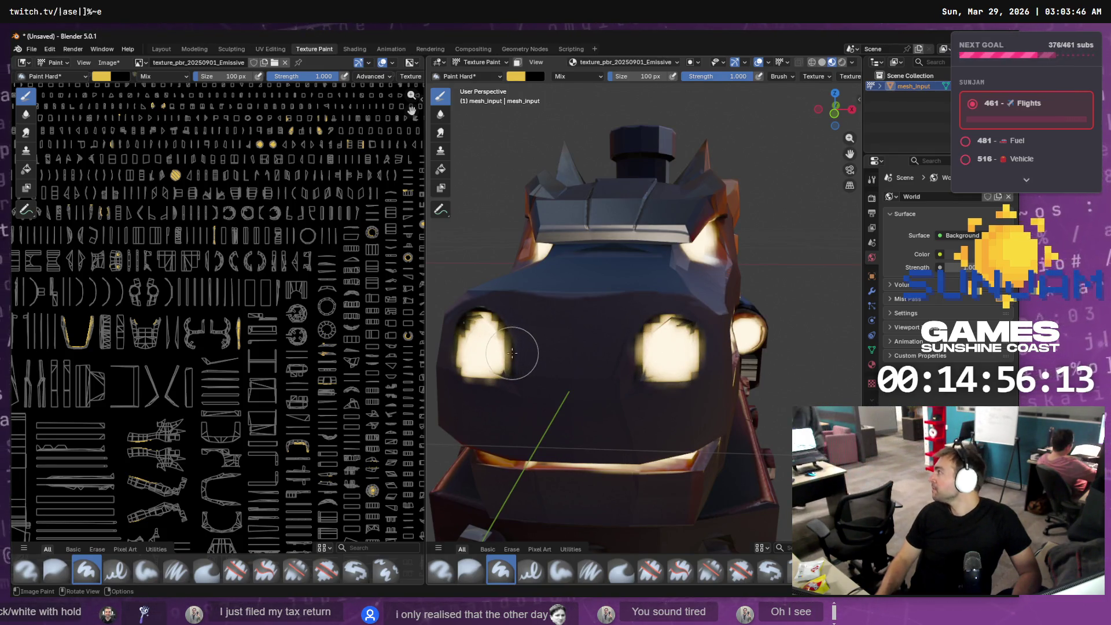
pyautogui.scroll(-10, 544, 355)
pyautogui.moveTo(545, 357)
pyautogui.mouseDown(button='middle')
pyautogui.moveTo(578, 358)
pyautogui.moveTo(570, 335)
pyautogui.mouseUp(button='middle')
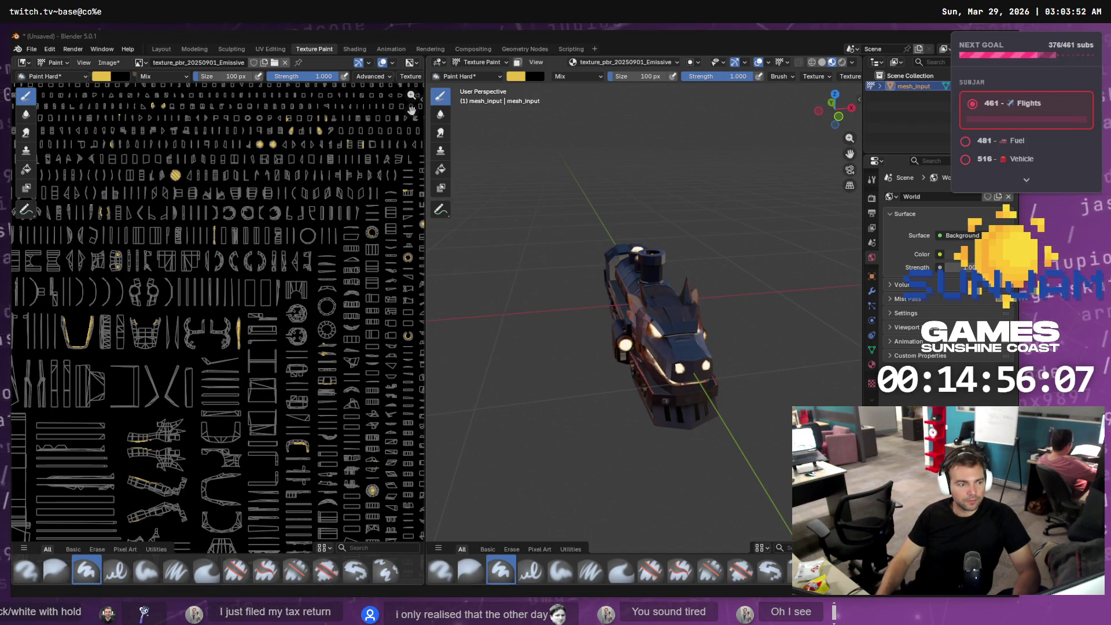
pyautogui.hotkey('alt', 'Tab')
pyautogui.click(617, 314)
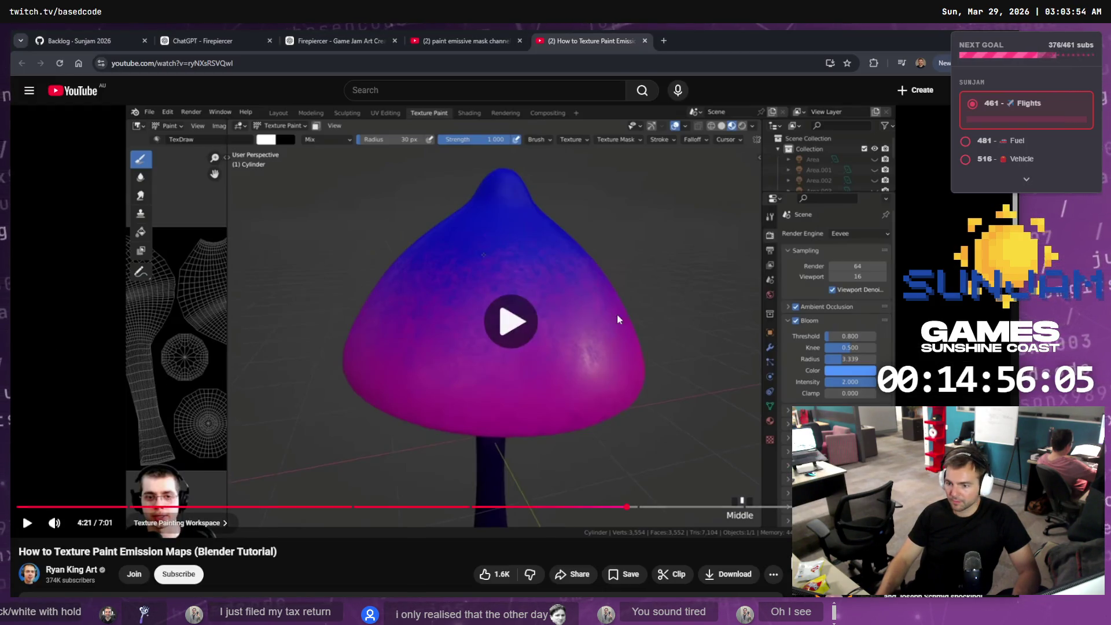
pyautogui.doubleClick(680, 338)
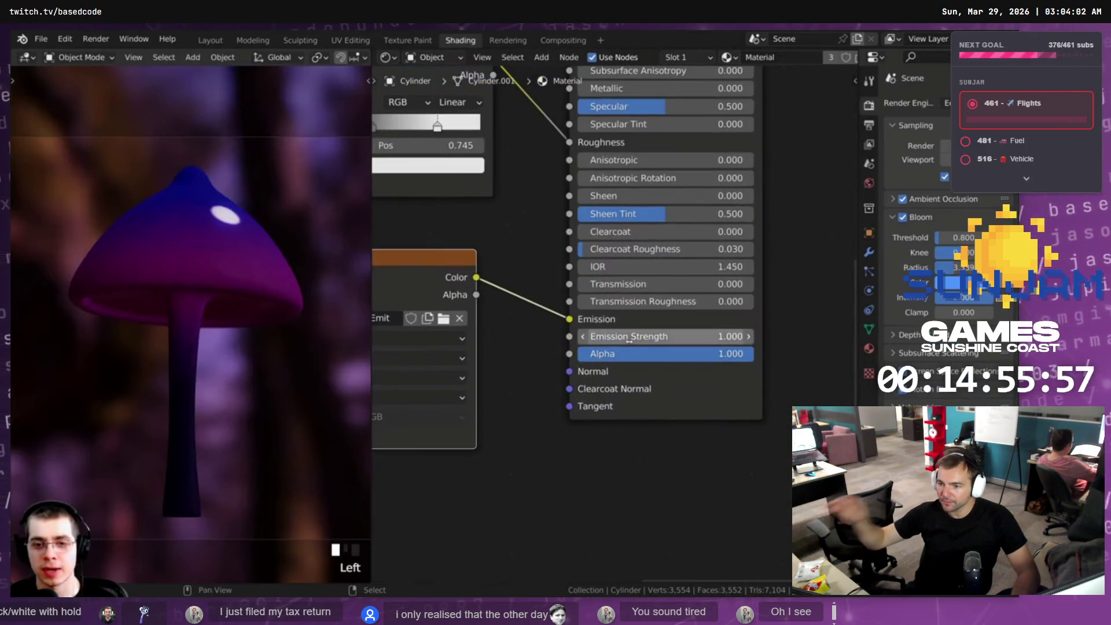
pyautogui.moveTo(561, 228)
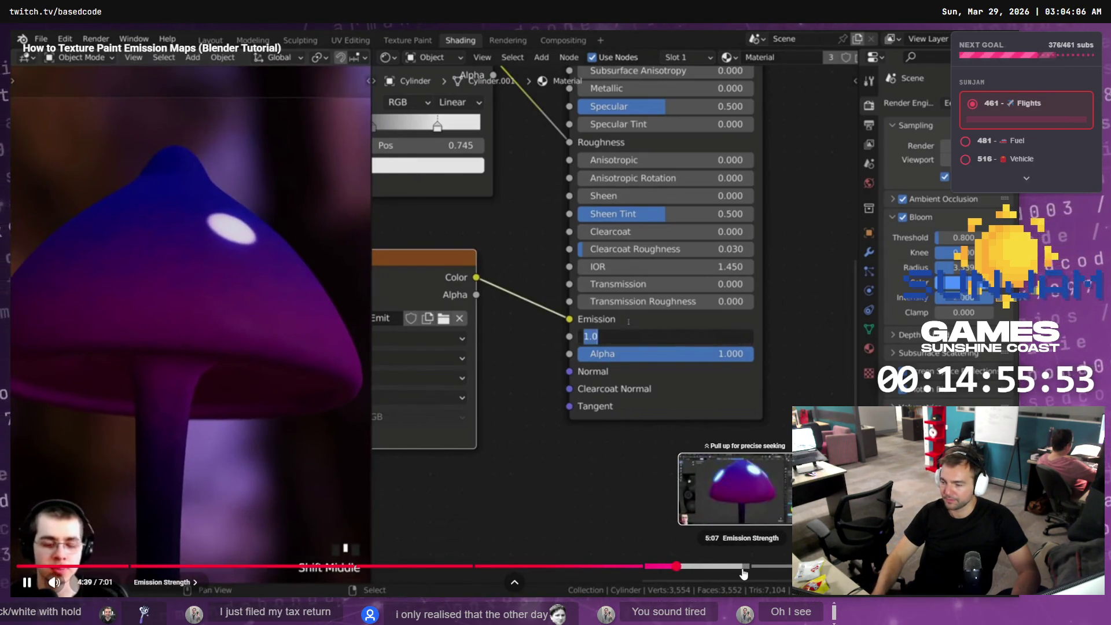
pyautogui.click(700, 389)
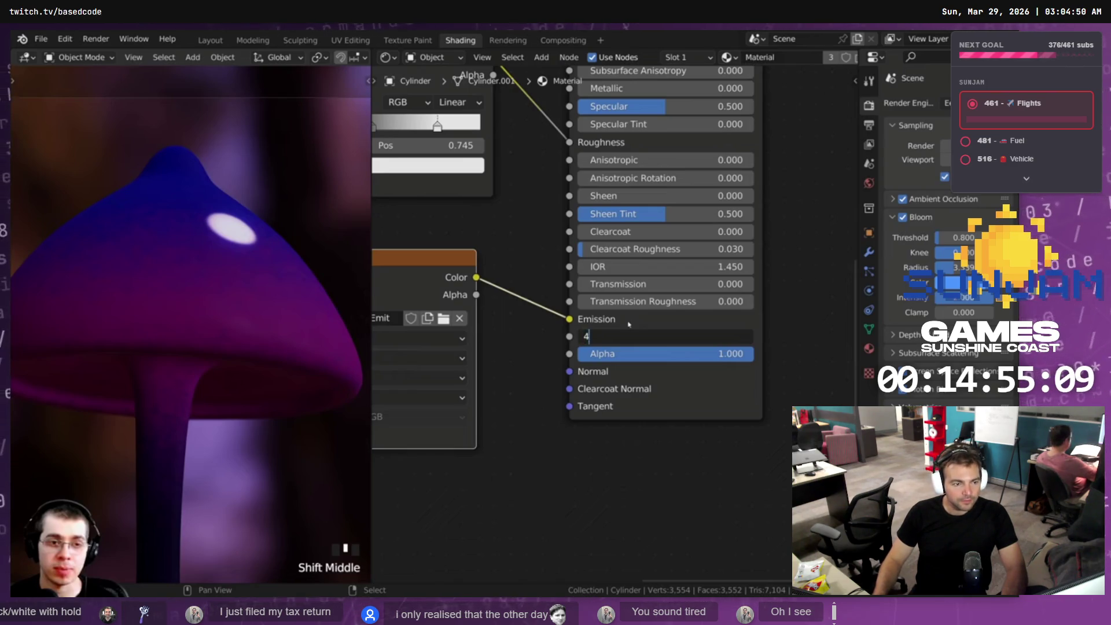
pyautogui.moveTo(347, 473)
pyautogui.click(428, 442)
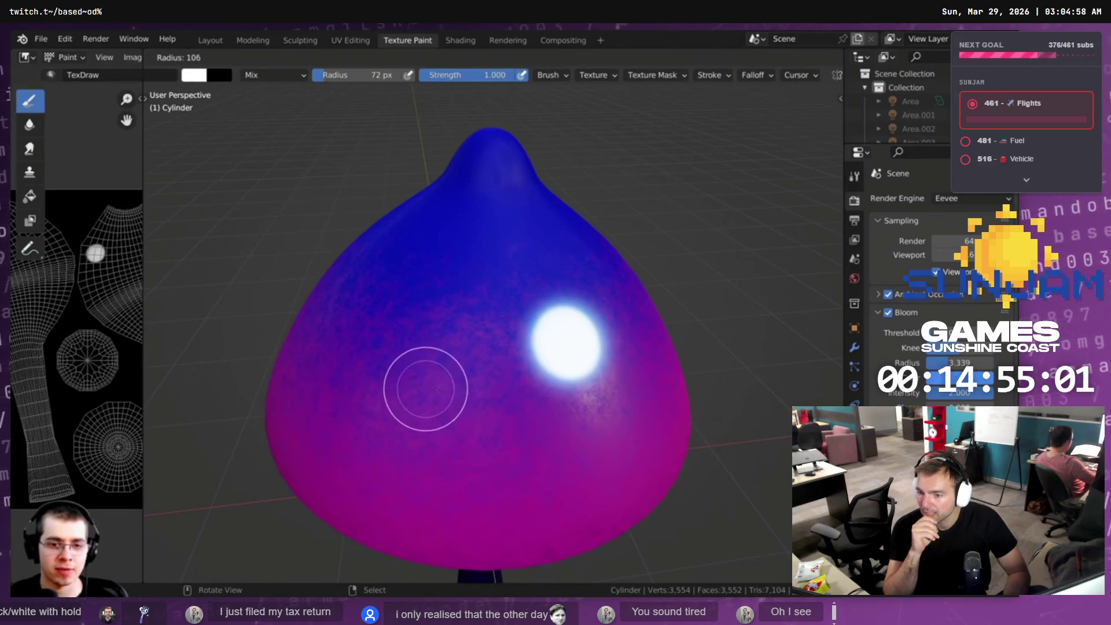
pyautogui.moveTo(433, 445)
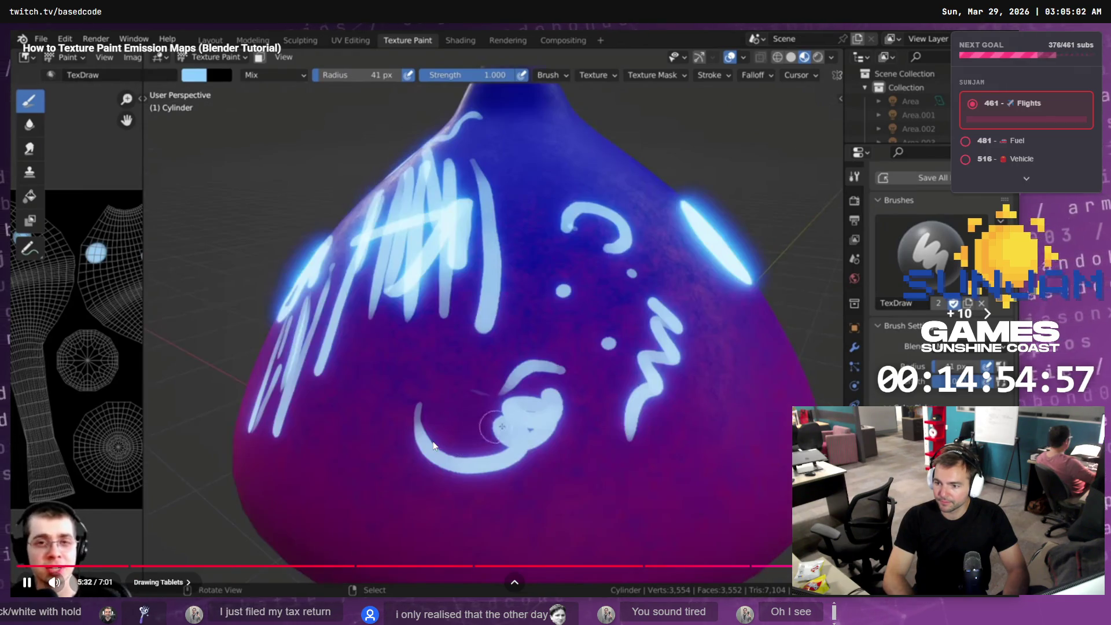
pyautogui.press('Right')
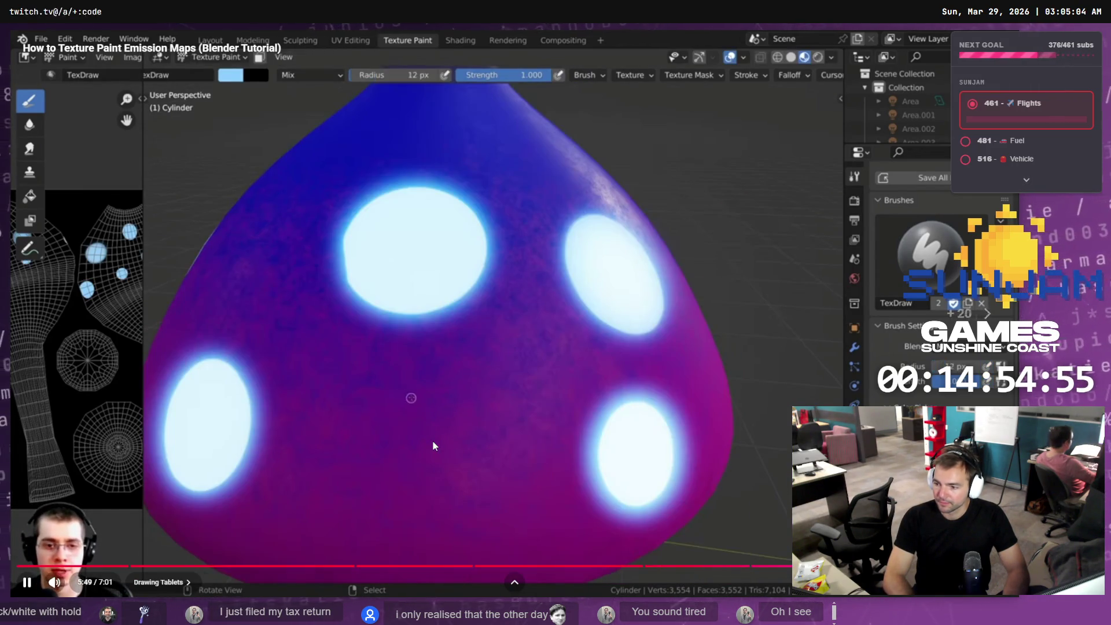
pyautogui.press('Right')
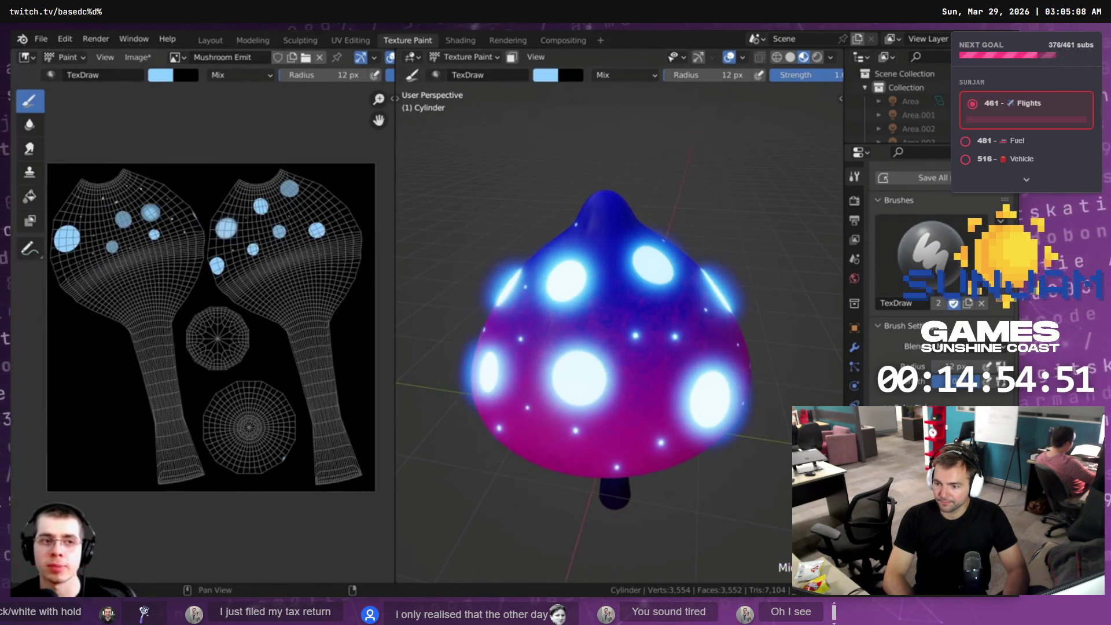
pyautogui.press('Left')
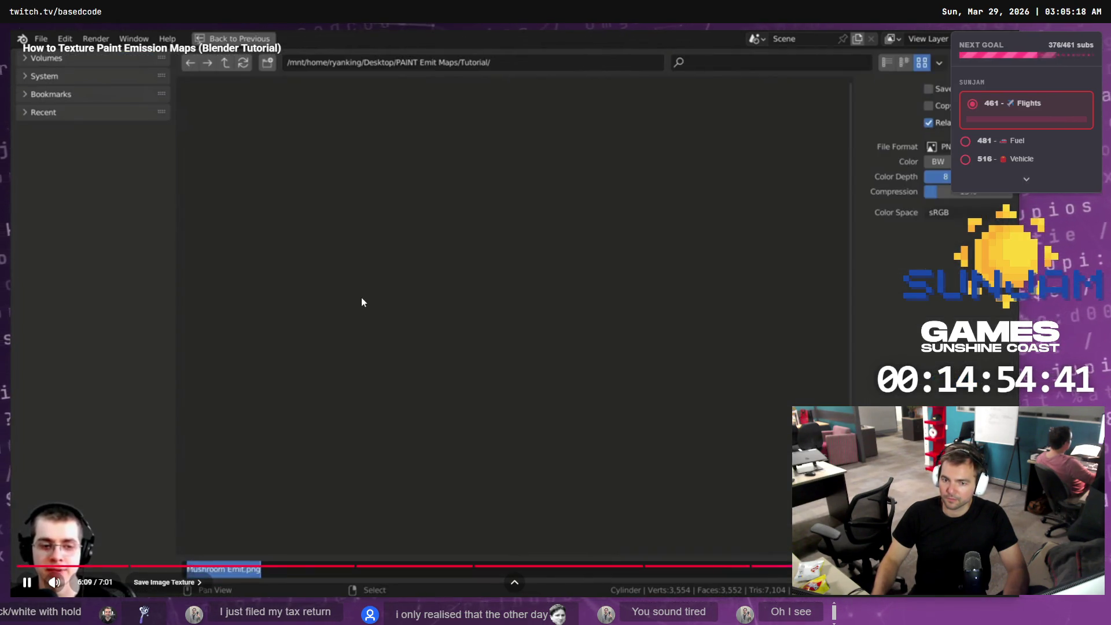
pyautogui.click(408, 311)
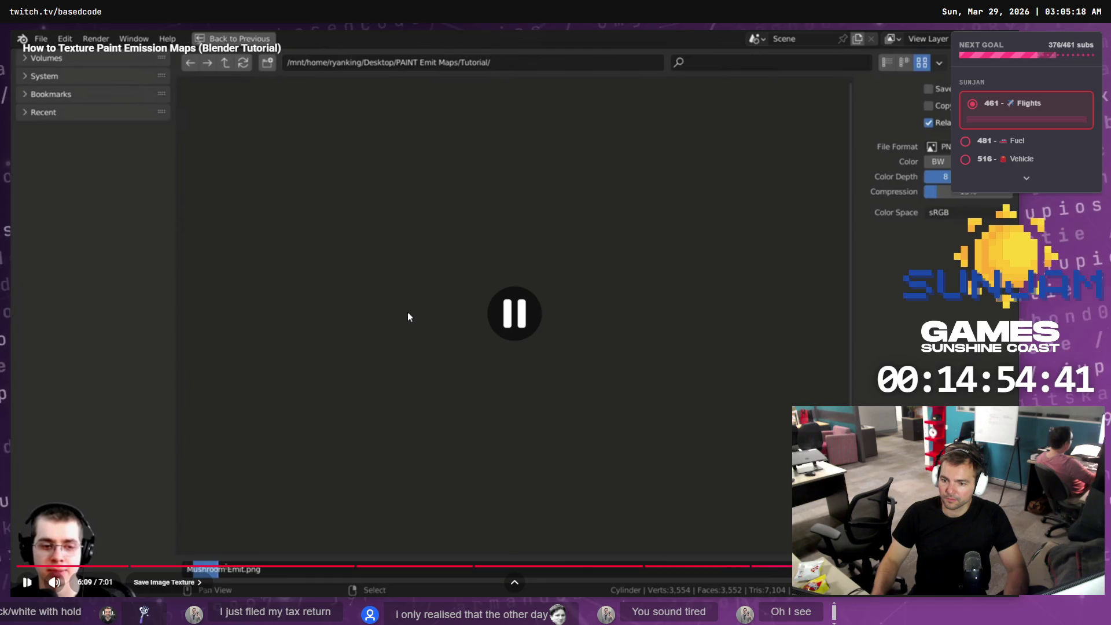
pyautogui.hotkey('alt', 'Tab')
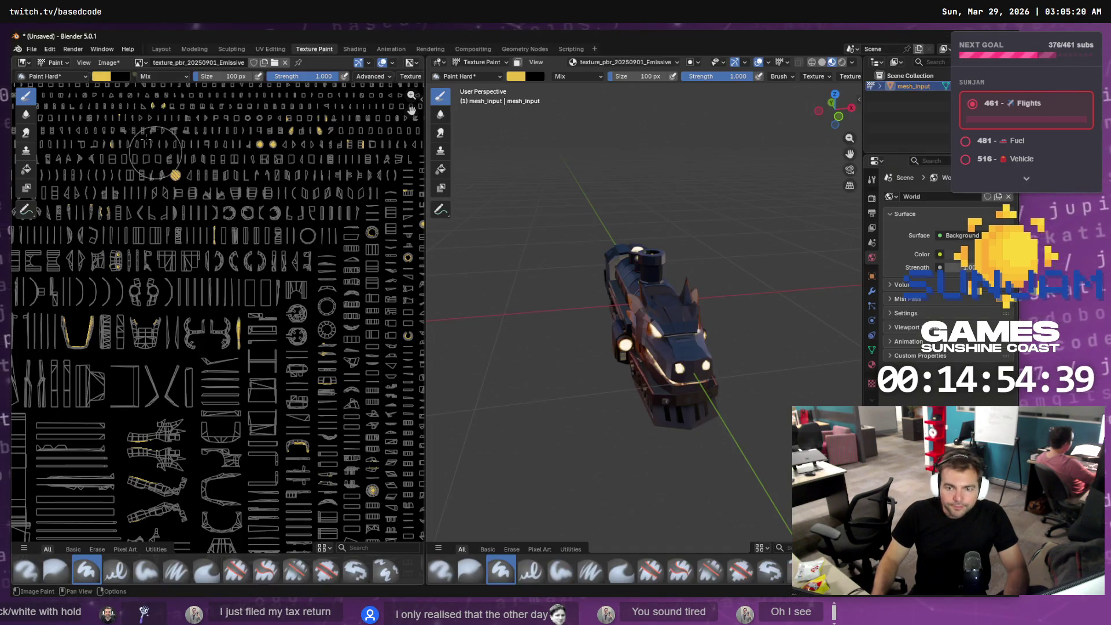
# - Start saving the emissive image as a new file and copy the Locomotive folder path
pyautogui.click(108, 62)
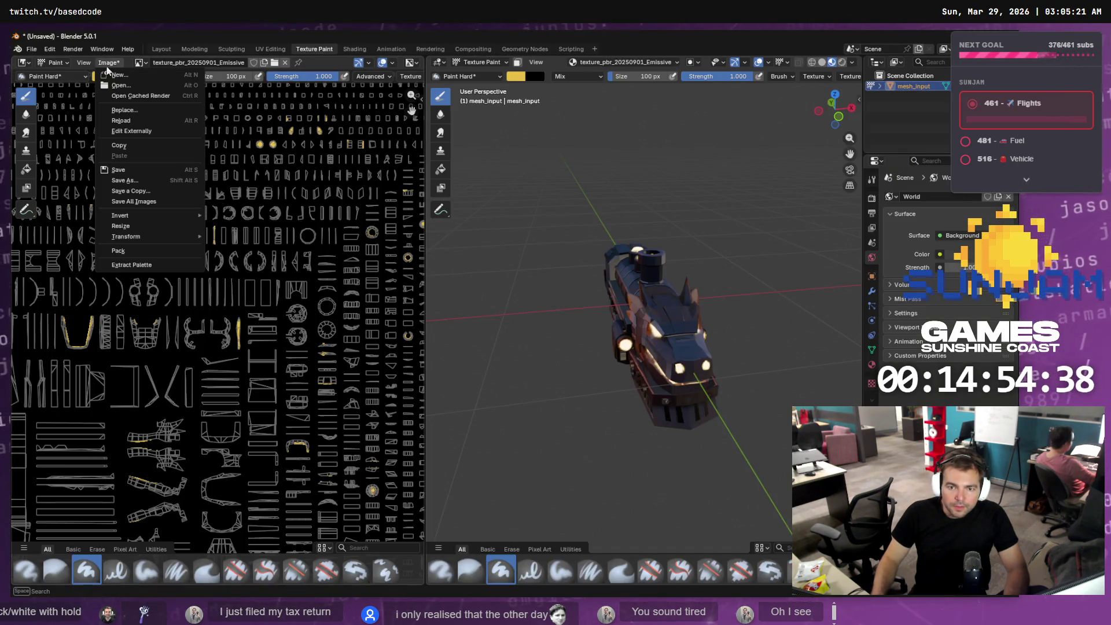
pyautogui.click(129, 181)
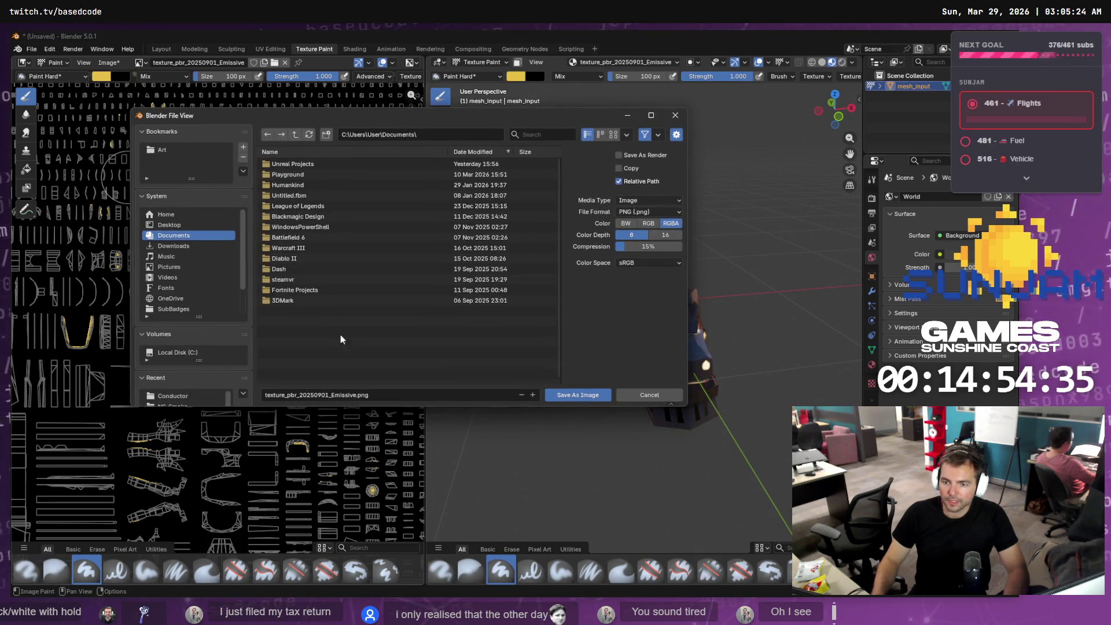
pyautogui.hotkey('alt', 'Tab')
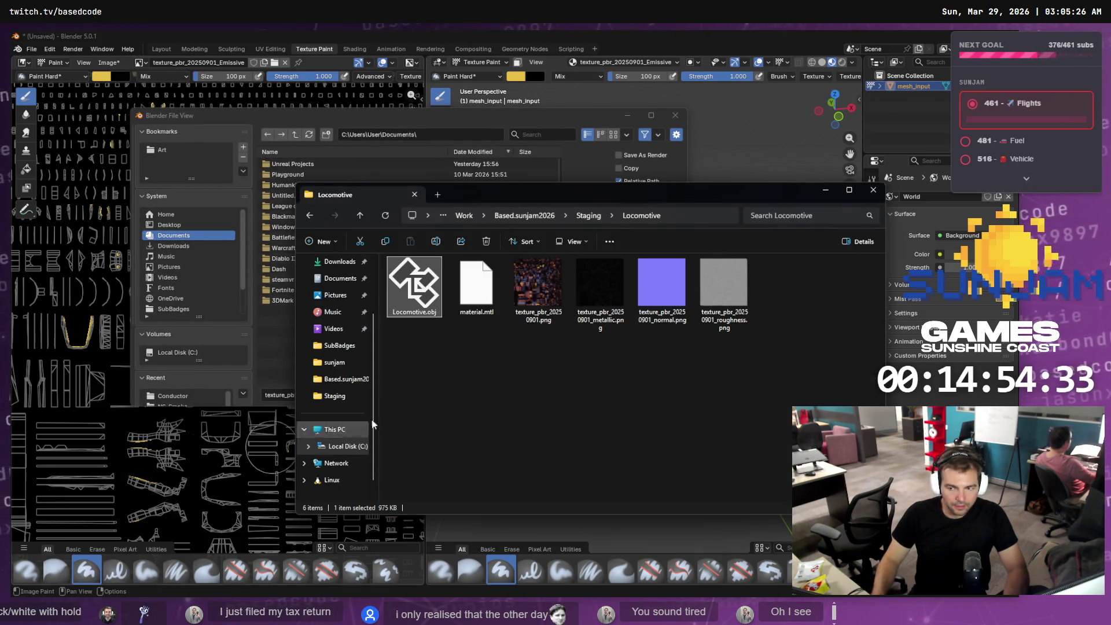
pyautogui.click(701, 221)
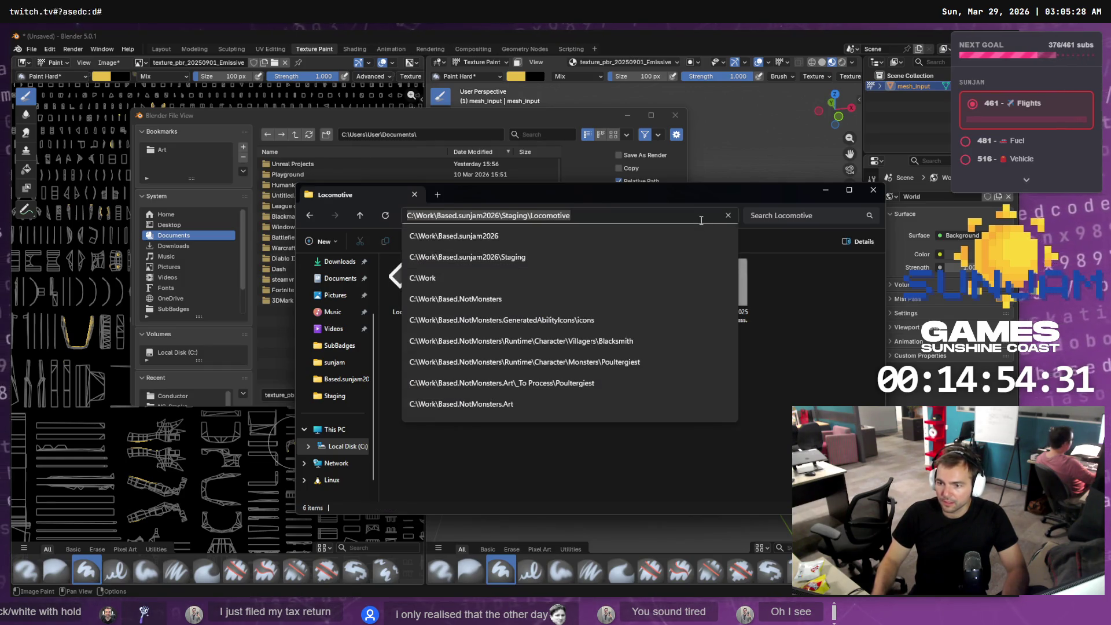
# - Save it as texture_pbr_20250901_emissive.png in the pasted Locomotive folder
pyautogui.click(416, 135)
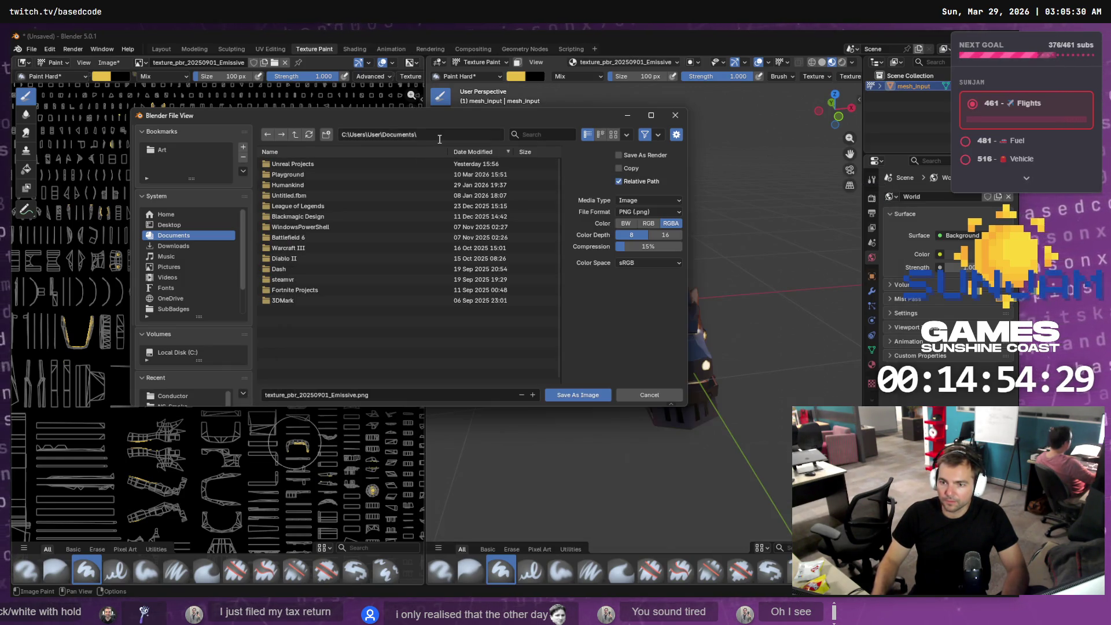
pyautogui.write('C:\\Work\\Based.sunjam2026\\Staging\\Locomotive')
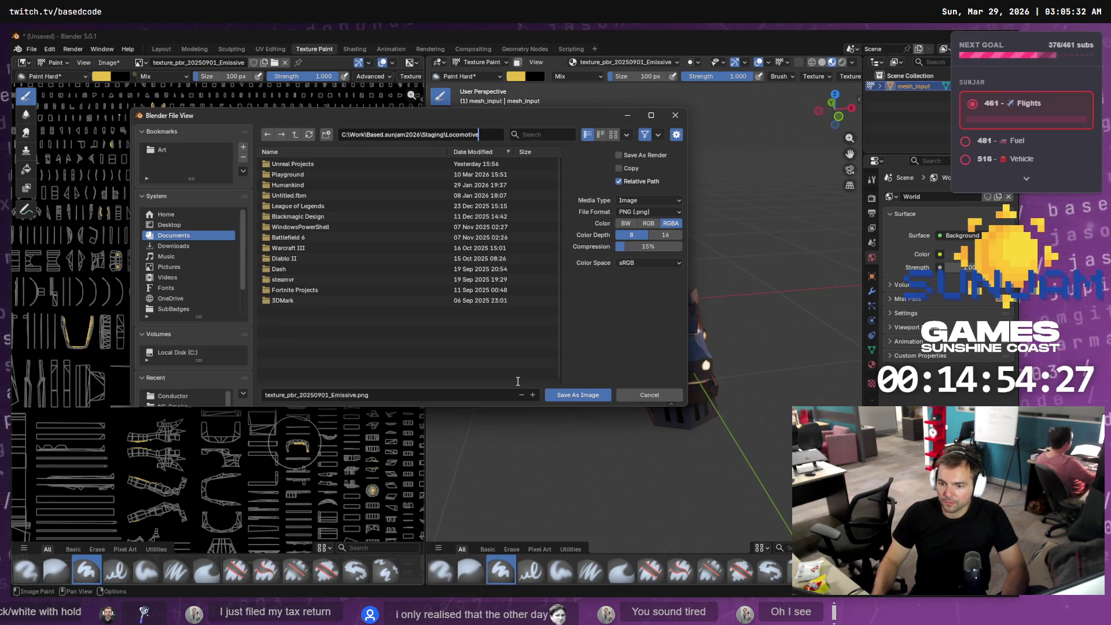
pyautogui.press('Return')
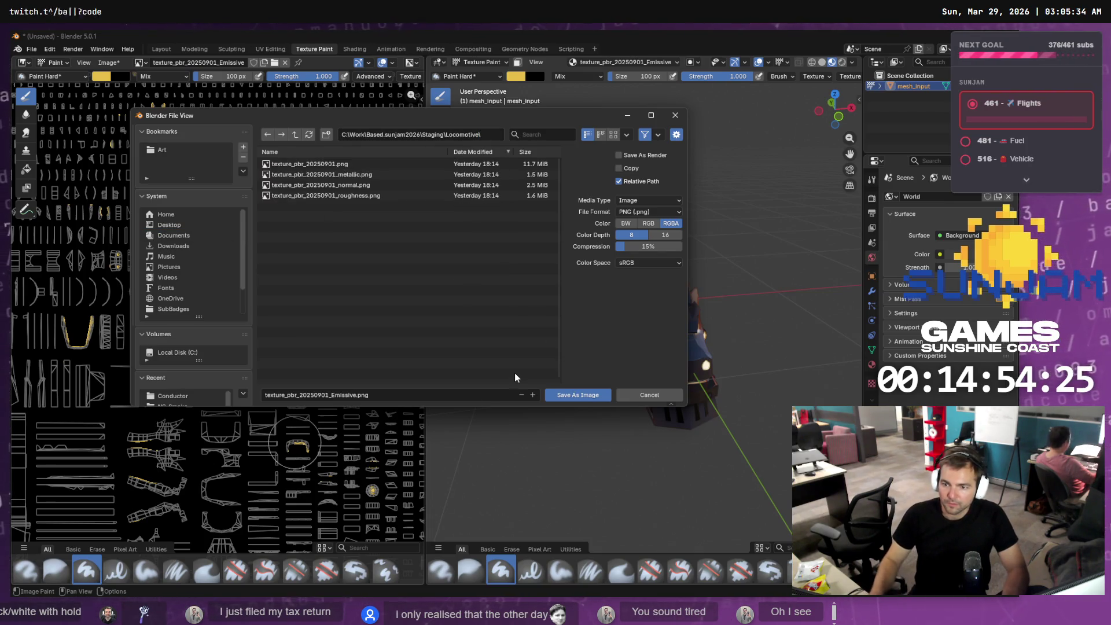
pyautogui.click(331, 395)
pyautogui.write('e')
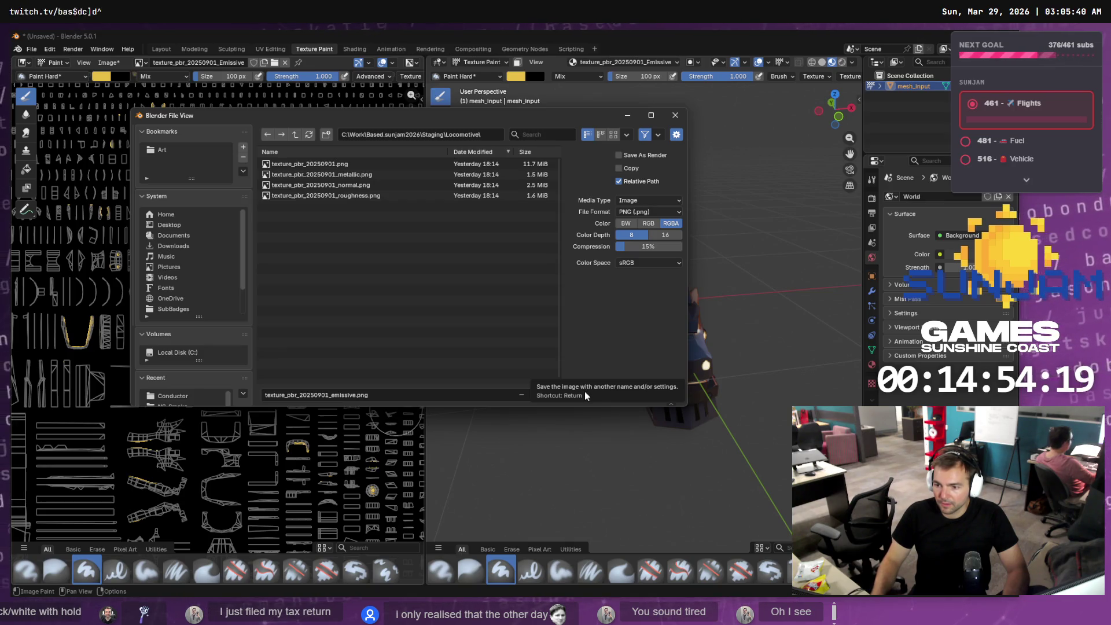
pyautogui.click(577, 395)
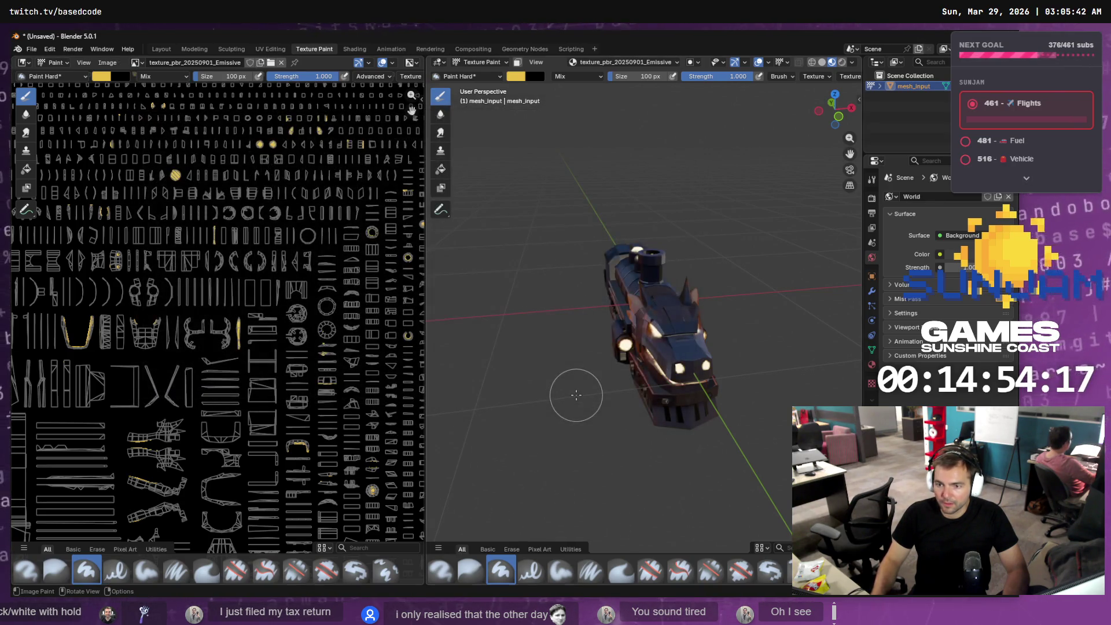
pyautogui.hotkey('alt', 'Tab')
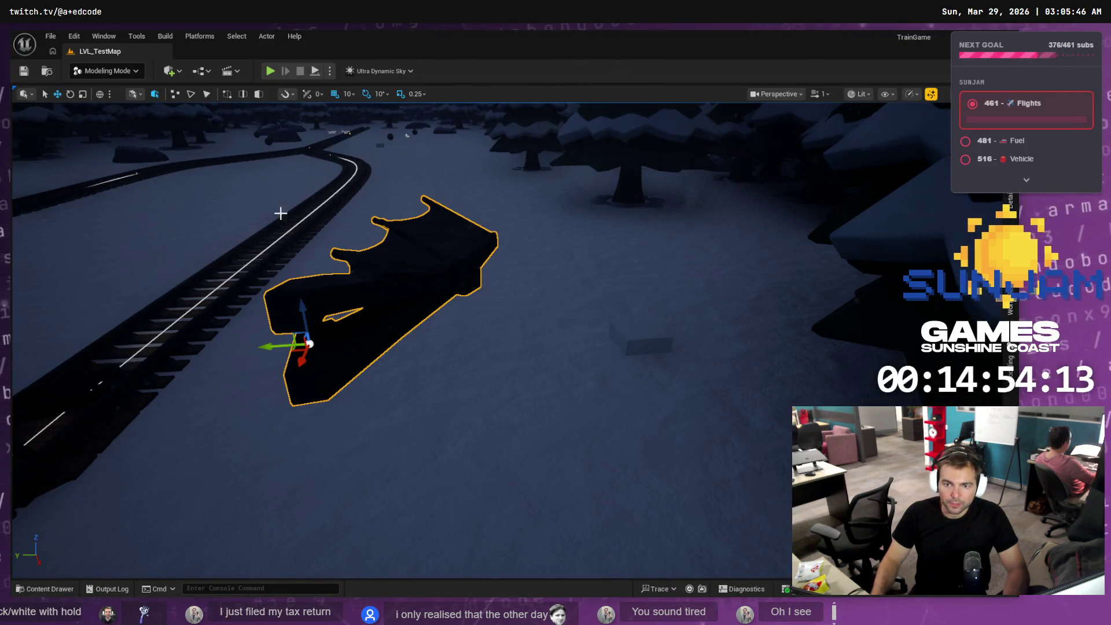
# - Reframe the camera down the tracks and place BP_Train onto them
pyautogui.moveTo(279, 214); pyautogui.dragTo(280, 213, button='right')
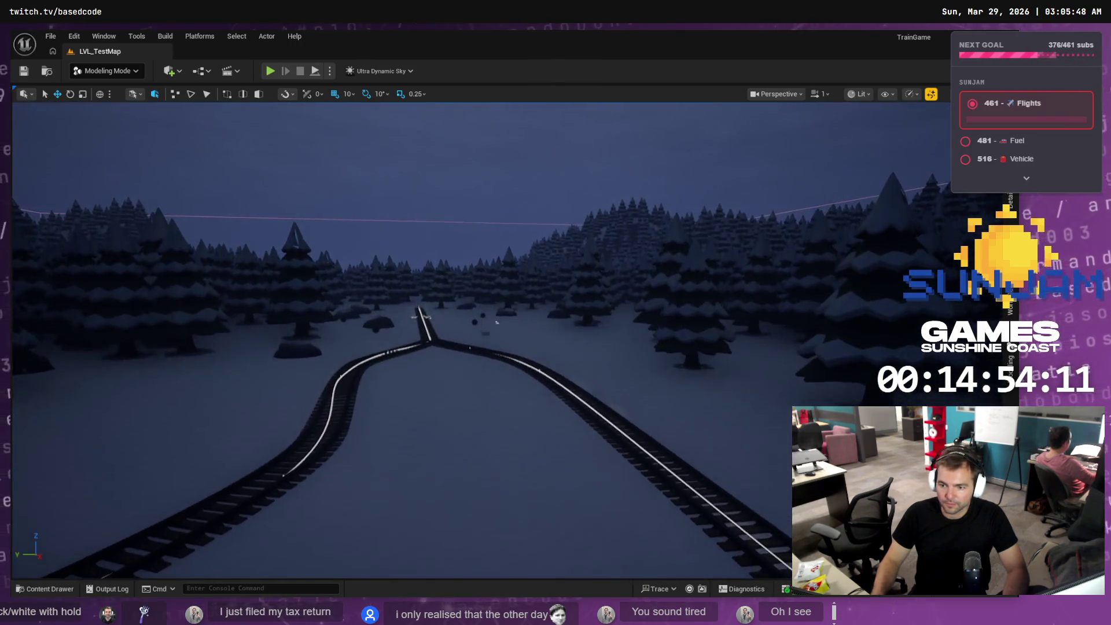
pyautogui.moveTo(198, 116); pyautogui.dragTo(199, 116, button='right')
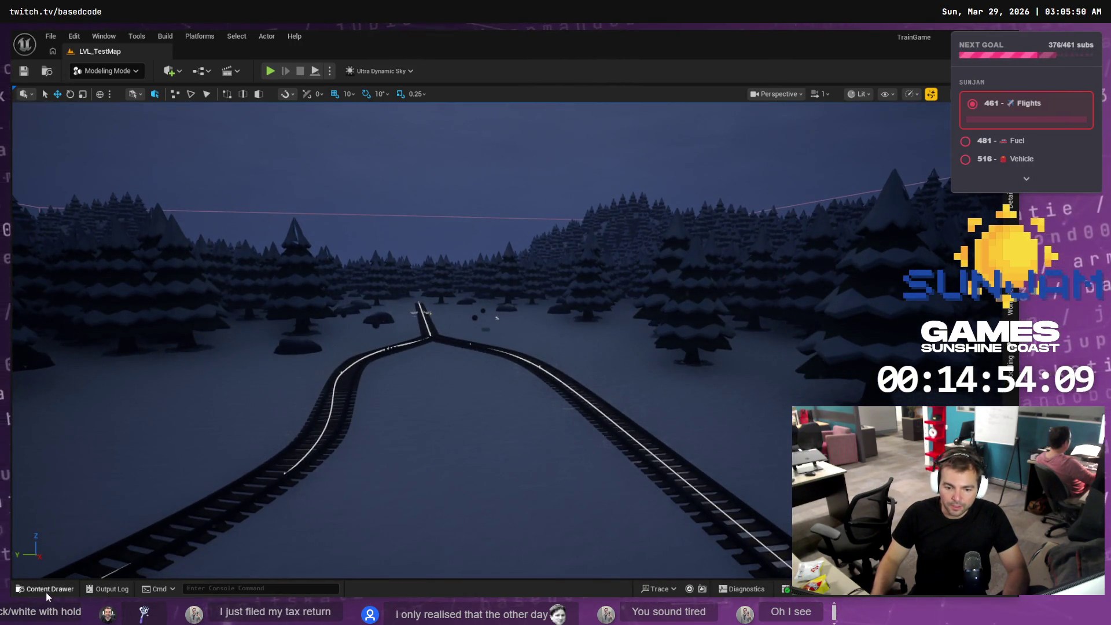
pyautogui.click(47, 590)
pyautogui.moveTo(273, 457)
pyautogui.mouseDown()
pyautogui.moveTo(409, 376)
pyautogui.moveTo(451, 399)
pyautogui.mouseUp()
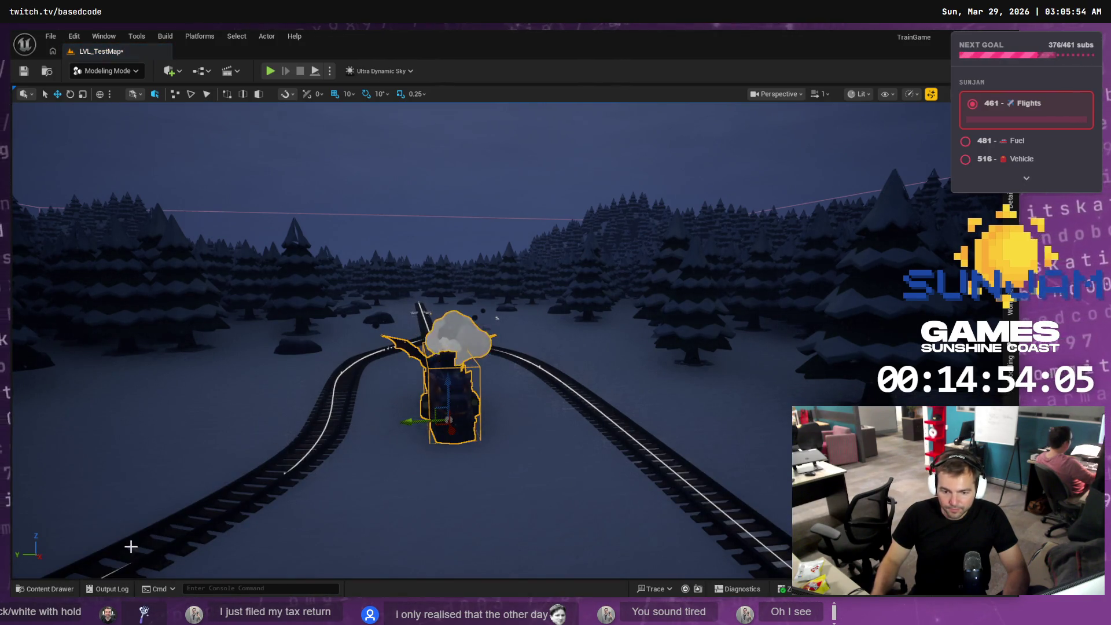
# - Open the Materials folder in the Content Drawer
pyautogui.click(46, 590)
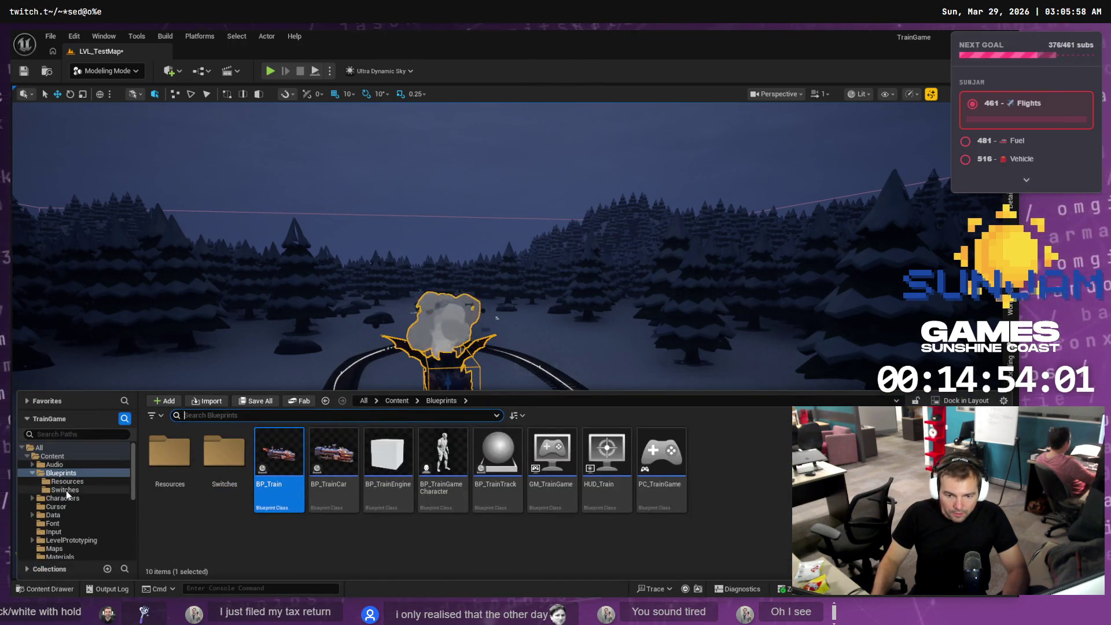
pyautogui.scroll(-2, 77, 505)
pyautogui.scroll(-4, 79, 502)
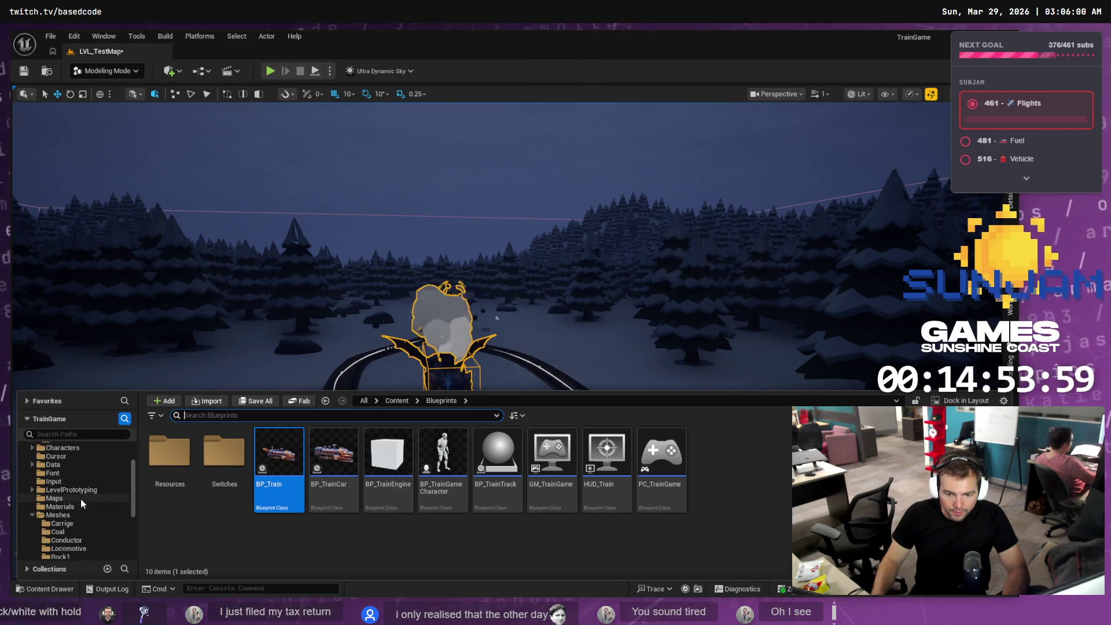
pyautogui.scroll(5, 65, 499)
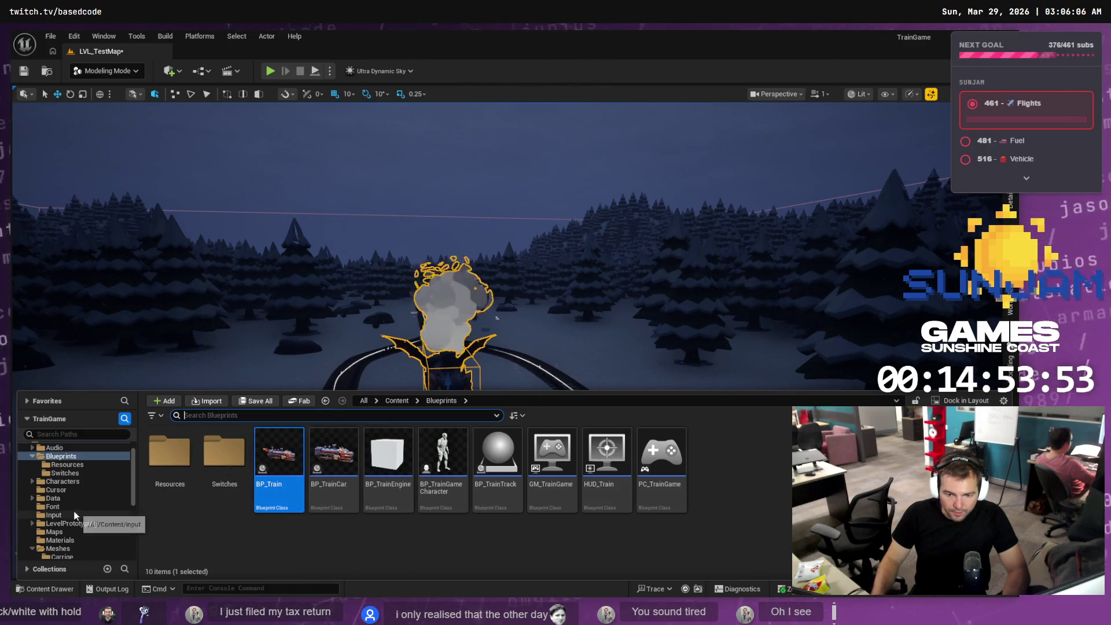
pyautogui.click(65, 540)
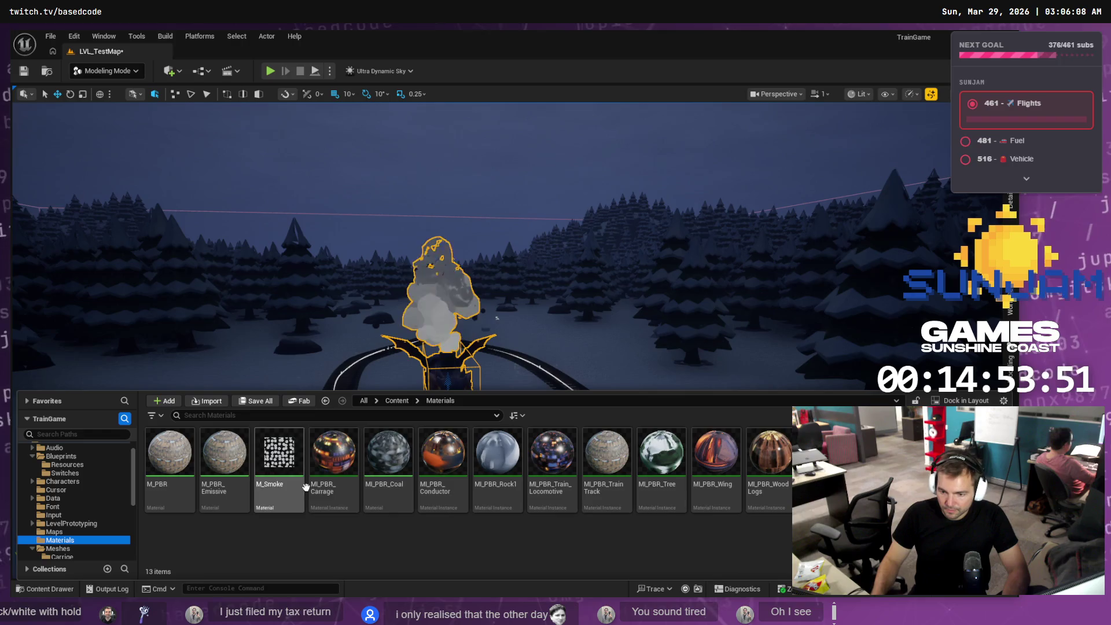
# - Open MI_PBR_Carrage to check its parameters, then close it
pyautogui.click(339, 461)
pyautogui.doubleClick(339, 461)
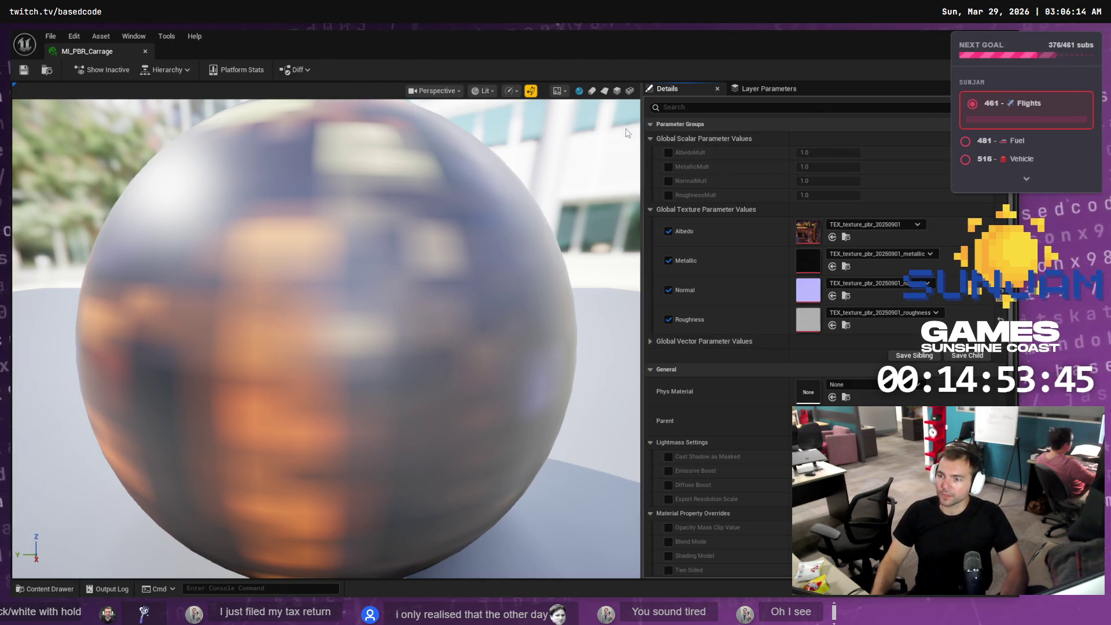
pyautogui.click(144, 52)
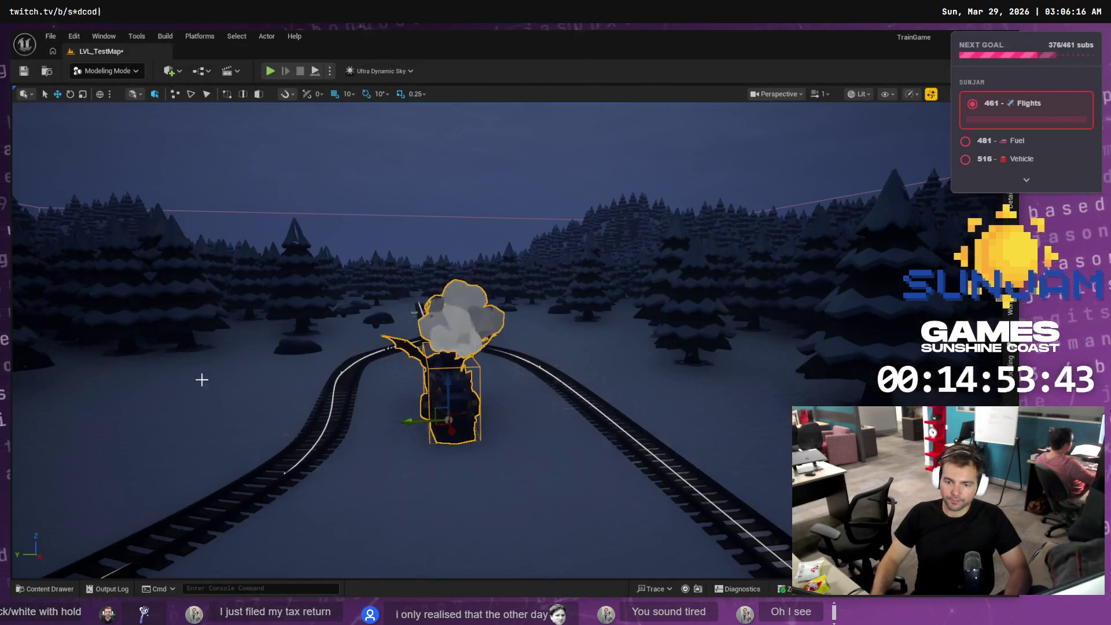
pyautogui.click(37, 590)
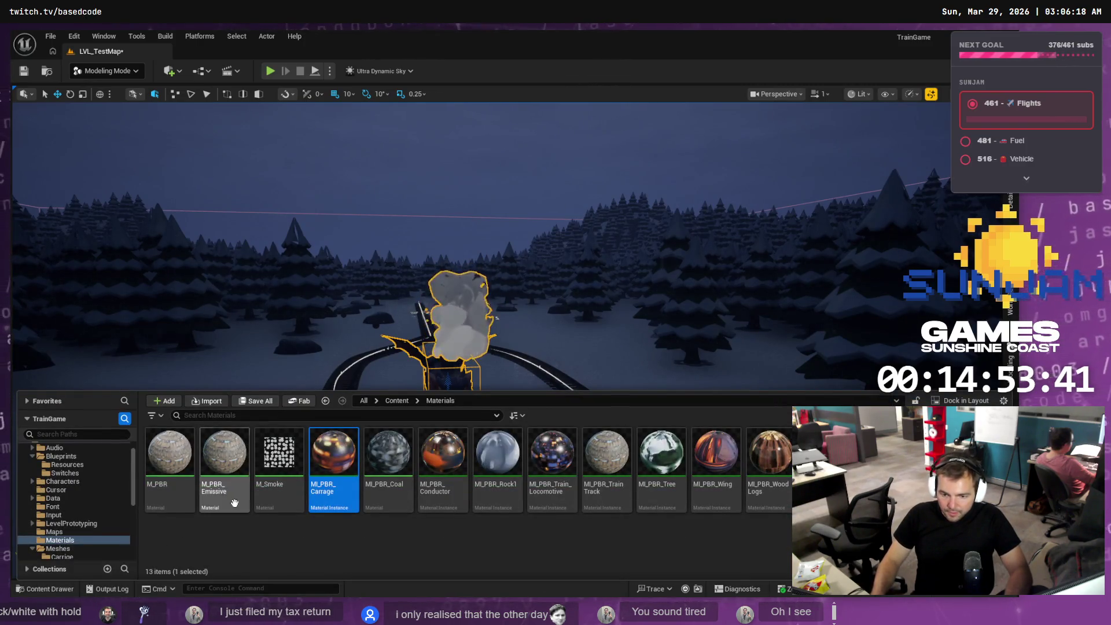
# - Create a material instance of M_PBR_Emissive named MI_PBR_Carrage_Emissive
pyautogui.click(224, 465)
pyautogui.rightClick(224, 466)
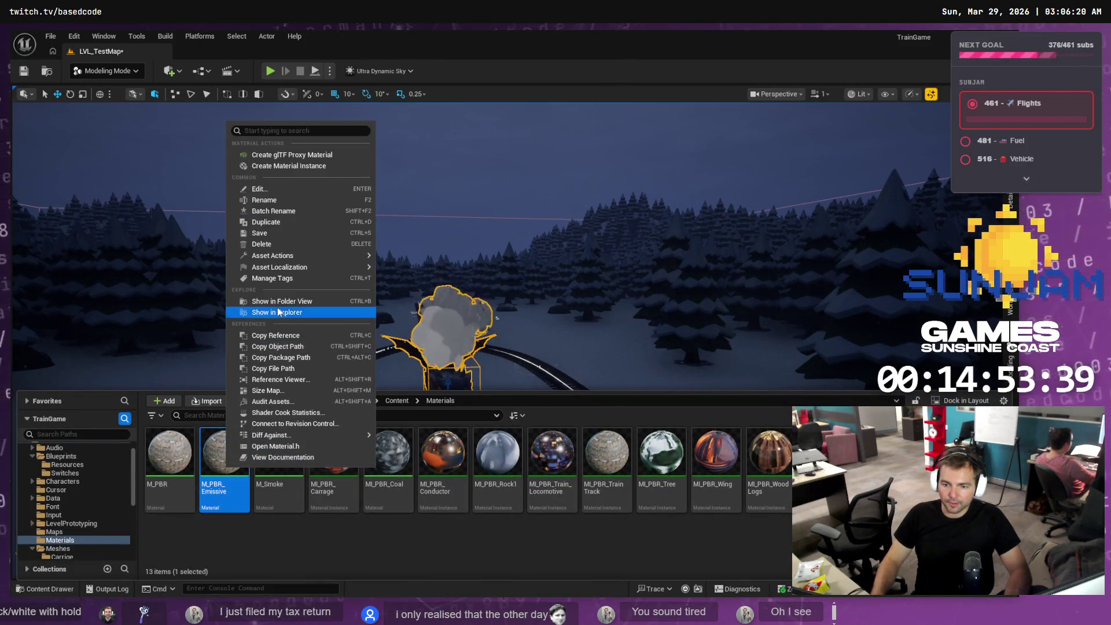
pyautogui.click(292, 164)
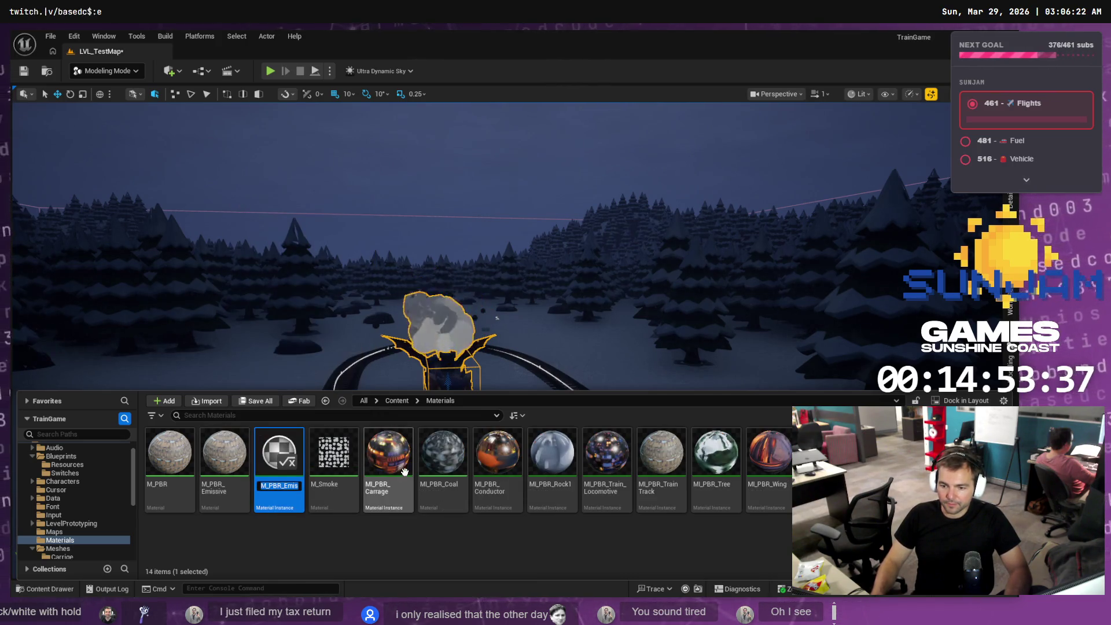
pyautogui.press('End')
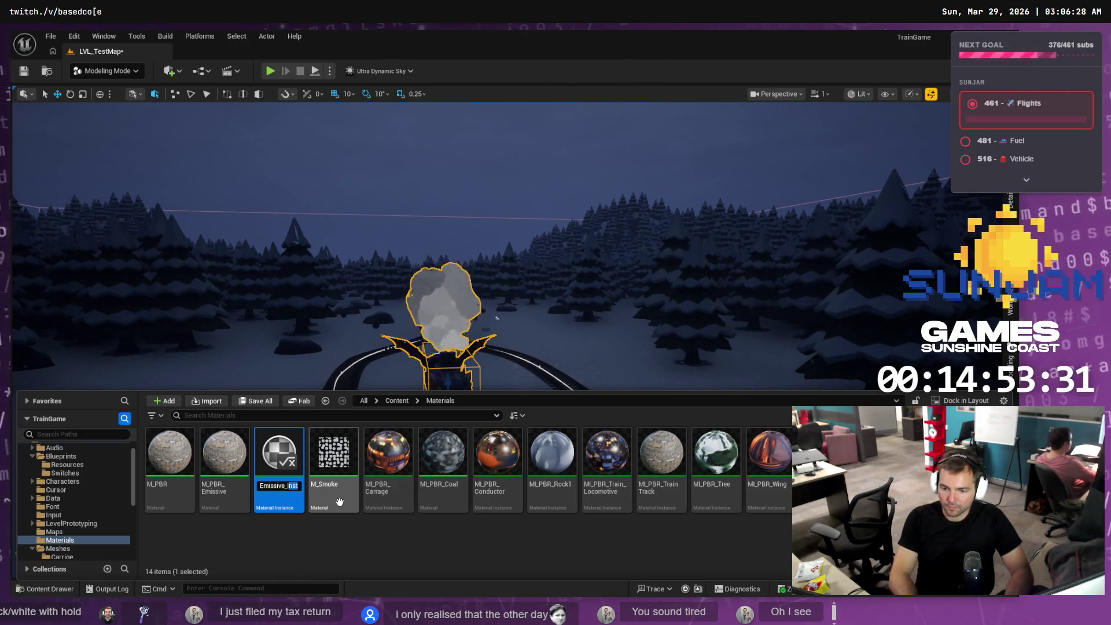
pyautogui.press('BackSpace')
pyautogui.press('BackSpace')
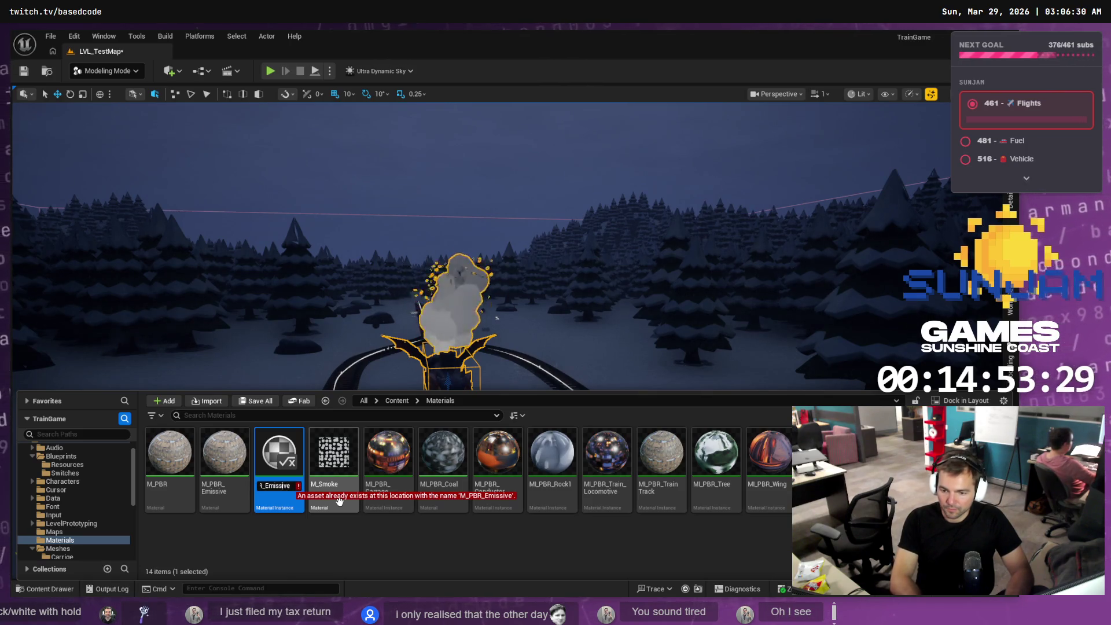
pyautogui.write('C')
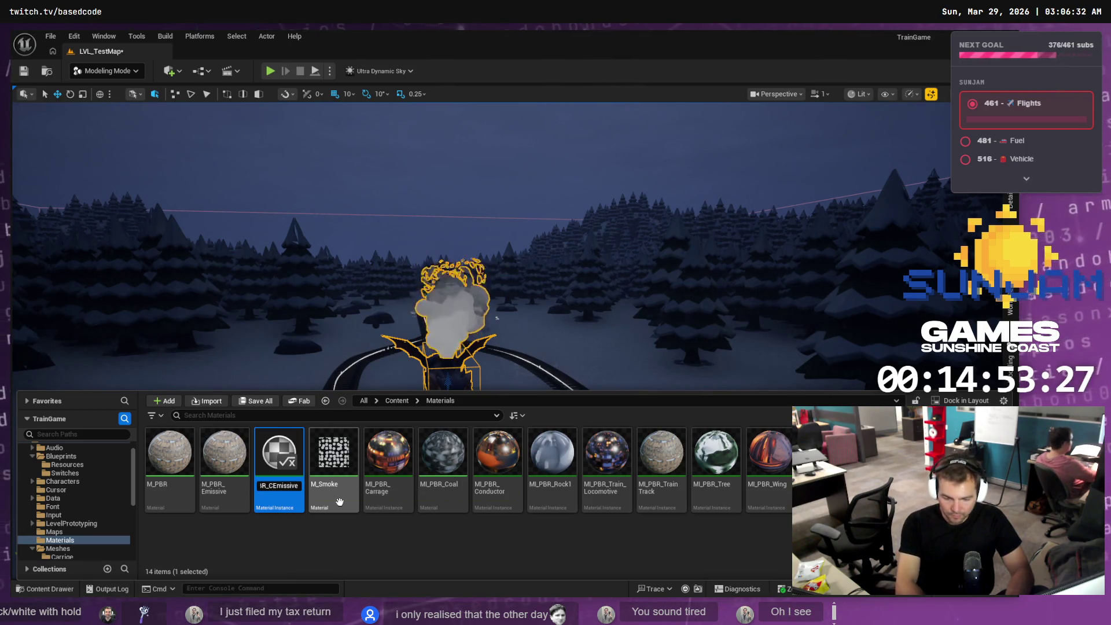
pyautogui.write('a')
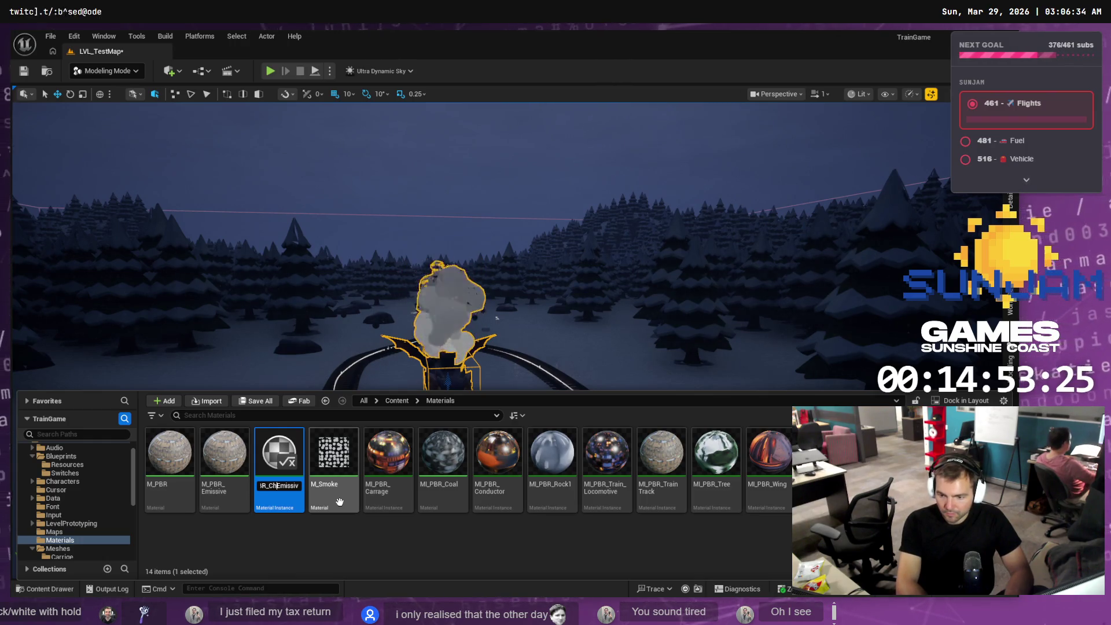
pyautogui.write('n')
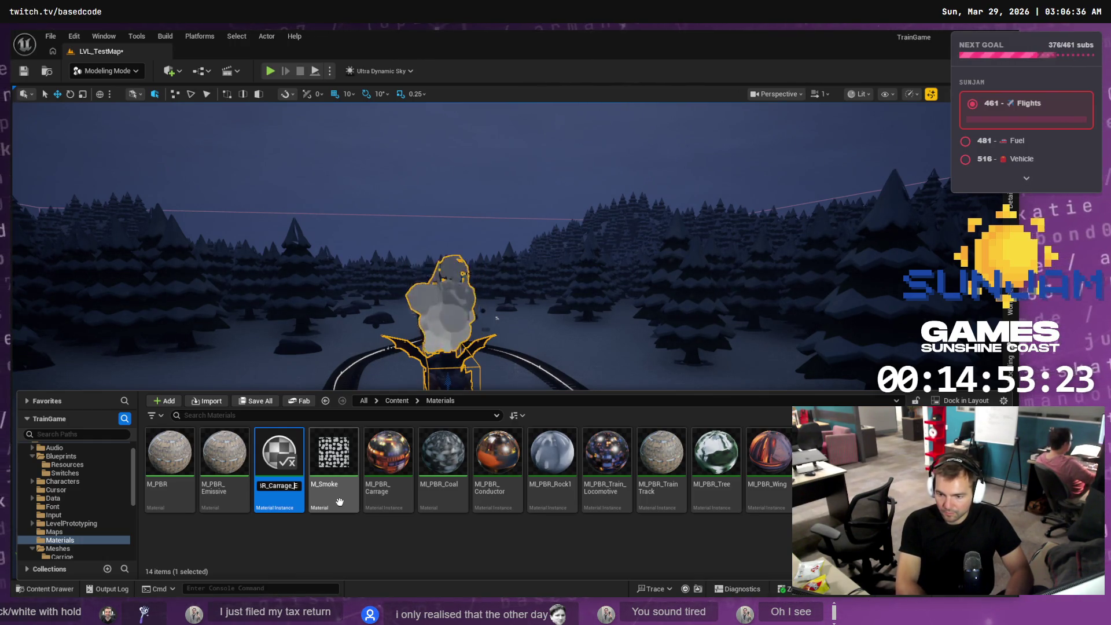
pyautogui.press('Home')
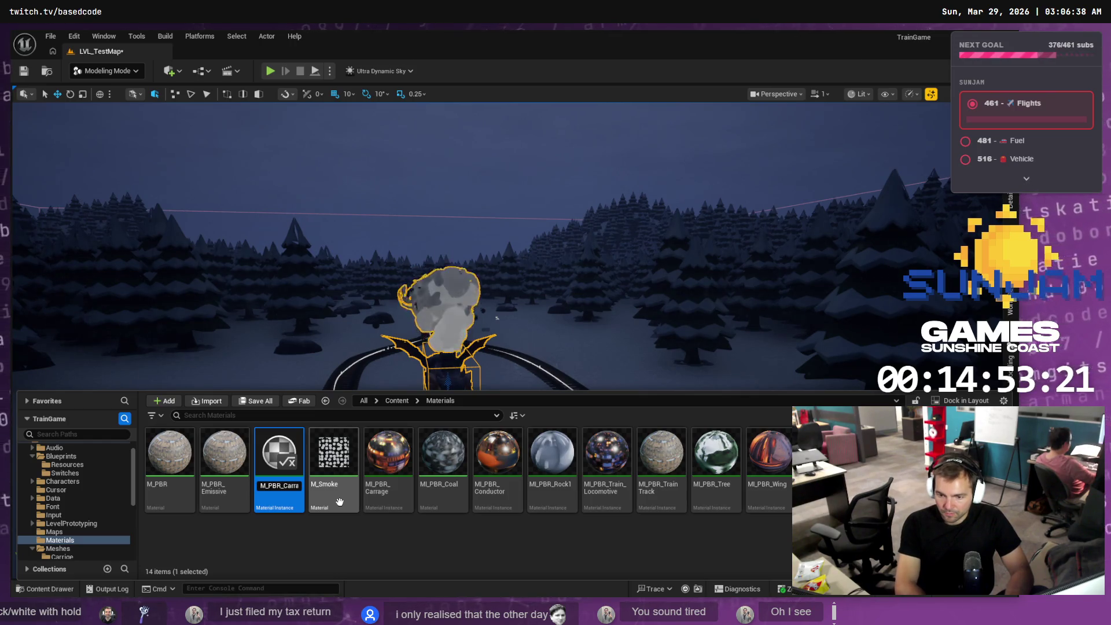
pyautogui.press('Return')
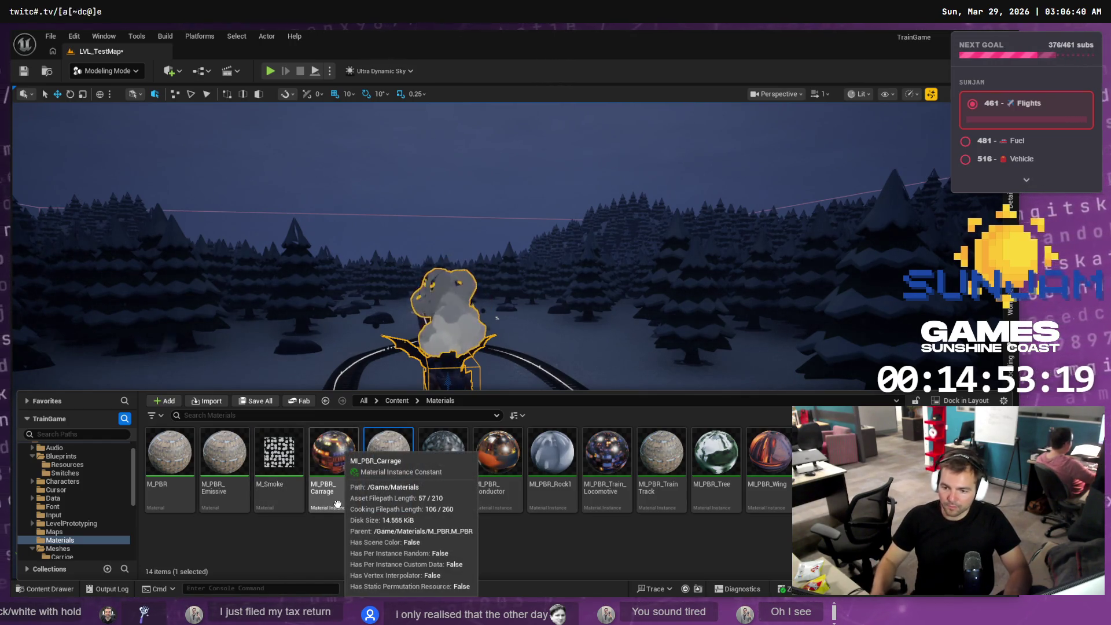
pyautogui.click(507, 340)
pyautogui.press('f')
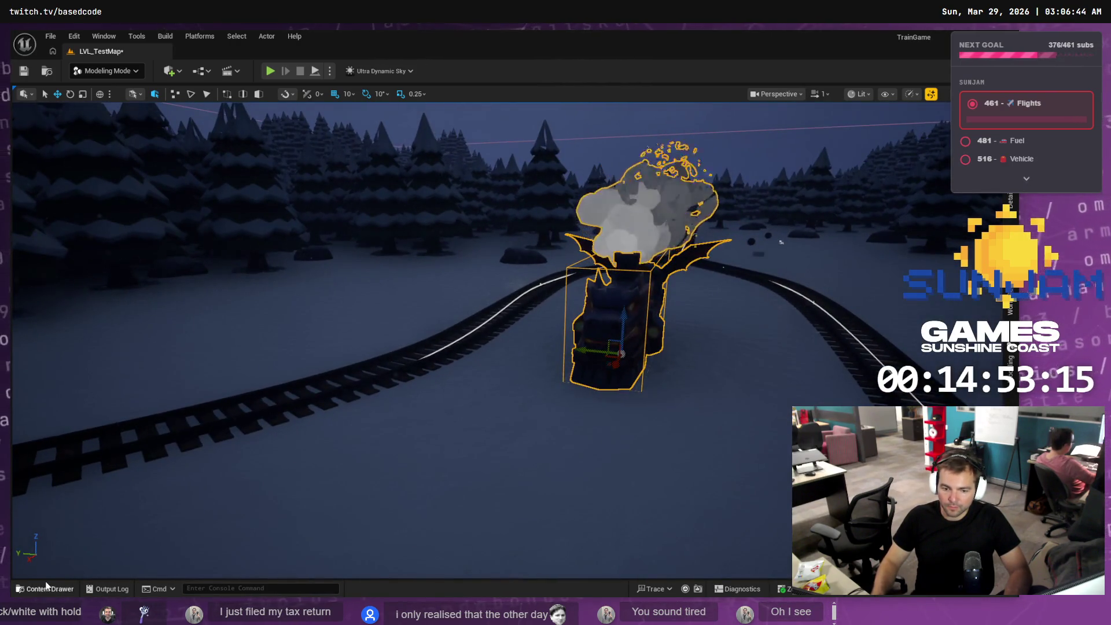
# - Open SM_Carrige from Meshes/Carrige and drop MI_PBR_Carrage_Emissive onto material element 0
pyautogui.click(47, 589)
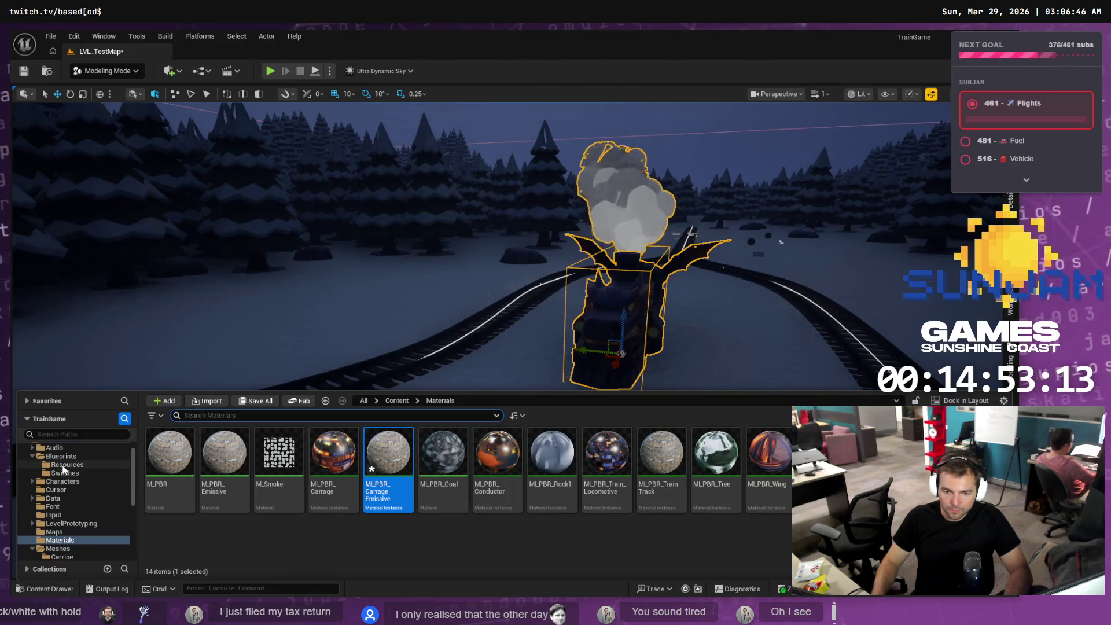
pyautogui.scroll(-3, 74, 497)
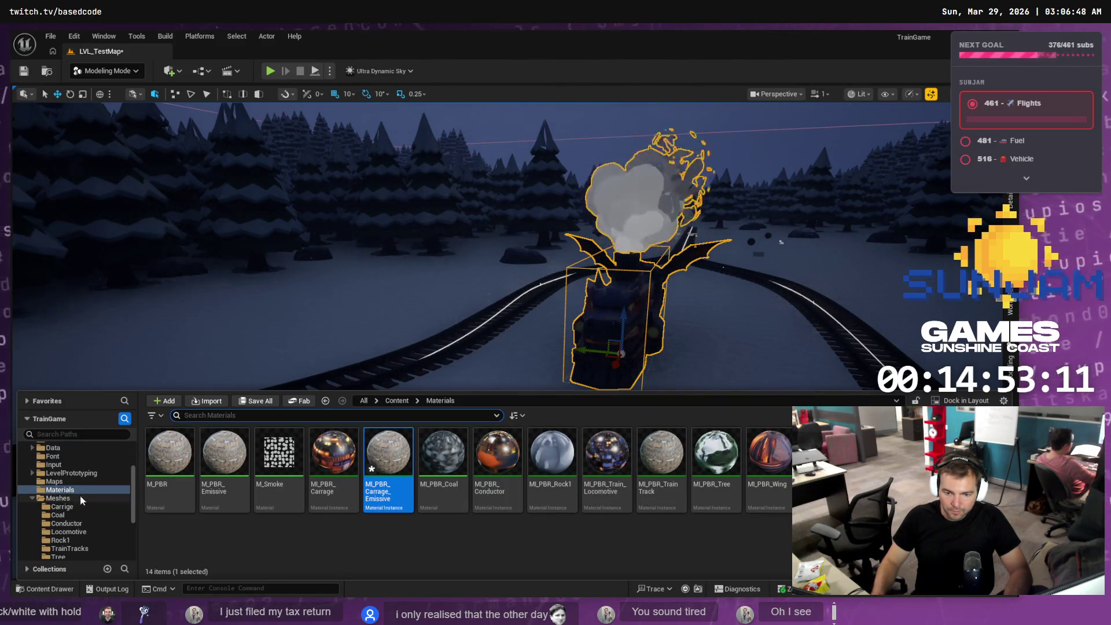
pyautogui.scroll(-1, 72, 498)
pyautogui.click(62, 489)
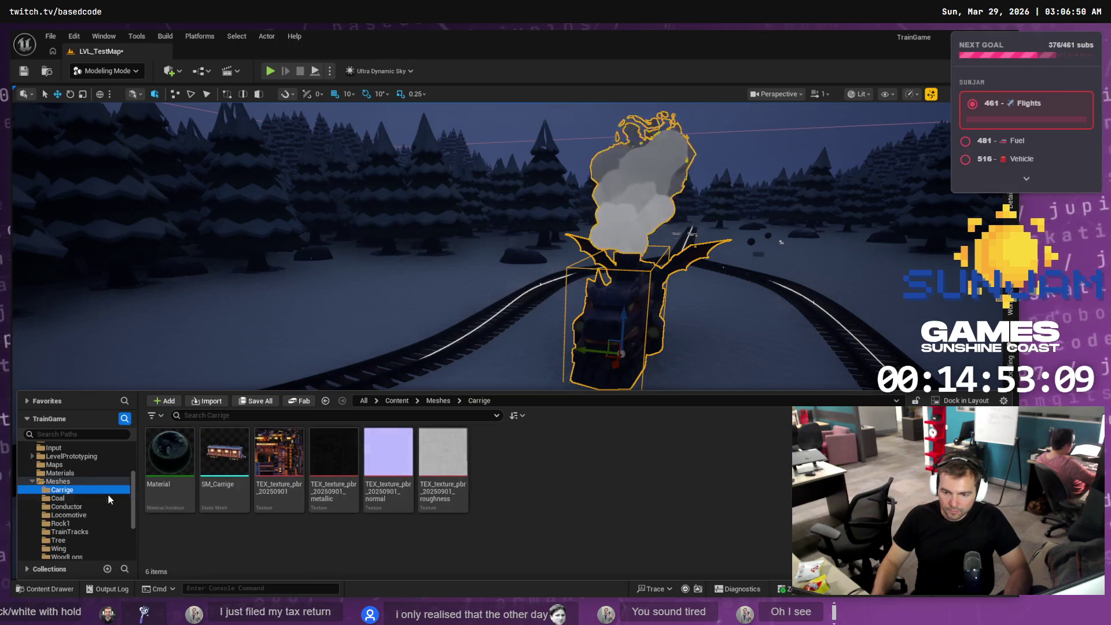
pyautogui.click(225, 456)
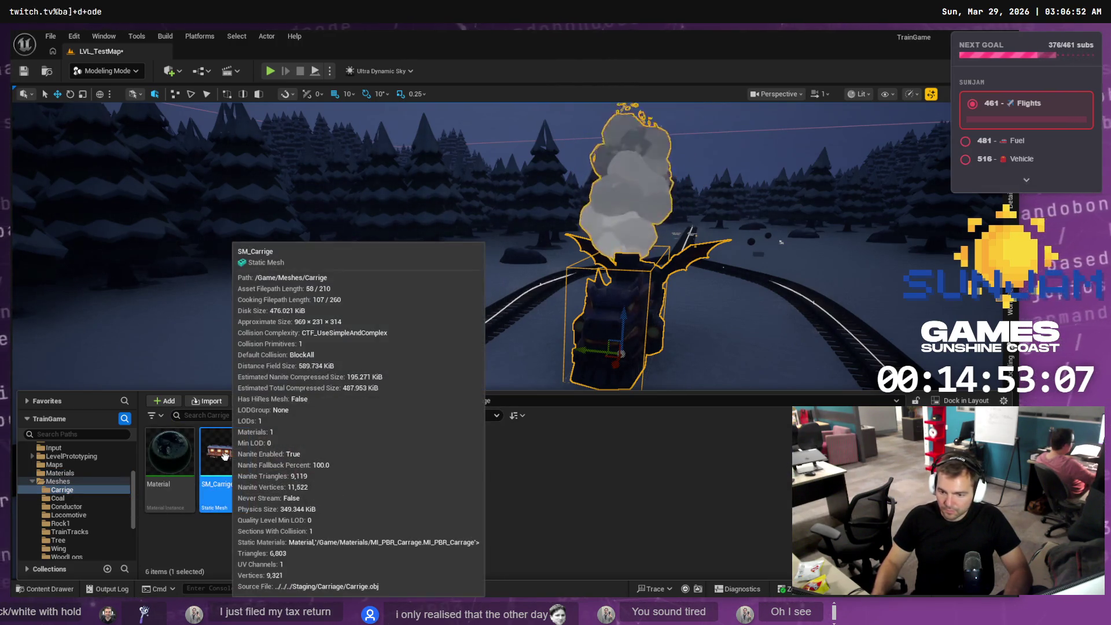
pyautogui.doubleClick(225, 456)
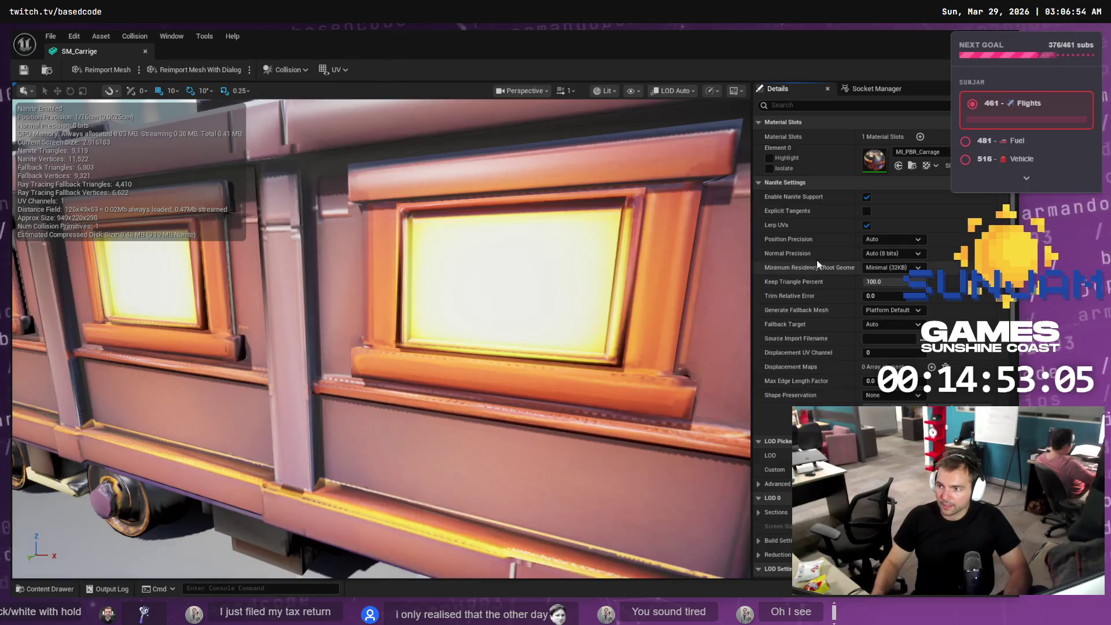
pyautogui.click(49, 588)
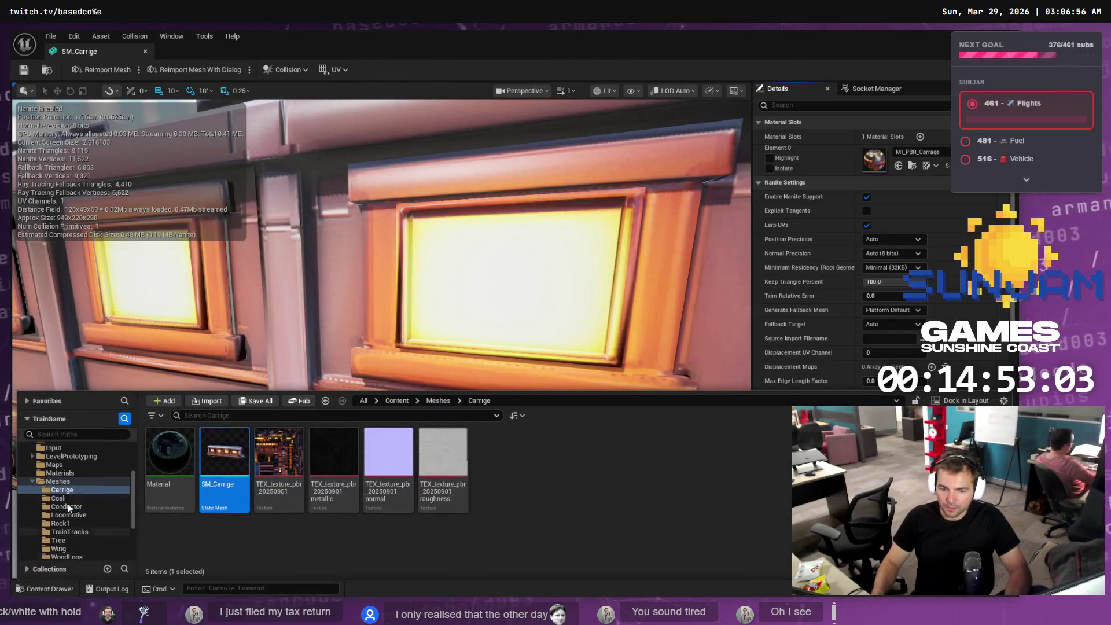
pyautogui.click(62, 472)
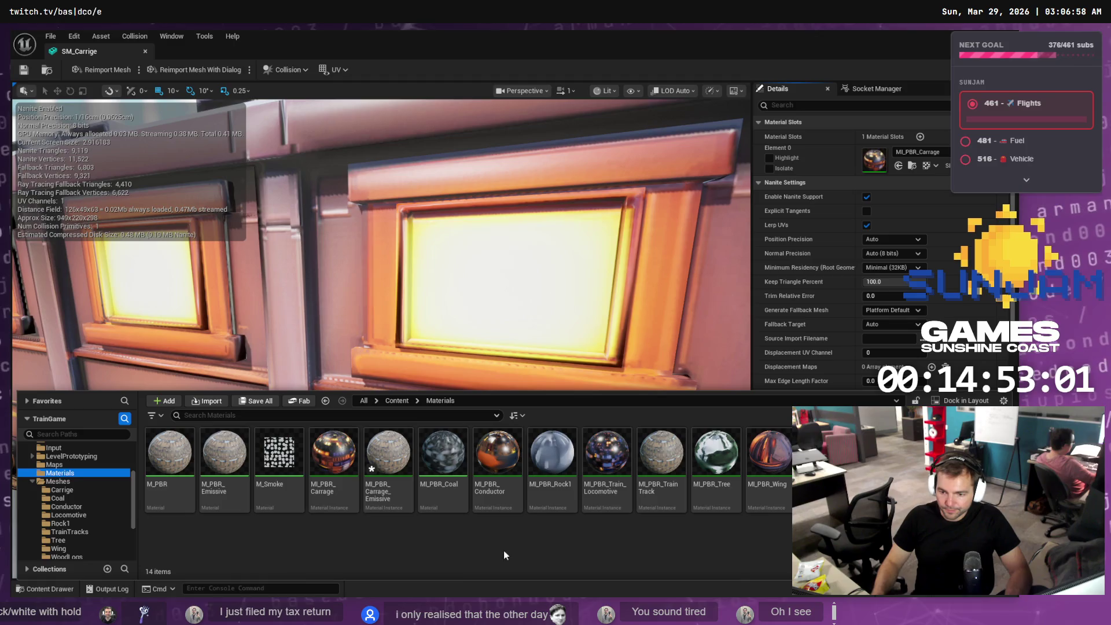
pyautogui.moveTo(388, 456)
pyautogui.mouseDown()
pyautogui.moveTo(845, 228)
pyautogui.moveTo(875, 157)
pyautogui.mouseUp()
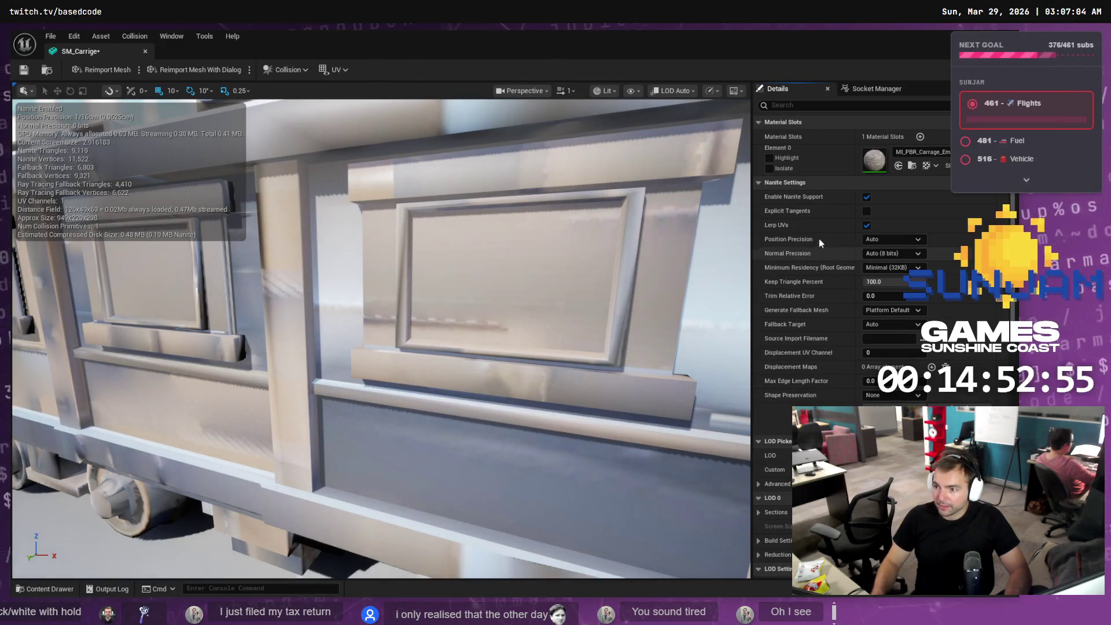
# - Open MI_PBR_Carrage_Emissive and toggle the AlbedoMult, EmissiveMult and MetallicMult overrides back off
pyautogui.doubleClick(868, 164)
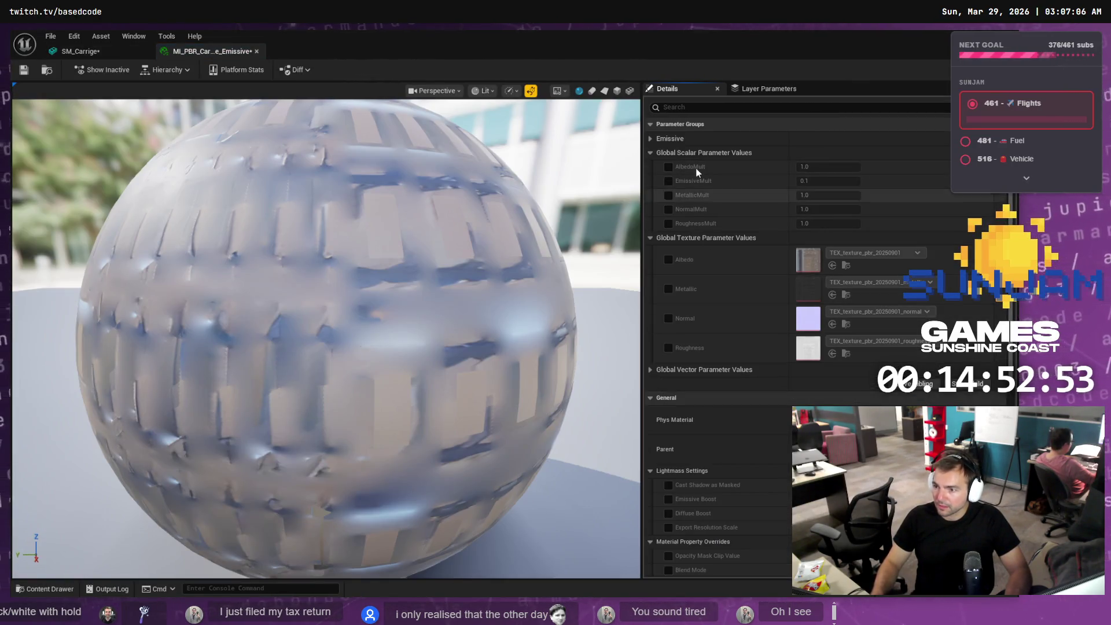
pyautogui.click(669, 167)
pyautogui.click(668, 180)
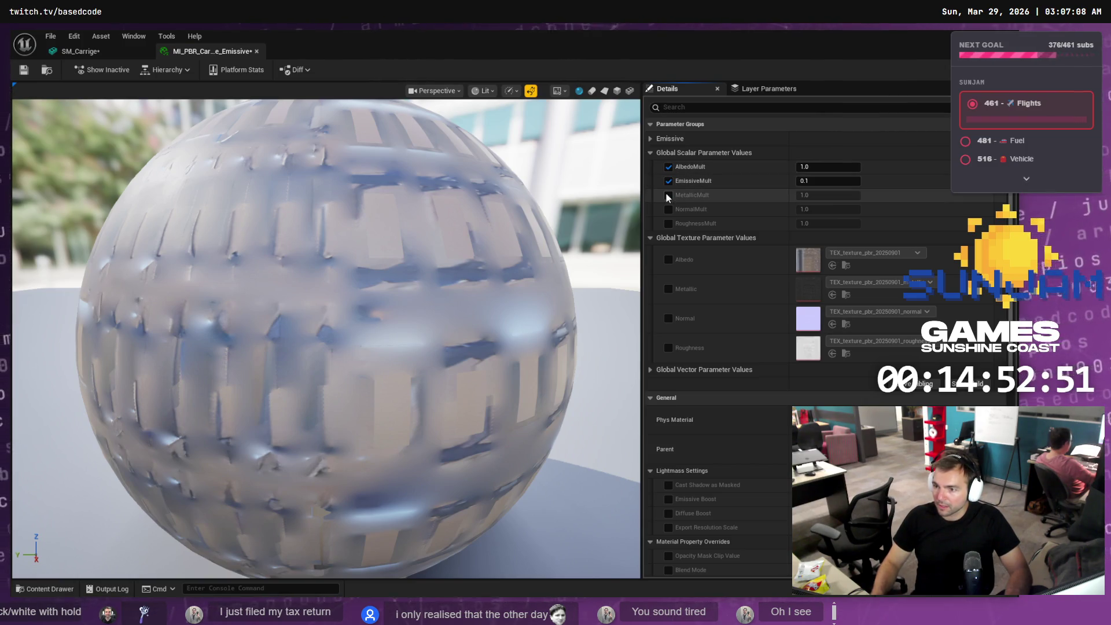
pyautogui.click(668, 194)
pyautogui.click(668, 167)
pyautogui.click(668, 181)
pyautogui.click(668, 195)
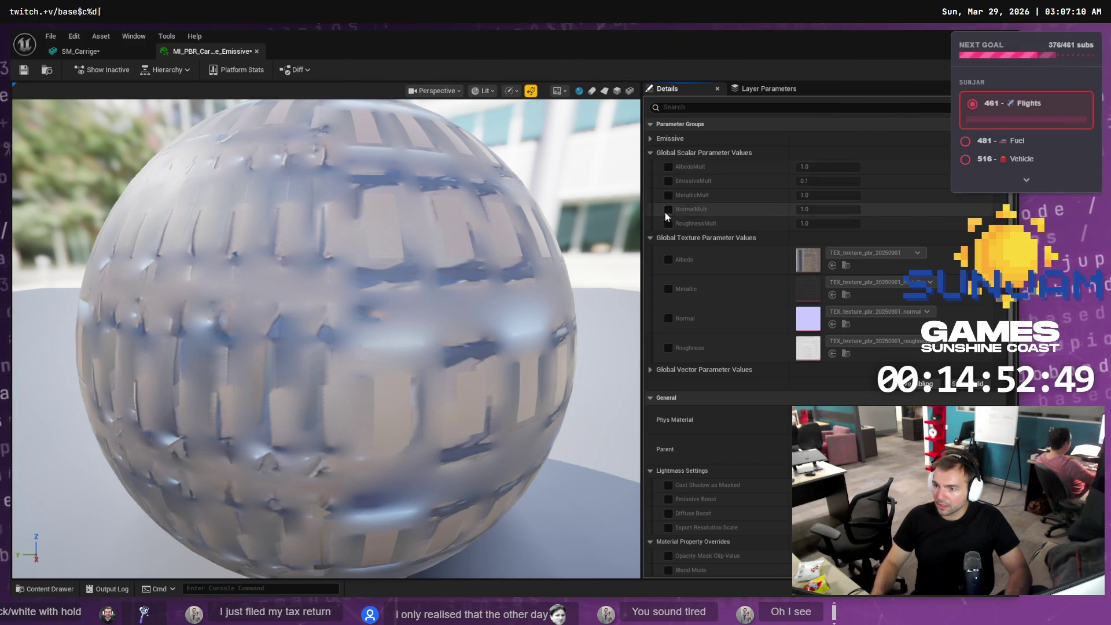
# - Enable overrides for the Albedo, Metallic, Normal and Roughness texture parameters
pyautogui.click(668, 259)
pyautogui.click(668, 289)
pyautogui.click(669, 317)
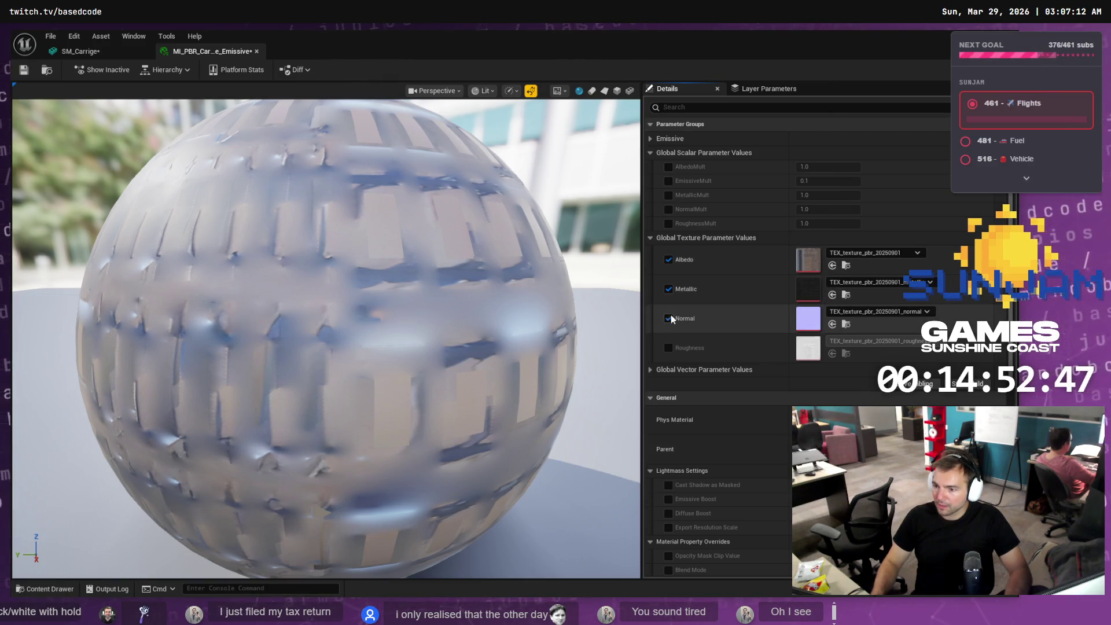
pyautogui.click(669, 347)
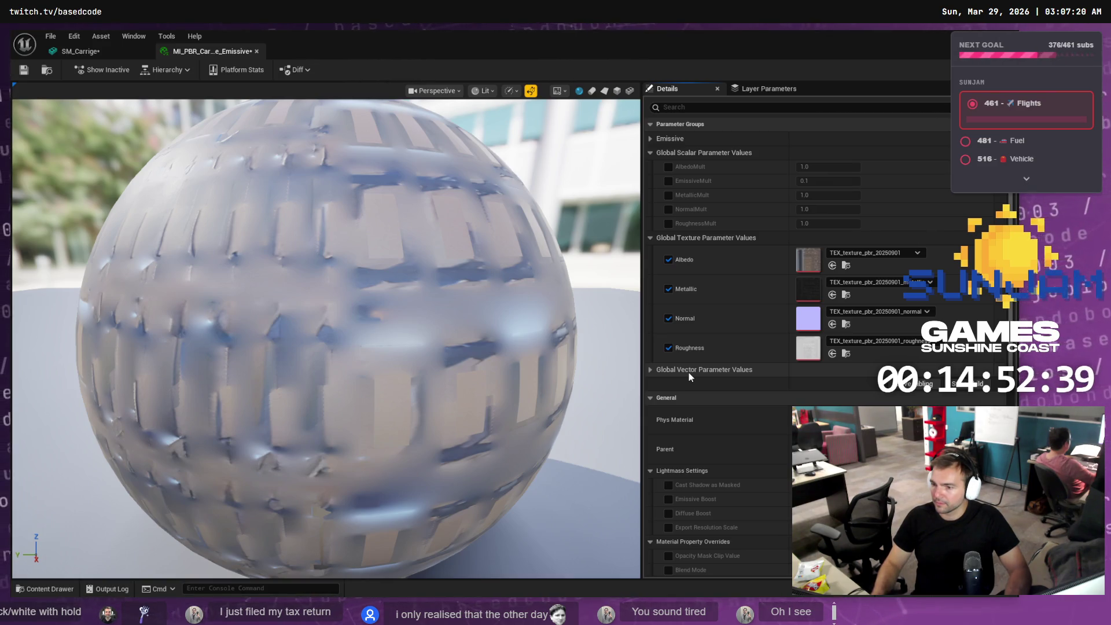
pyautogui.scroll(-10, 689, 374)
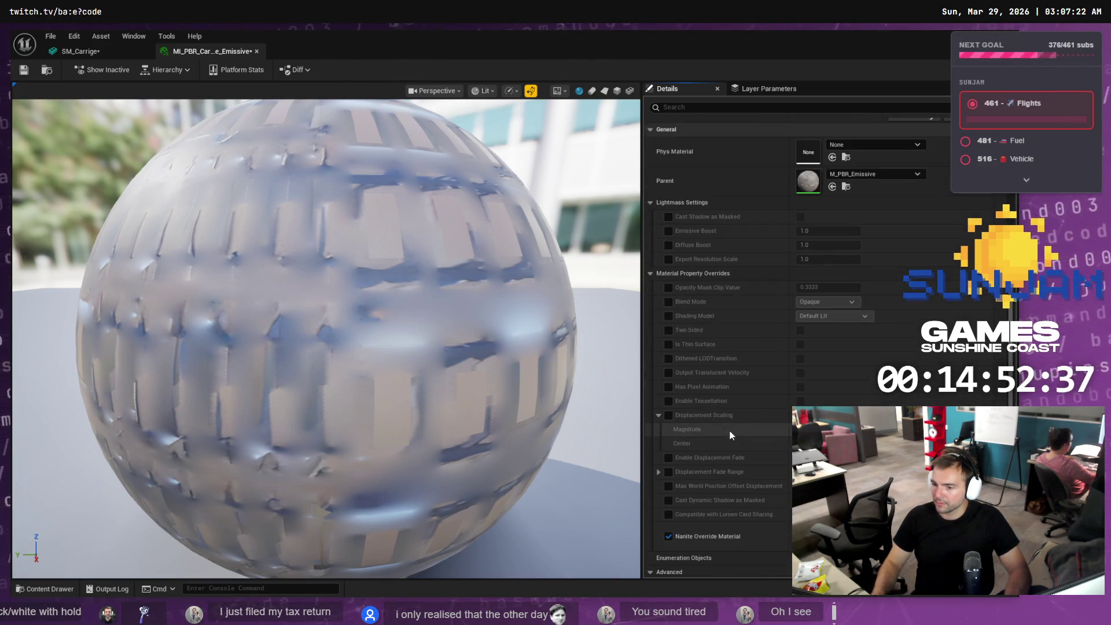
pyautogui.scroll(4, 765, 422)
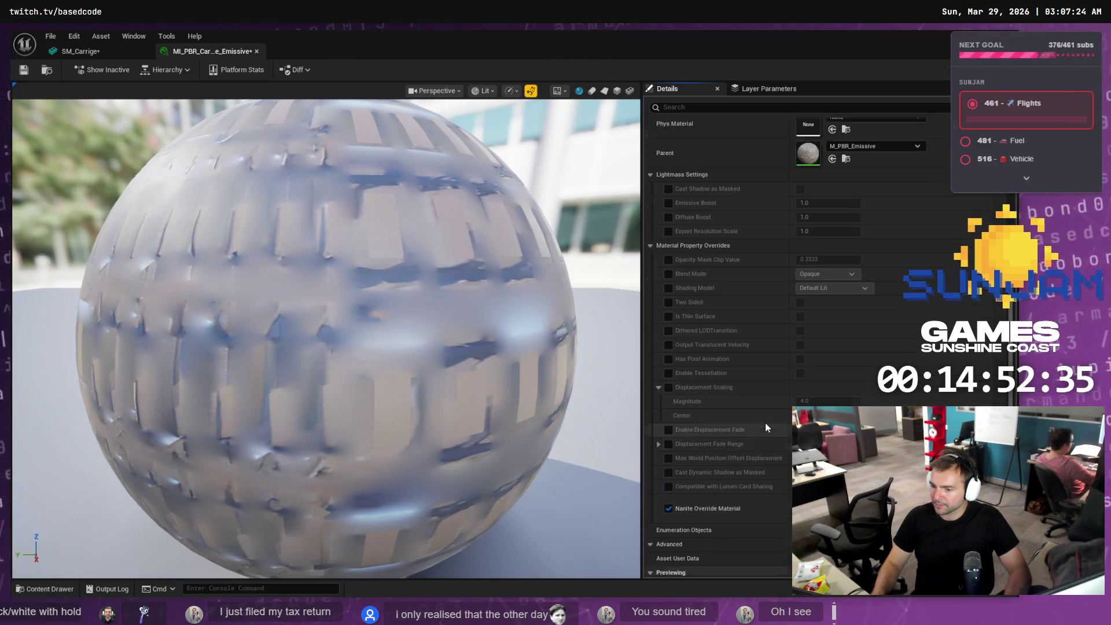
pyautogui.scroll(7, 764, 416)
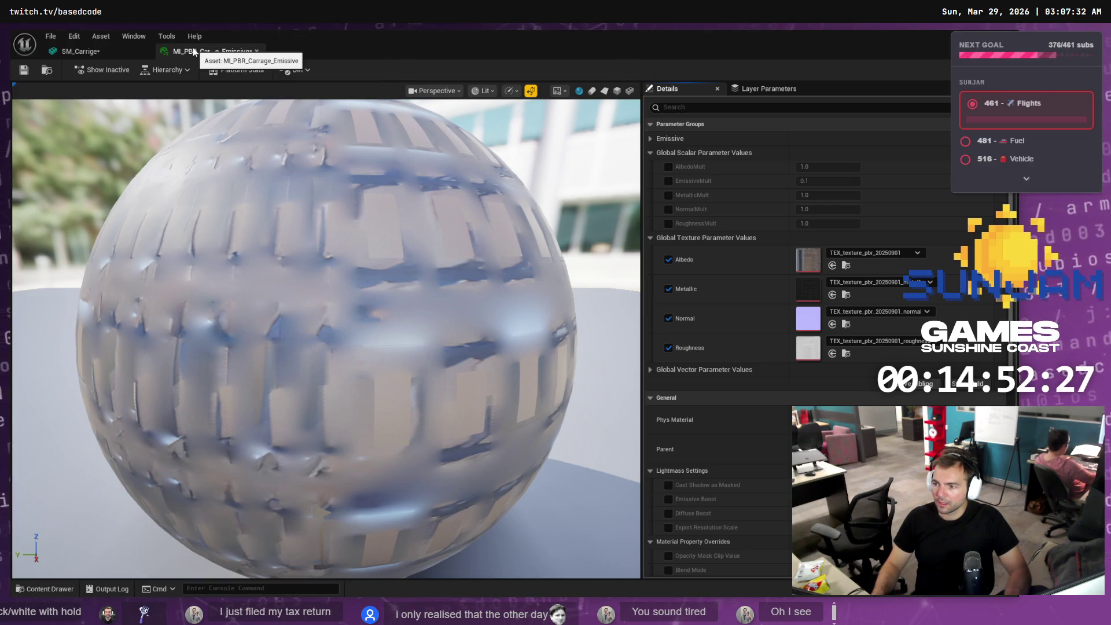
pyautogui.click(37, 591)
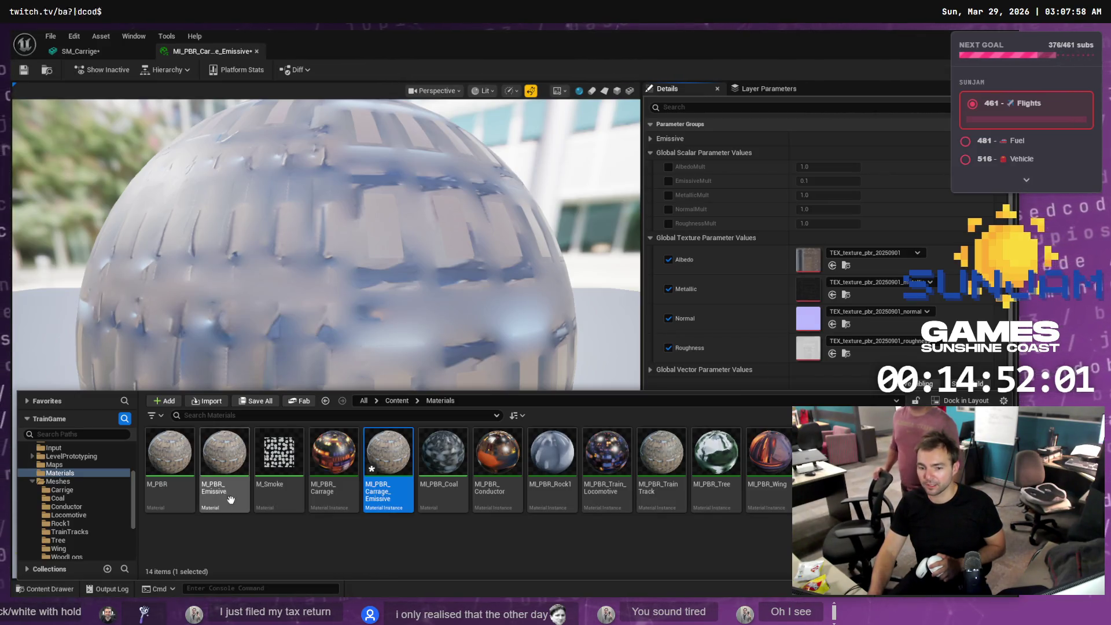
# - Open M_PBR_Emissive, inspect its Emissive texture parameter node, then return to the carriage instance
pyautogui.click(229, 453)
pyautogui.doubleClick(230, 453)
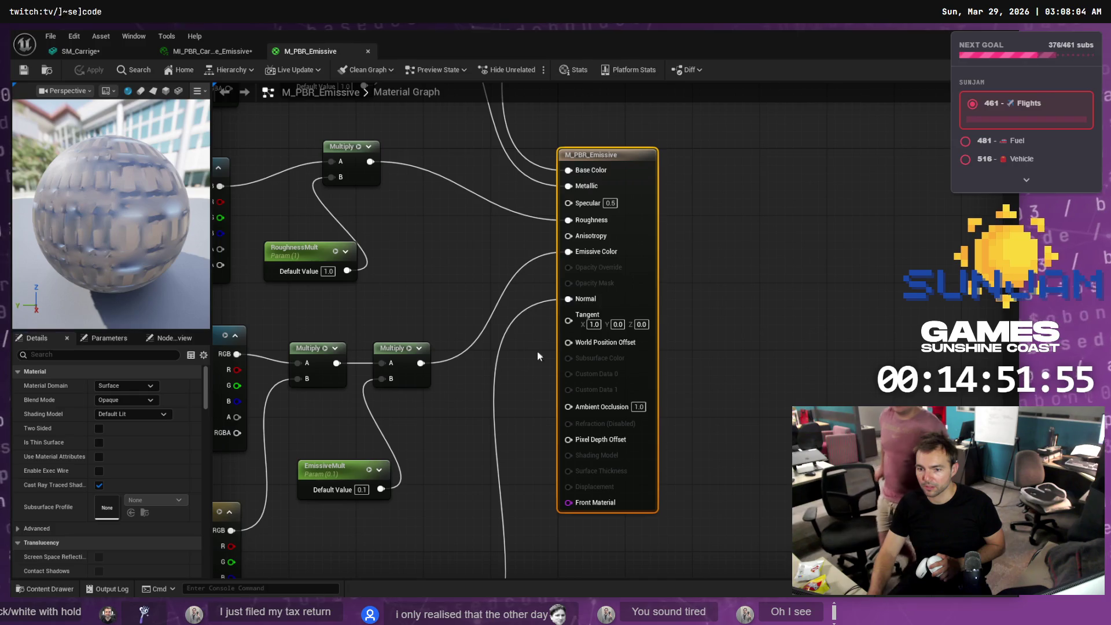
pyautogui.moveTo(469, 307)
pyautogui.mouseDown(button='right')
pyautogui.moveTo(726, 214)
pyautogui.moveTo(654, 181)
pyautogui.mouseUp(button='right')
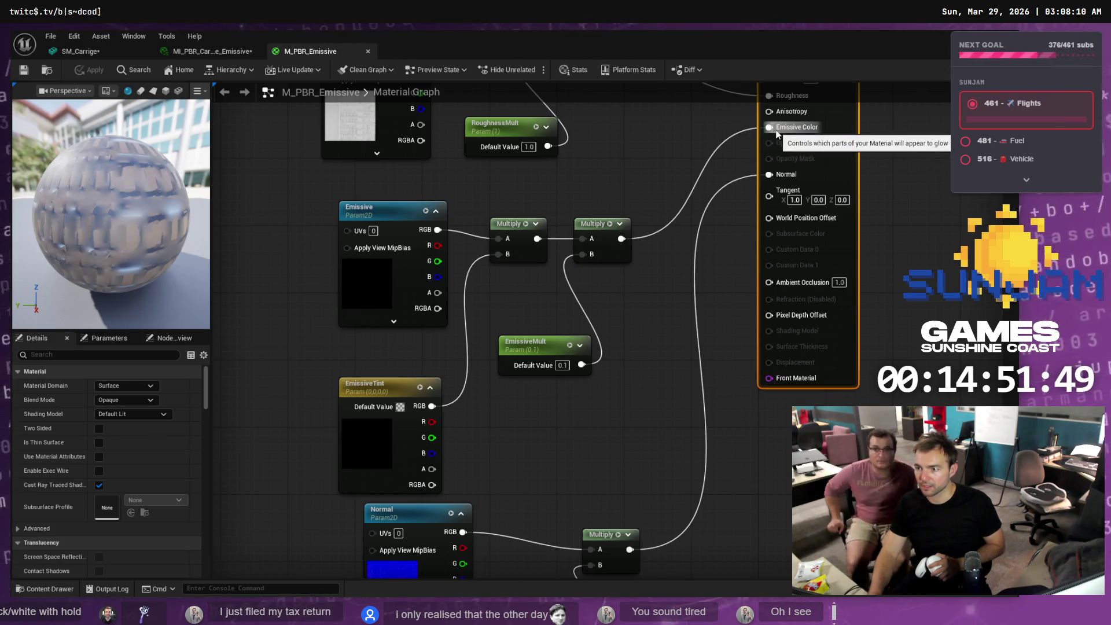
pyautogui.moveTo(516, 473)
pyautogui.mouseDown(button='right')
pyautogui.moveTo(519, 433)
pyautogui.moveTo(526, 470)
pyautogui.mouseUp(button='right')
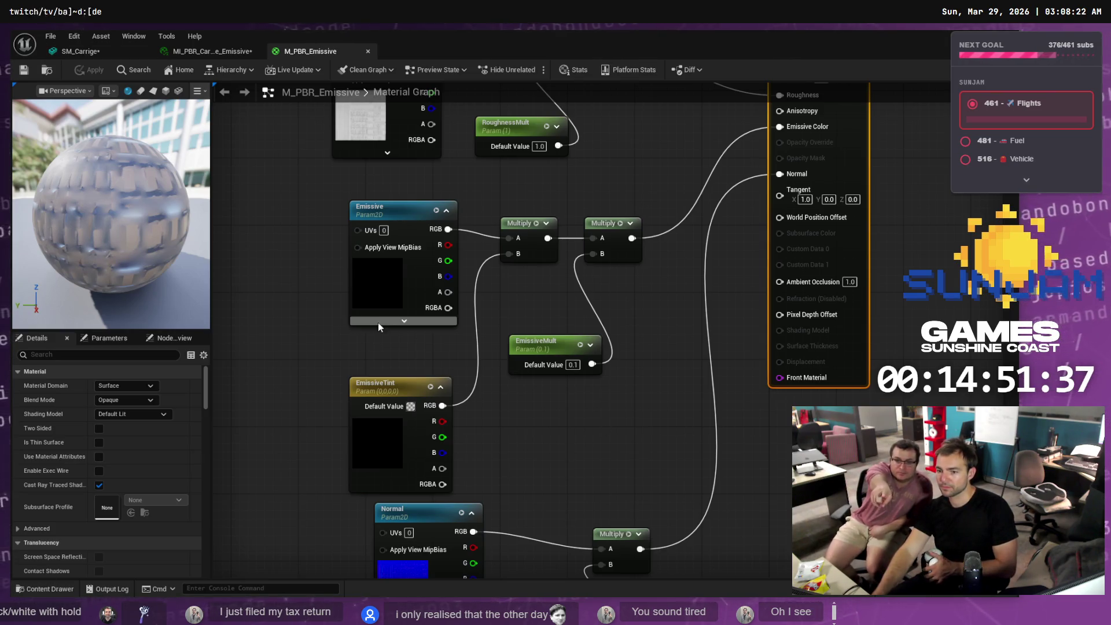
pyautogui.click(387, 209)
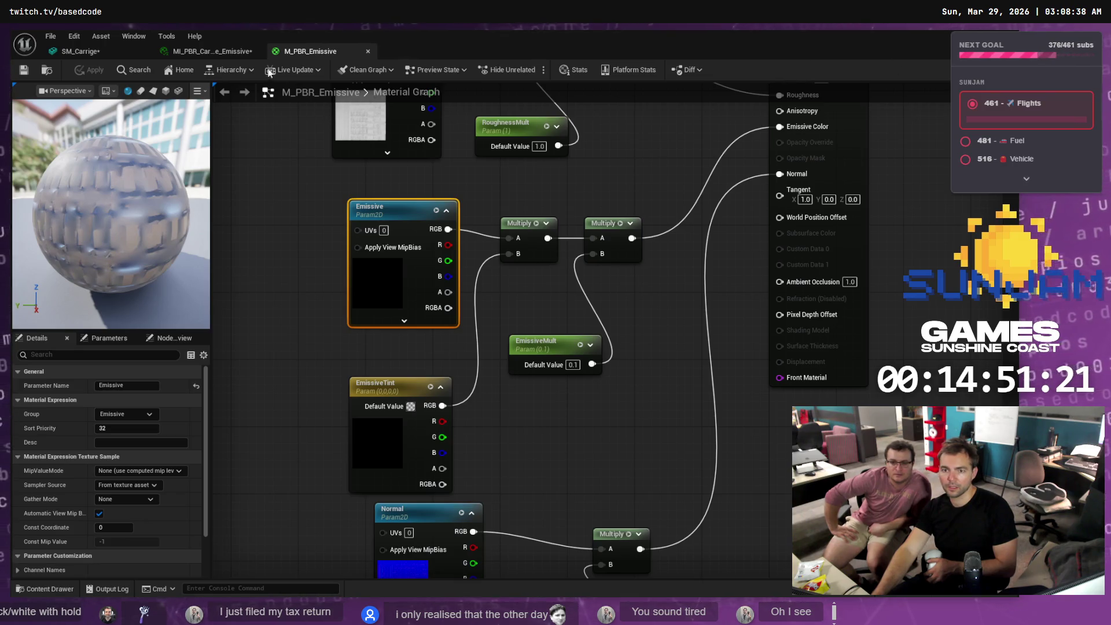
pyautogui.click(231, 51)
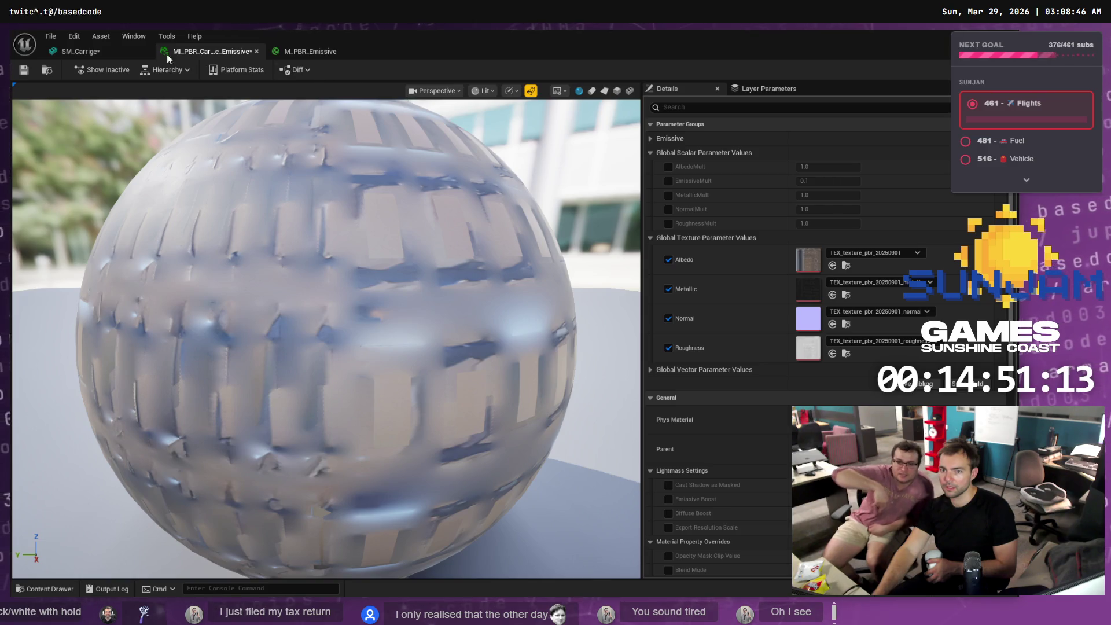
# - Reposition the EmissiveTint node, then override the Emissive texture in the carriage instance
pyautogui.click(293, 53)
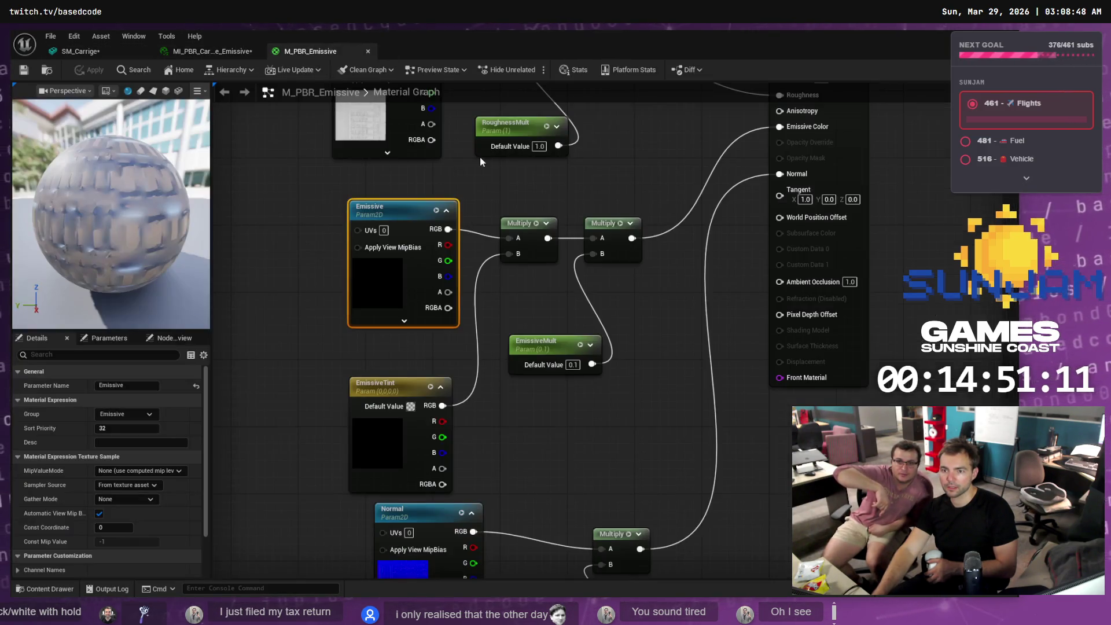
pyautogui.click(396, 399)
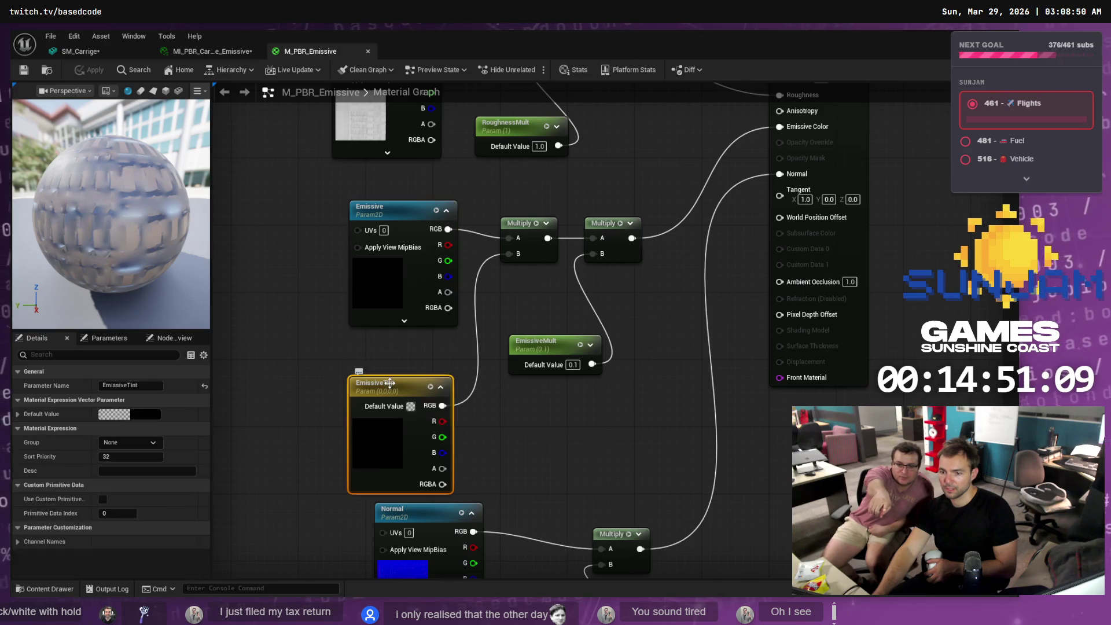
pyautogui.moveTo(395, 384); pyautogui.dragTo(384, 349)
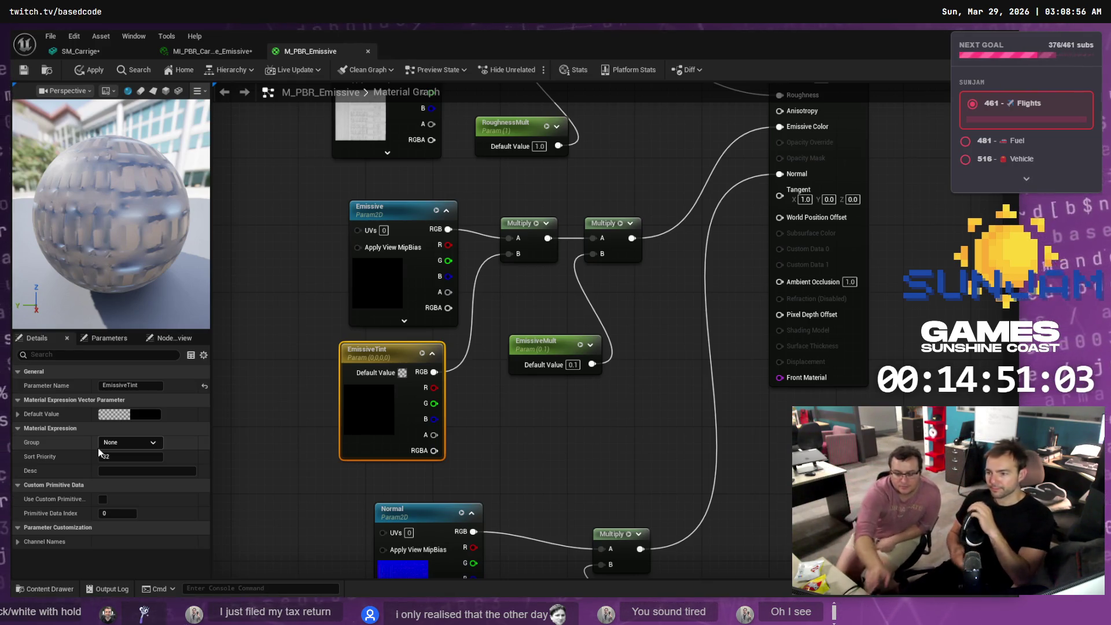
pyautogui.click(217, 53)
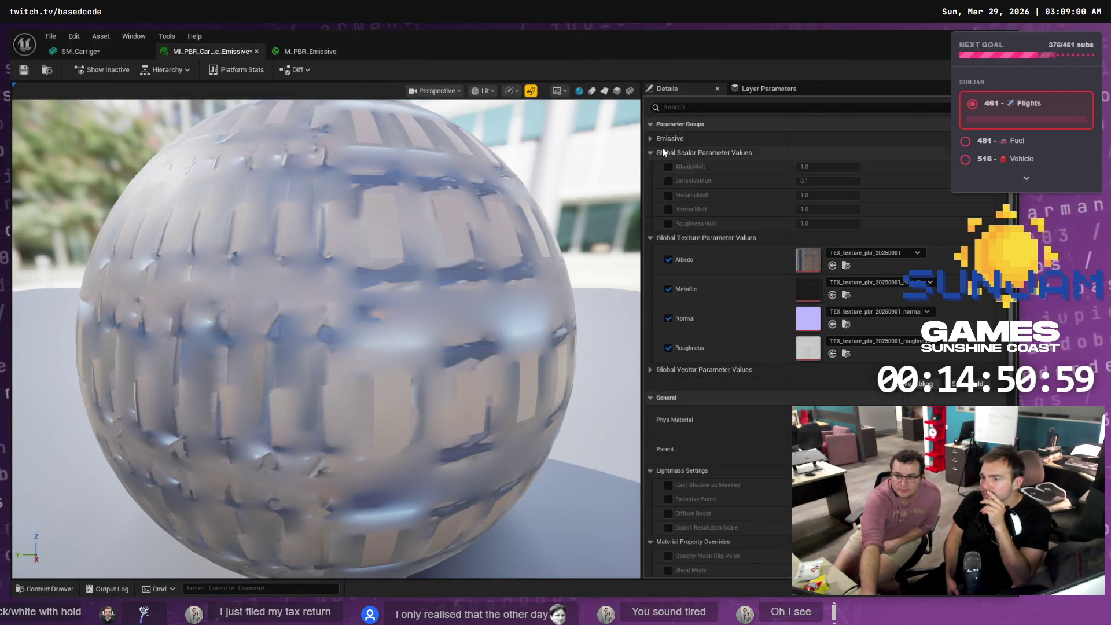
pyautogui.click(649, 138)
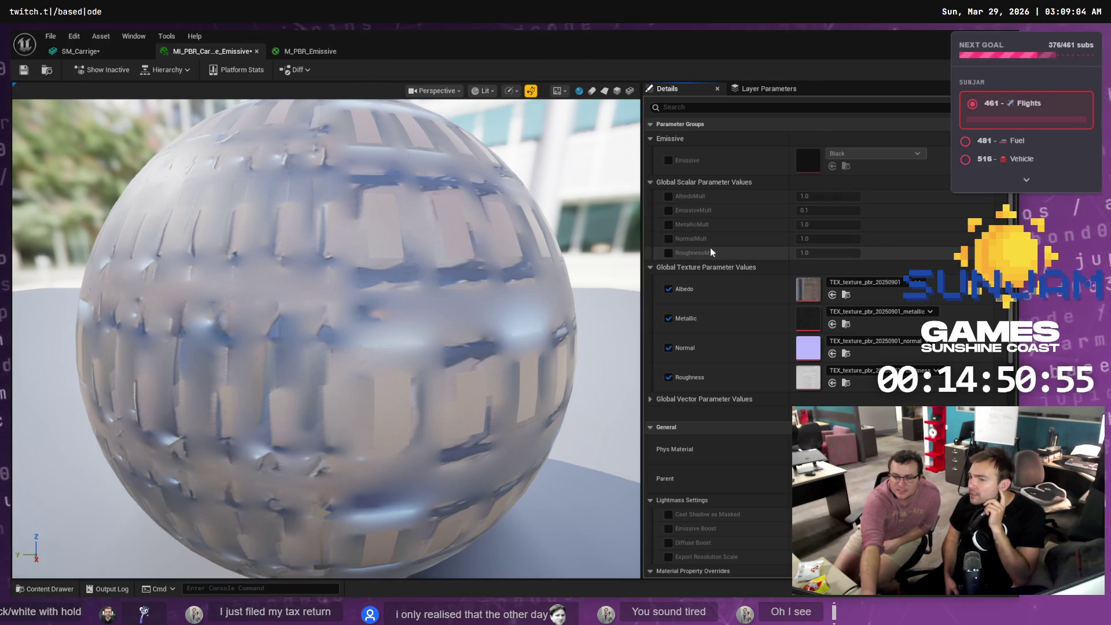
pyautogui.click(668, 160)
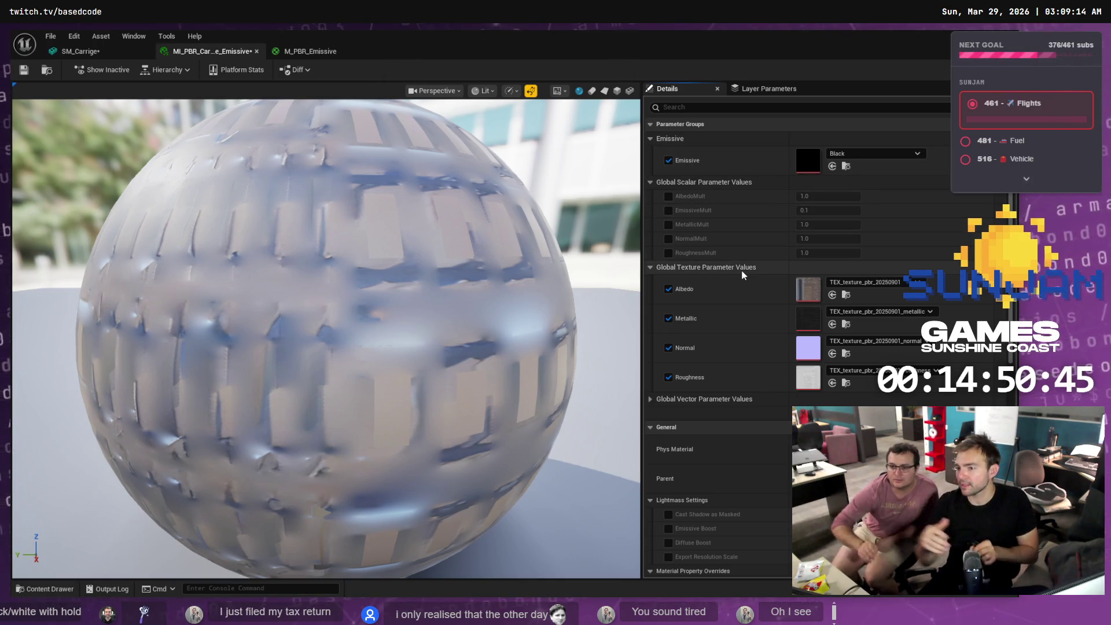
pyautogui.click(648, 398)
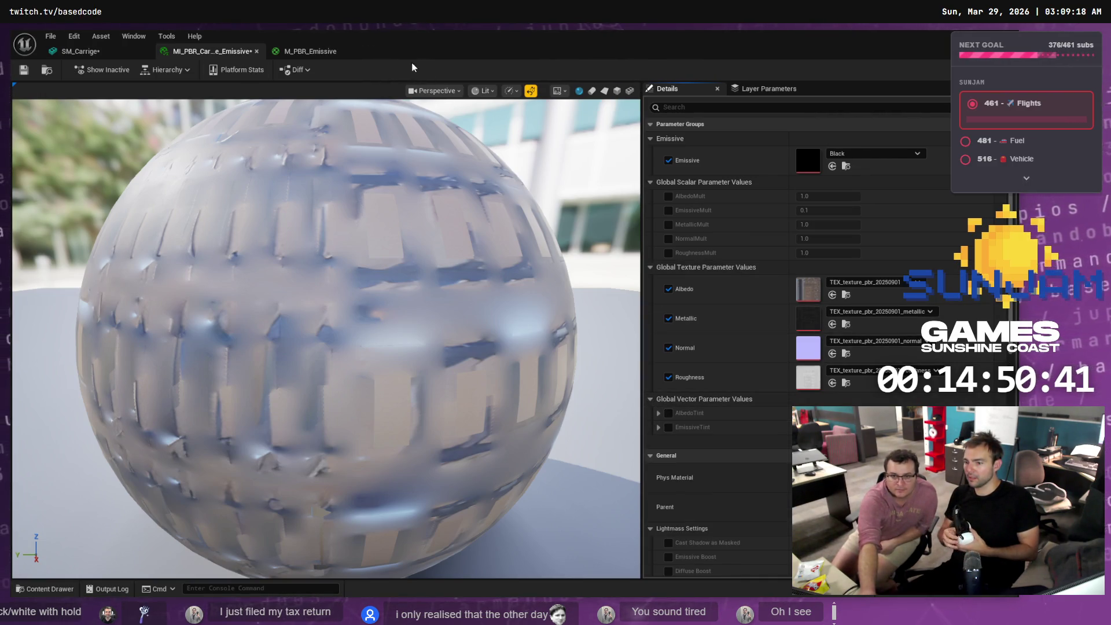
# - Set the parent's Emissive parameter group to None, then apply and save M_PBR_Emissive
pyautogui.click(307, 51)
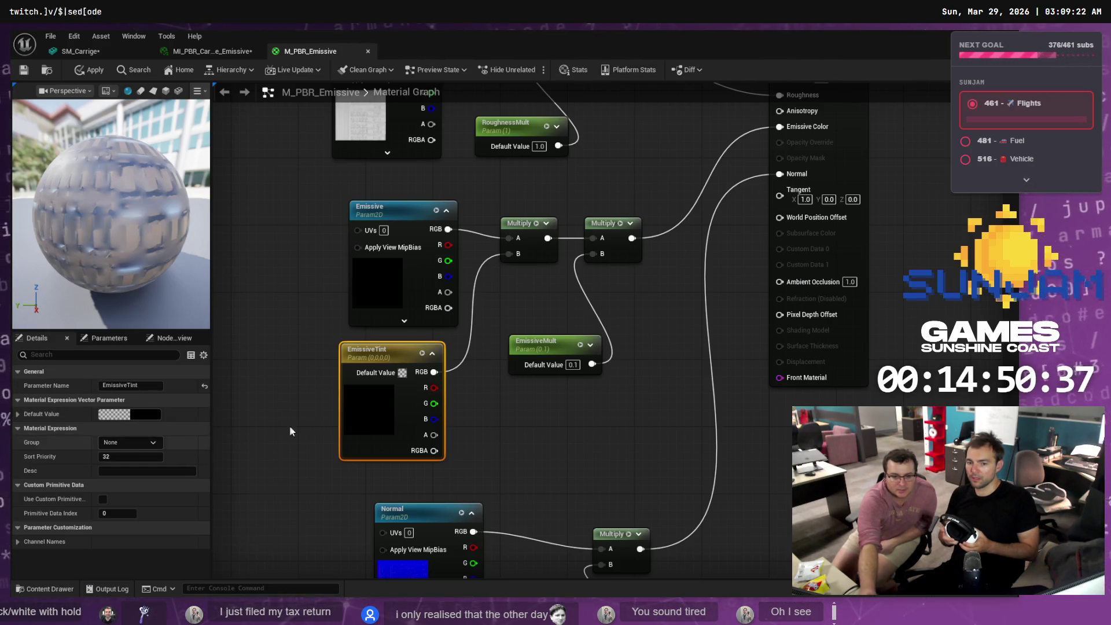
pyautogui.click(391, 219)
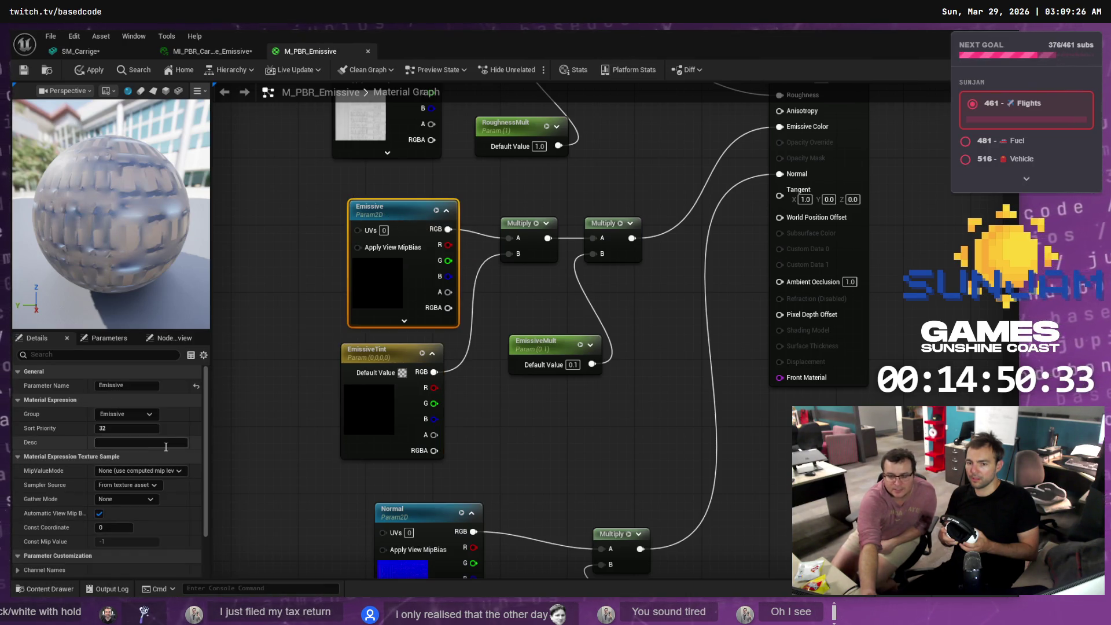
pyautogui.click(151, 414)
pyautogui.click(110, 427)
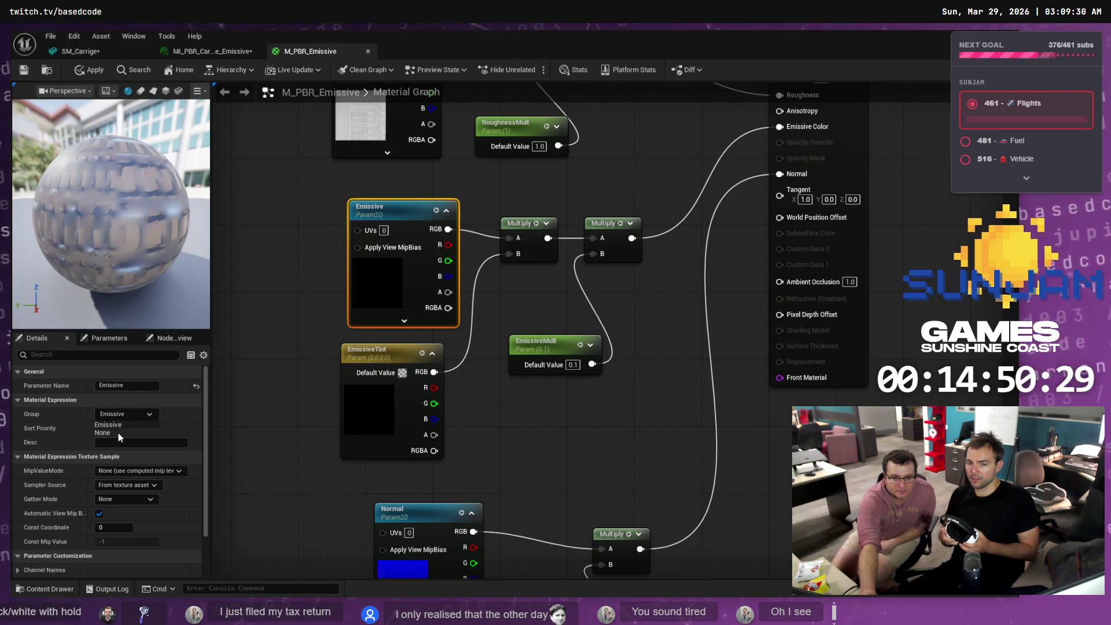
pyautogui.click(92, 70)
pyautogui.click(27, 70)
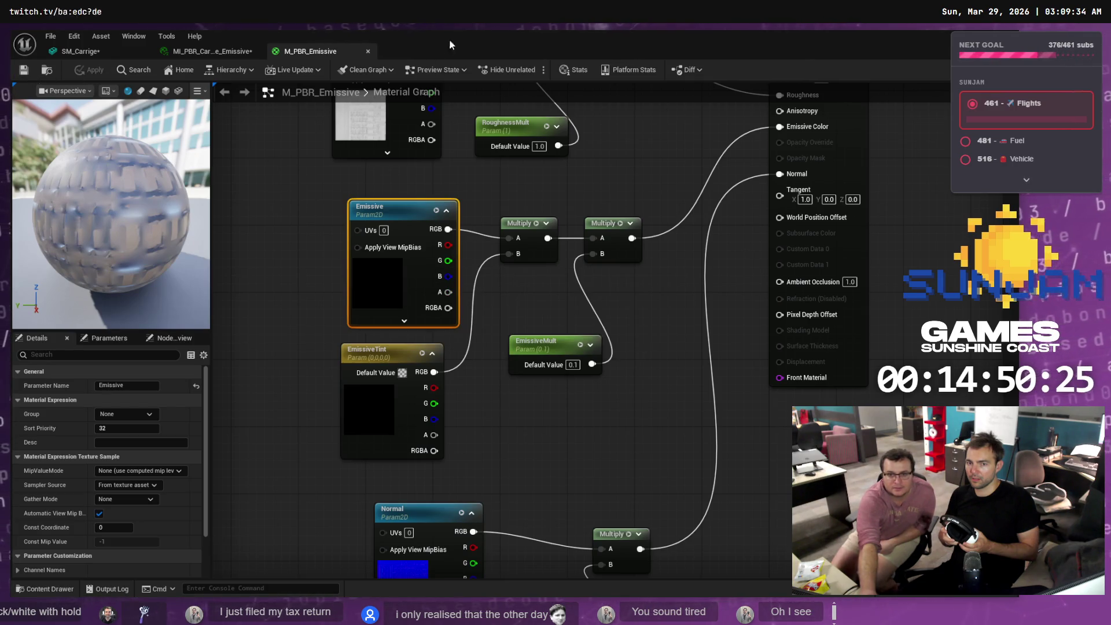
pyautogui.click(212, 51)
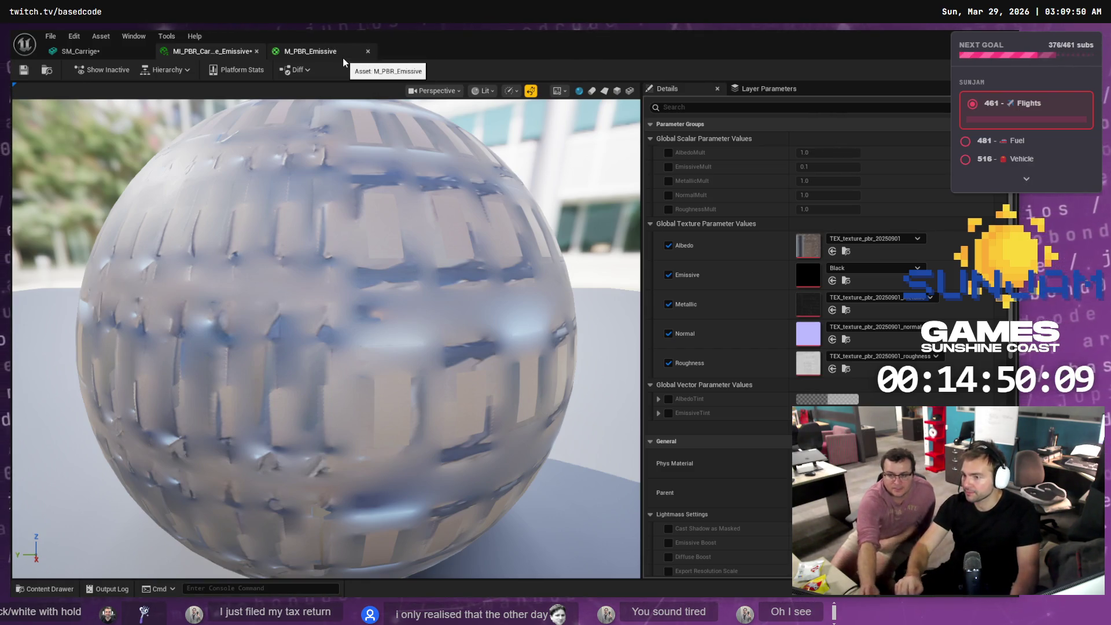
pyautogui.click(46, 588)
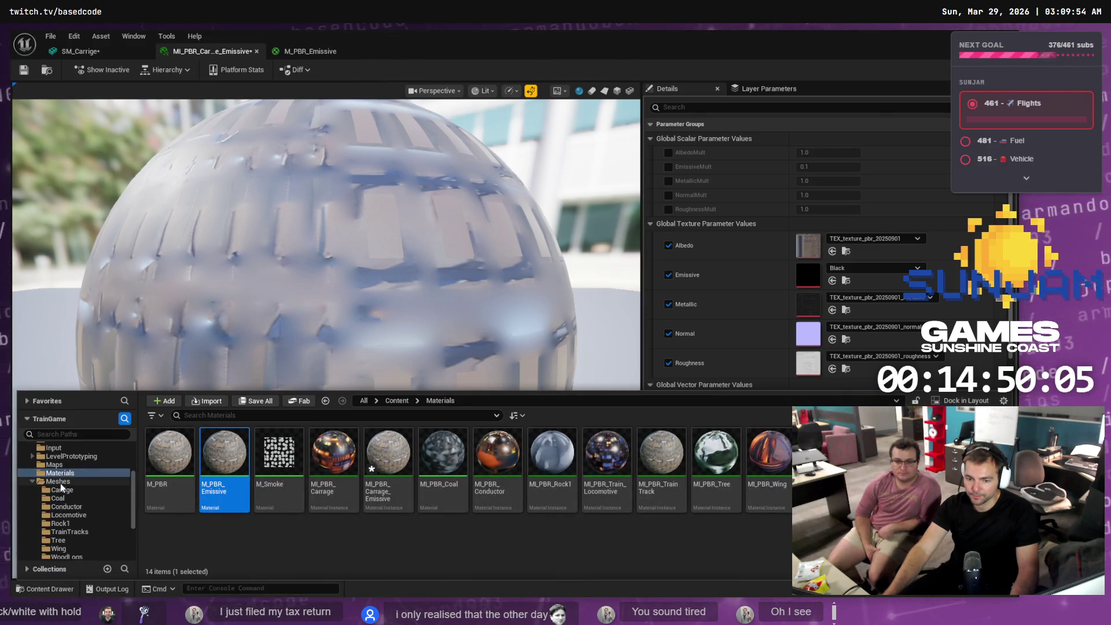
# - Open the Meshes > Carrige folder, then bring up the Locomotive folder in File Explorer
pyautogui.scroll(-3, 64, 491)
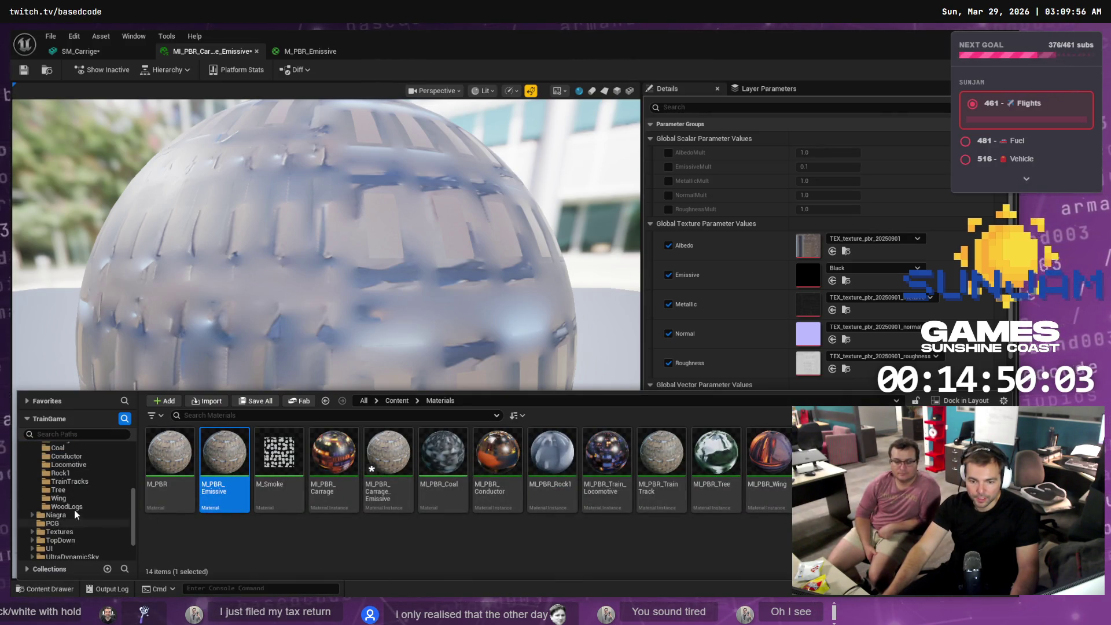
pyautogui.scroll(1, 64, 485)
pyautogui.click(62, 458)
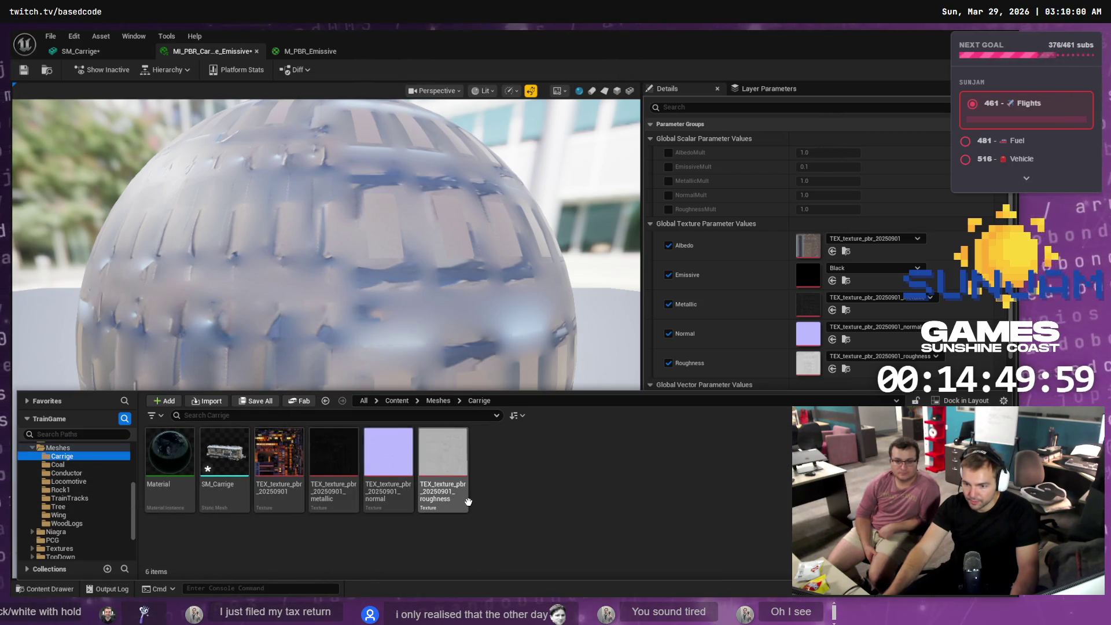
pyautogui.hotkey('alt', 'Tab')
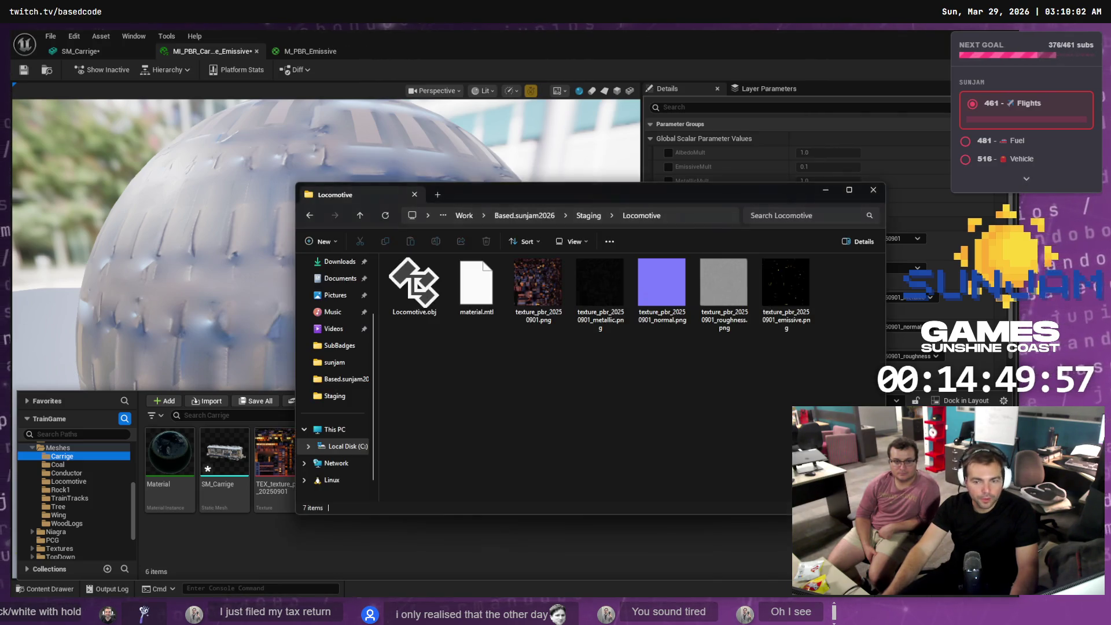
# - Import texture_pbr_20250901_emissive.png into Carrige and open the carriage emissive instance
pyautogui.moveTo(785, 286)
pyautogui.mouseDown()
pyautogui.moveTo(801, 280)
pyautogui.moveTo(440, 480)
pyautogui.moveTo(233, 541)
pyautogui.mouseUp()
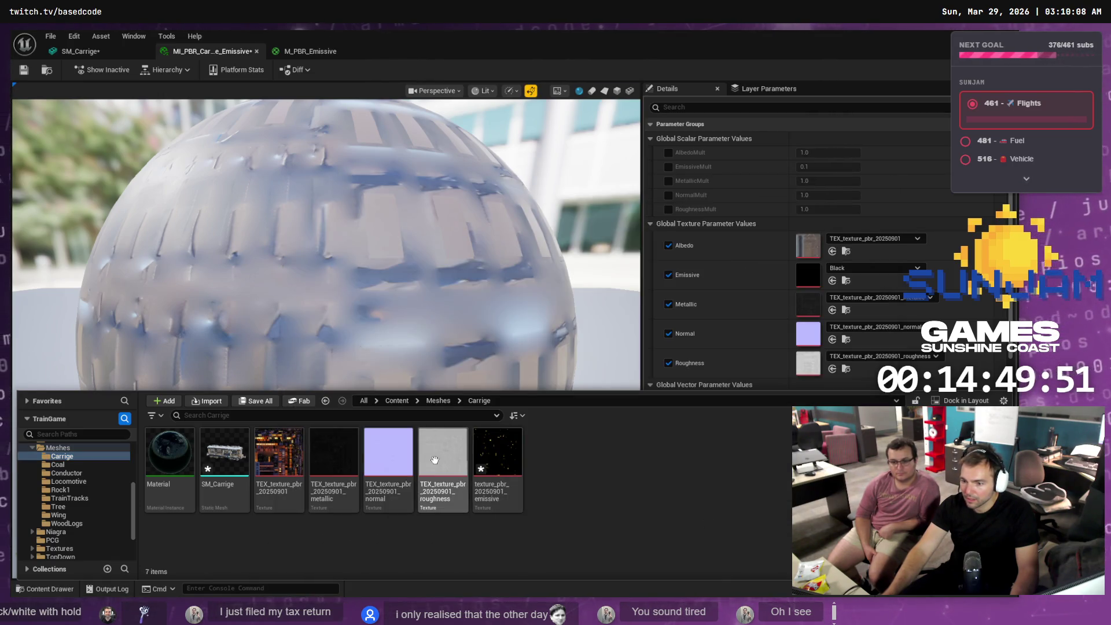
pyautogui.moveTo(500, 462)
pyautogui.mouseDown()
pyautogui.moveTo(676, 428)
pyautogui.moveTo(811, 275)
pyautogui.mouseUp()
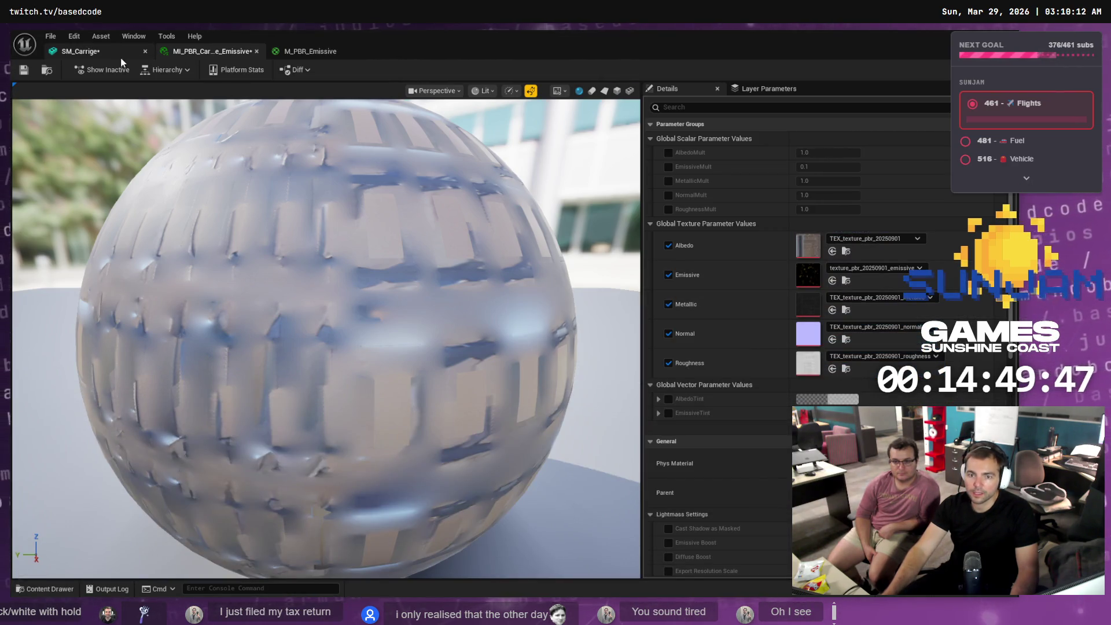
pyautogui.click(107, 53)
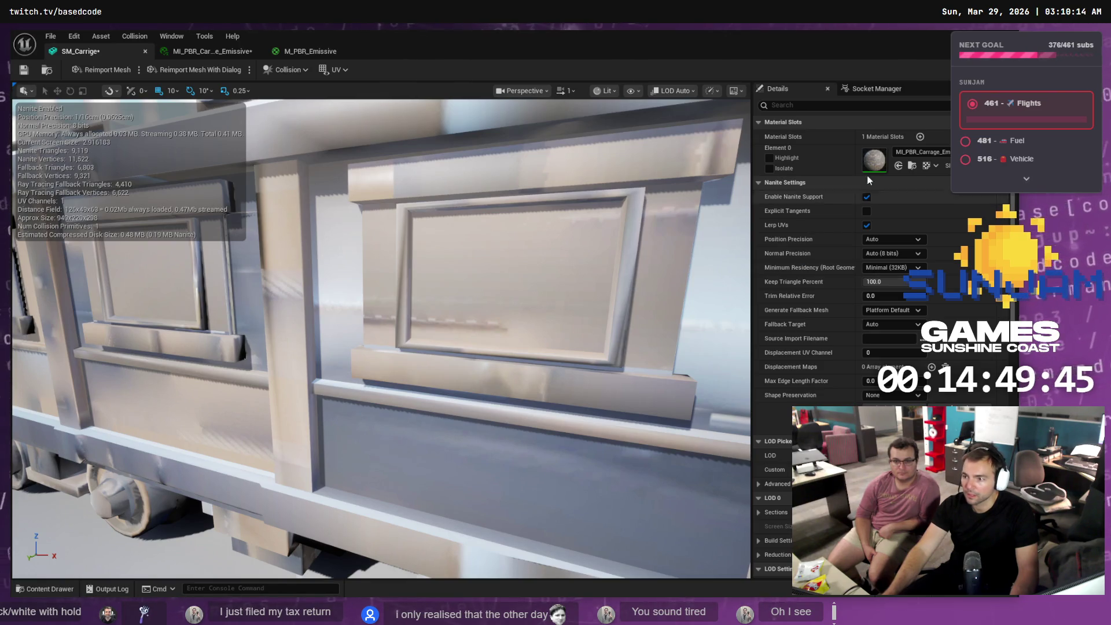
pyautogui.doubleClick(884, 155)
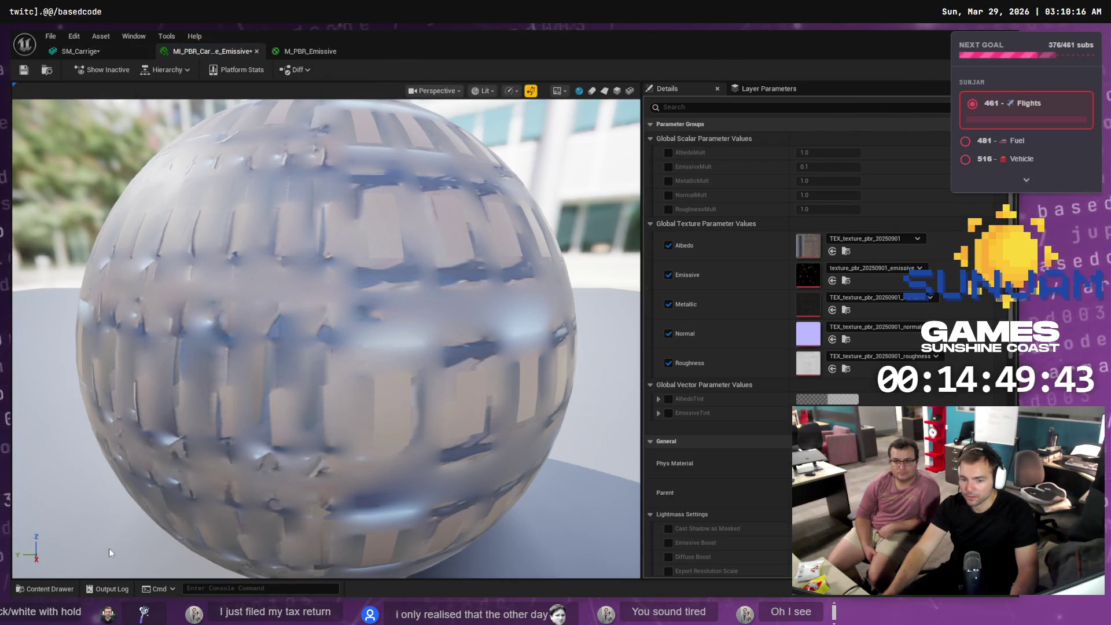
# - Assign the base colour, metallic, normal and roughness textures to their instance slots
pyautogui.click(51, 589)
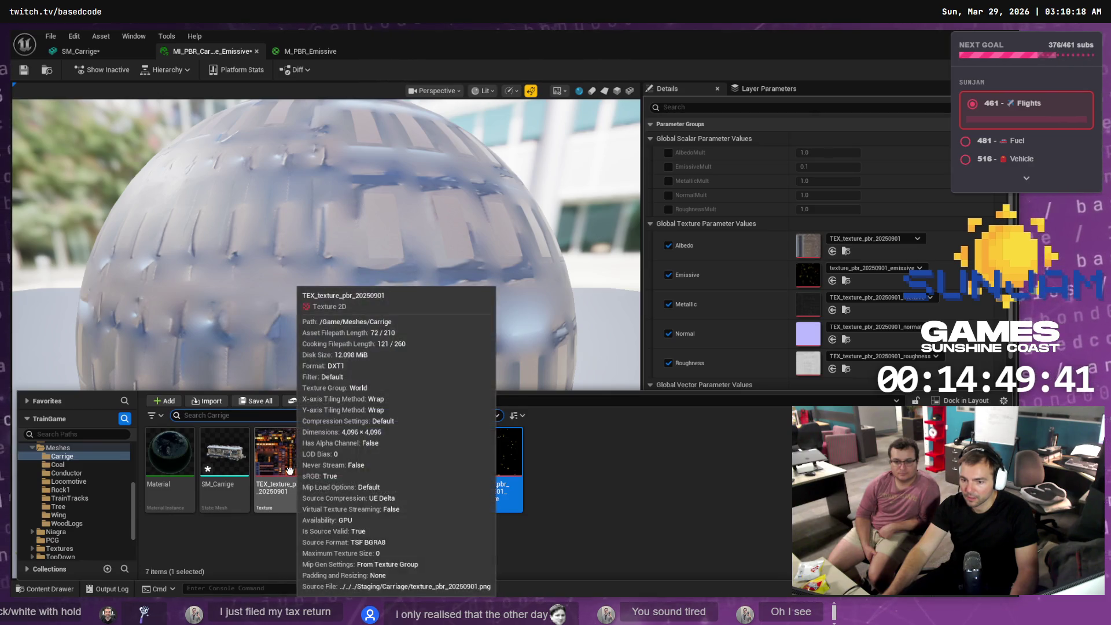
pyautogui.moveTo(277, 469); pyautogui.dragTo(835, 256)
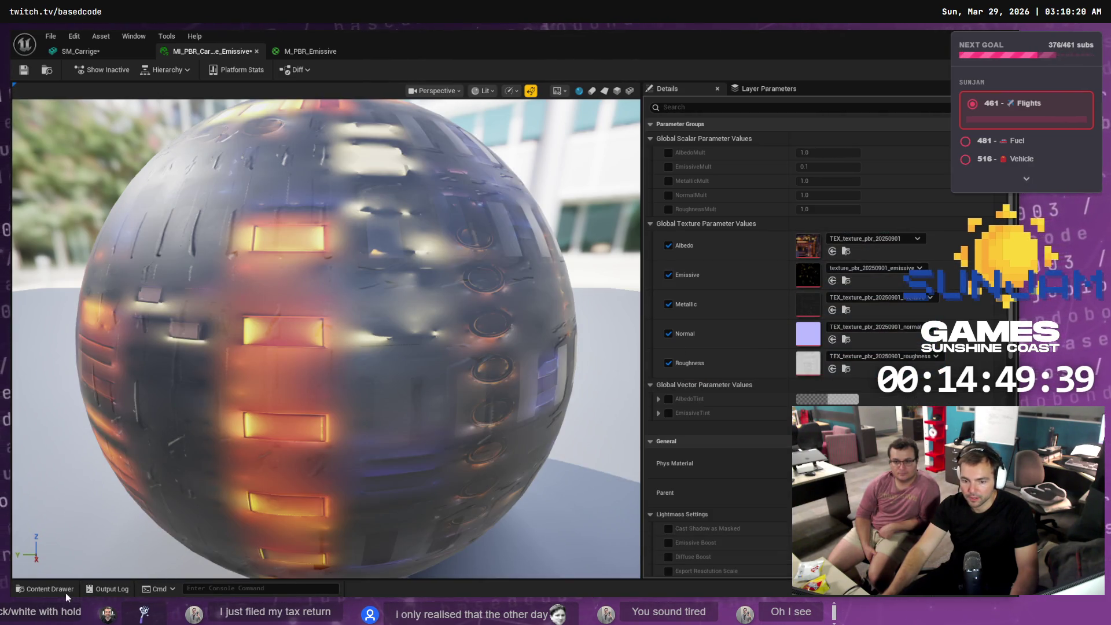
pyautogui.click(66, 589)
pyautogui.click(334, 463)
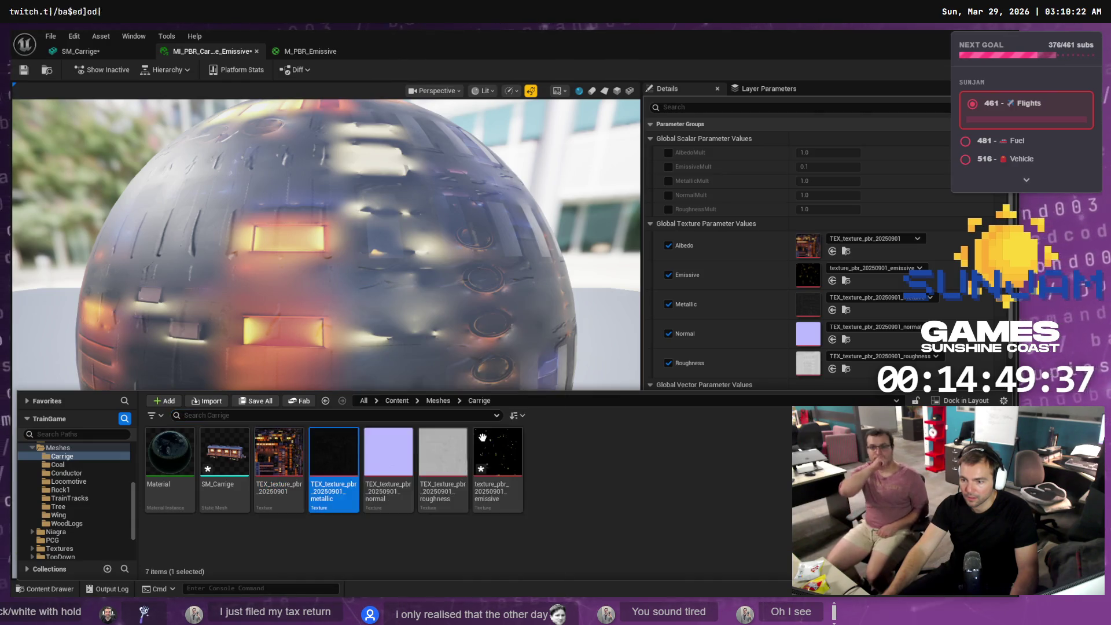
pyautogui.moveTo(483, 438)
pyautogui.mouseDown()
pyautogui.moveTo(821, 271)
pyautogui.moveTo(807, 304)
pyautogui.mouseUp()
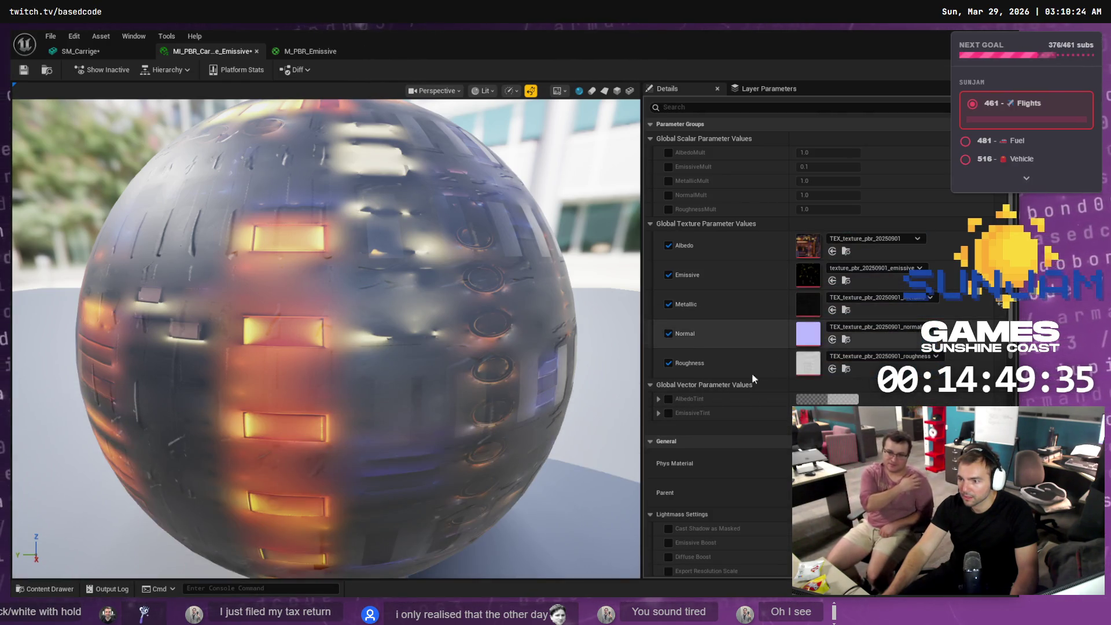
pyautogui.click(47, 588)
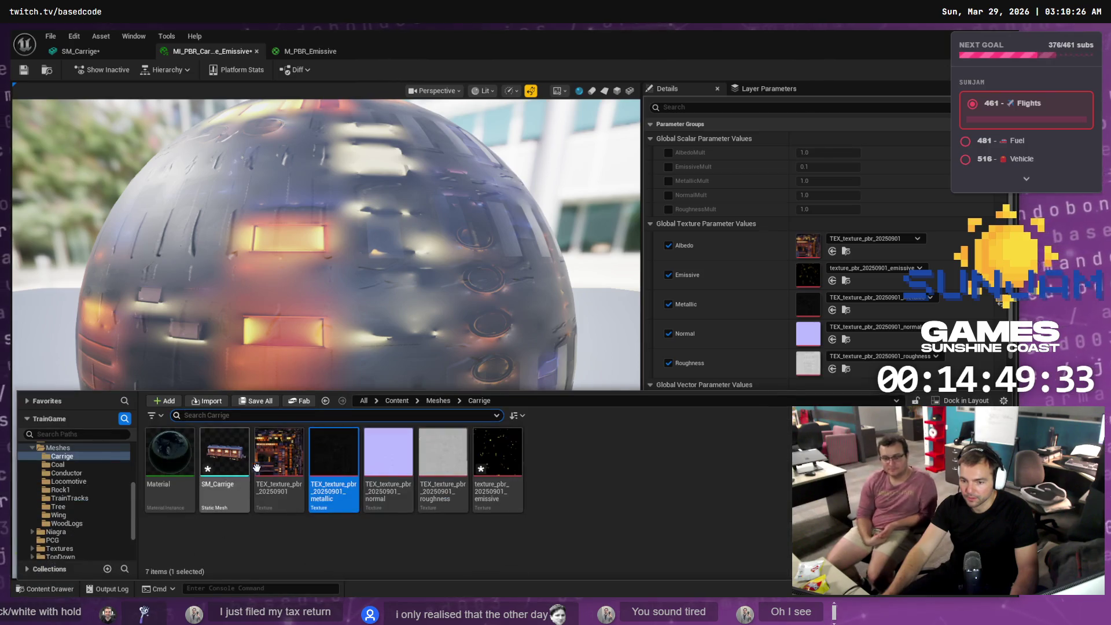
pyautogui.moveTo(387, 456)
pyautogui.mouseDown()
pyautogui.moveTo(787, 325)
pyautogui.moveTo(808, 334)
pyautogui.mouseUp()
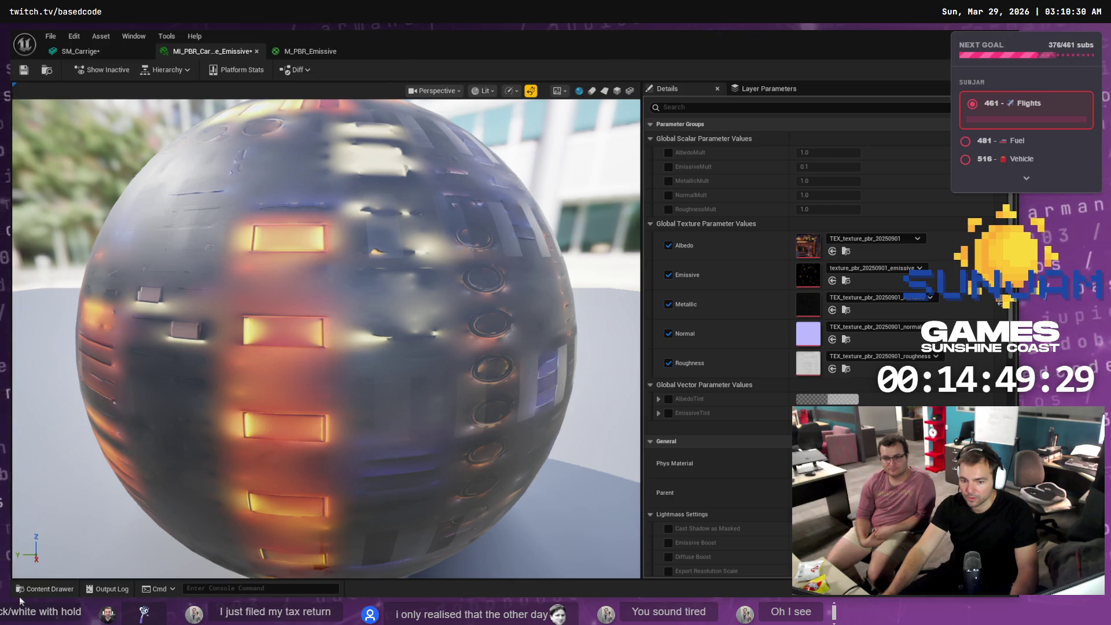
pyautogui.click(26, 588)
pyautogui.click(459, 450)
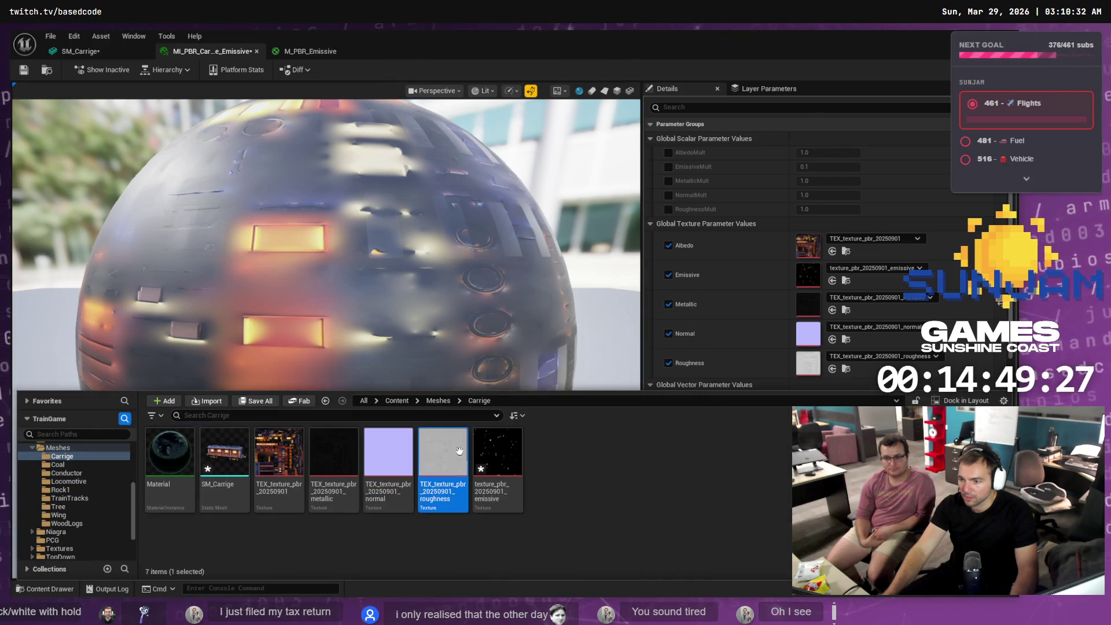
pyautogui.moveTo(458, 450); pyautogui.dragTo(805, 363)
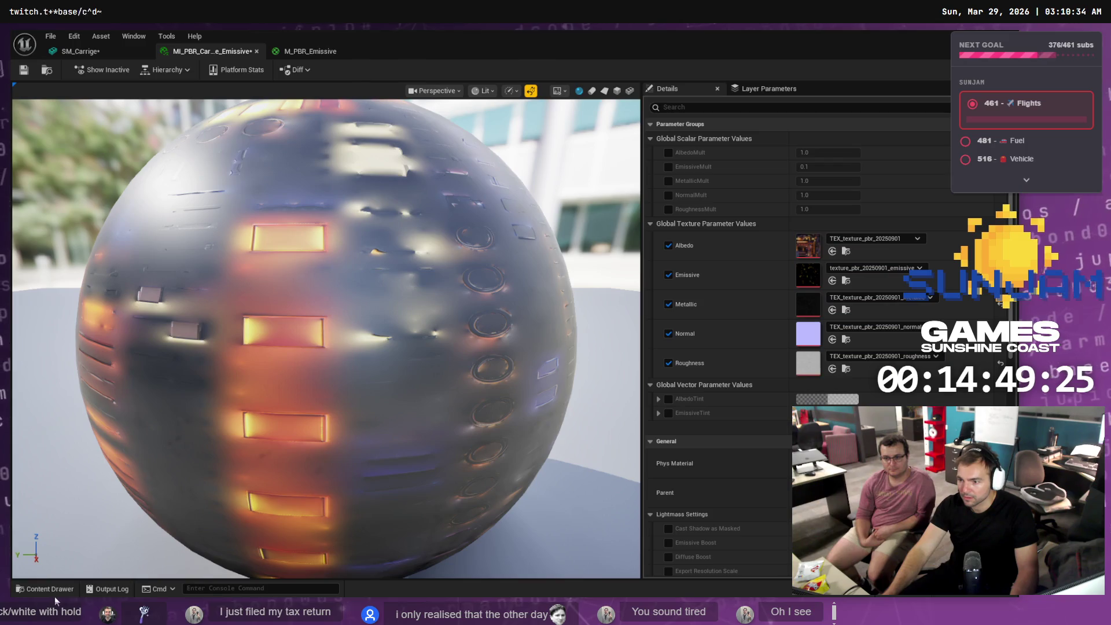
# - Assign the emissive texture, save the instance, and close the SM_Carrige editor
pyautogui.click(49, 588)
pyautogui.moveTo(496, 457)
pyautogui.mouseDown()
pyautogui.moveTo(788, 317)
pyautogui.moveTo(806, 281)
pyautogui.mouseUp()
pyautogui.hotkey('ctrl', 's')
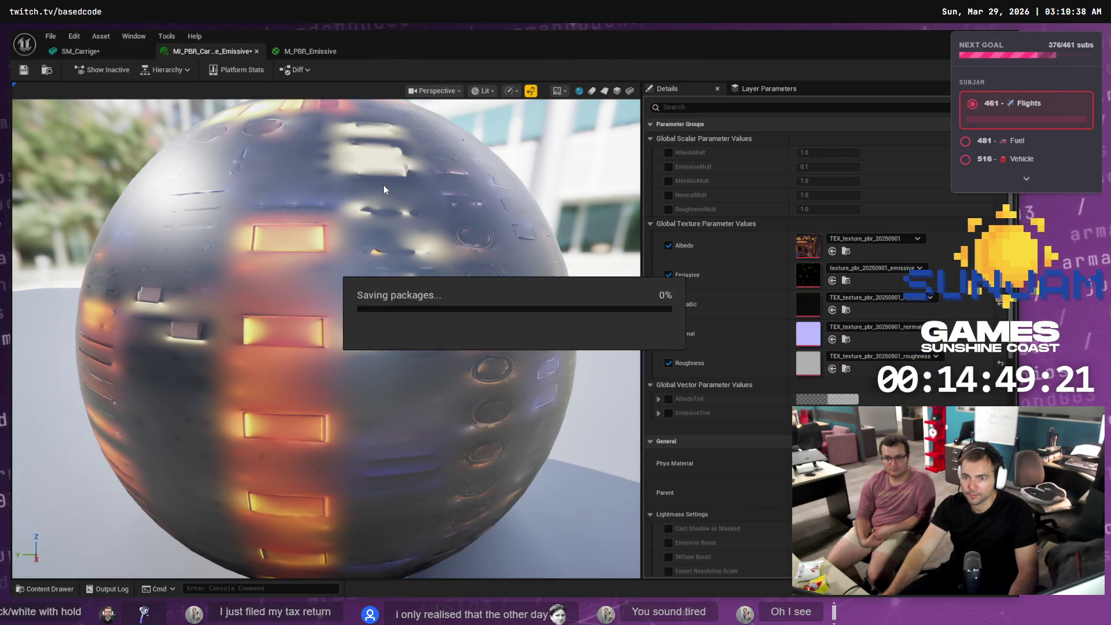
pyautogui.click(91, 52)
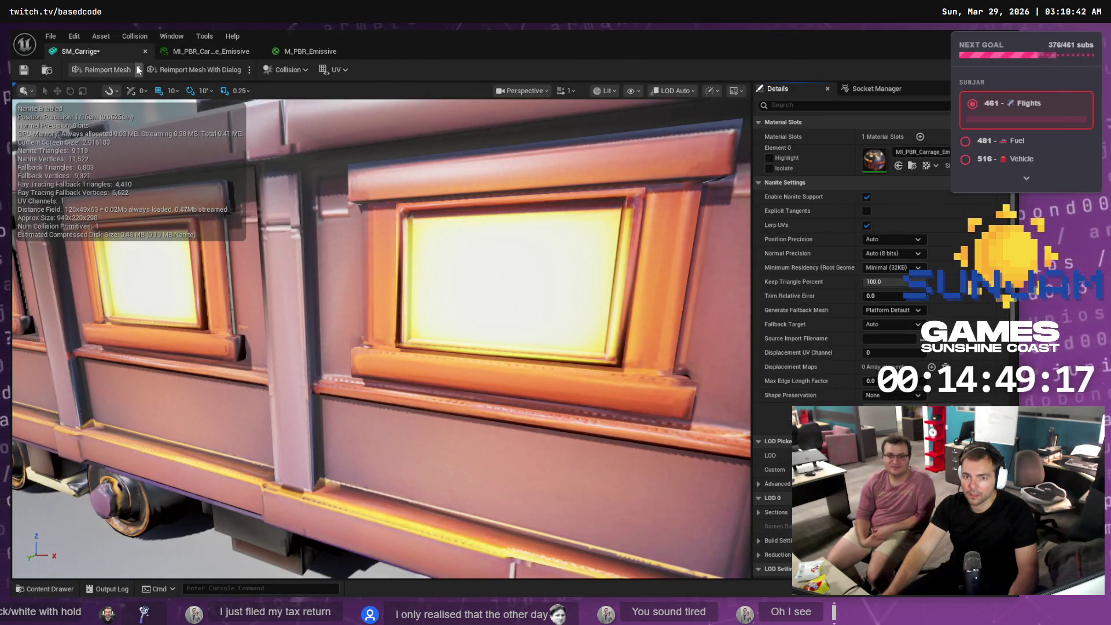
pyautogui.click(145, 51)
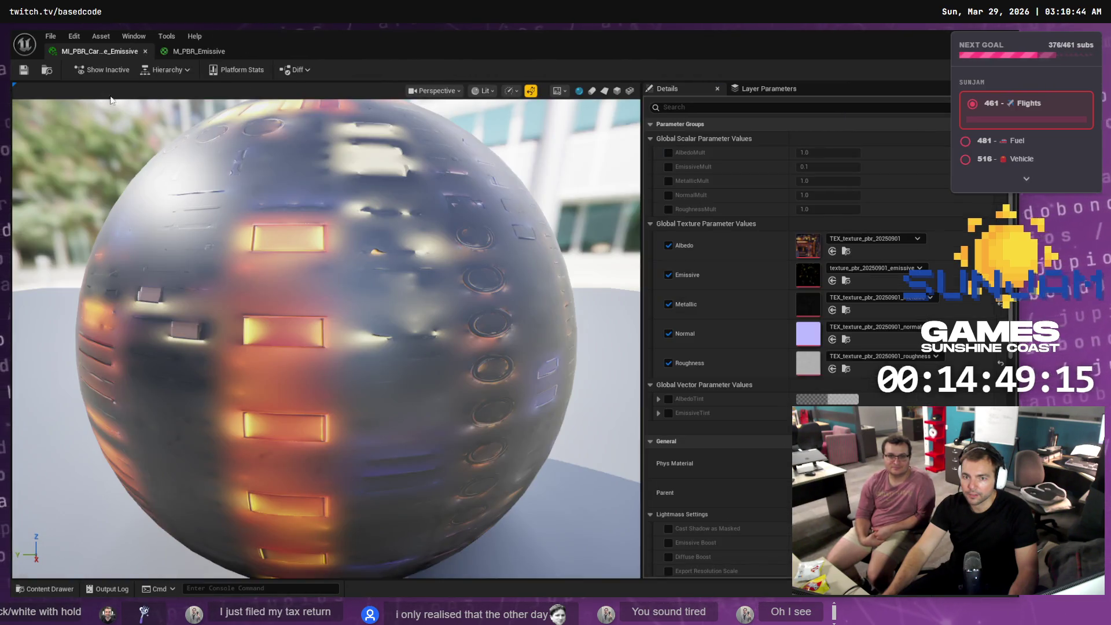
pyautogui.click(66, 589)
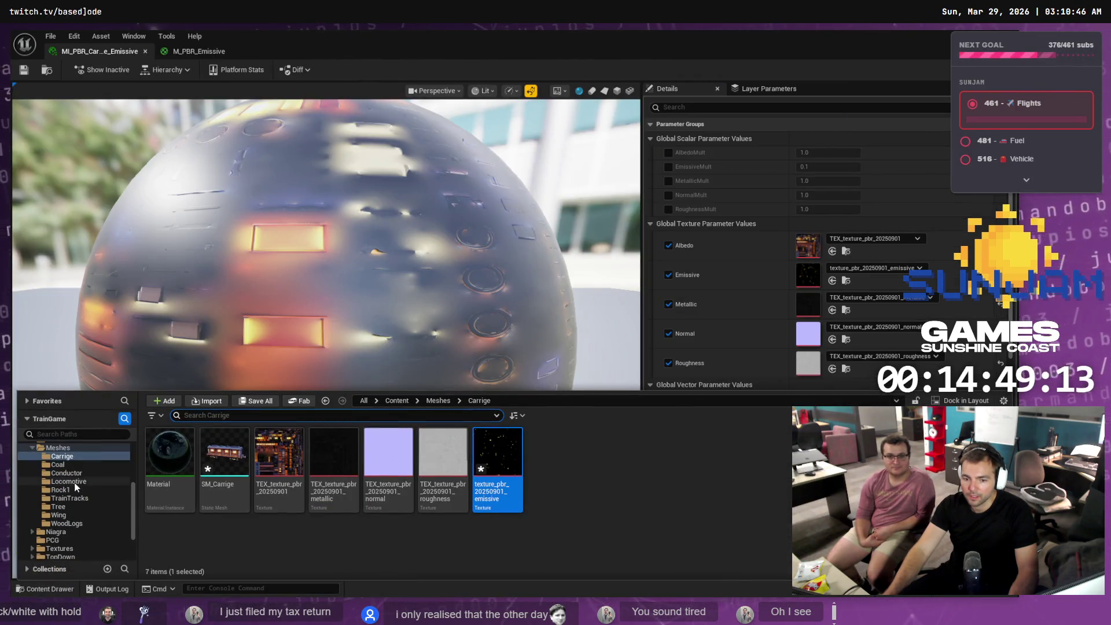
pyautogui.scroll(4, 72, 487)
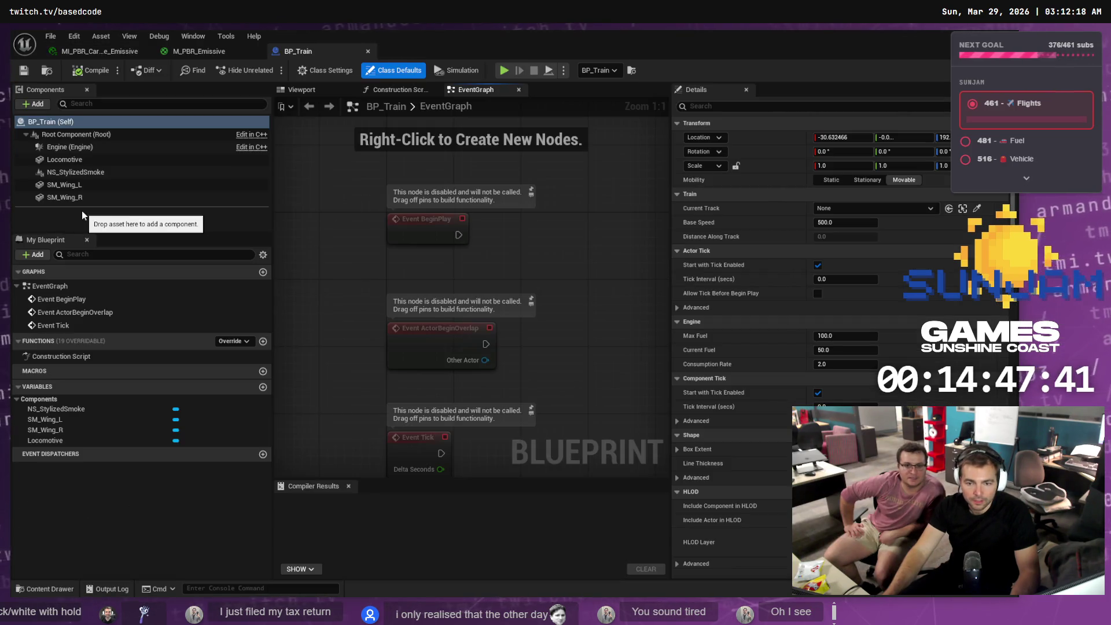
# - Select BP_Train's Locomotive component and check its current material slot
pyautogui.click(94, 198)
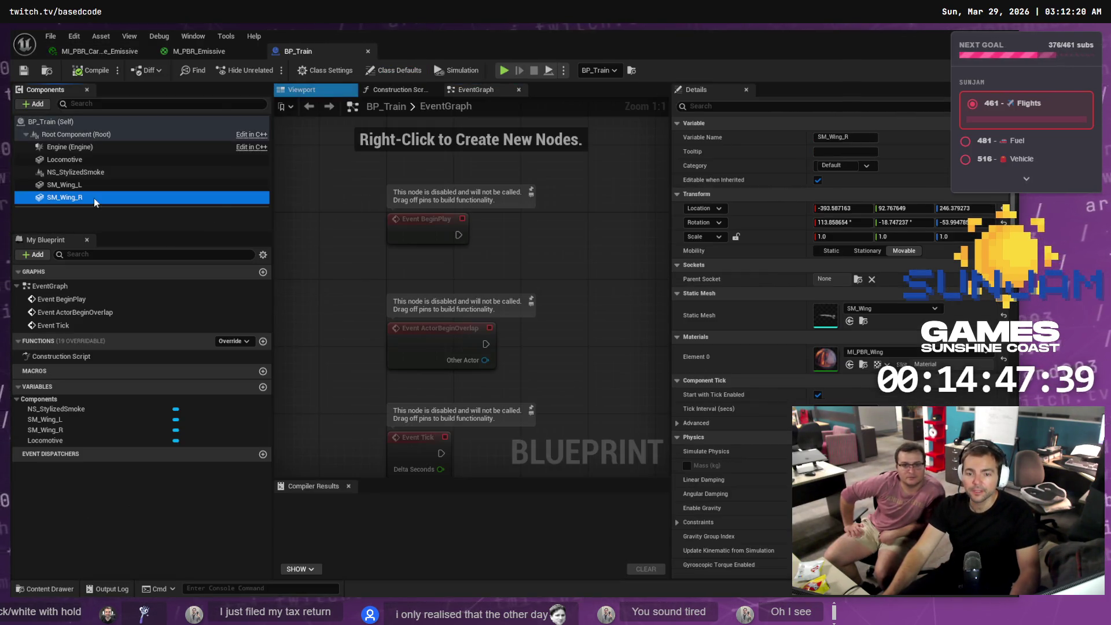
pyautogui.click(95, 187)
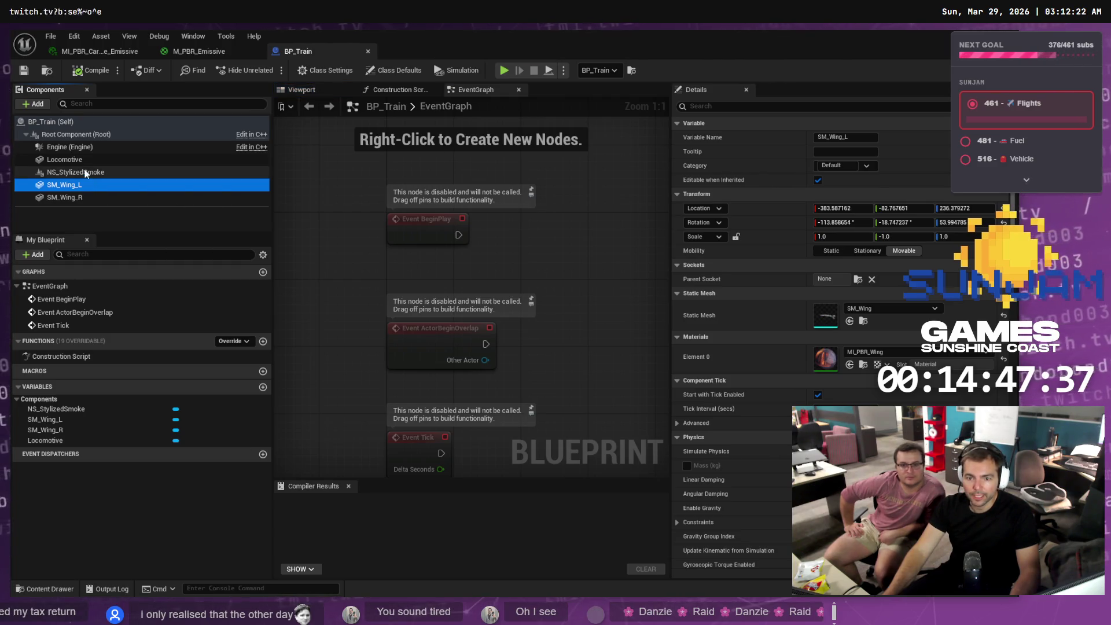
pyautogui.click(84, 160)
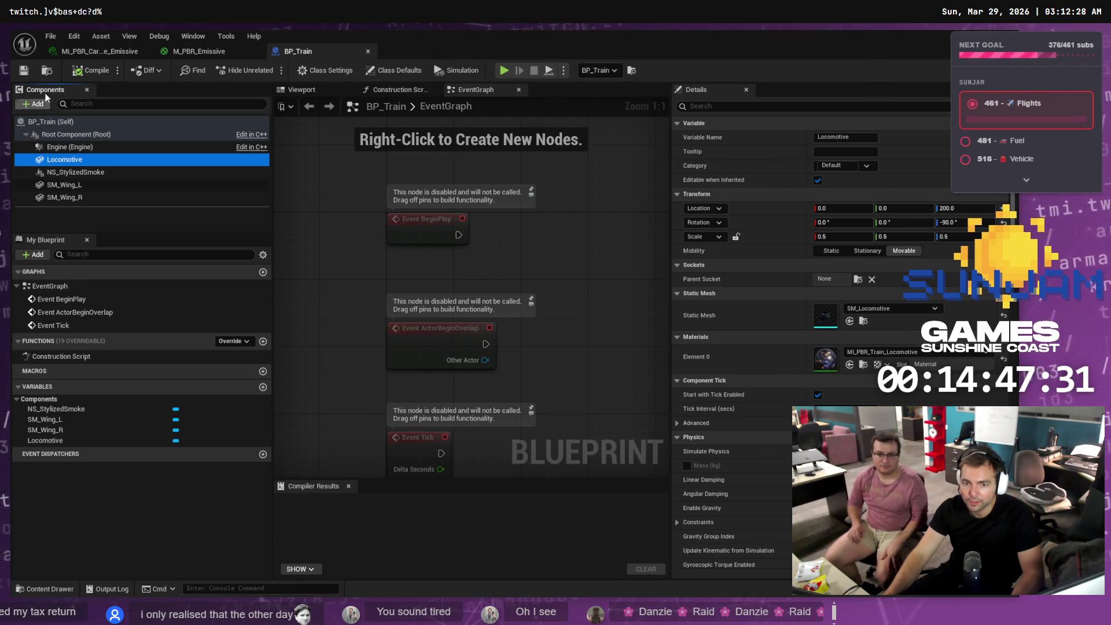
pyautogui.click(51, 588)
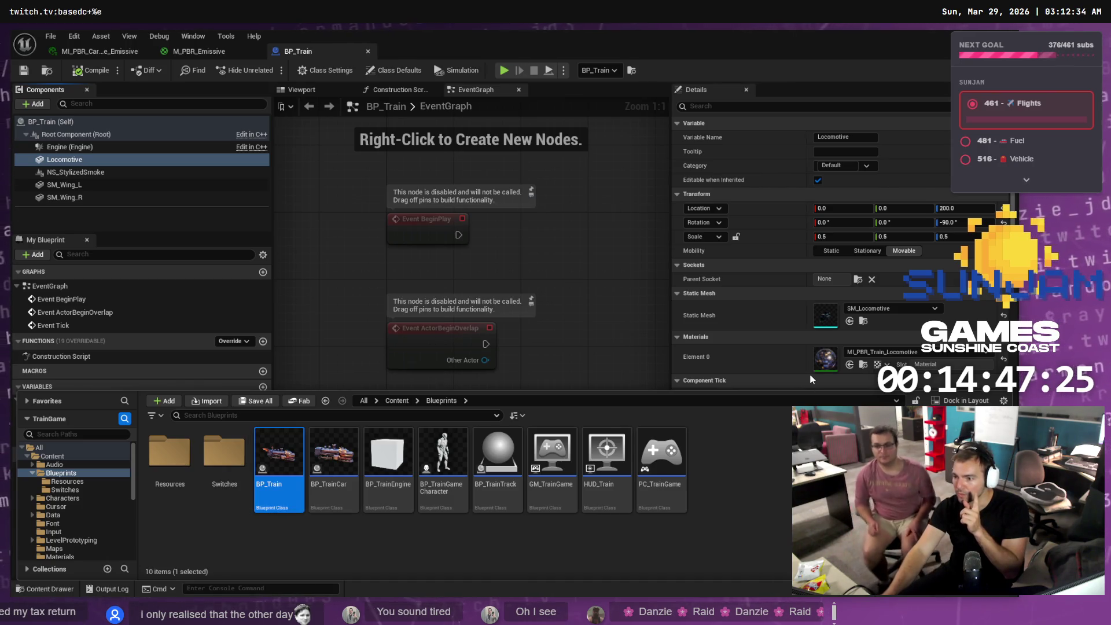
pyautogui.rightClick(835, 364)
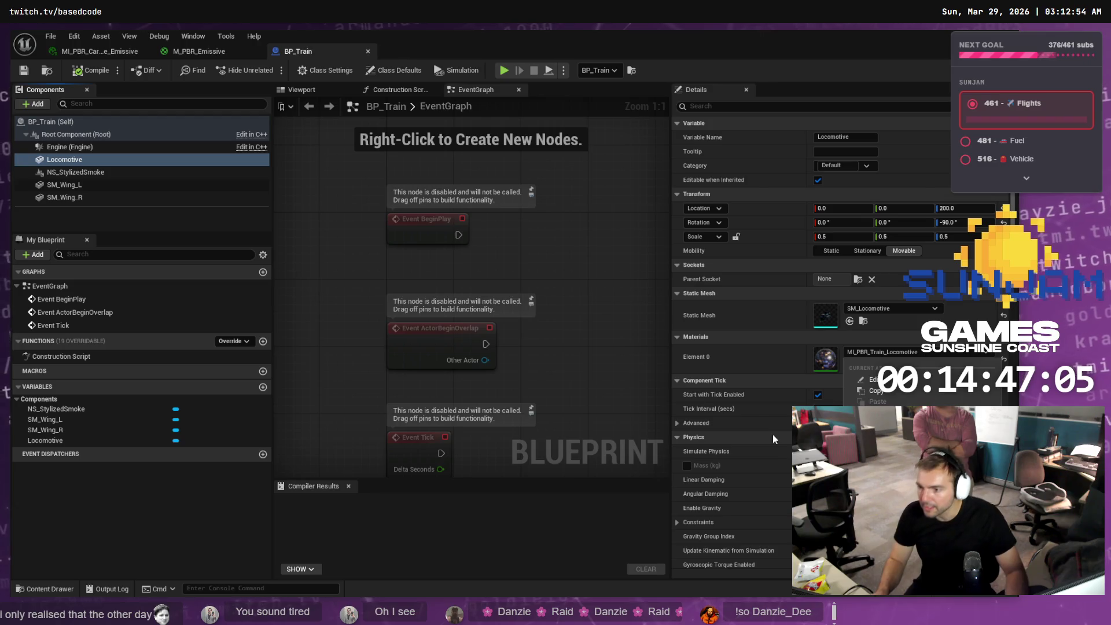
# - Assign MI_PBR_Carrage_Emissive to the Locomotive's Element 0, then return to LVL_TestMap
pyautogui.click(58, 590)
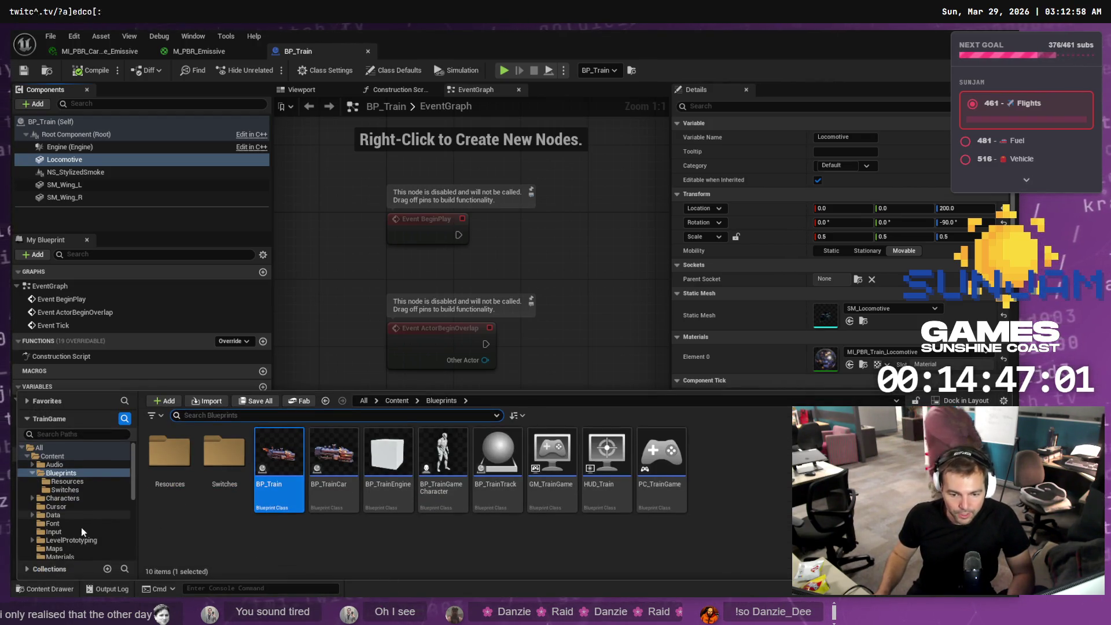
pyautogui.click(59, 556)
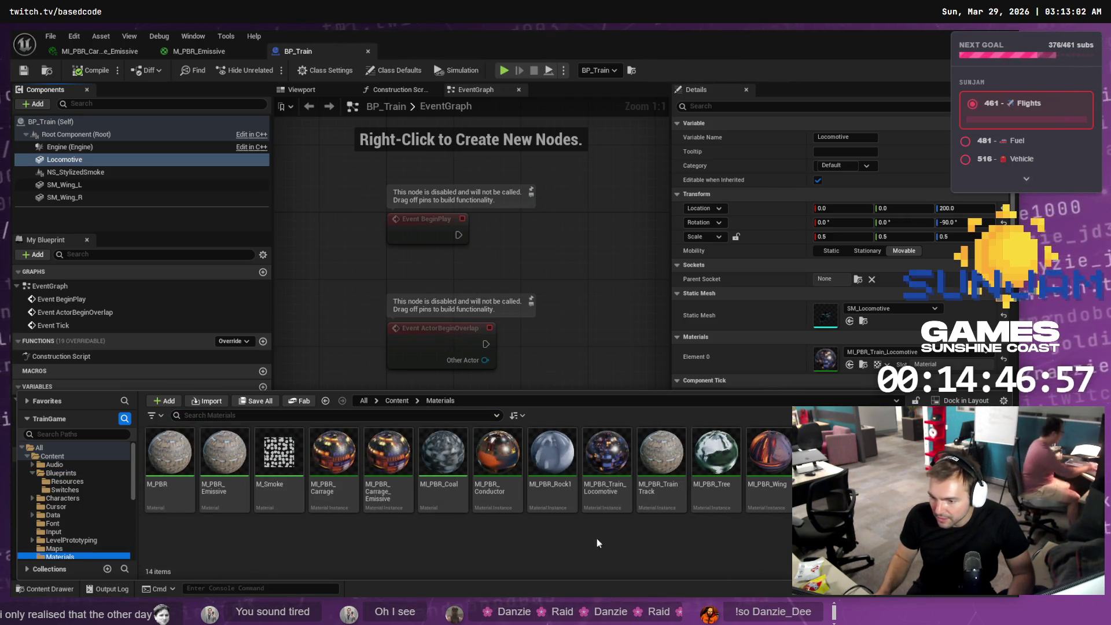
pyautogui.moveTo(396, 463)
pyautogui.mouseDown()
pyautogui.moveTo(694, 376)
pyautogui.moveTo(828, 363)
pyautogui.mouseUp()
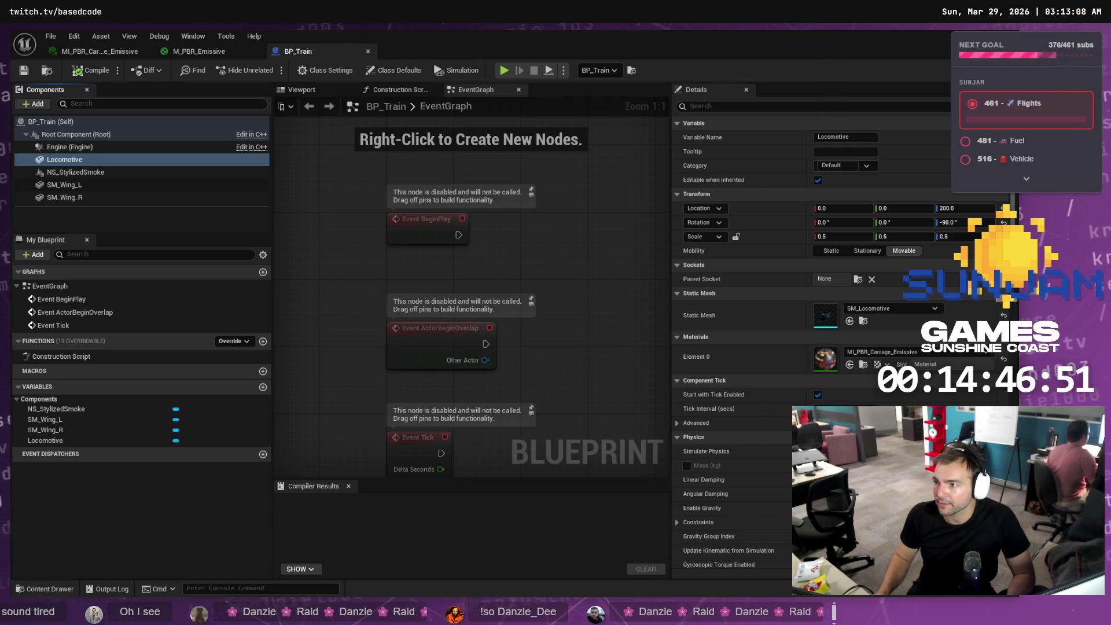
pyautogui.hotkey('alt', 'Tab')
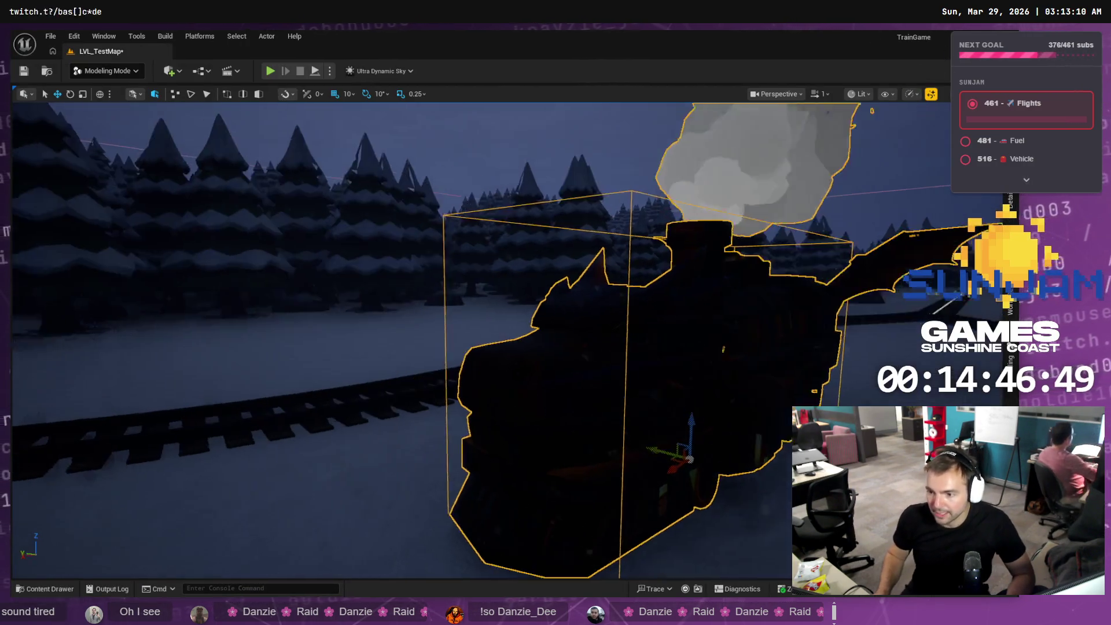
# - Orbit the dragon train head-on and from farther back, then switch to the Firepiercer tldraw board
pyautogui.moveTo(555, 341)
pyautogui.keyDown('alt'); pyautogui.mouseDown()
pyautogui.moveTo(289, 347)
pyautogui.moveTo(625, 306)
pyautogui.mouseUp(); pyautogui.keyUp('alt')
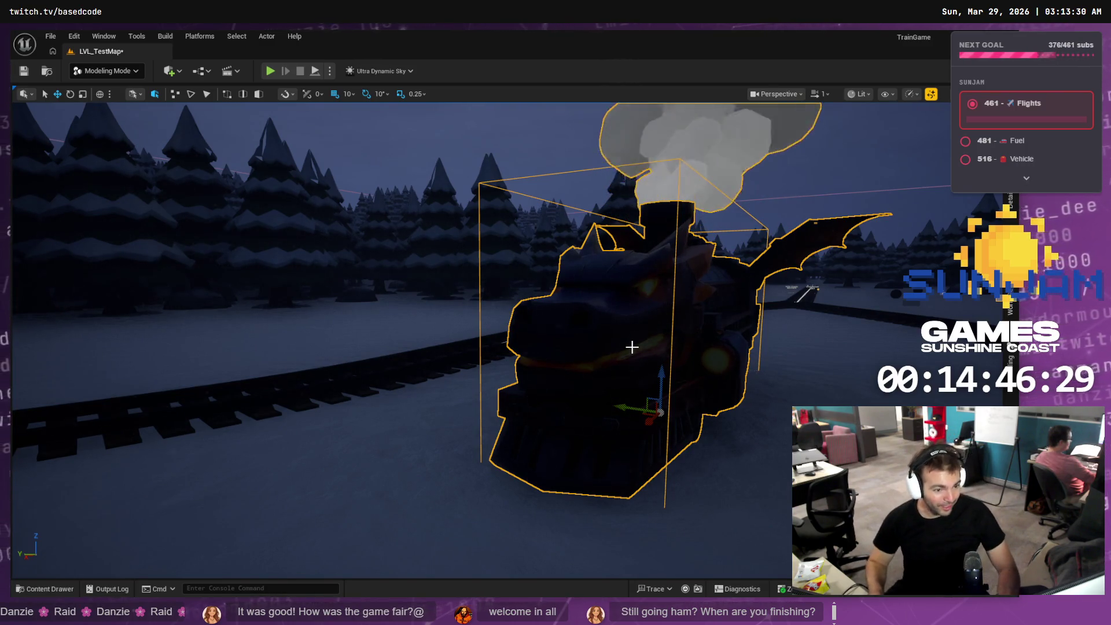
pyautogui.moveTo(703, 342)
pyautogui.mouseDown(button='right')
pyautogui.moveTo(676, 347)
pyautogui.moveTo(728, 341)
pyautogui.moveTo(684, 347)
pyautogui.mouseUp(button='right')
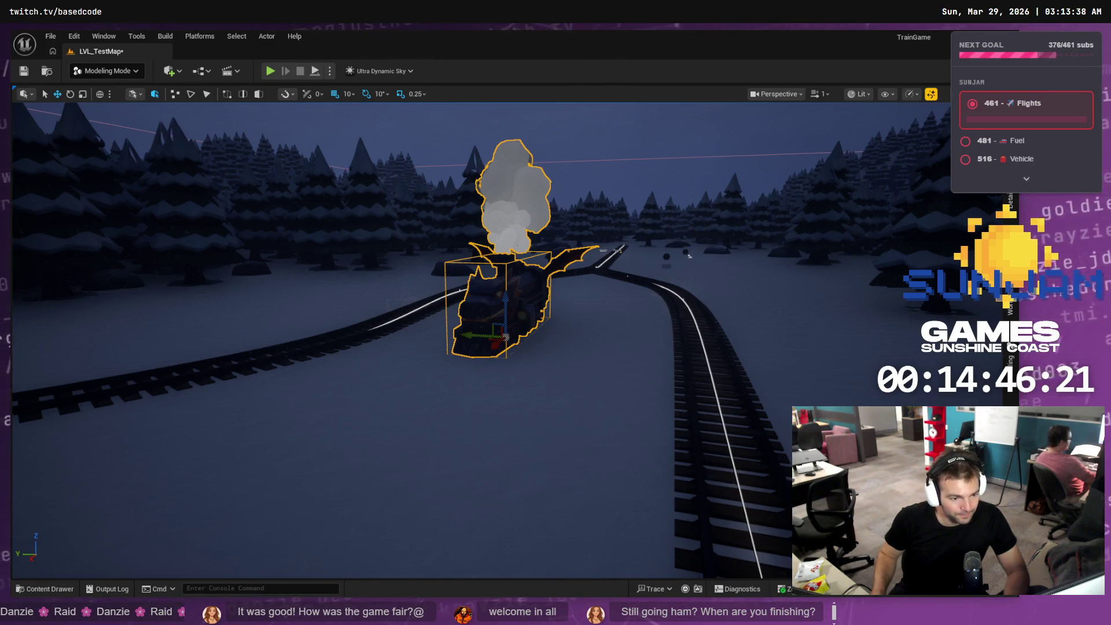
pyautogui.hotkey('alt', 'Tab')
pyautogui.scroll(3, 474, 288)
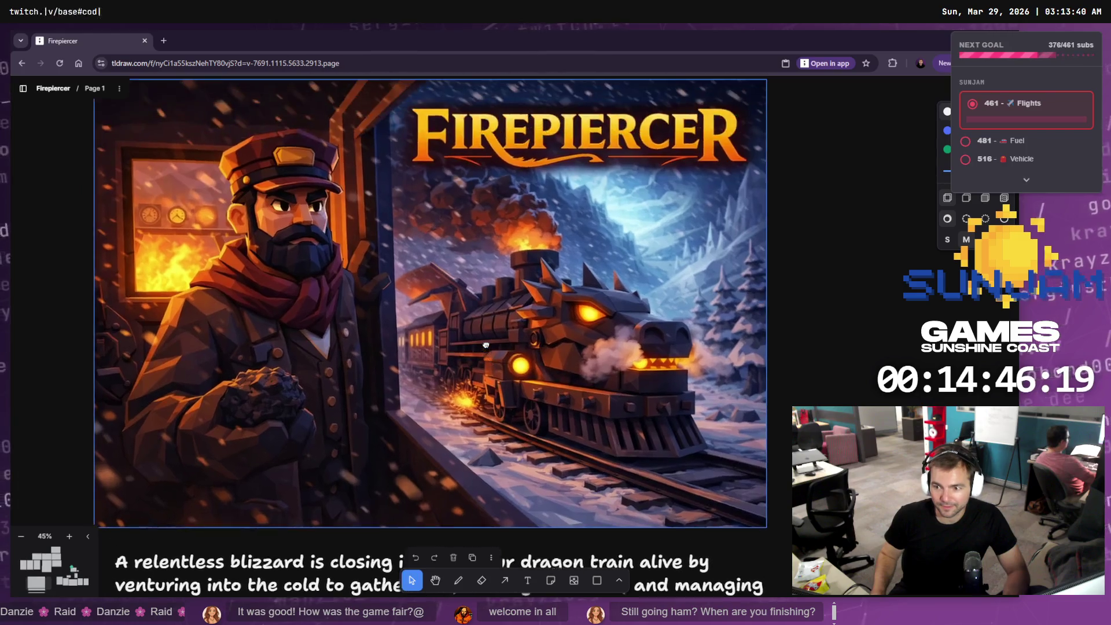
# - Zoom across the Firepiercer cover art and blizzard blurb, then go back to Unreal Editor
pyautogui.scroll(-2, 485, 347)
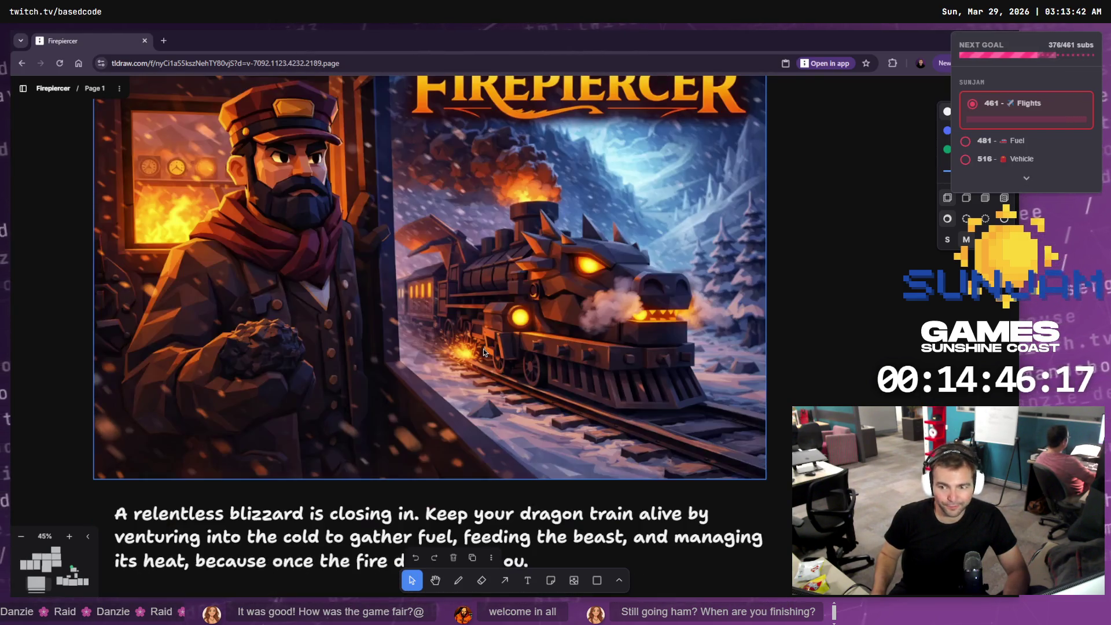
pyautogui.scroll(-1, 491, 346)
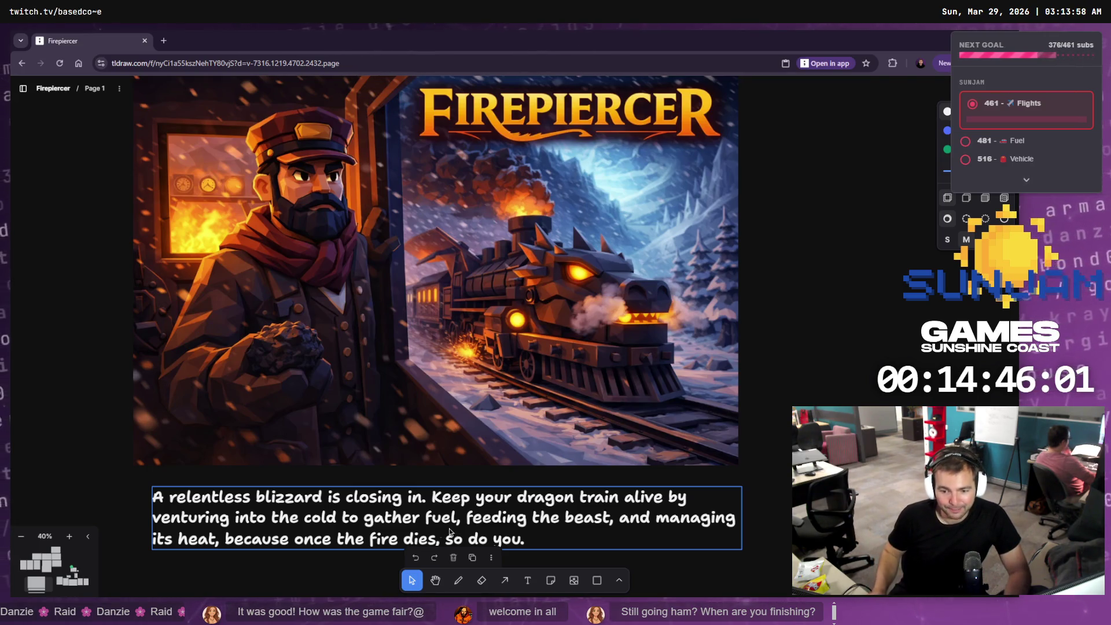
pyautogui.scroll(-2, 331, 546)
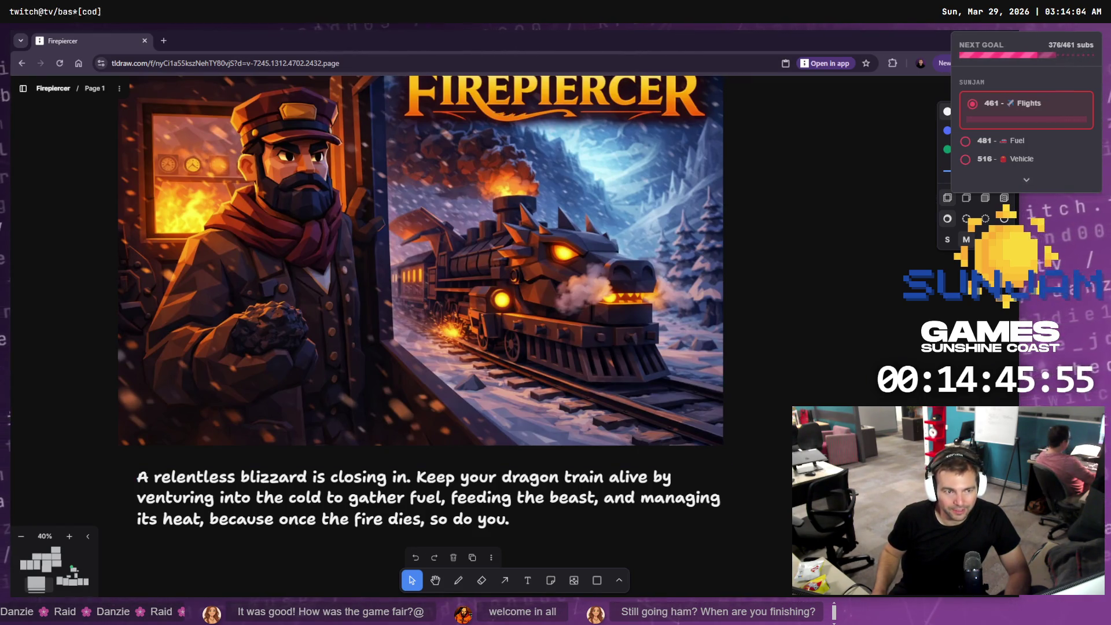
pyautogui.hotkey('alt', 'Tab')
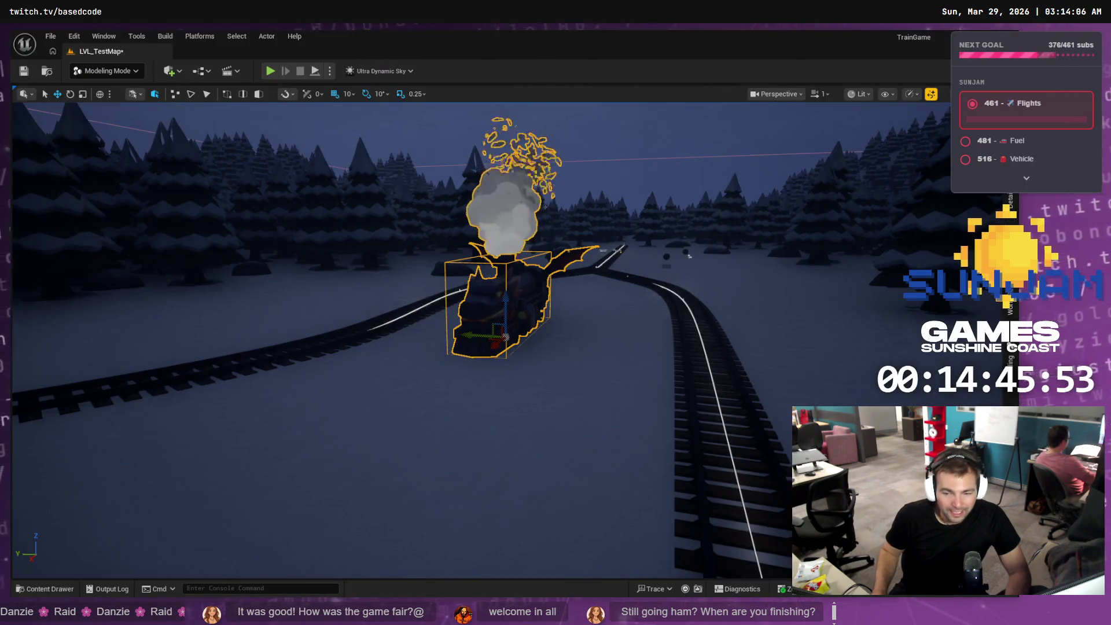
# - Play-test LVL_TestMap, watching the dragon train run with its fuel gauge, then stop with Esc
pyautogui.moveTo(322, 116); pyautogui.dragTo(322, 117, button='right')
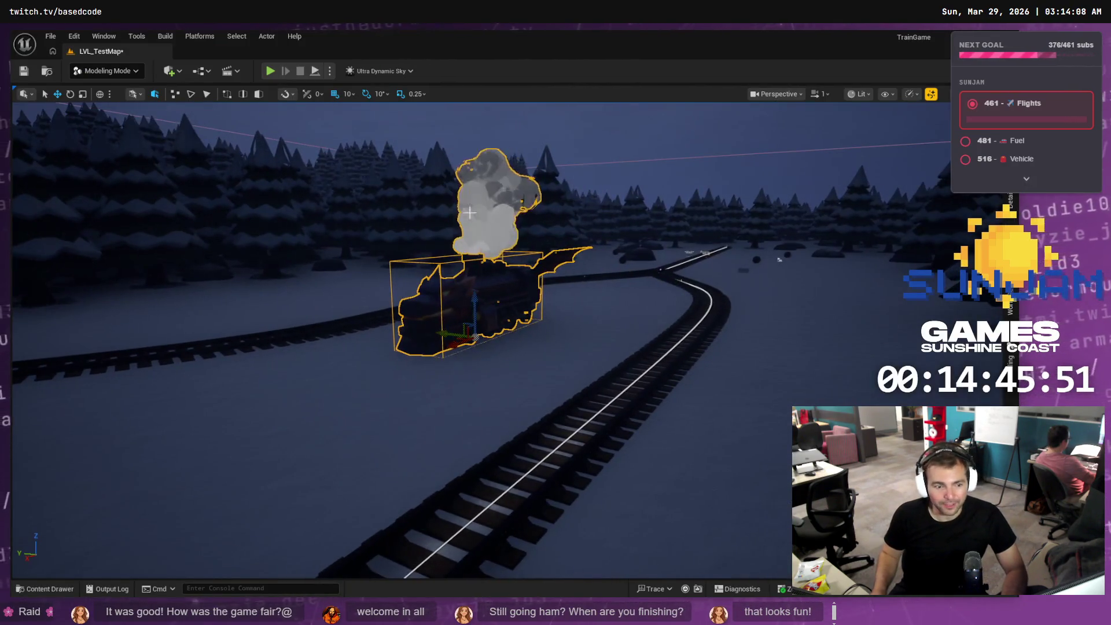
pyautogui.click(269, 71)
pyautogui.click(298, 119)
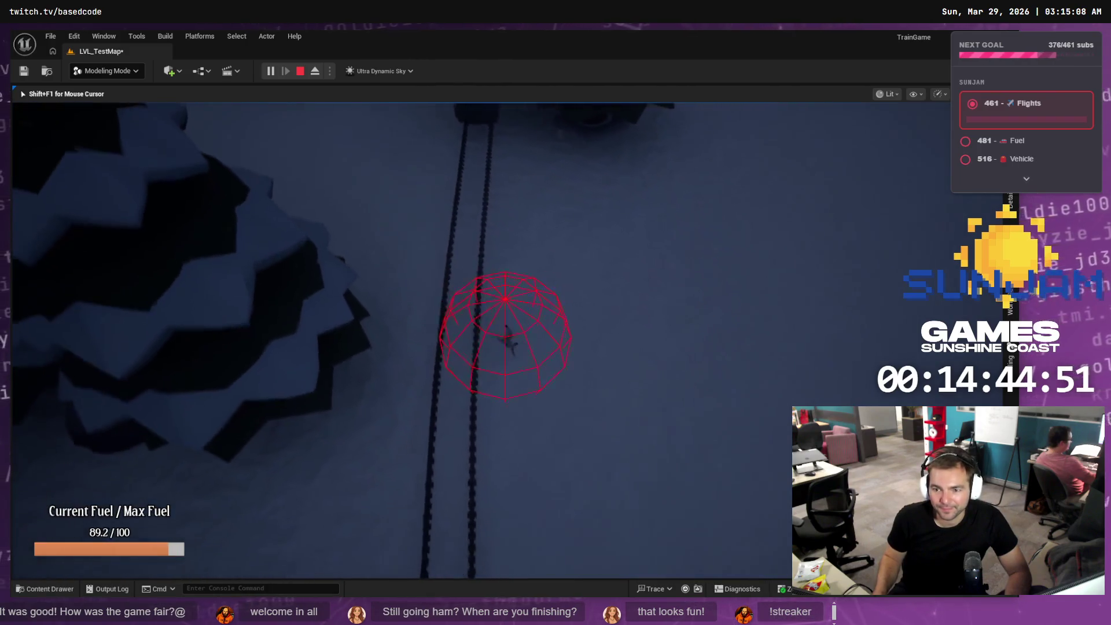
pyautogui.press('Escape')
# - Open MI_PBR_Carrage_Emissive and compare it with M_PBR_Emissive and BP_Train, then return to the level
pyautogui.press('f')
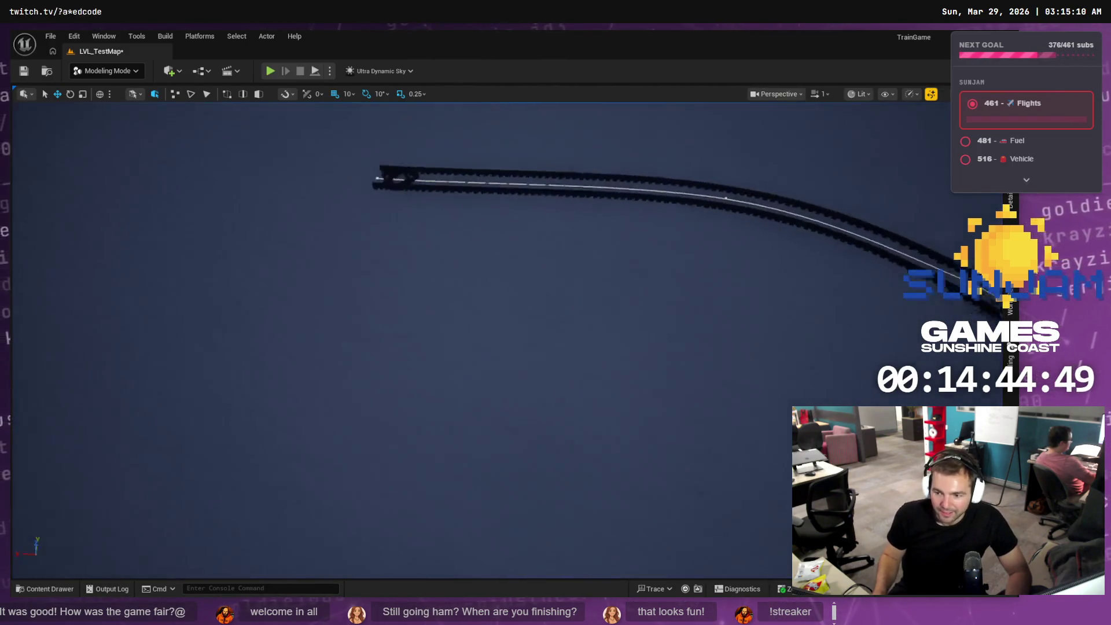
pyautogui.scroll(5, 398, 316)
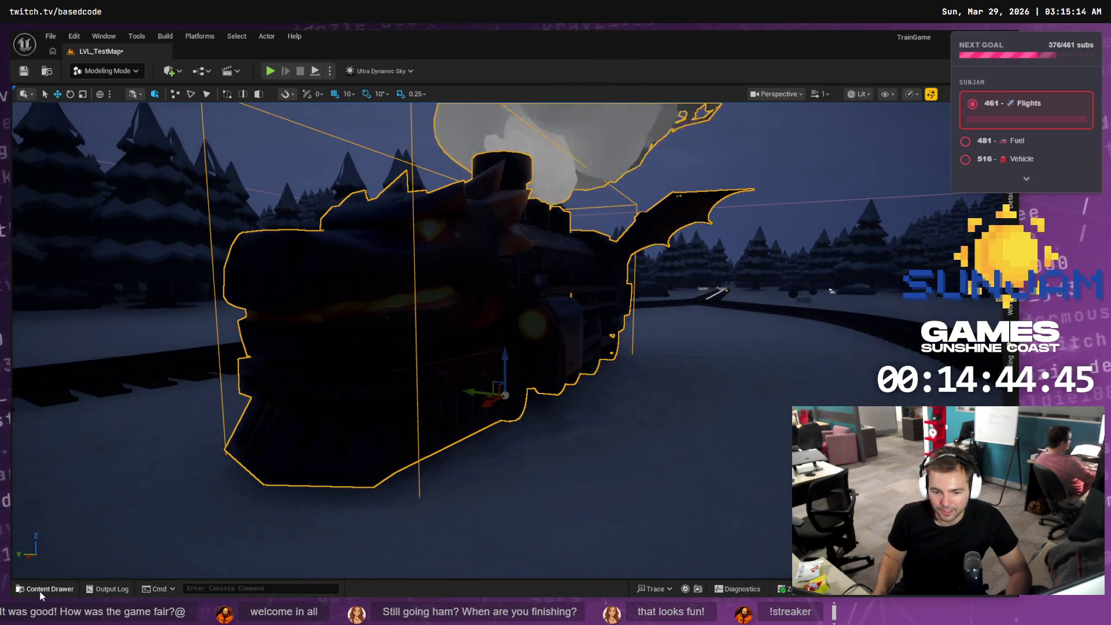
pyautogui.click(46, 588)
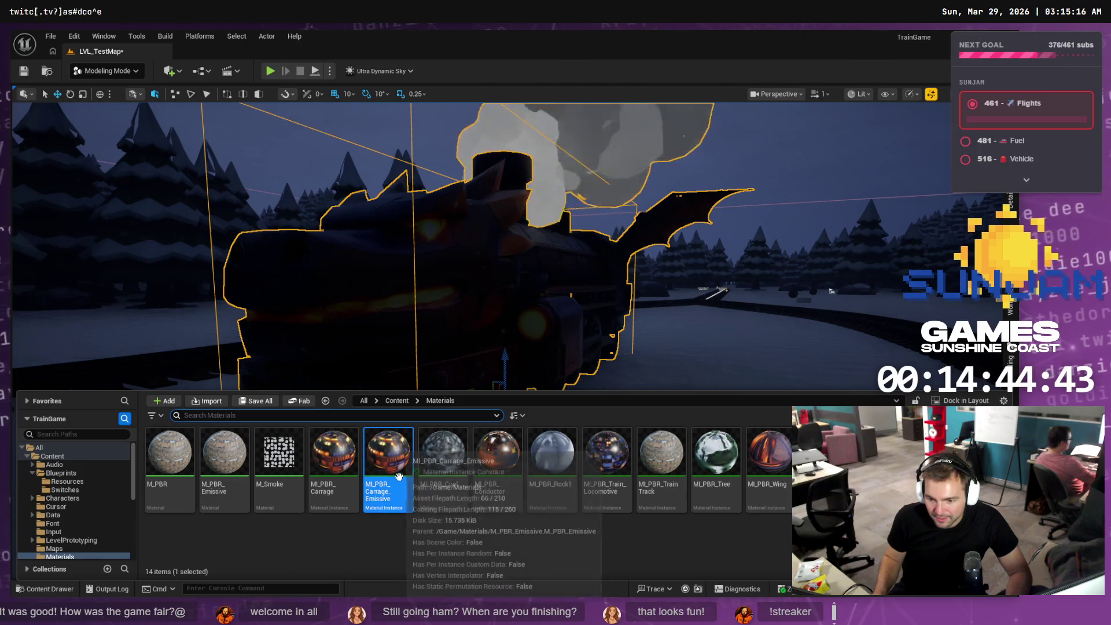
pyautogui.doubleClick(389, 463)
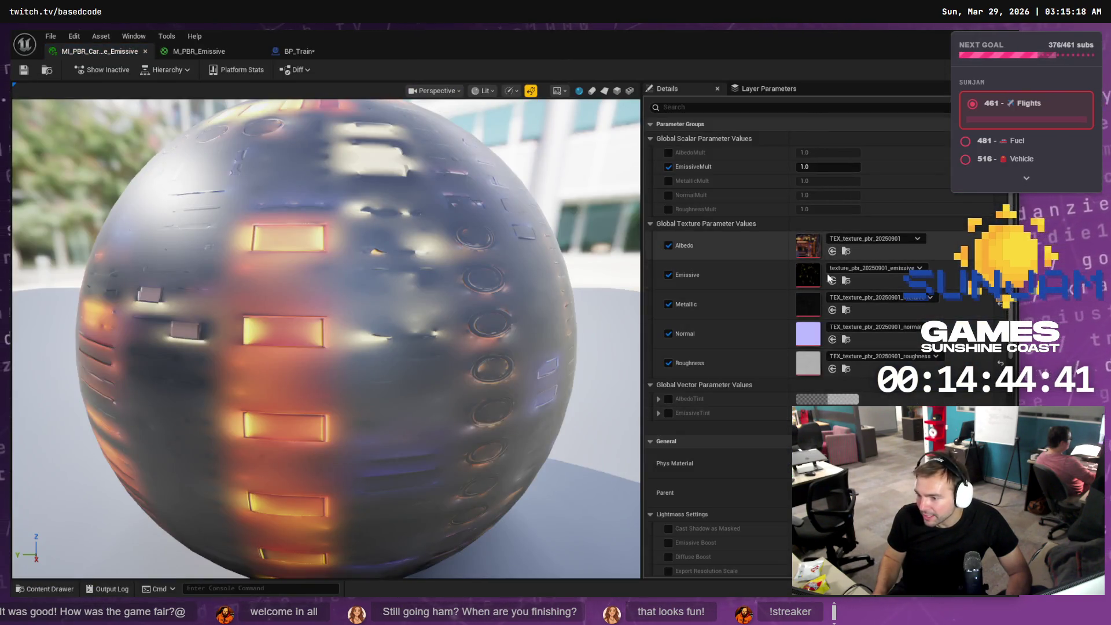
pyautogui.click(190, 53)
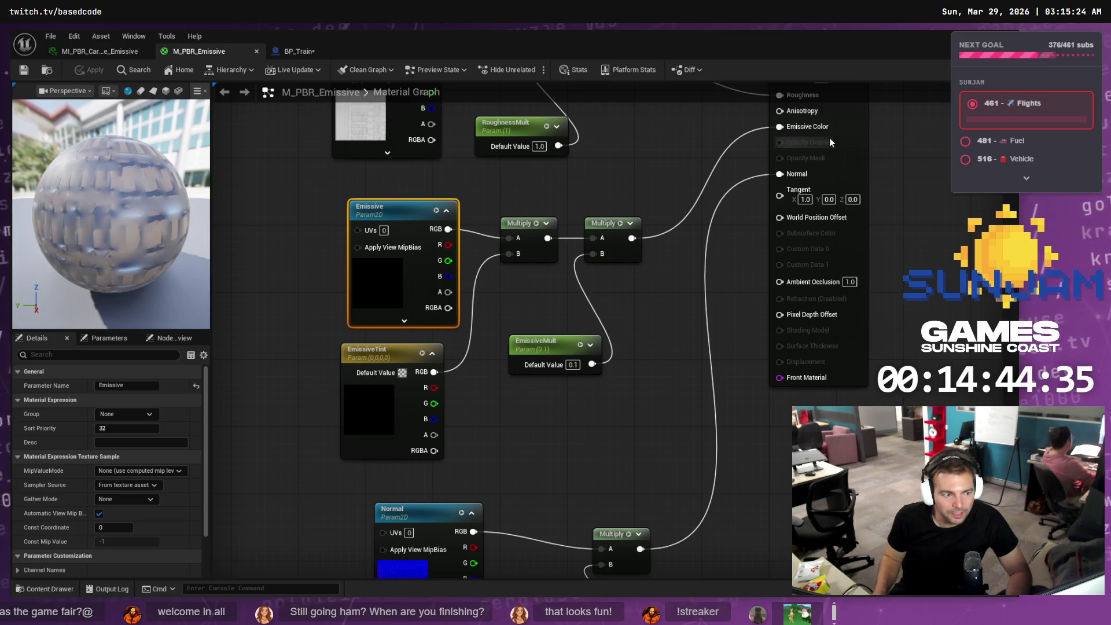
pyautogui.click(110, 53)
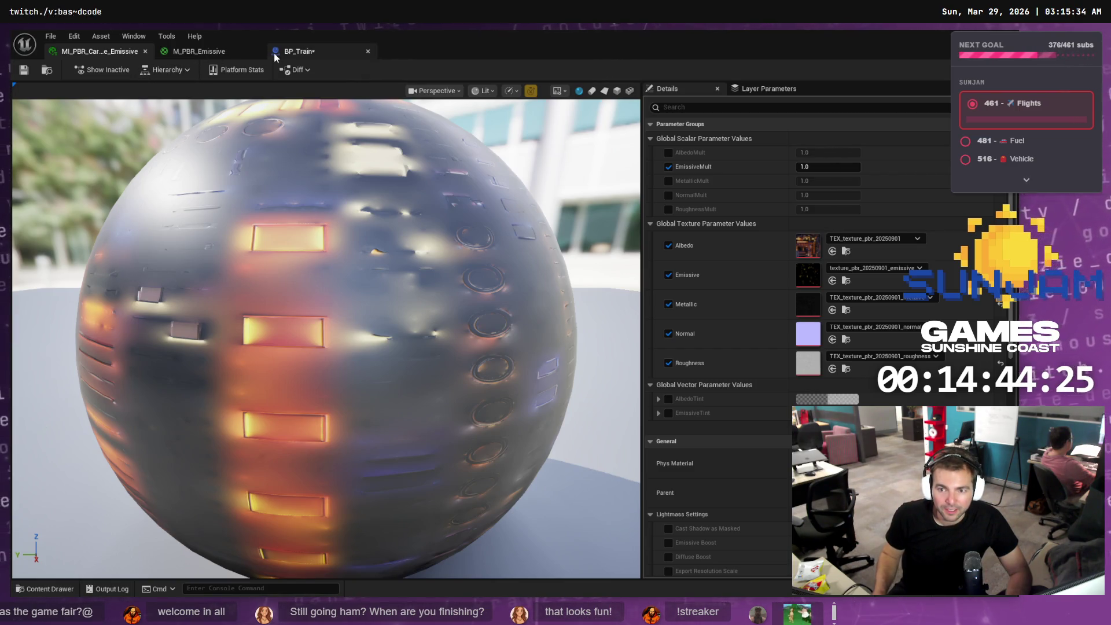
pyautogui.click(292, 52)
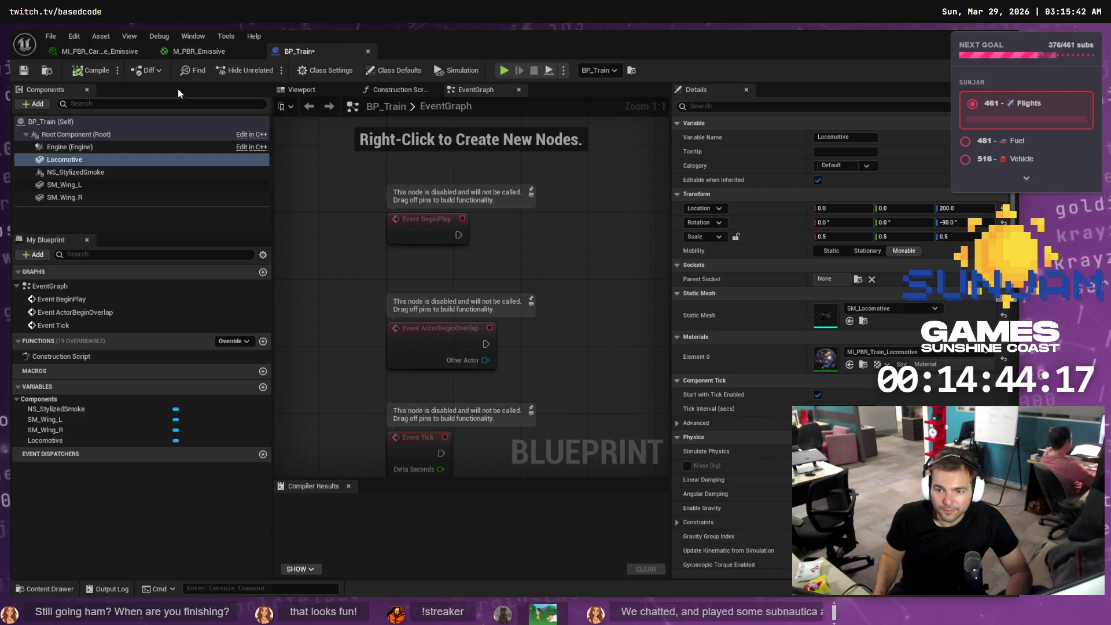
pyautogui.click(250, 55)
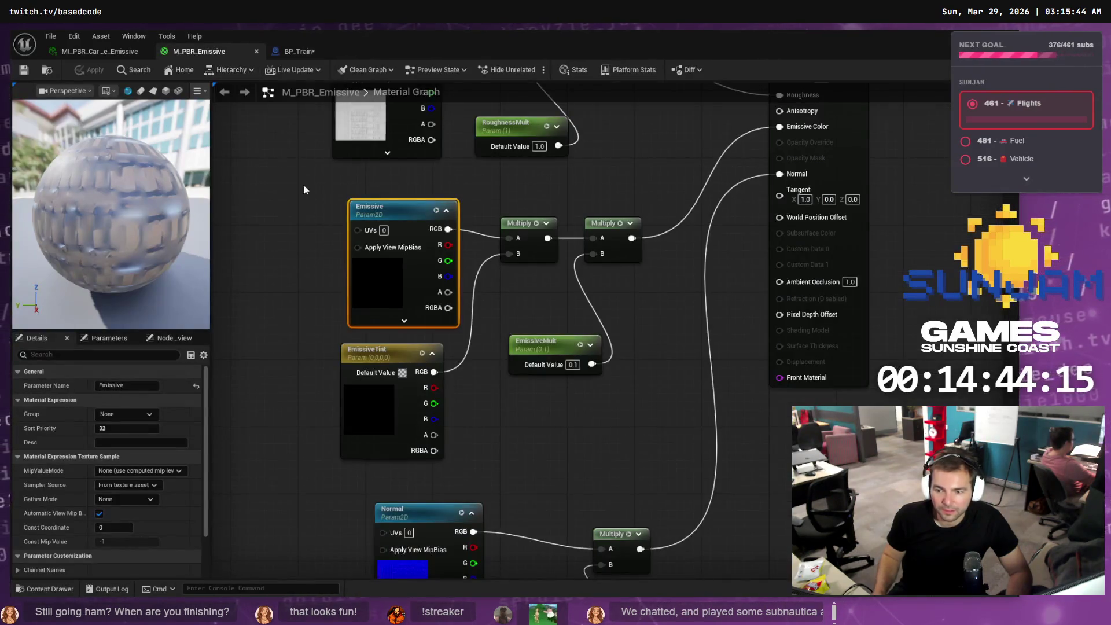
pyautogui.click(109, 55)
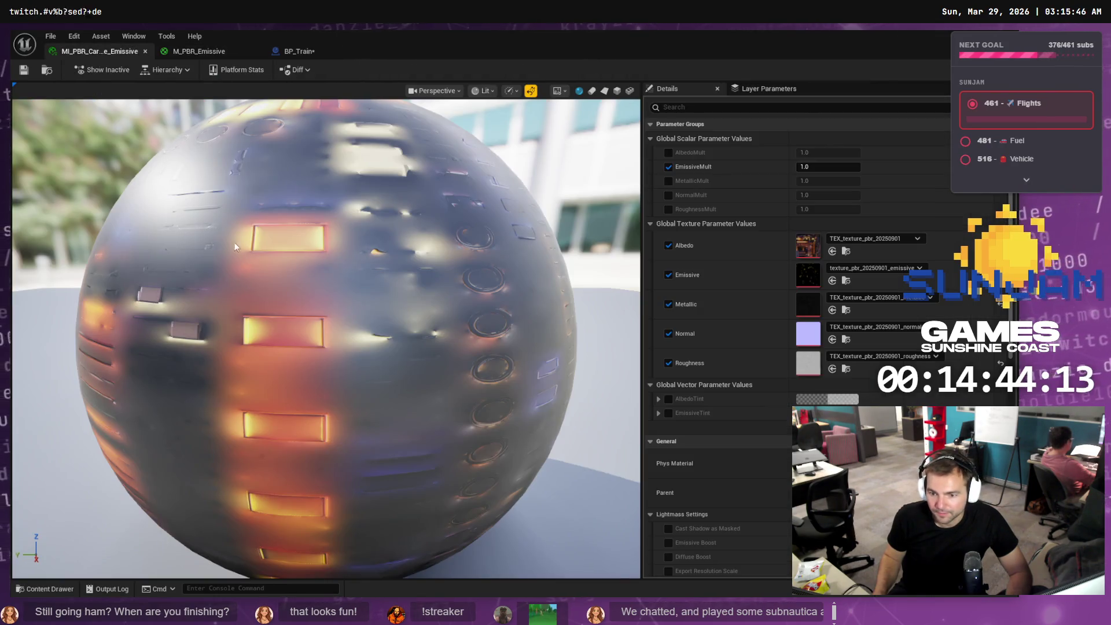
pyautogui.hotkey('alt', 'Tab')
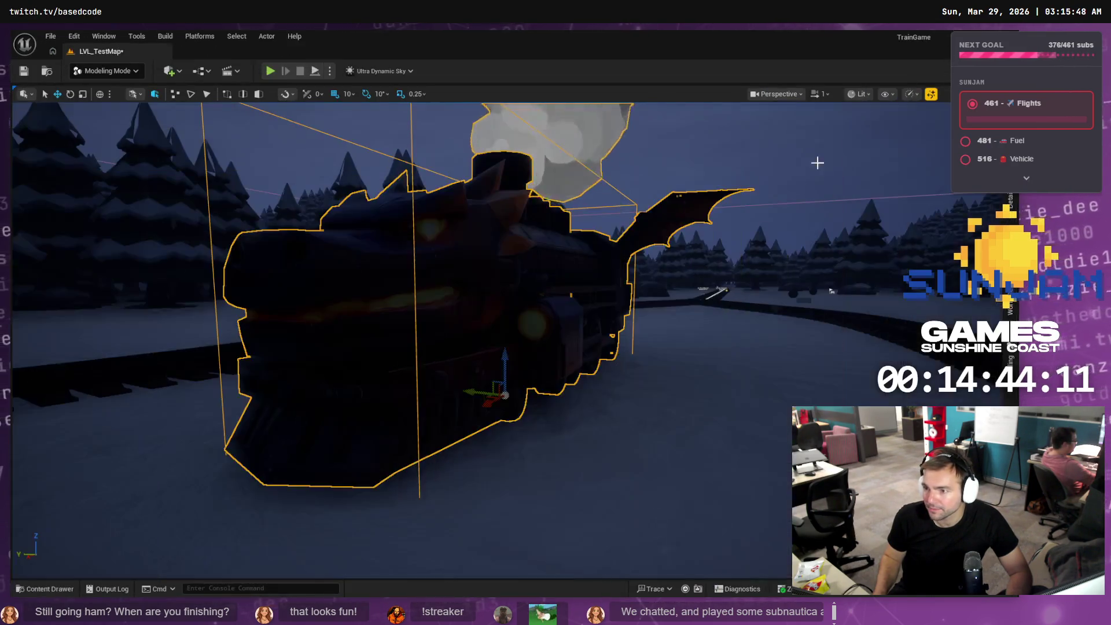
# - Show the Blueprints folder in the Content Drawer and open BP_Train
pyautogui.click(52, 588)
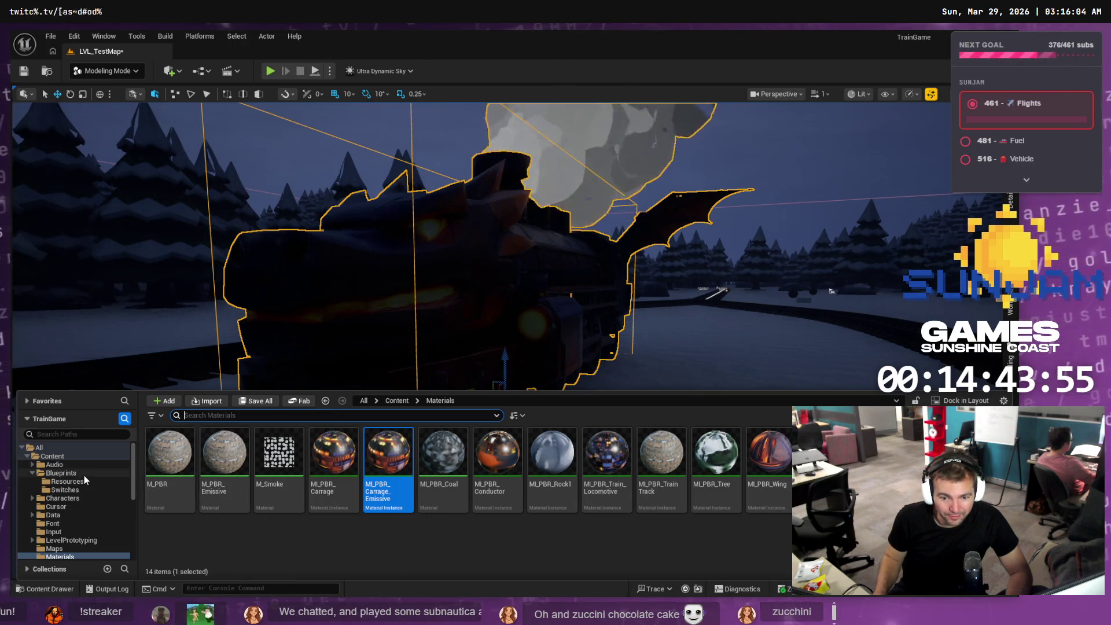
pyautogui.click(62, 473)
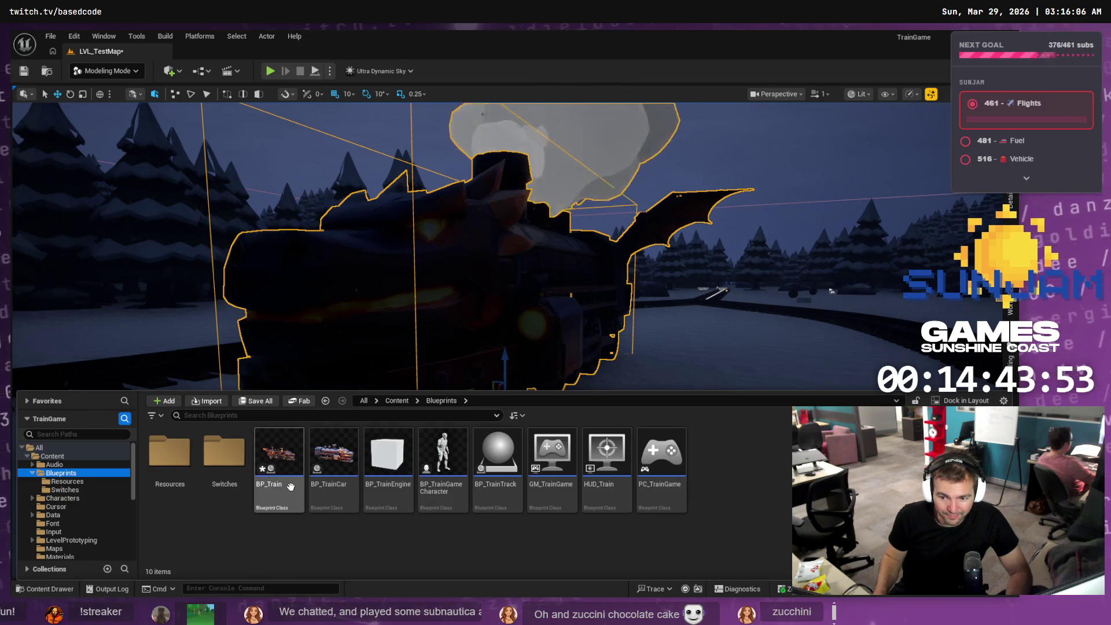
pyautogui.doubleClick(277, 454)
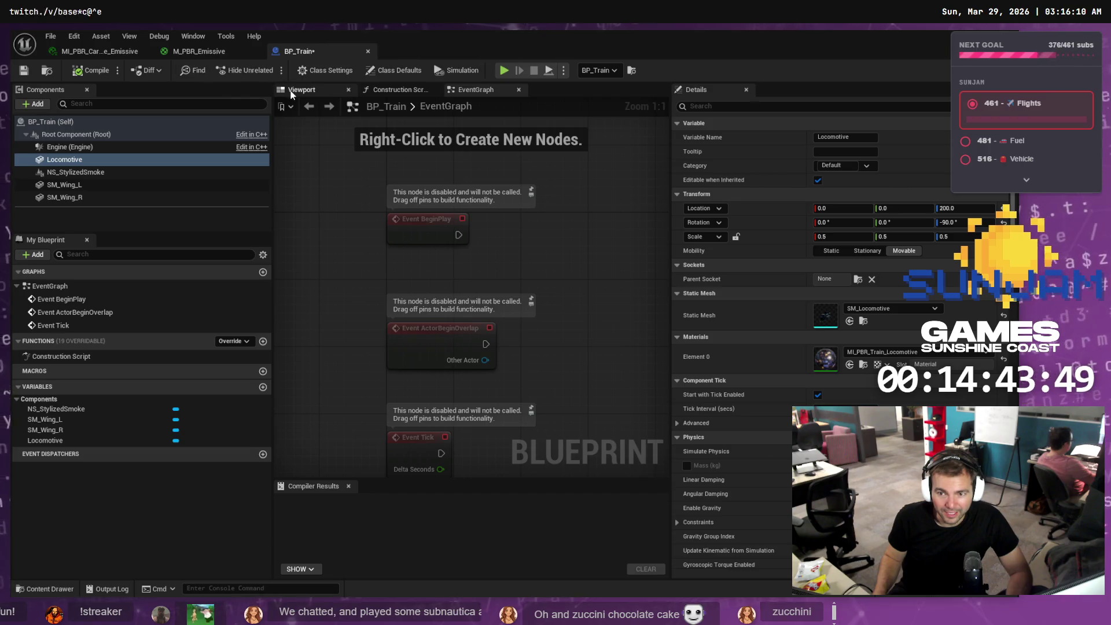
# - Show BP_Train's 3D Viewport preview framed on the locomotive's front
pyautogui.click(300, 90)
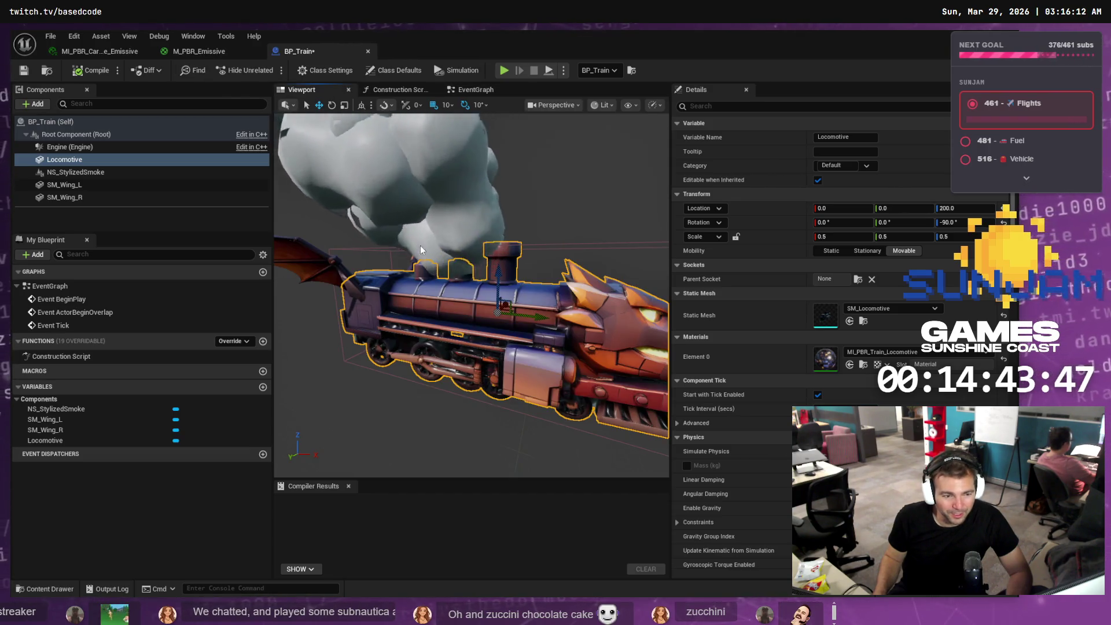
pyautogui.moveTo(420, 249)
pyautogui.mouseDown()
pyautogui.moveTo(358, 250)
pyautogui.moveTo(347, 194)
pyautogui.mouseUp()
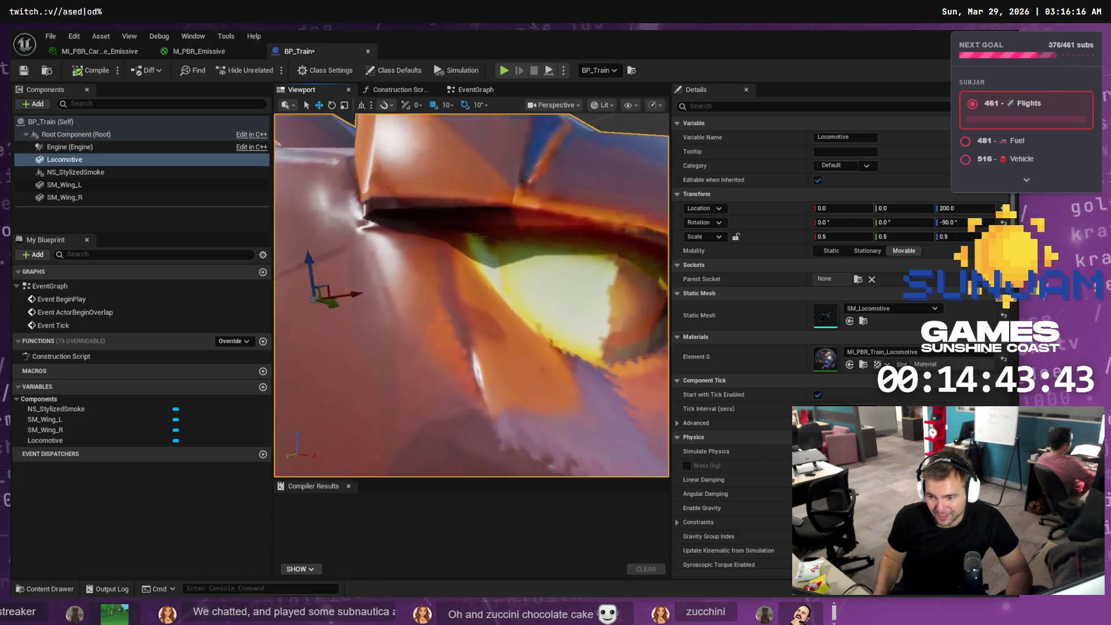
pyautogui.press('f')
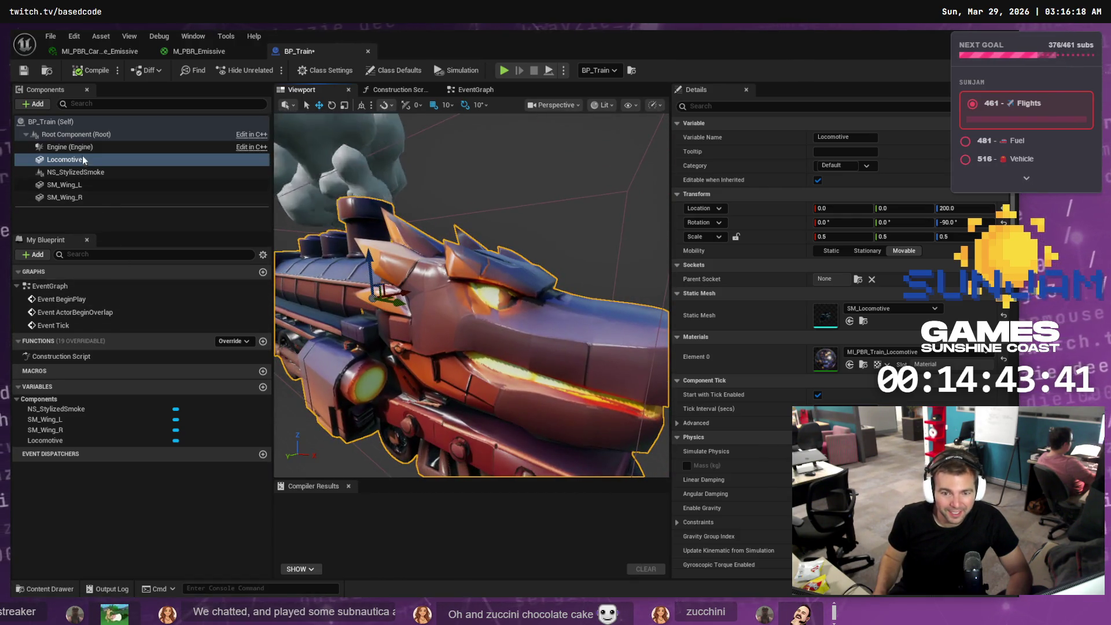
# - Try MI_PBR_Carrage_Emissive on the Locomotive's Element 0, ending with its original purple-and-orange look
pyautogui.click(81, 154)
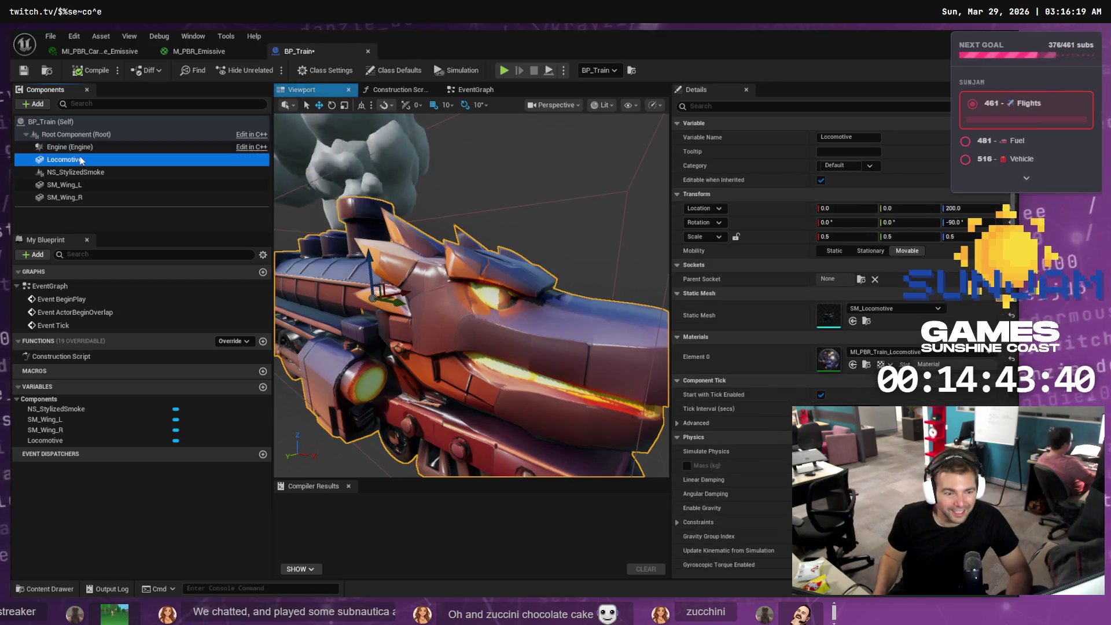
pyautogui.click(47, 585)
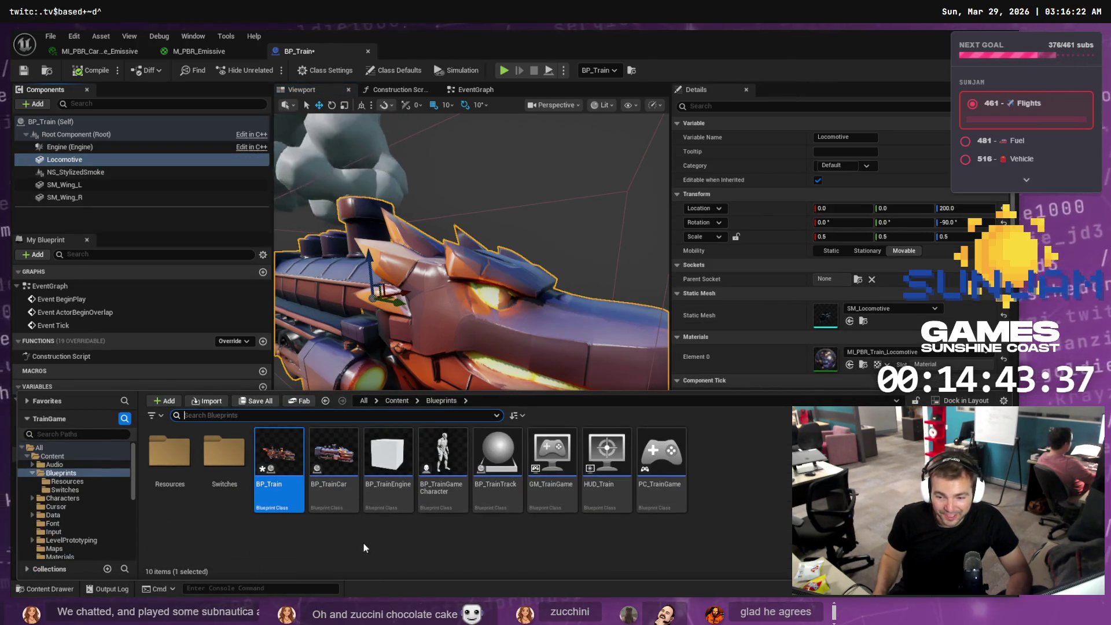
pyautogui.scroll(-1, 76, 544)
pyautogui.click(80, 540)
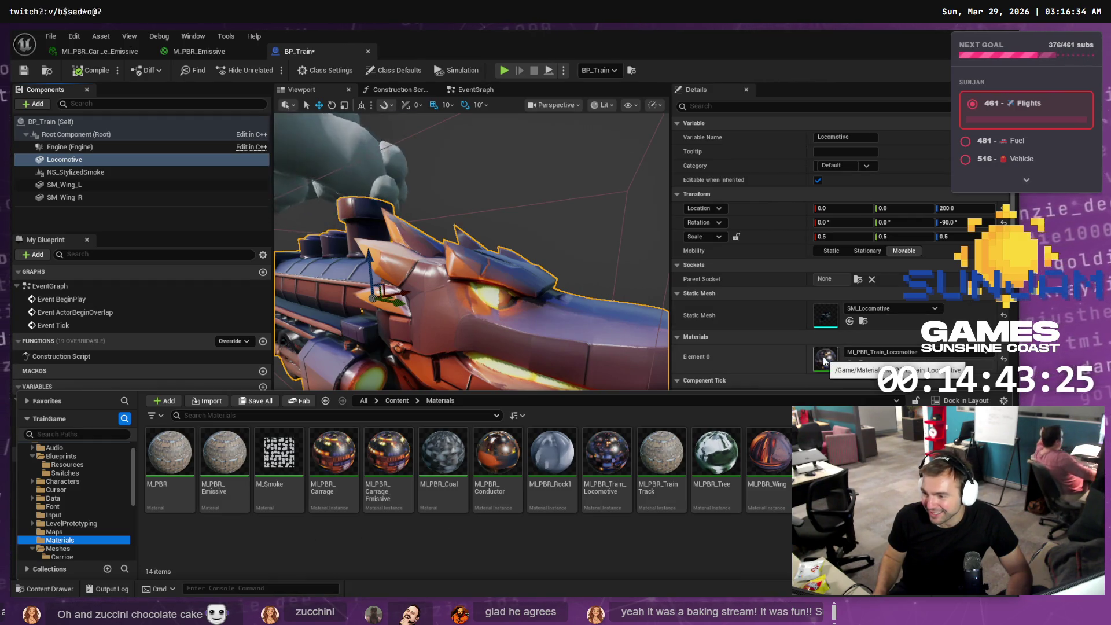
pyautogui.moveTo(387, 457)
pyautogui.mouseDown()
pyautogui.moveTo(671, 446)
pyautogui.moveTo(829, 364)
pyautogui.mouseUp()
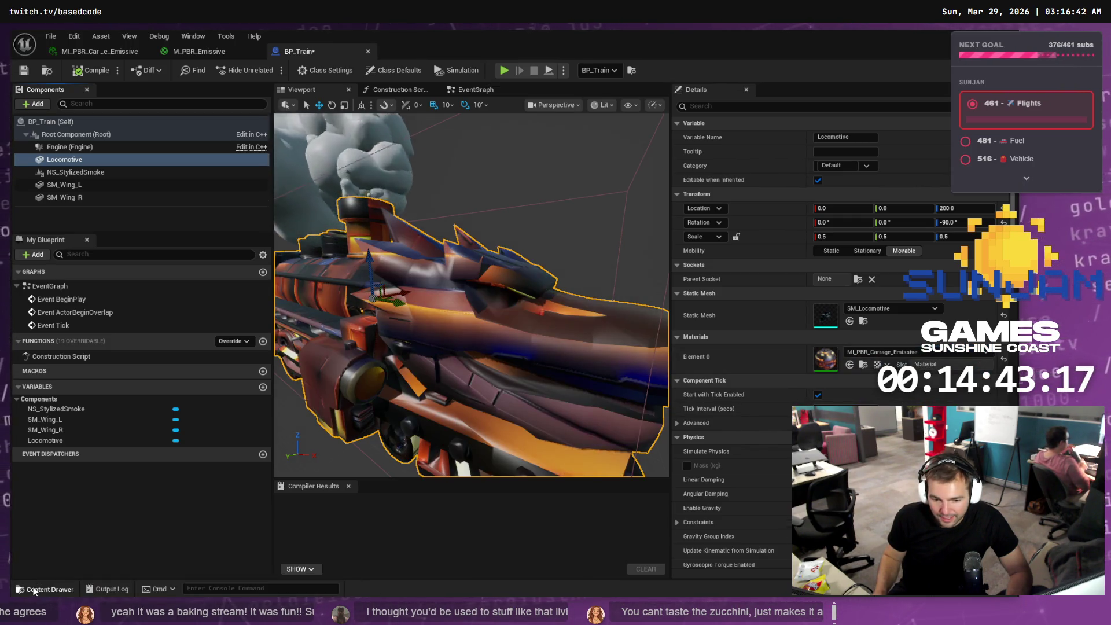
pyautogui.click(50, 588)
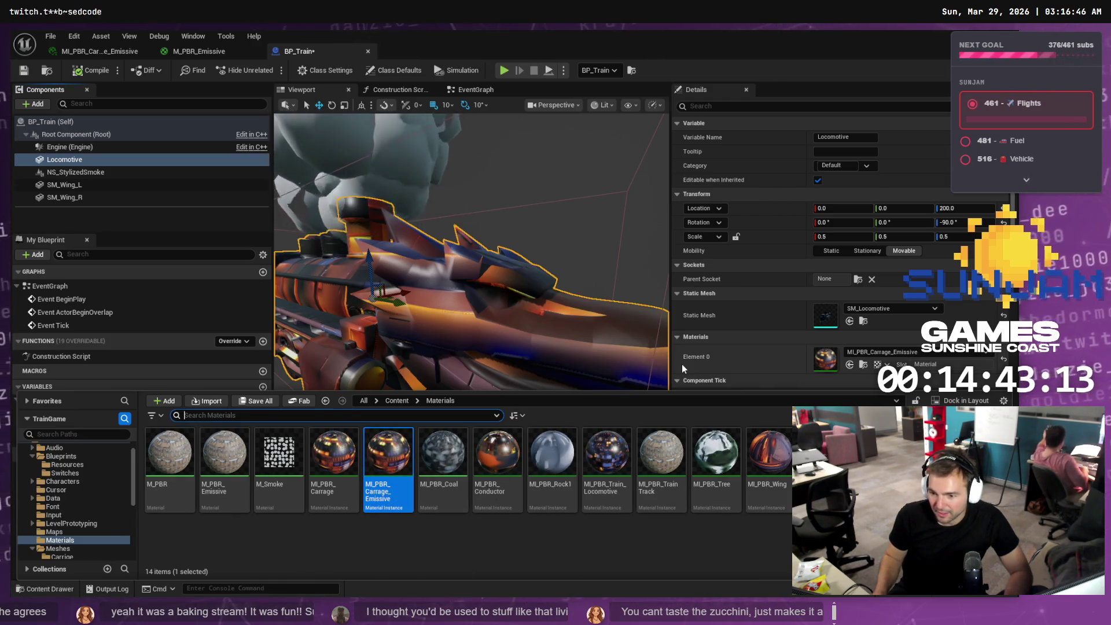
pyautogui.click(635, 243)
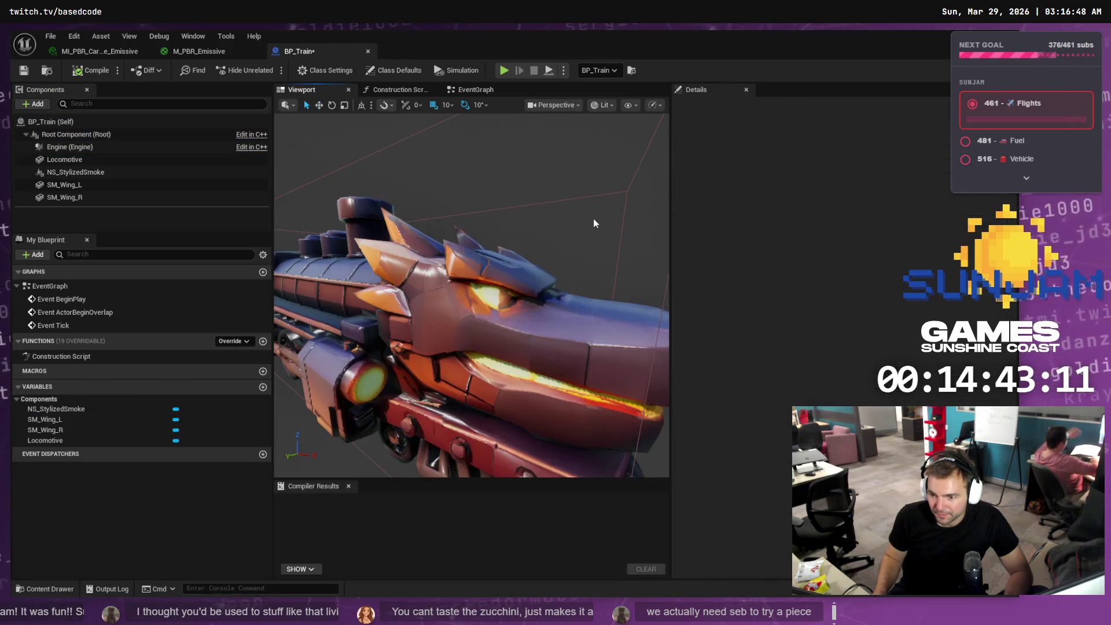
# - Create a material instance from M_PBR_Emissive in the Materials folder
pyautogui.click(54, 589)
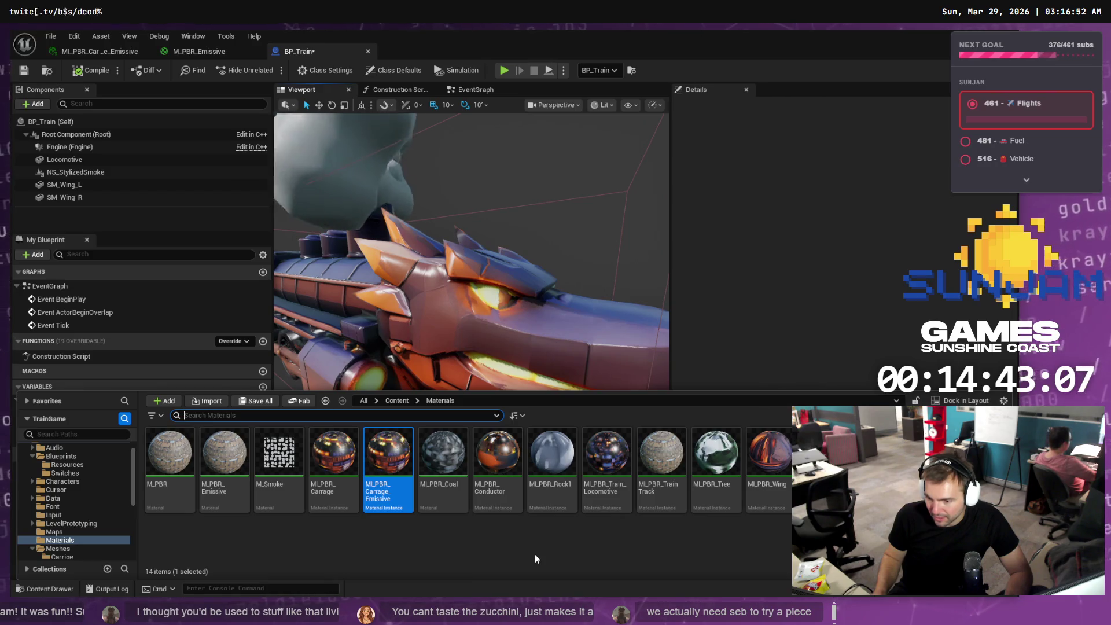
pyautogui.click(234, 465)
pyautogui.rightClick(237, 467)
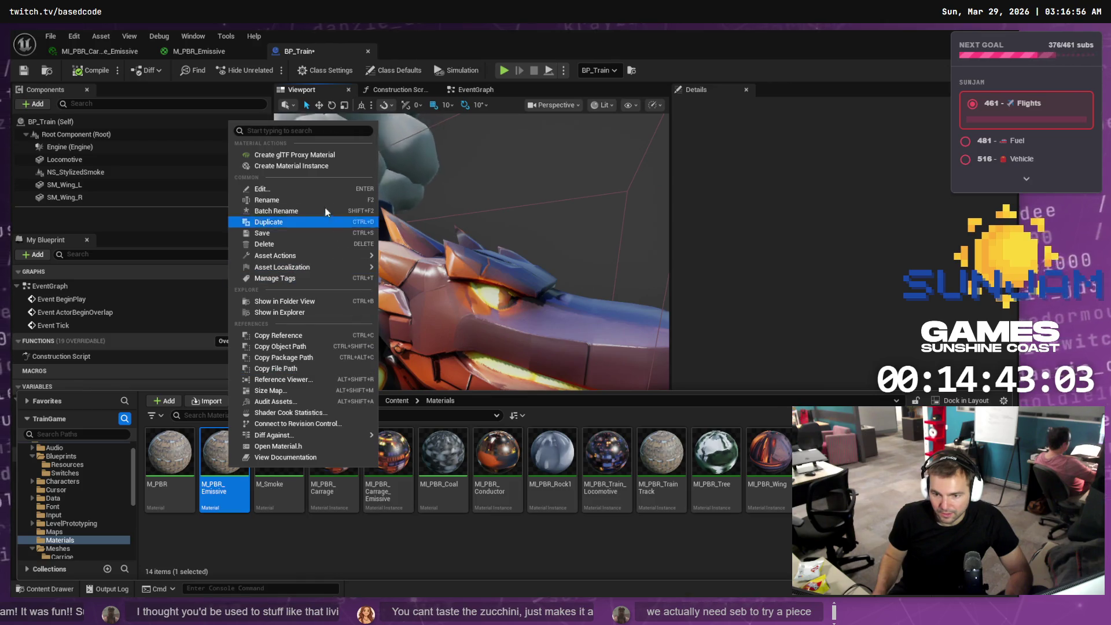
pyautogui.click(301, 168)
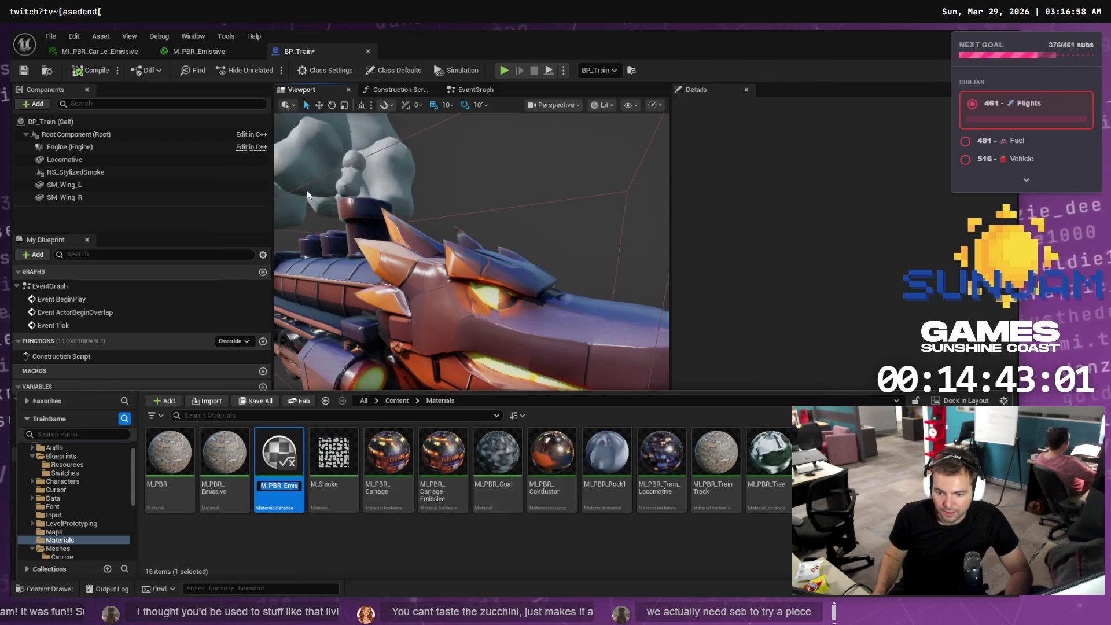
# - Name the new instance MI_PBR_Locomotive_Emissive and reselect the Locomotive component
pyautogui.press('Home')
pyautogui.write('MI_PBR_')
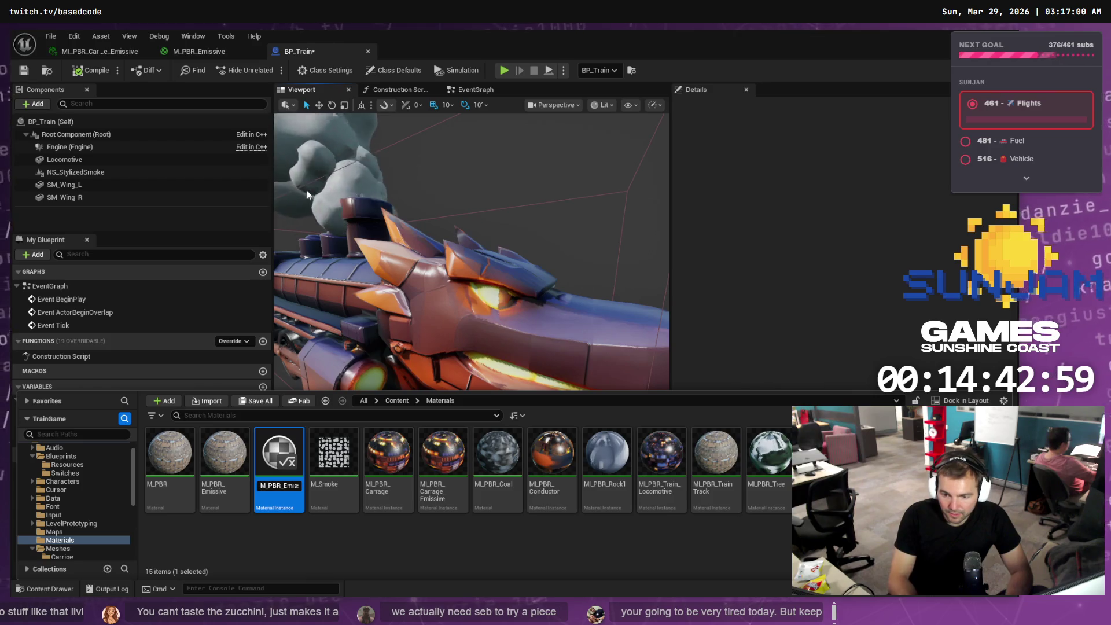
pyautogui.press('Delete')
pyautogui.write('OI')
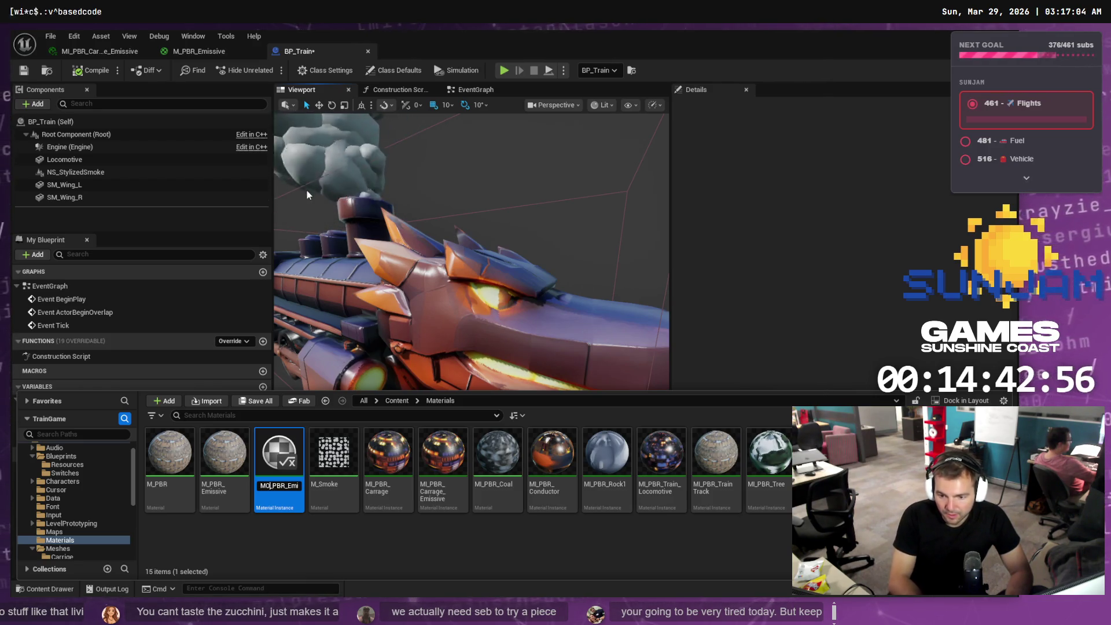
pyautogui.press('BackSpace')
pyautogui.write('I')
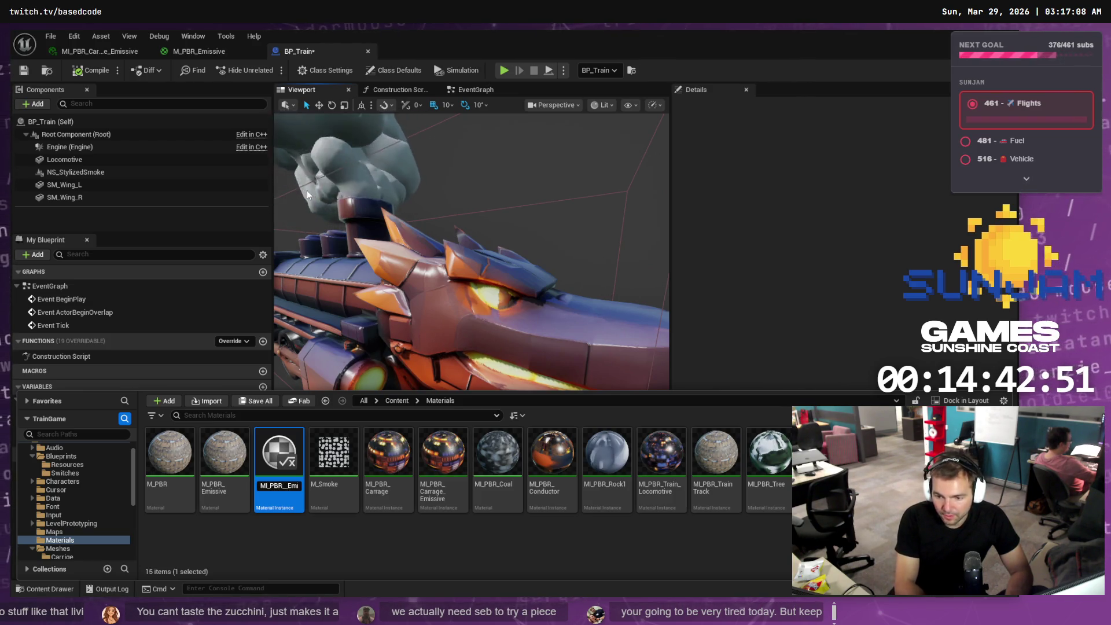
pyautogui.write('Locomotive_')
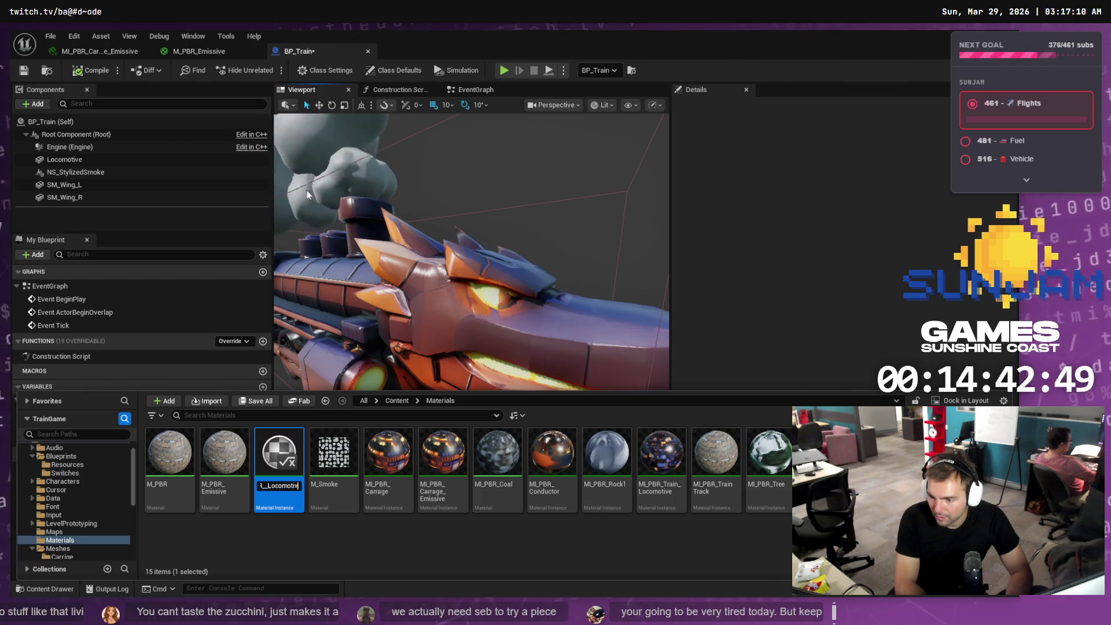
pyautogui.press('End')
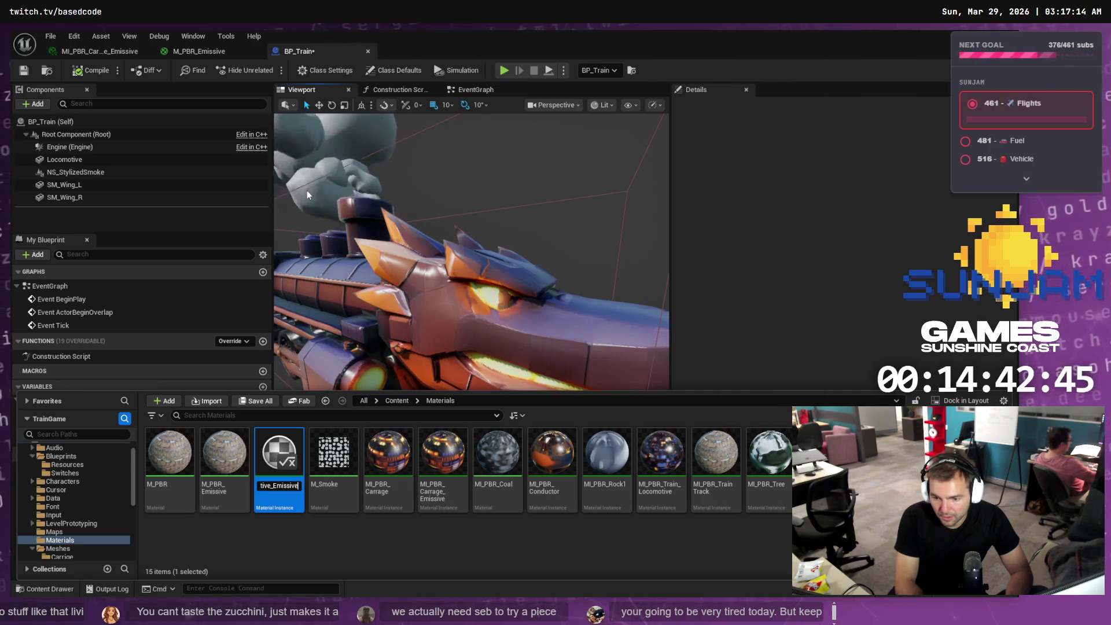
pyautogui.press('Return')
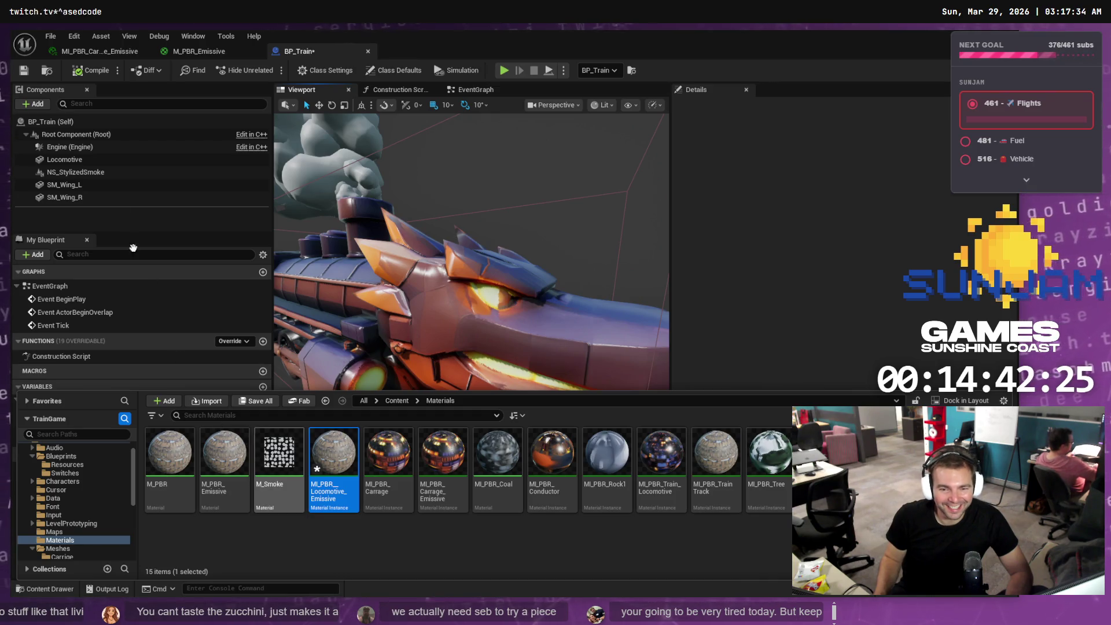
pyautogui.click(82, 157)
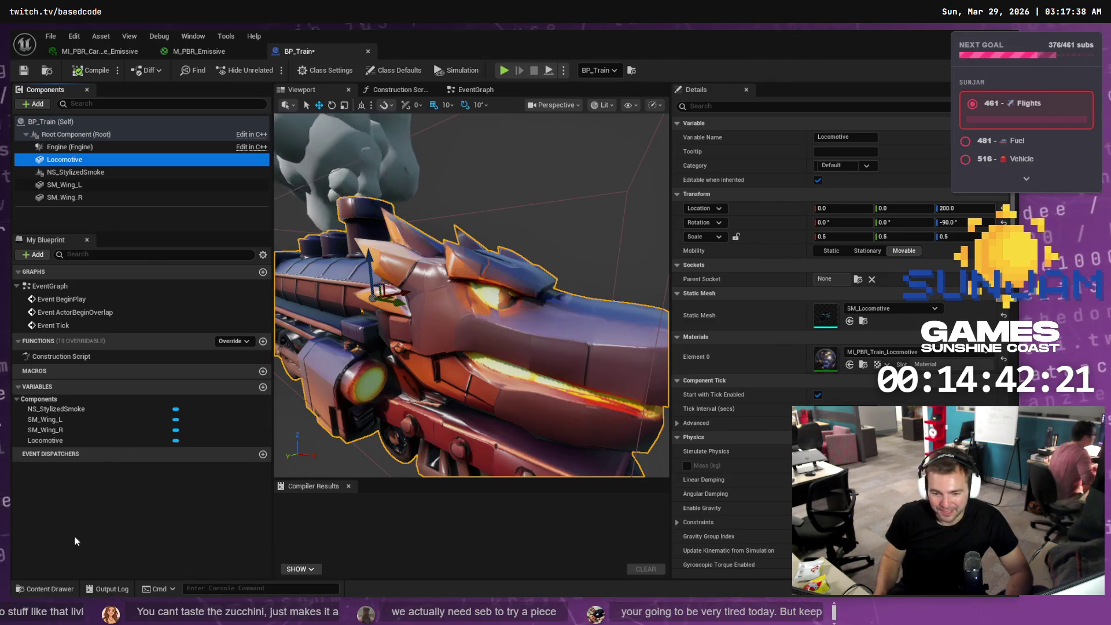
# - Open MI_PBR_Locomotive_Emissive and enable its Albedo, Emissive, Metallic, Normal and Roughness overrides
pyautogui.click(58, 589)
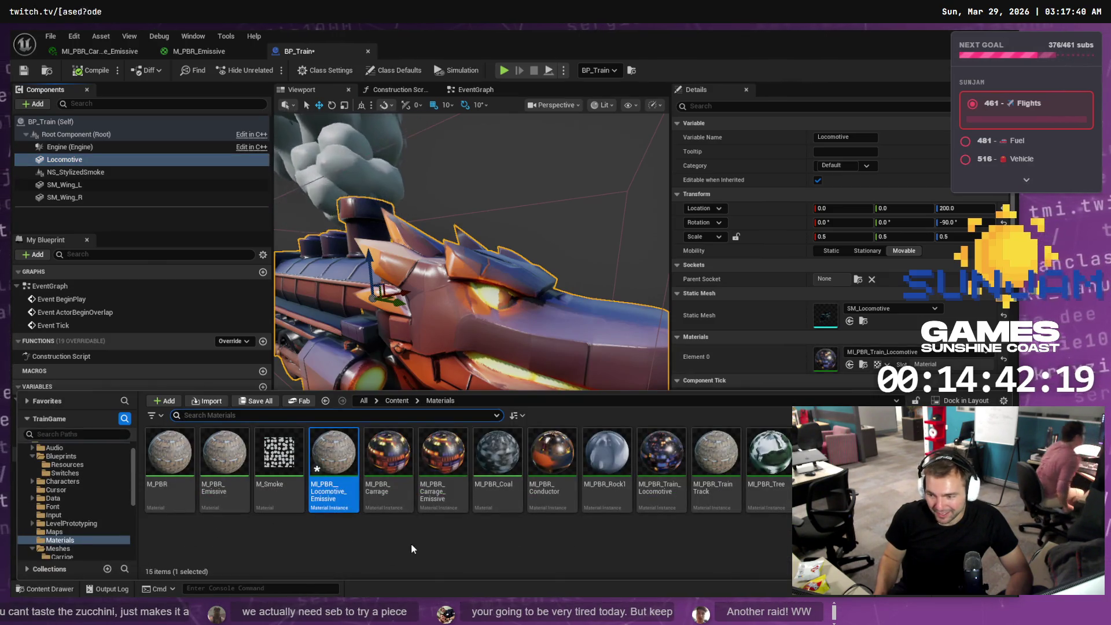
pyautogui.doubleClick(324, 472)
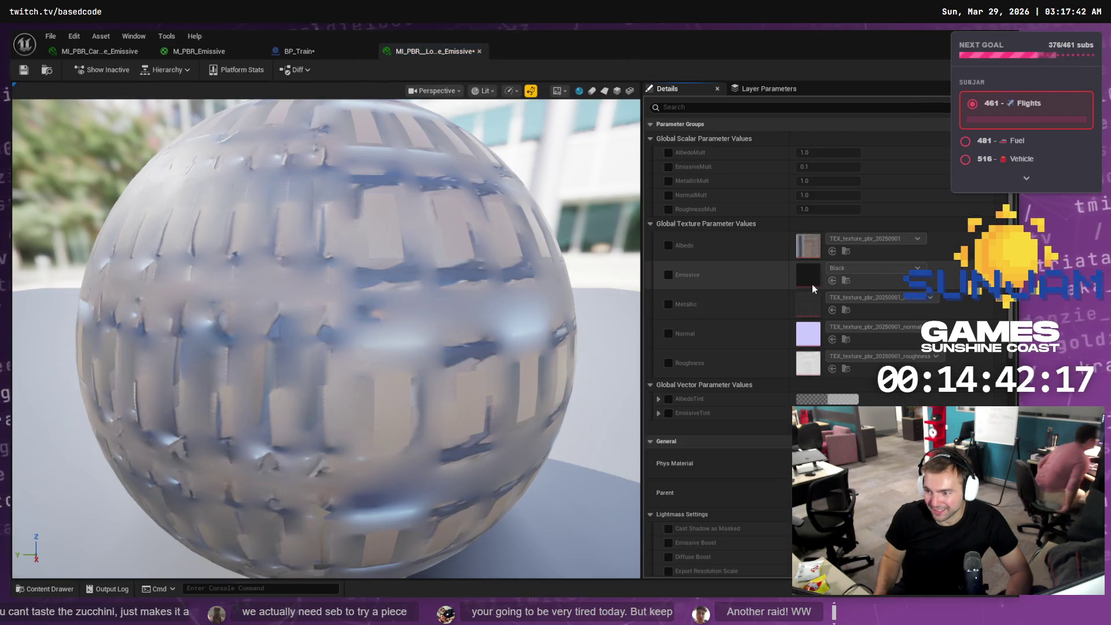
pyautogui.click(667, 245)
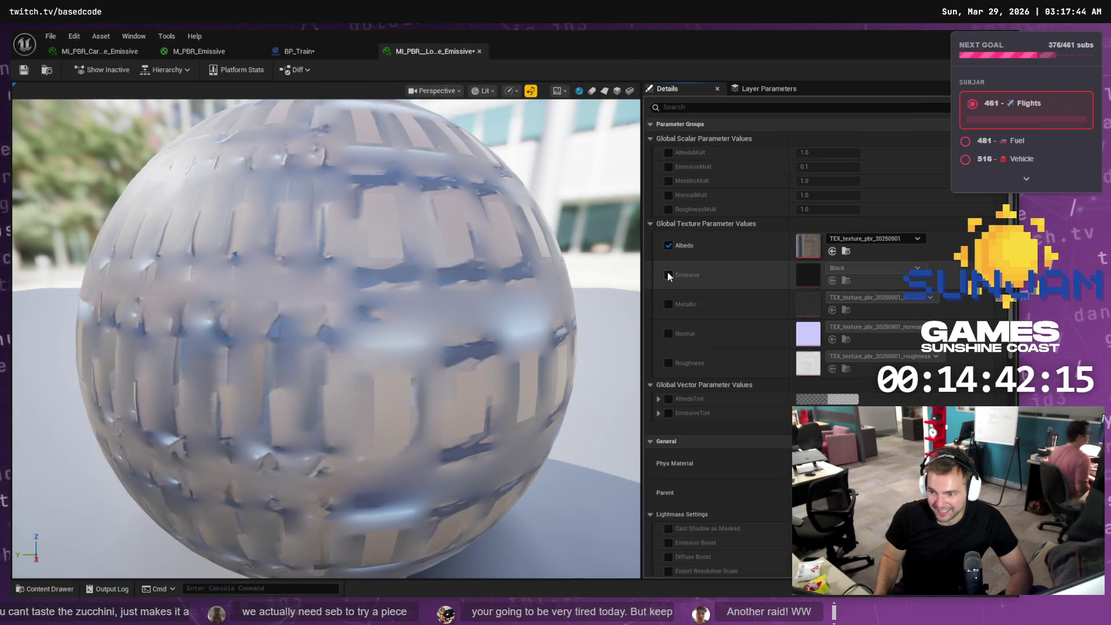
pyautogui.click(668, 274)
pyautogui.click(669, 304)
pyautogui.click(668, 333)
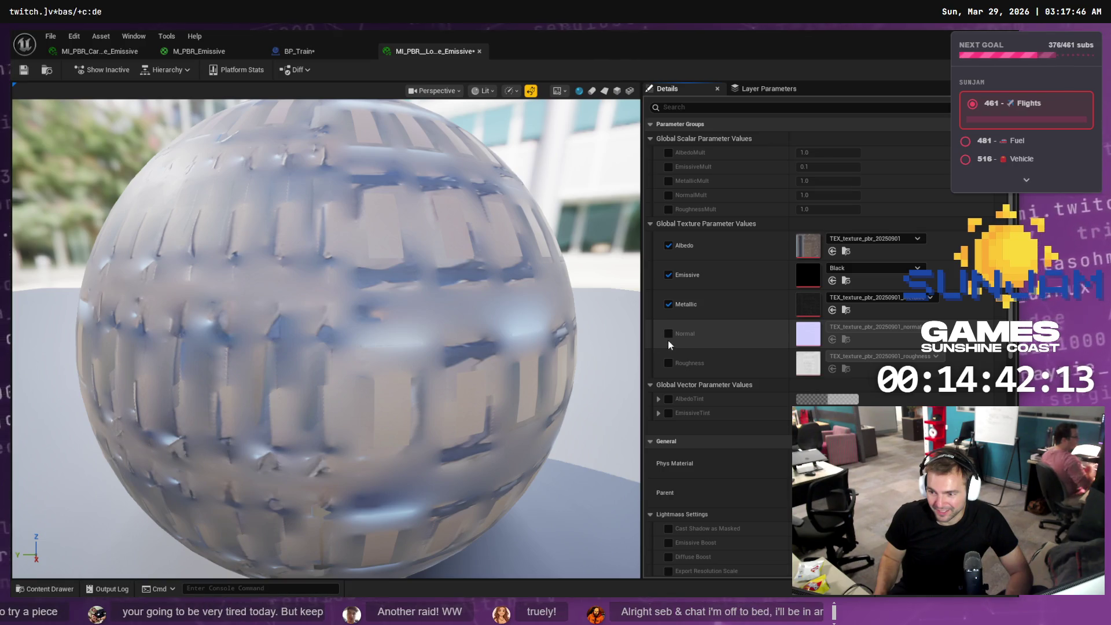
pyautogui.click(668, 363)
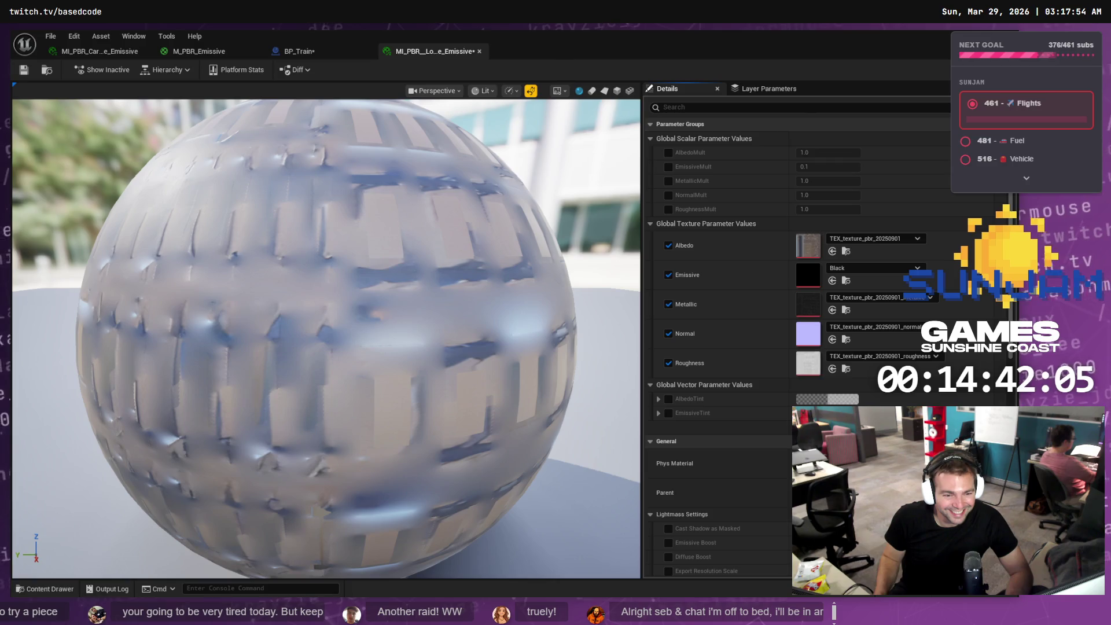
pyautogui.click(58, 589)
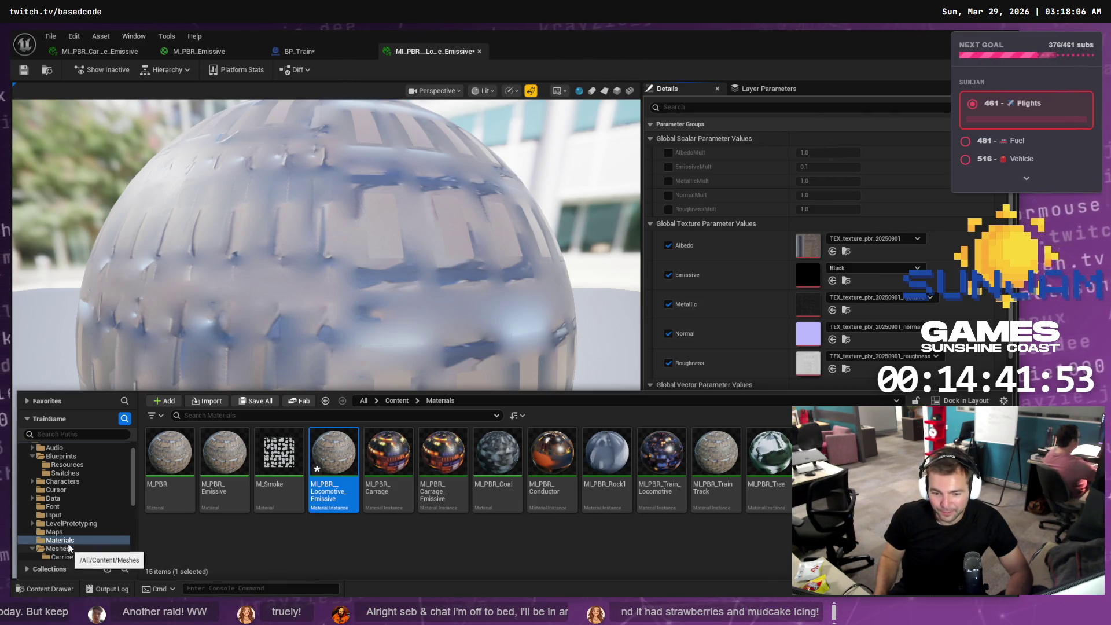
# - Browse the Meshes, TrainTracks and Conductor folders, ending in Meshes/Locomotive with SM_Locomotive and its textures
pyautogui.scroll(-2, 64, 541)
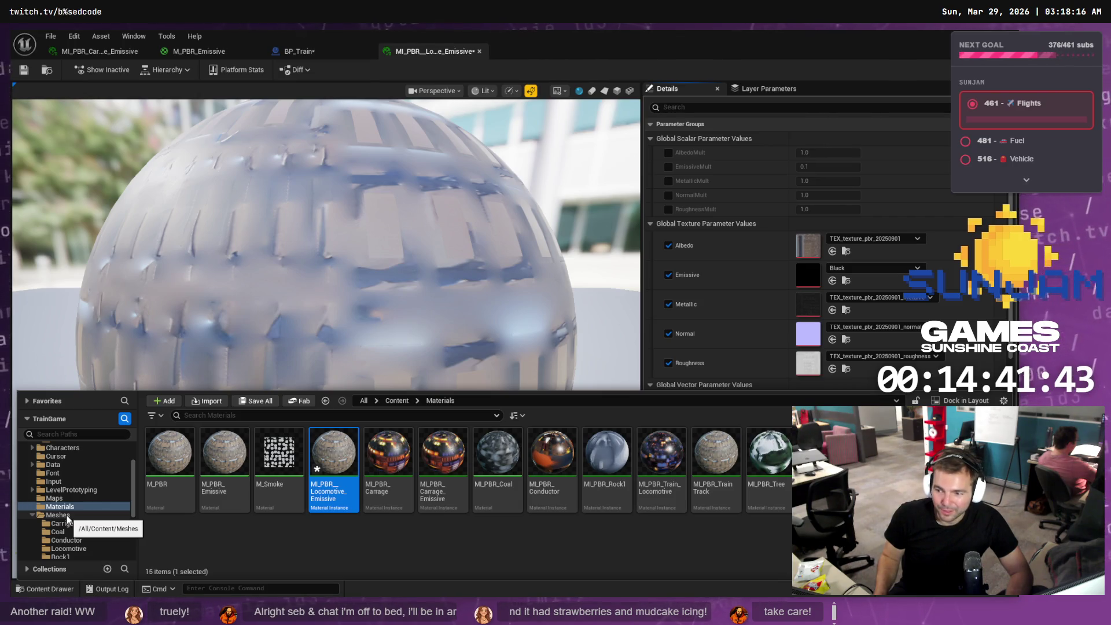
pyautogui.click(67, 516)
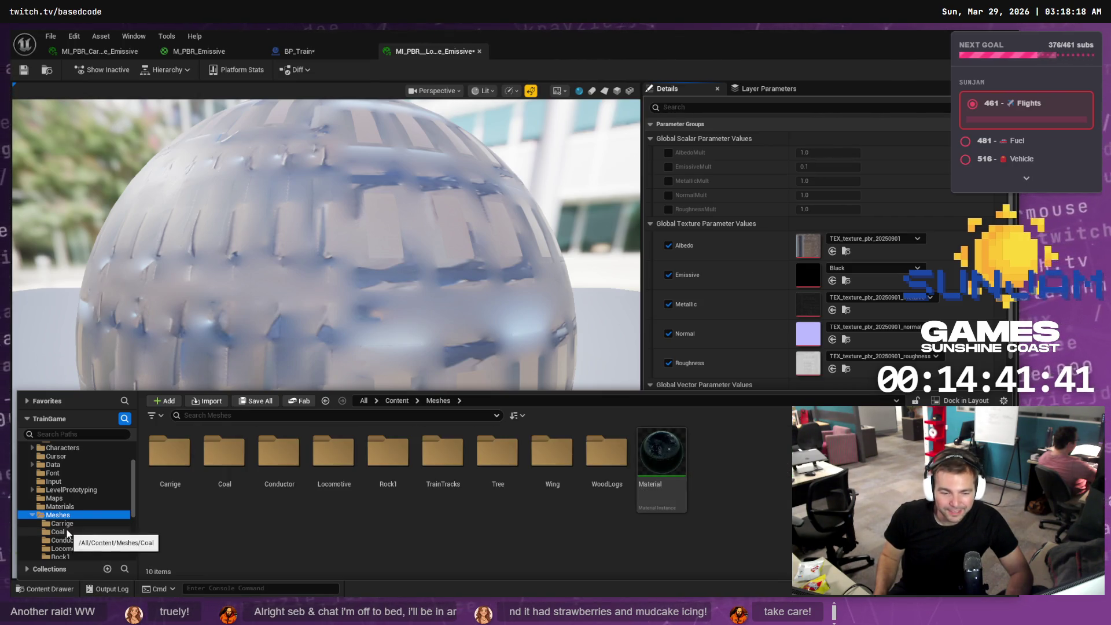
pyautogui.scroll(-3, 68, 525)
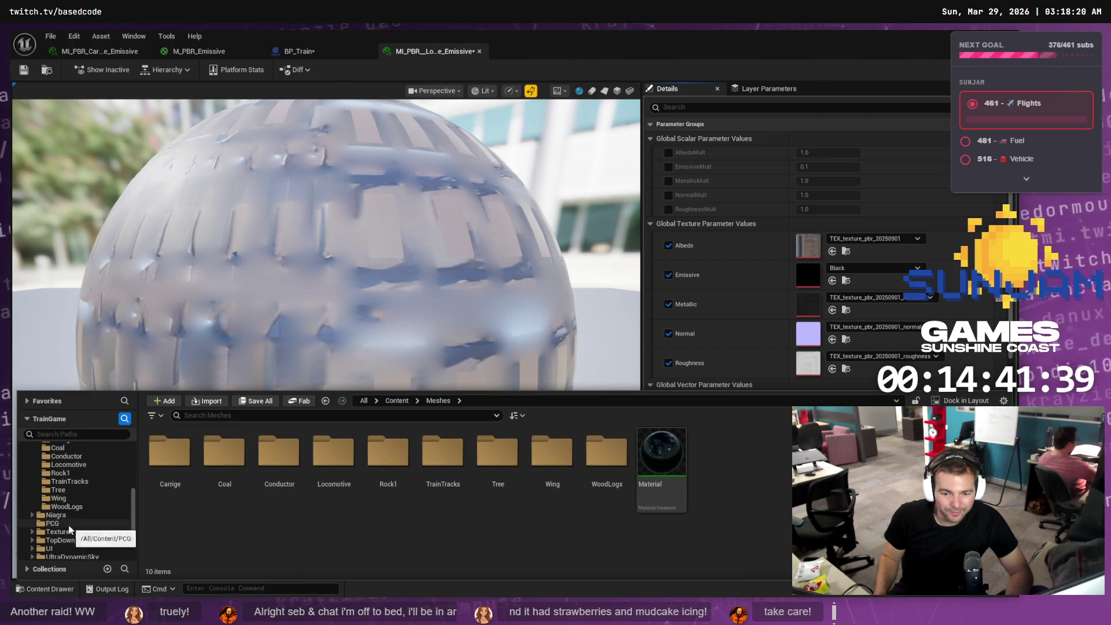
pyautogui.scroll(1, 71, 524)
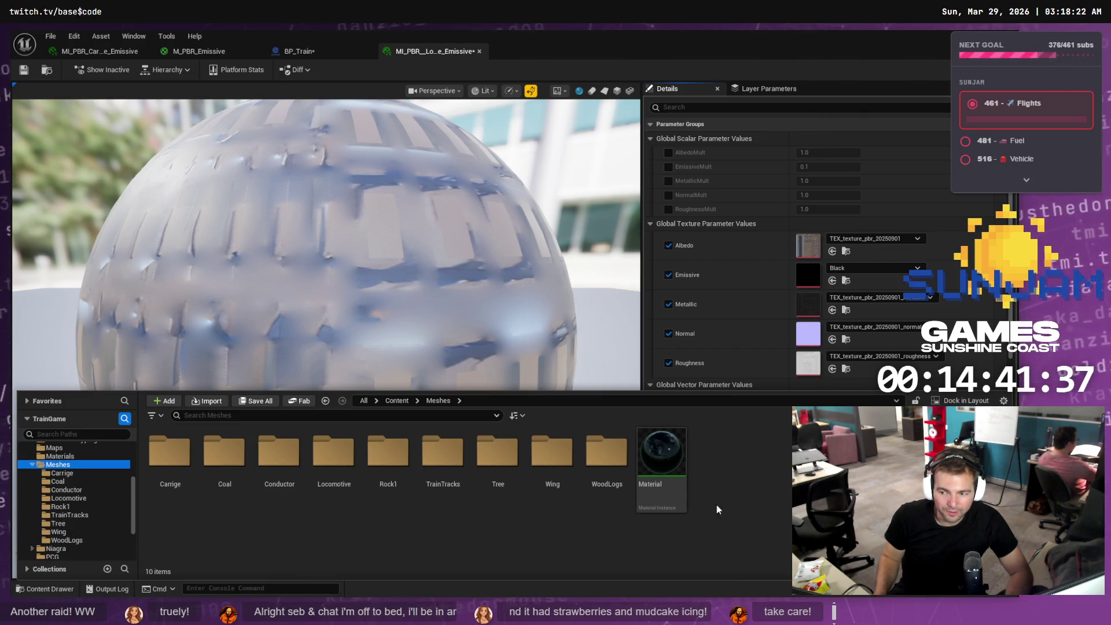
pyautogui.click(69, 456)
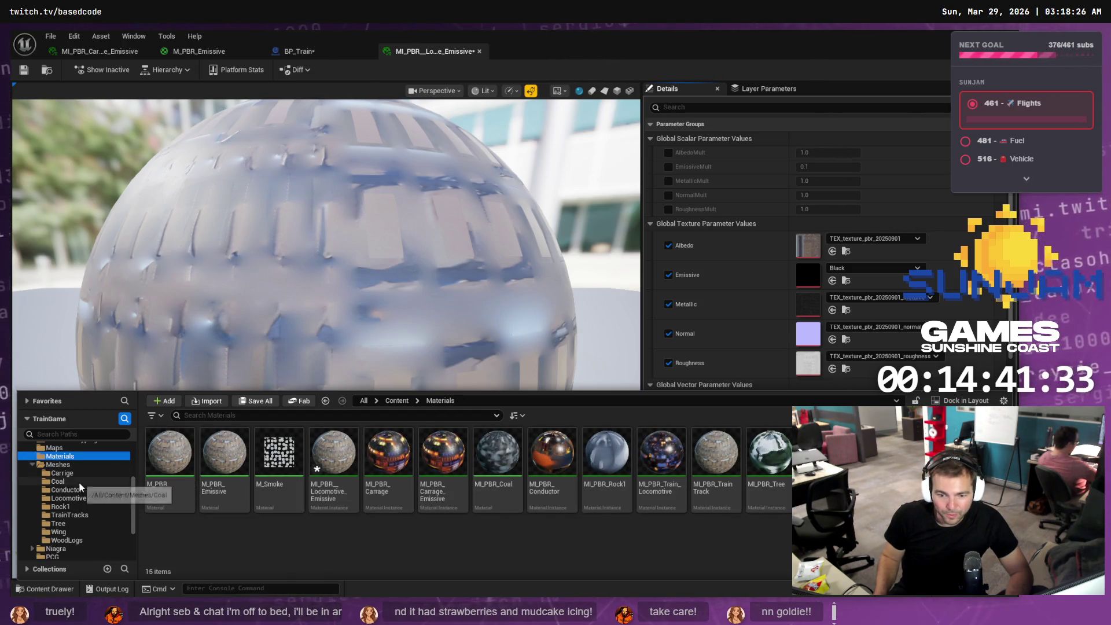
pyautogui.click(82, 514)
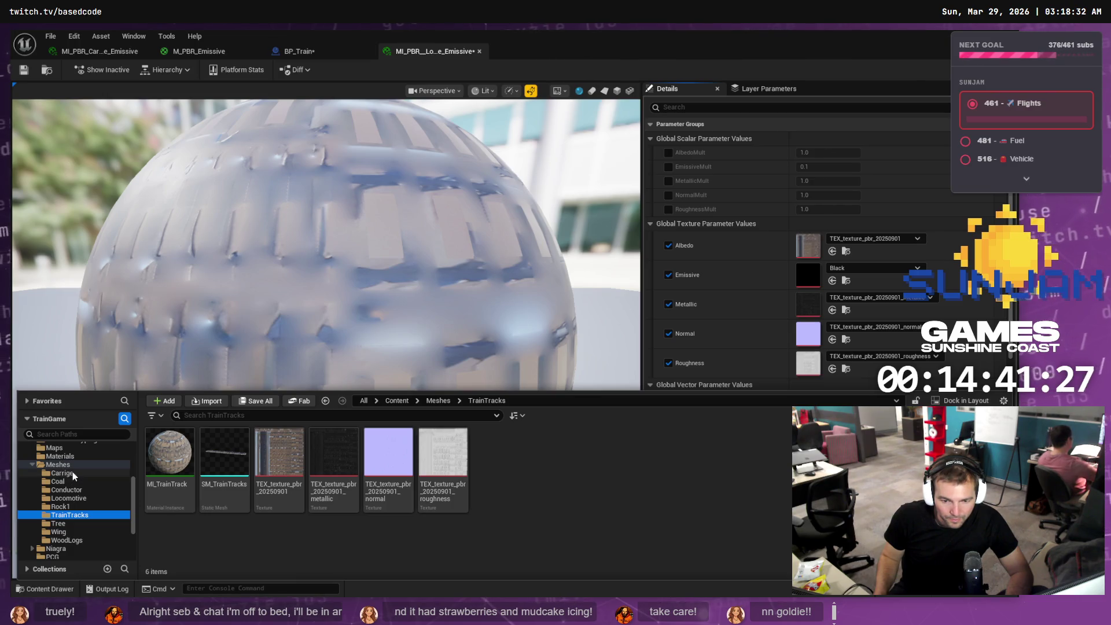
pyautogui.click(79, 490)
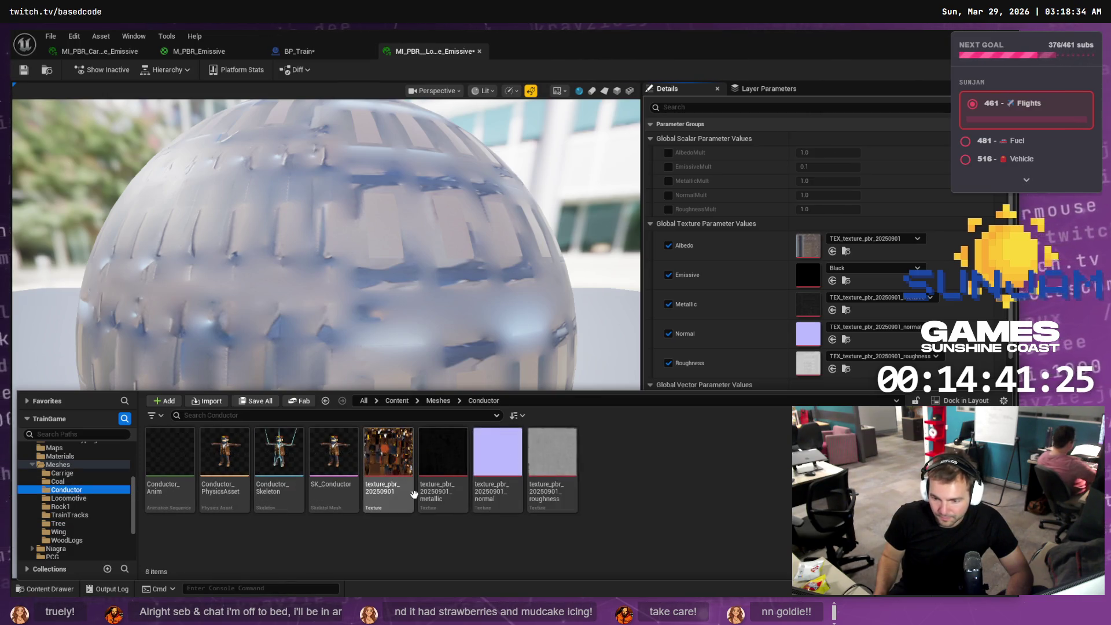
pyautogui.moveTo(403, 478)
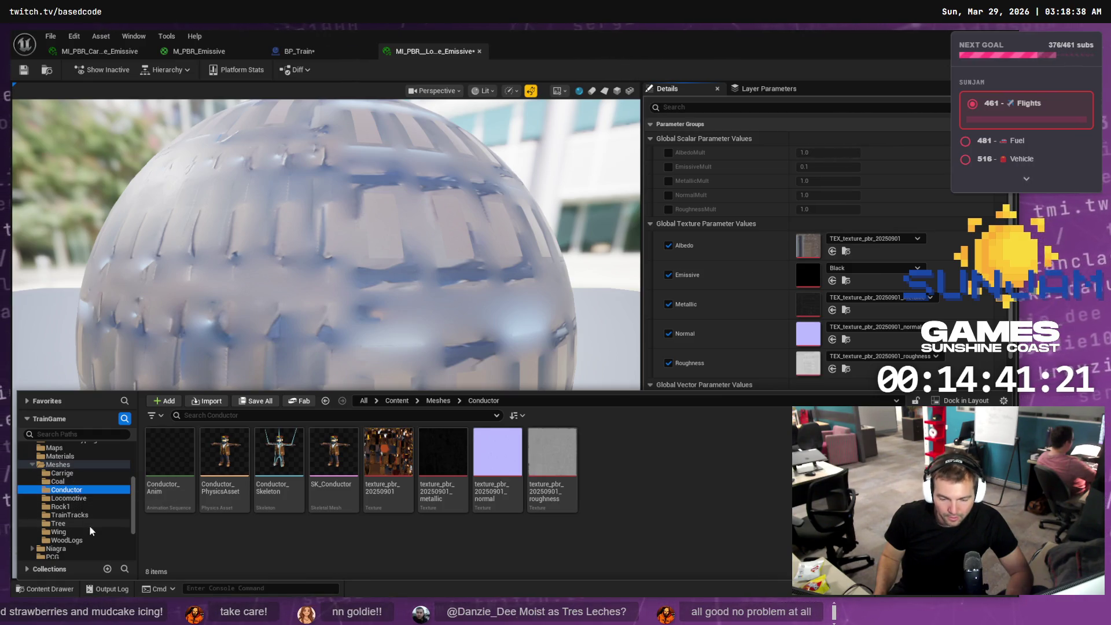
pyautogui.click(68, 498)
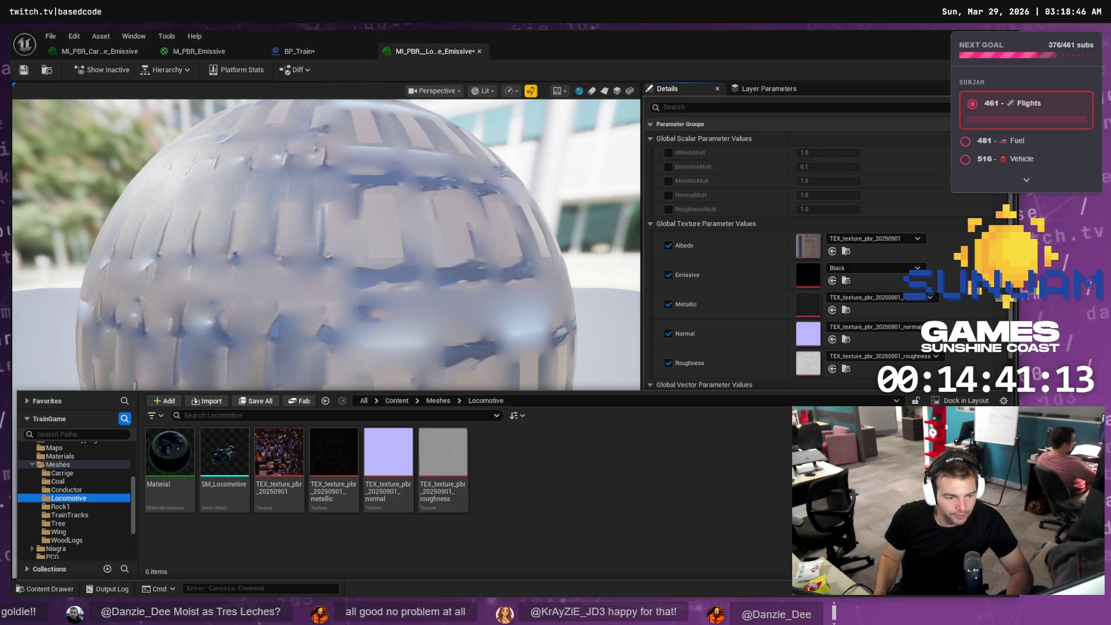
pyautogui.hotkey('alt', 'Tab')
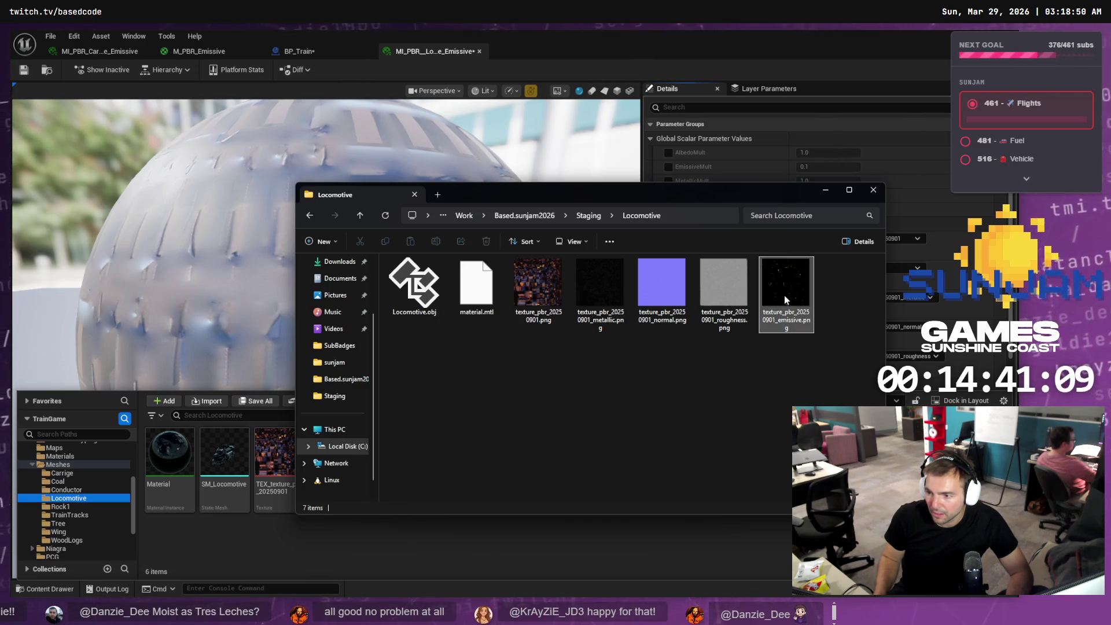
# - Import the emissive PNG into the Locomotive folder and put it in the Emissive slot
pyautogui.moveTo(786, 289); pyautogui.dragTo(83, 500)
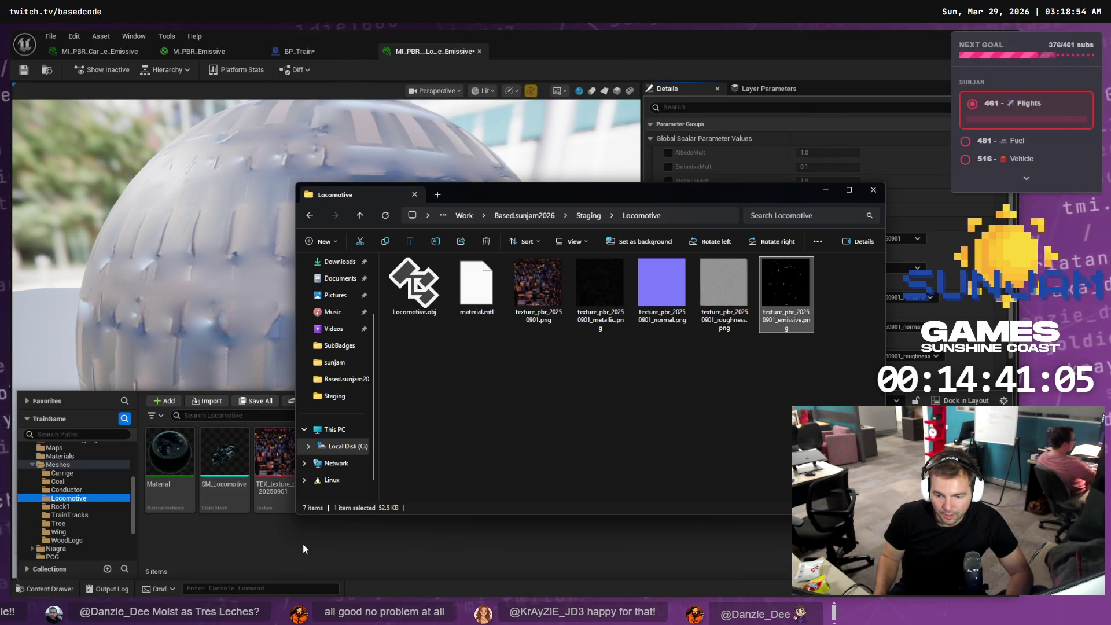
pyautogui.click(303, 544)
pyautogui.moveTo(503, 497)
pyautogui.mouseDown()
pyautogui.moveTo(766, 349)
pyautogui.moveTo(809, 301)
pyautogui.moveTo(806, 280)
pyautogui.mouseUp()
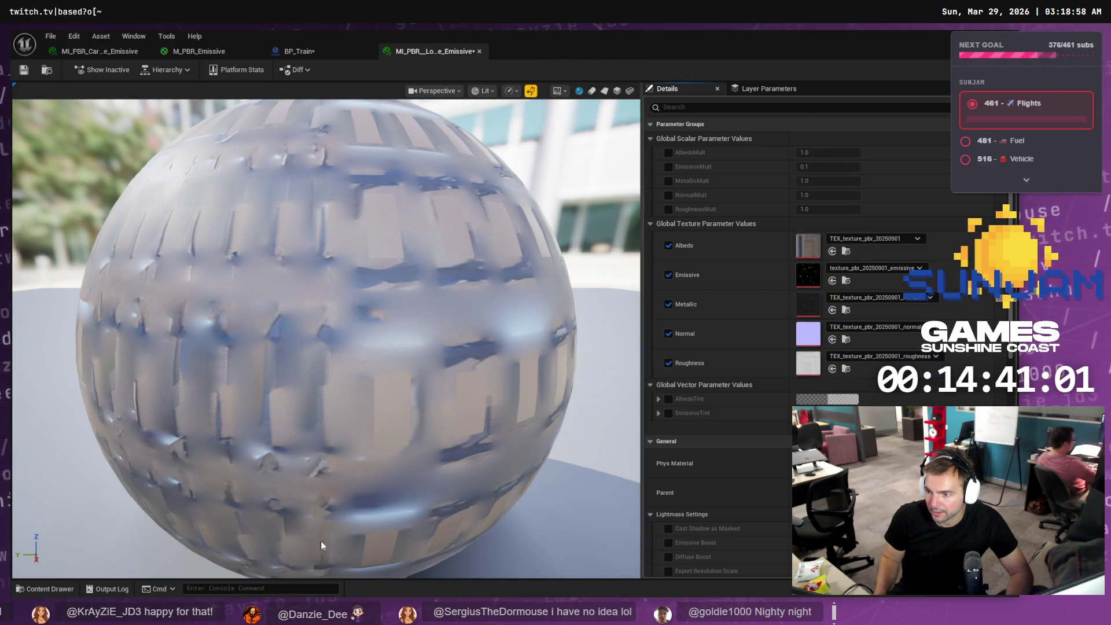
# - Assign the Locomotive albedo, metallic and normal textures to their matching slots
pyautogui.click(57, 588)
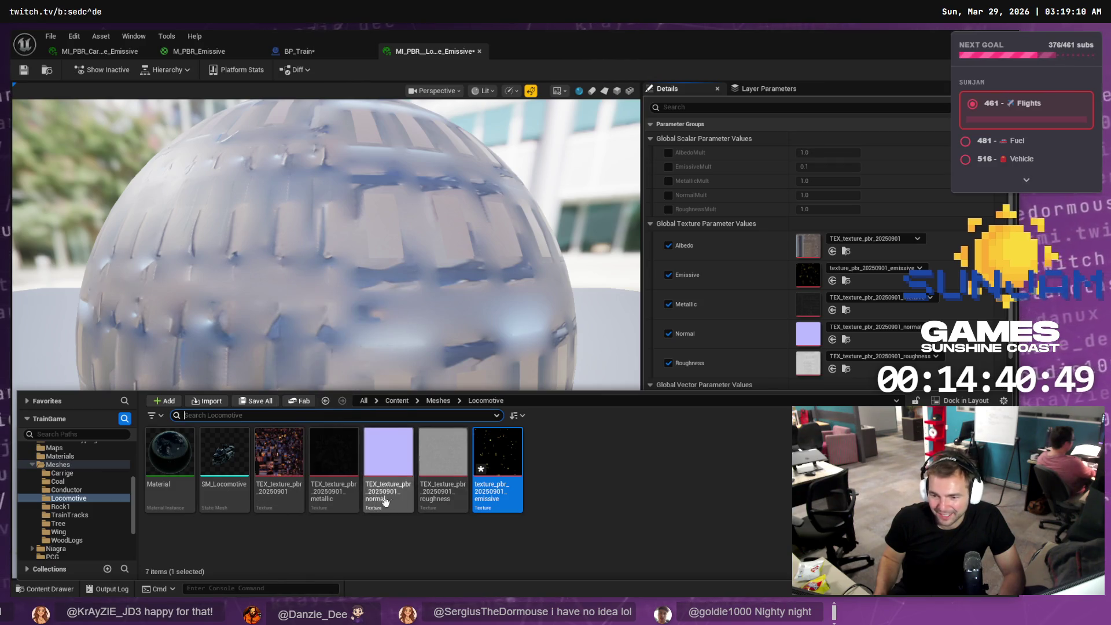
pyautogui.moveTo(279, 463)
pyautogui.mouseDown()
pyautogui.moveTo(804, 342)
pyautogui.moveTo(808, 246)
pyautogui.mouseUp()
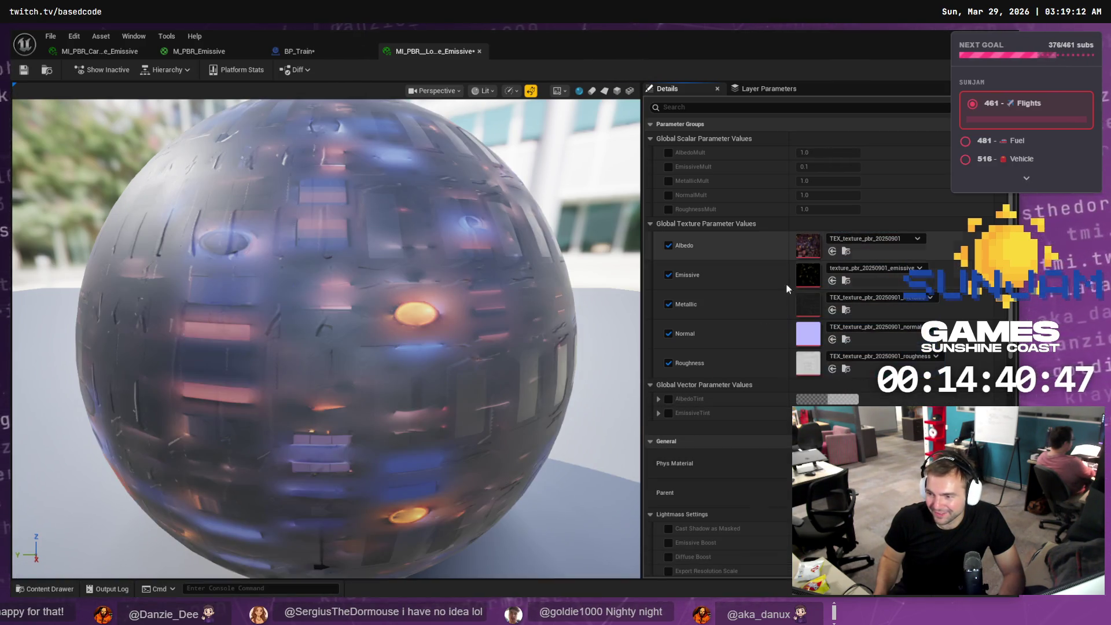
pyautogui.click(42, 591)
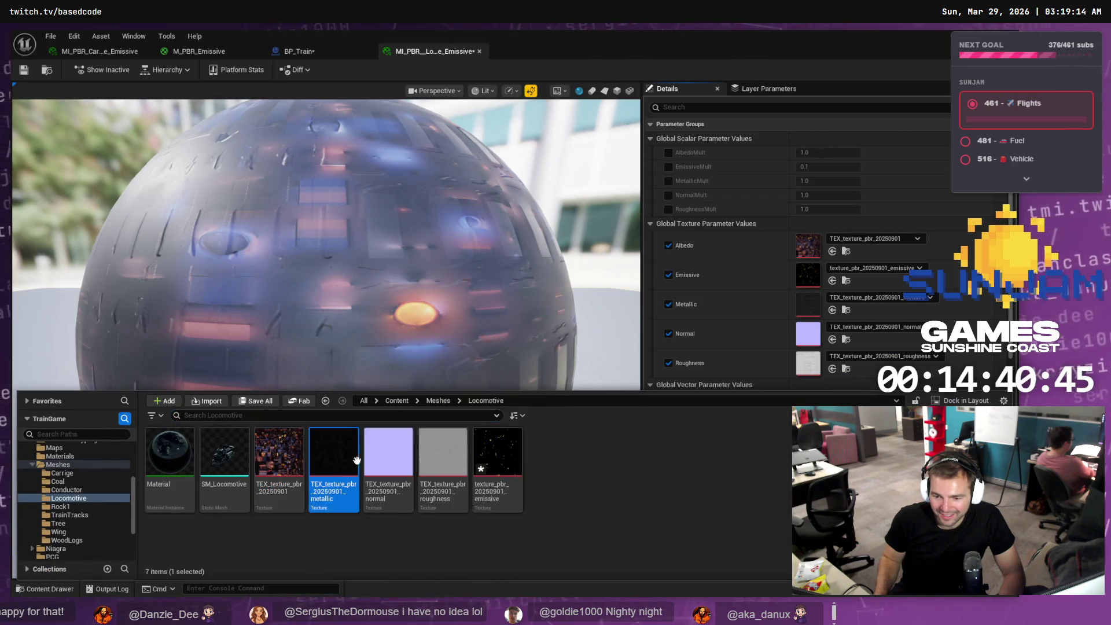
pyautogui.moveTo(329, 459)
pyautogui.mouseDown()
pyautogui.moveTo(807, 324)
pyautogui.moveTo(804, 273)
pyautogui.moveTo(821, 304)
pyautogui.mouseUp()
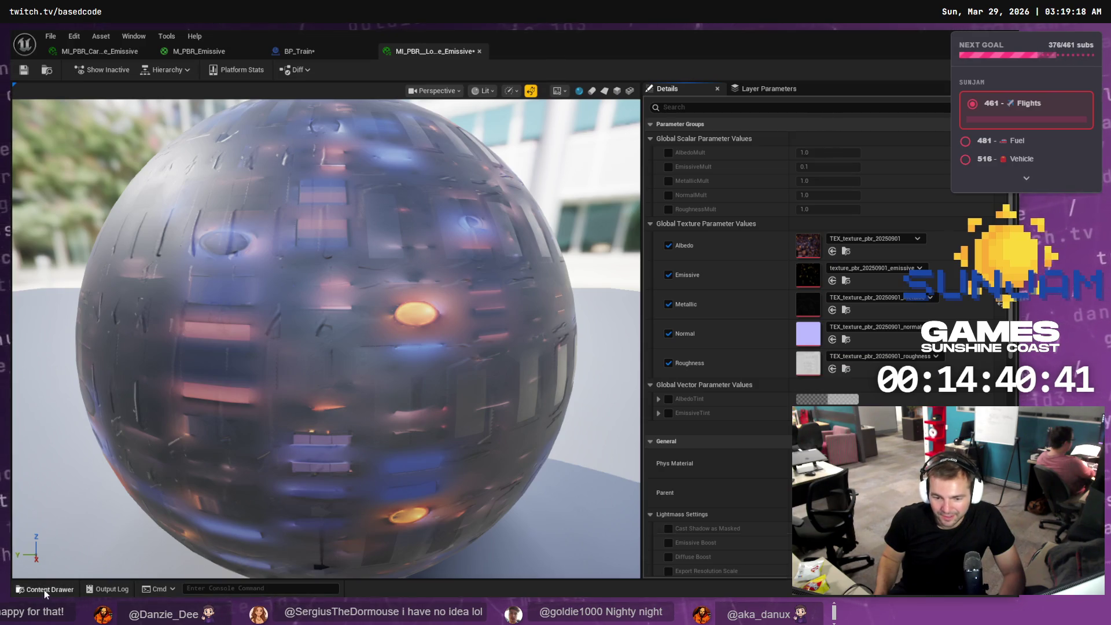
pyautogui.click(43, 589)
pyautogui.moveTo(387, 460)
pyautogui.mouseDown()
pyautogui.moveTo(804, 347)
pyautogui.moveTo(808, 335)
pyautogui.mouseUp()
# - Assign the Locomotive roughness texture and texture_pbr_20250901_emissive to the Roughness and Emissive slots
pyautogui.click(44, 589)
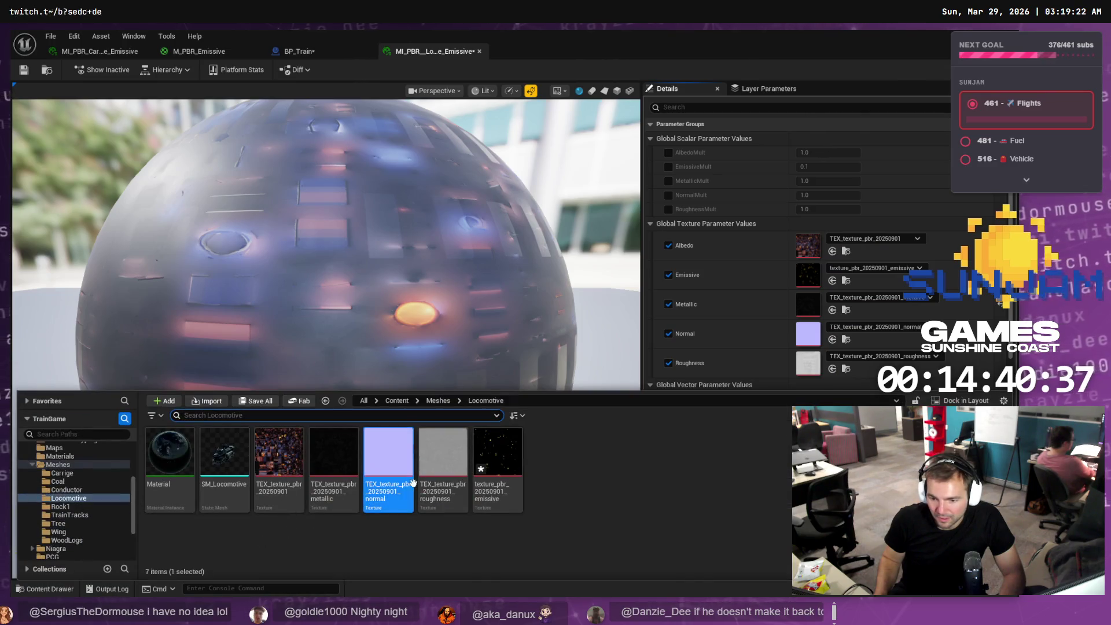
pyautogui.moveTo(443, 460); pyautogui.dragTo(818, 369)
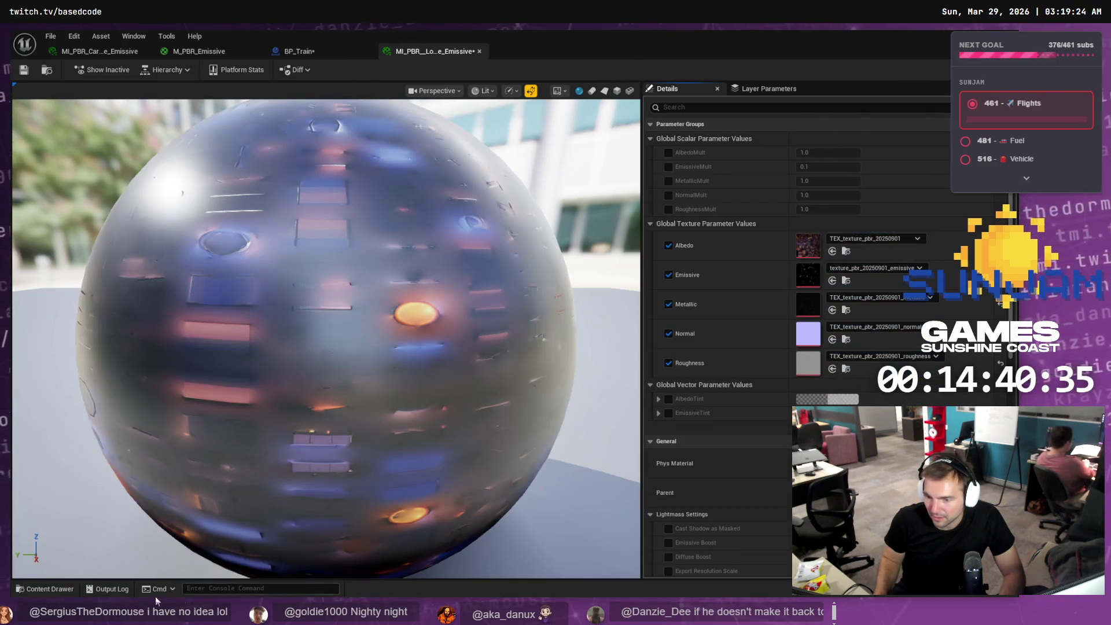
pyautogui.click(36, 588)
pyautogui.moveTo(497, 462)
pyautogui.mouseDown()
pyautogui.moveTo(813, 303)
pyautogui.moveTo(812, 279)
pyautogui.mouseUp()
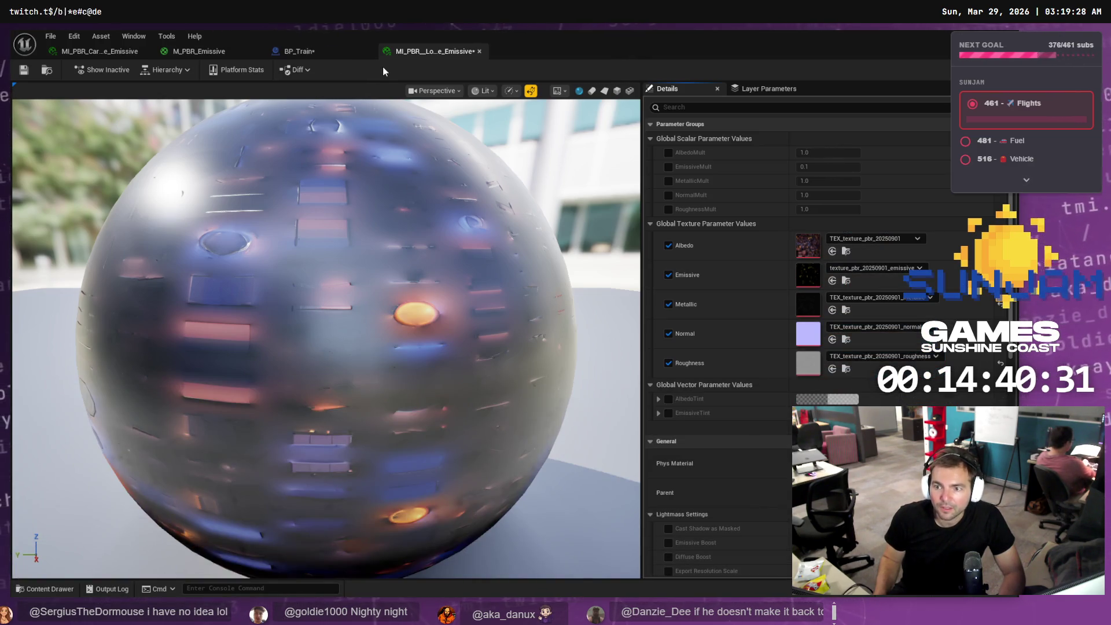
pyautogui.click(107, 51)
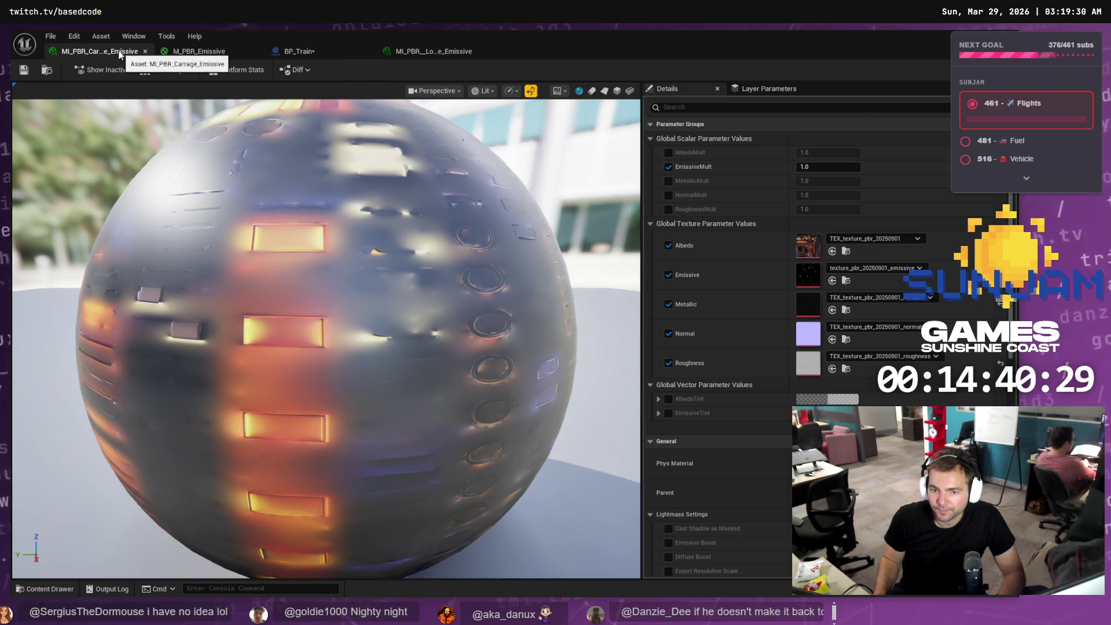
# - Give BP_Train's Locomotive Element 0 slot MI_PBR_Locomotive_Emissive and save the blueprint
pyautogui.click(317, 46)
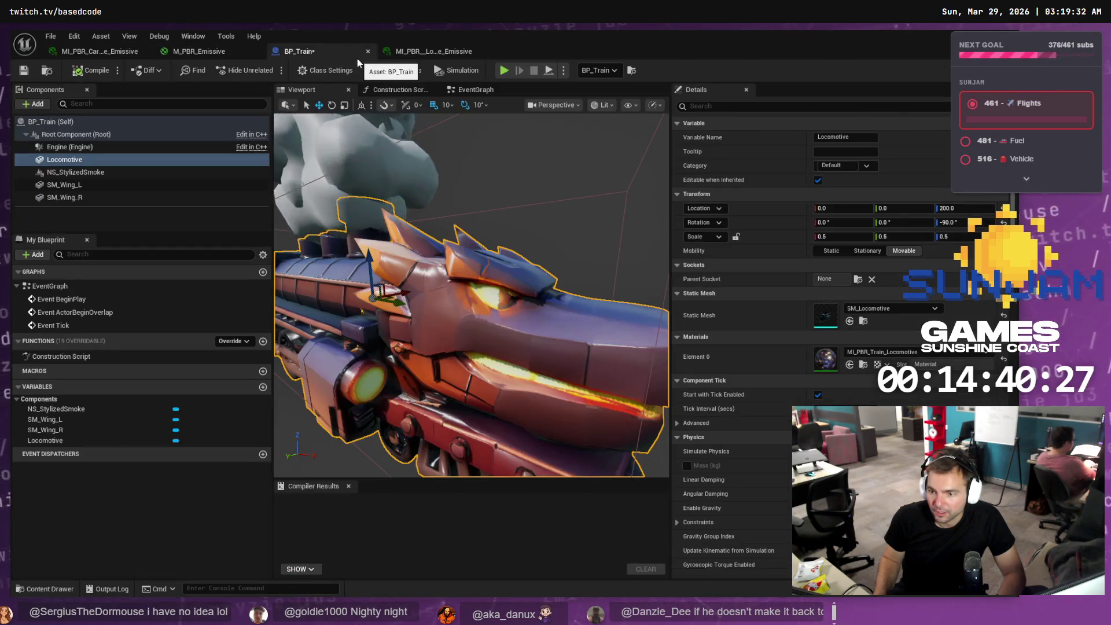
pyautogui.click(46, 589)
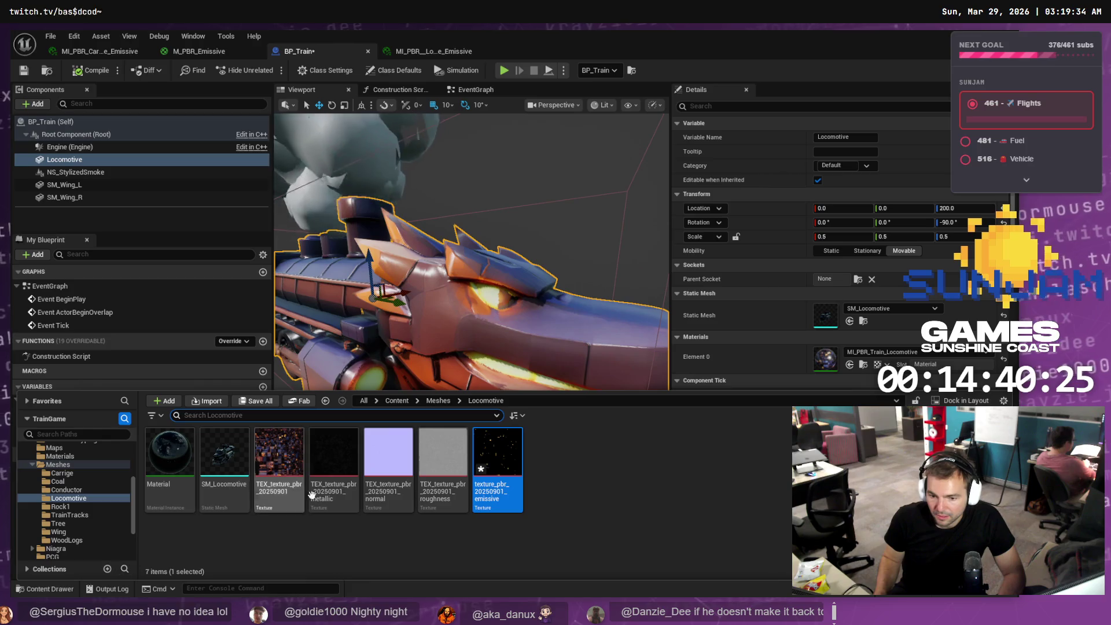
pyautogui.click(61, 456)
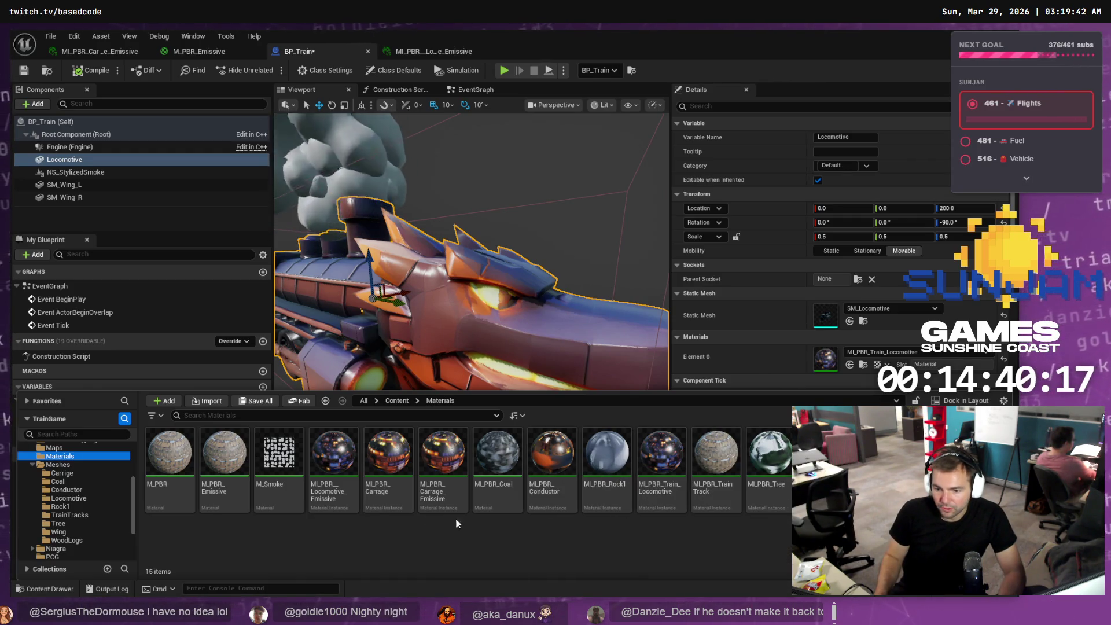
pyautogui.moveTo(341, 463)
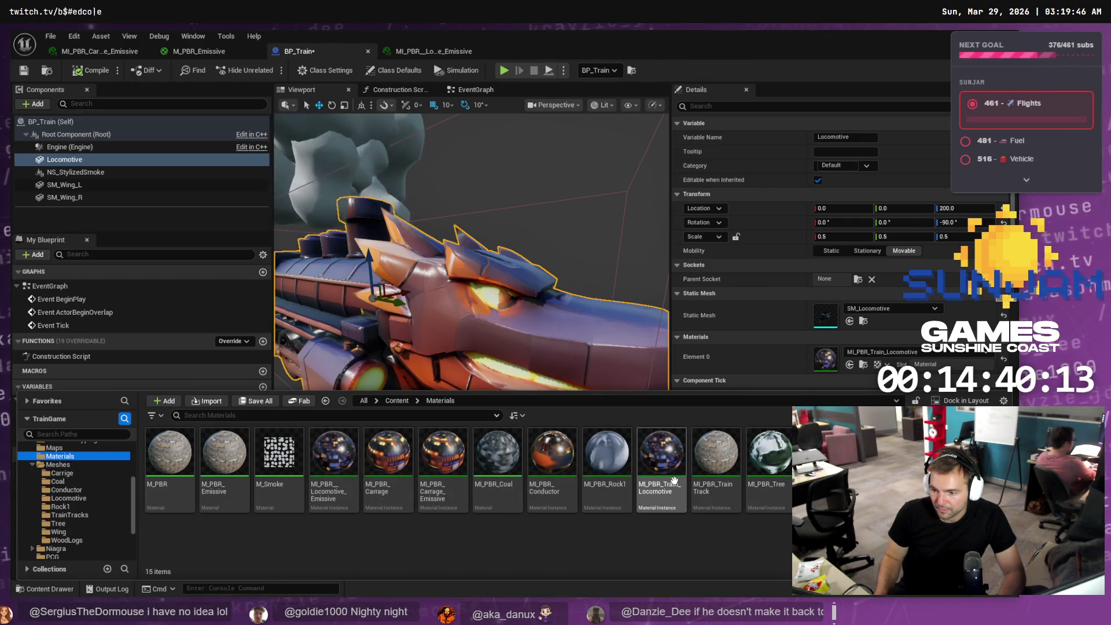
pyautogui.moveTo(673, 480)
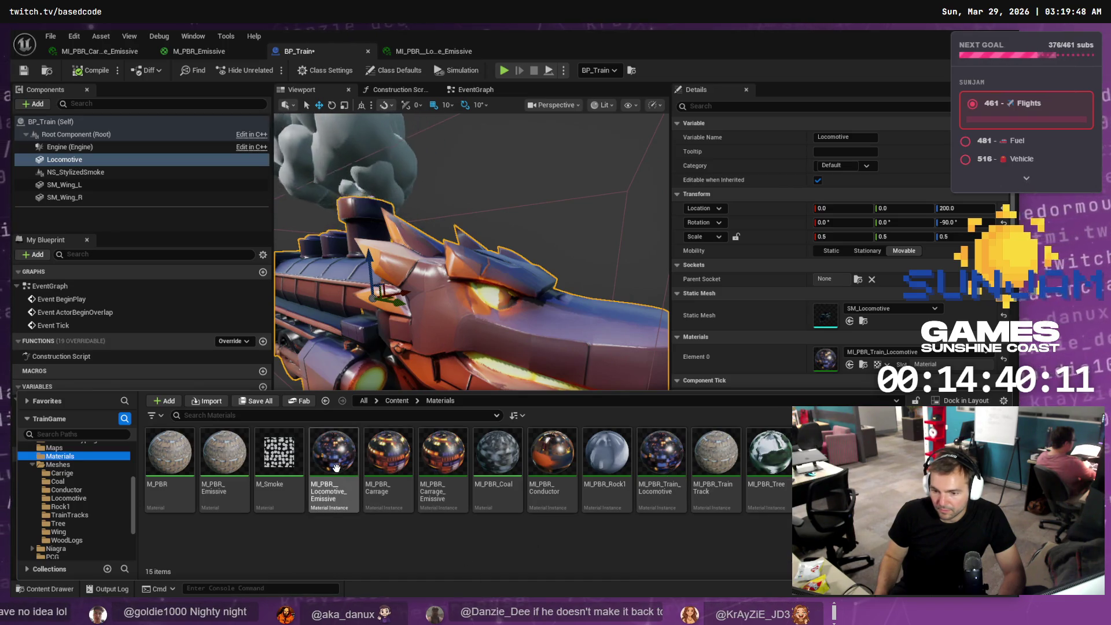
pyautogui.moveTo(336, 468)
pyautogui.mouseDown()
pyautogui.moveTo(839, 324)
pyautogui.moveTo(826, 313)
pyautogui.moveTo(824, 357)
pyautogui.mouseUp()
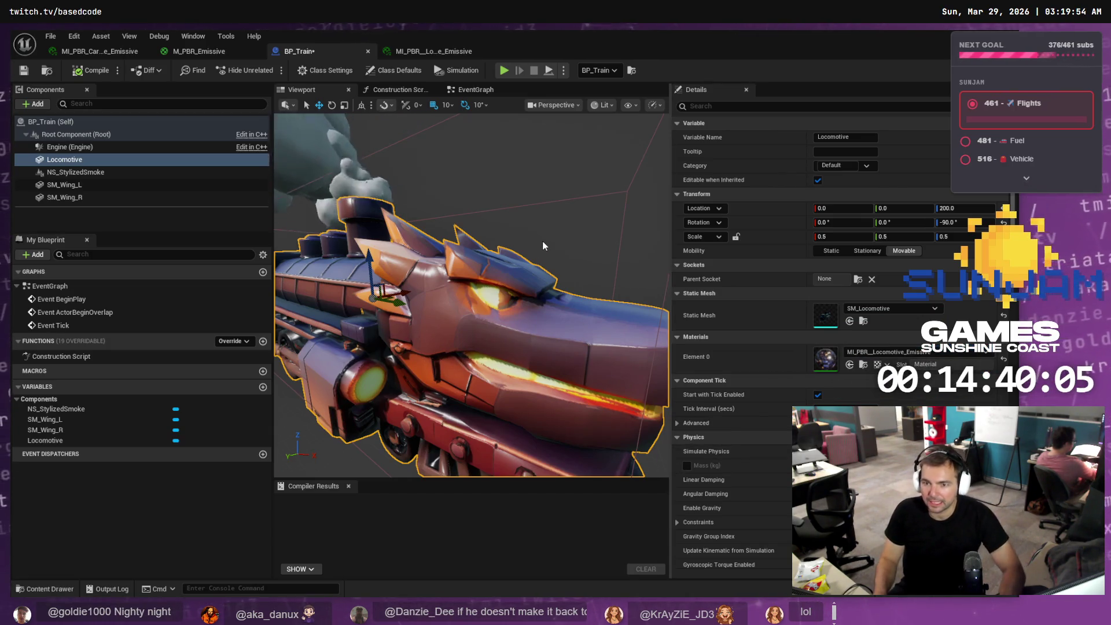
pyautogui.hotkey('ctrl', 's')
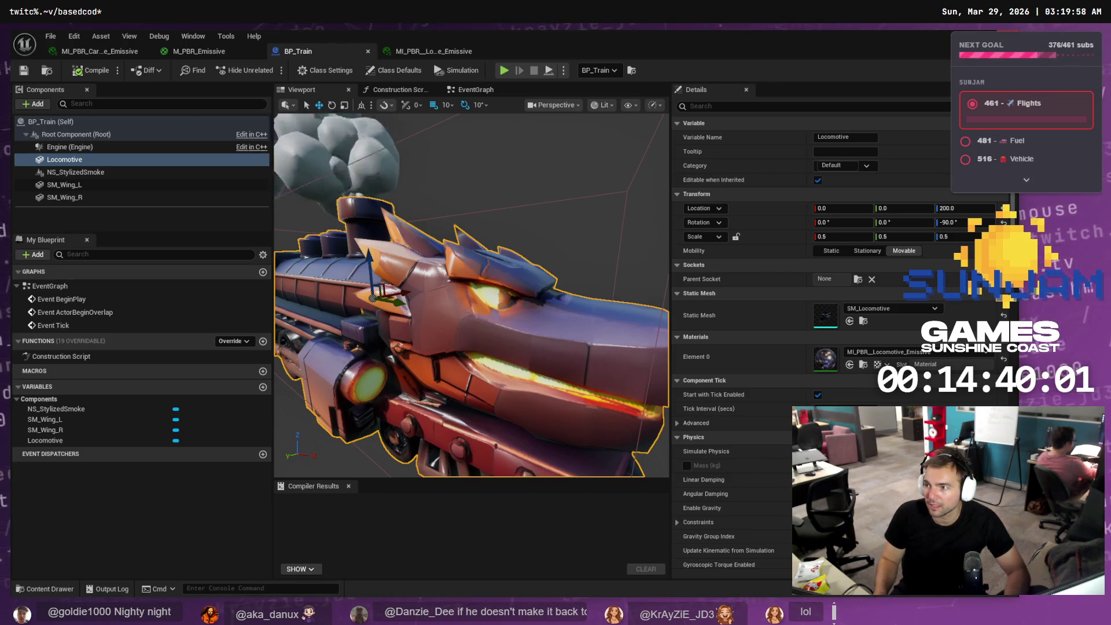
pyautogui.hotkey('alt', 'Tab')
pyautogui.moveTo(739, 300); pyautogui.dragTo(739, 299, button='right')
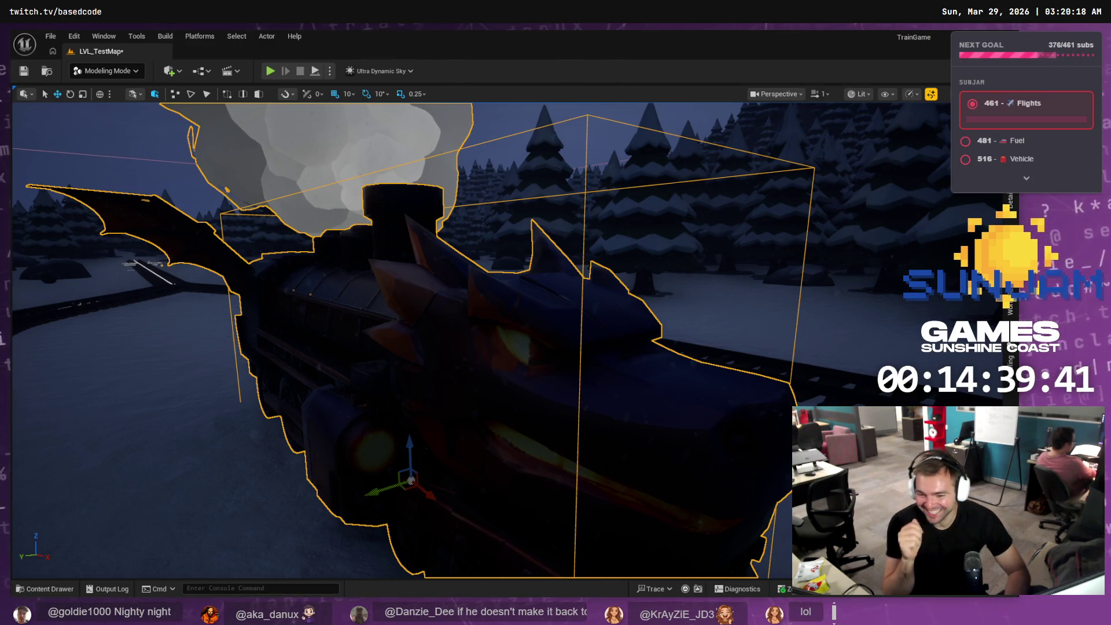
# - Open the Content Drawer showing the Materials folder beside the glowing locomotive
pyautogui.click(52, 590)
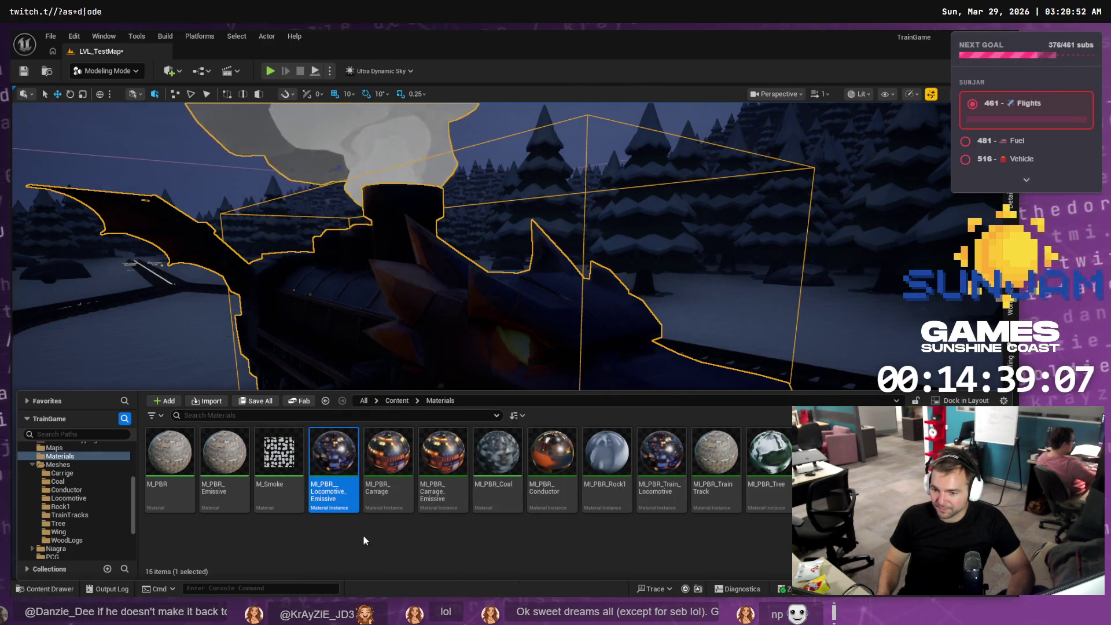
# - Rename MI_PBR_Train_Locomotive to MI_PBR_Locomotive
pyautogui.moveTo(667, 458)
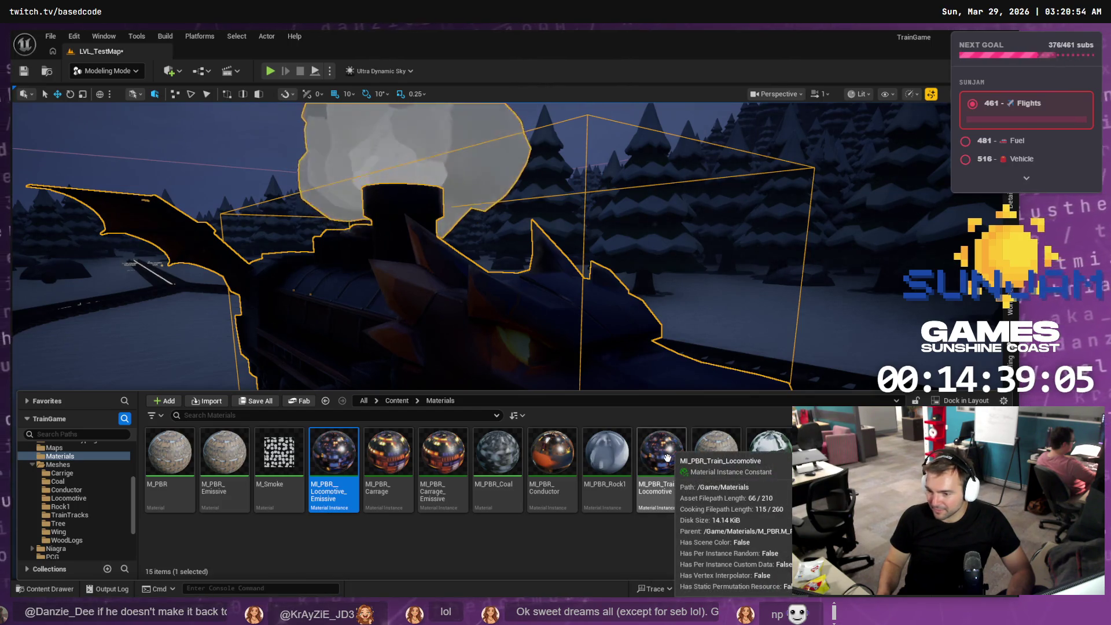
pyautogui.click(663, 492)
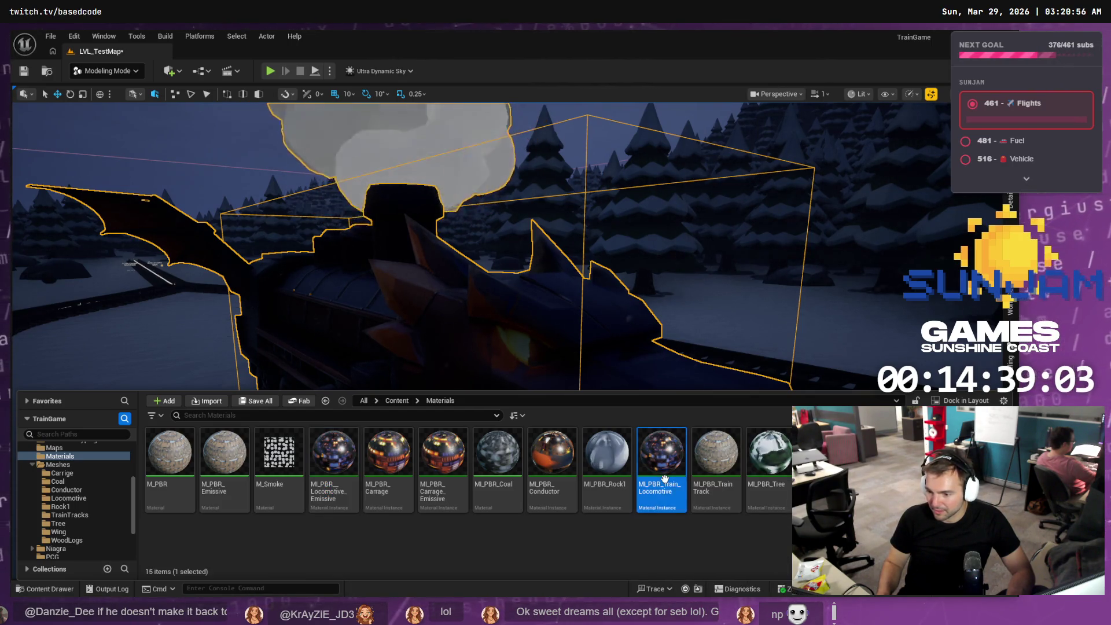
pyautogui.click(663, 491)
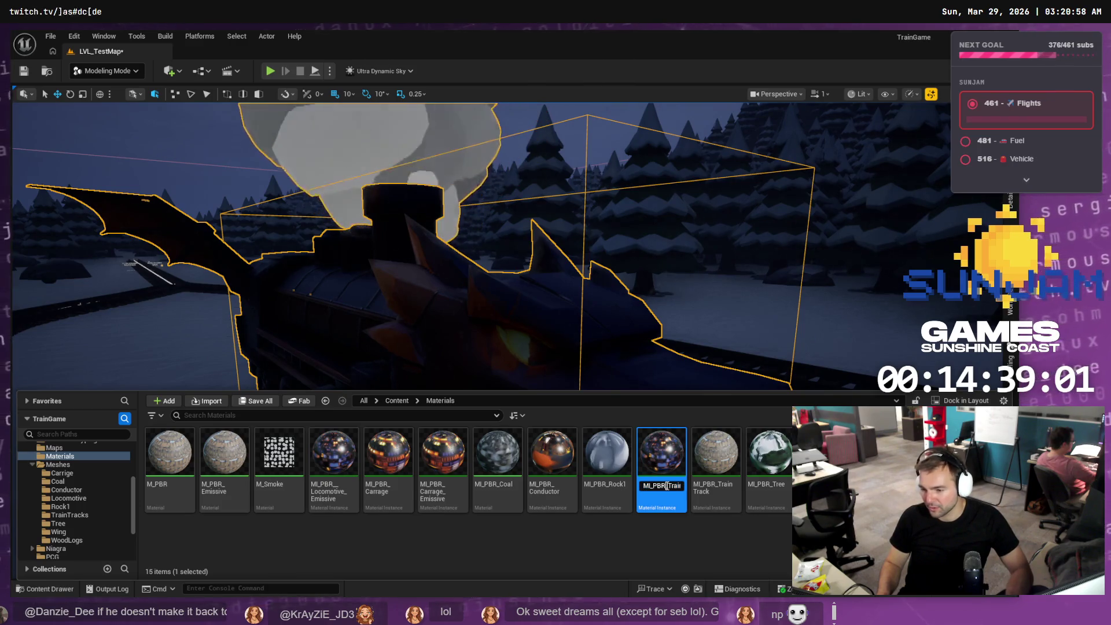
pyautogui.click(667, 485)
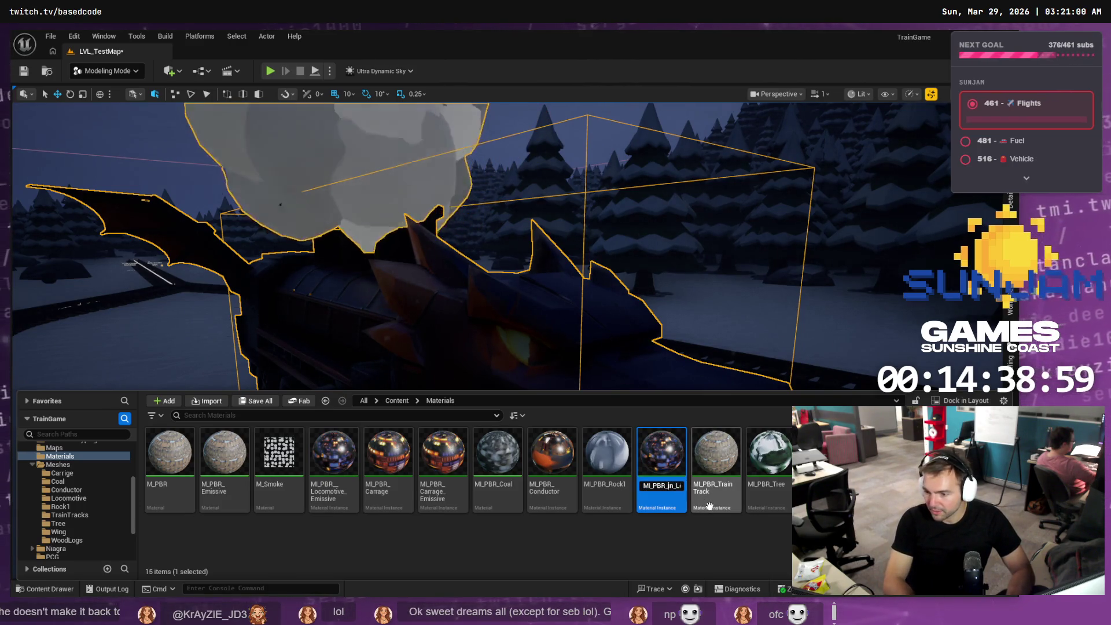
pyautogui.press('Return')
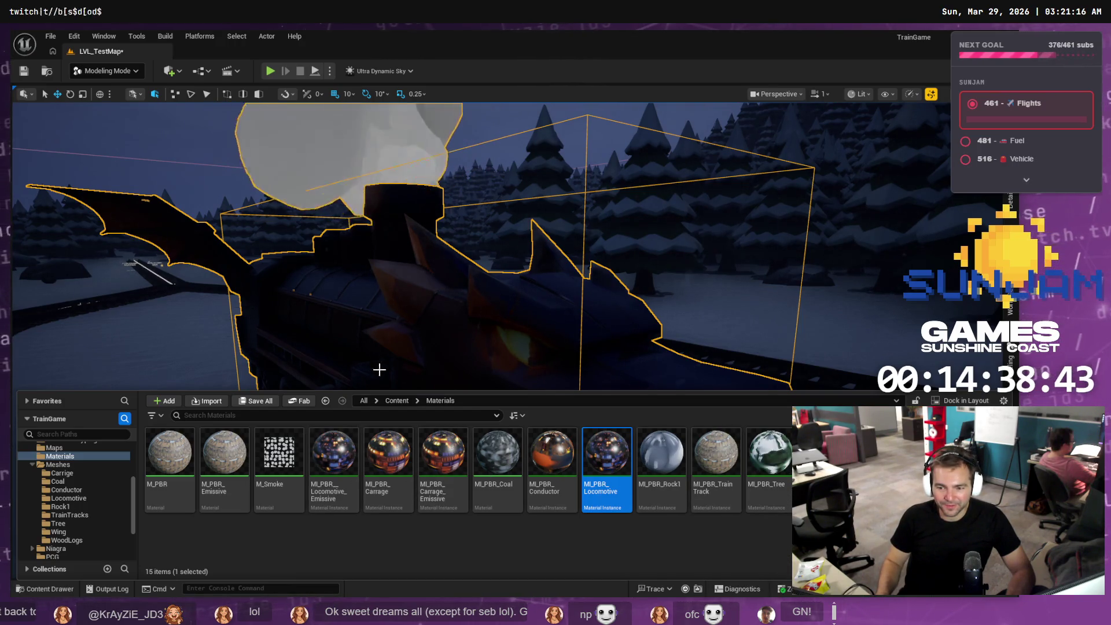
# - Select MI_PBR_Locomotive_Emissive in the Materials folder
pyautogui.click(346, 448)
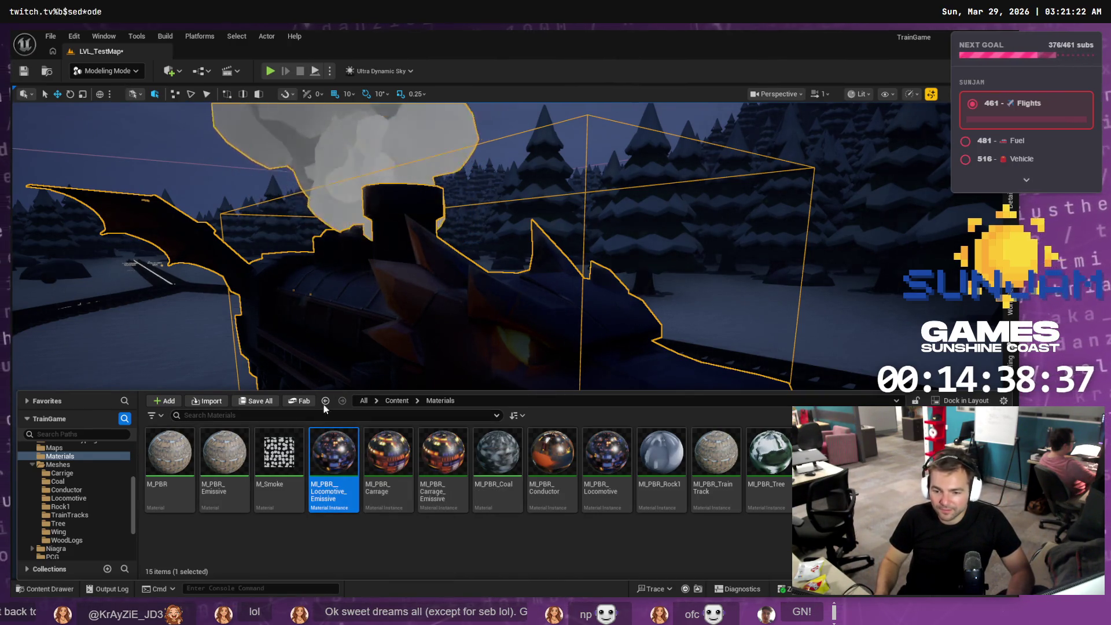
pyautogui.scroll(3, 450, 282)
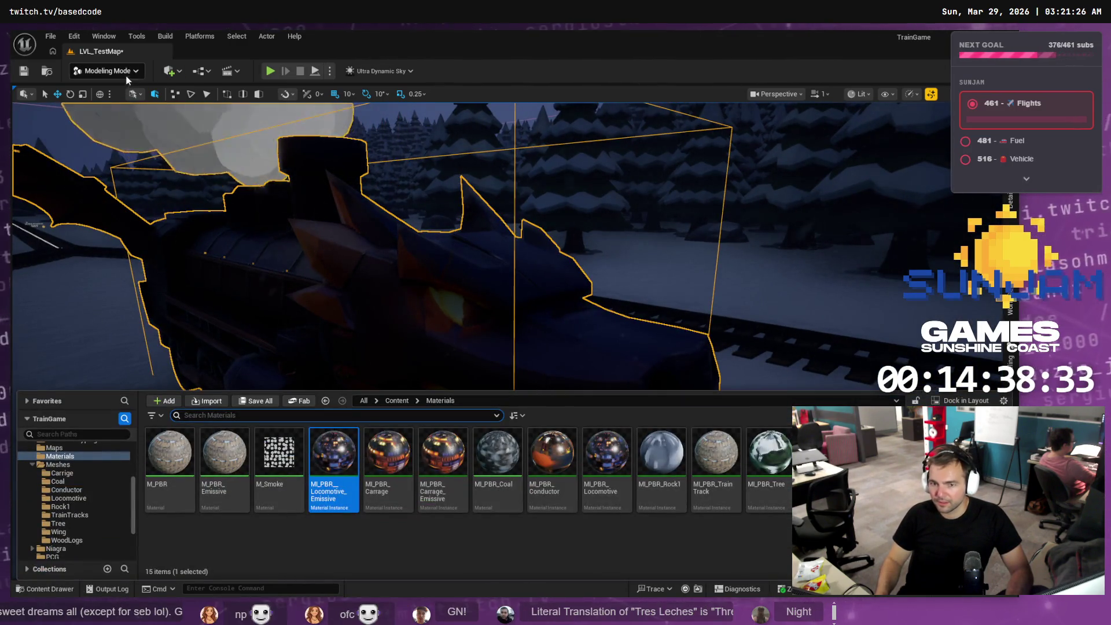
pyautogui.scroll(3, 77, 471)
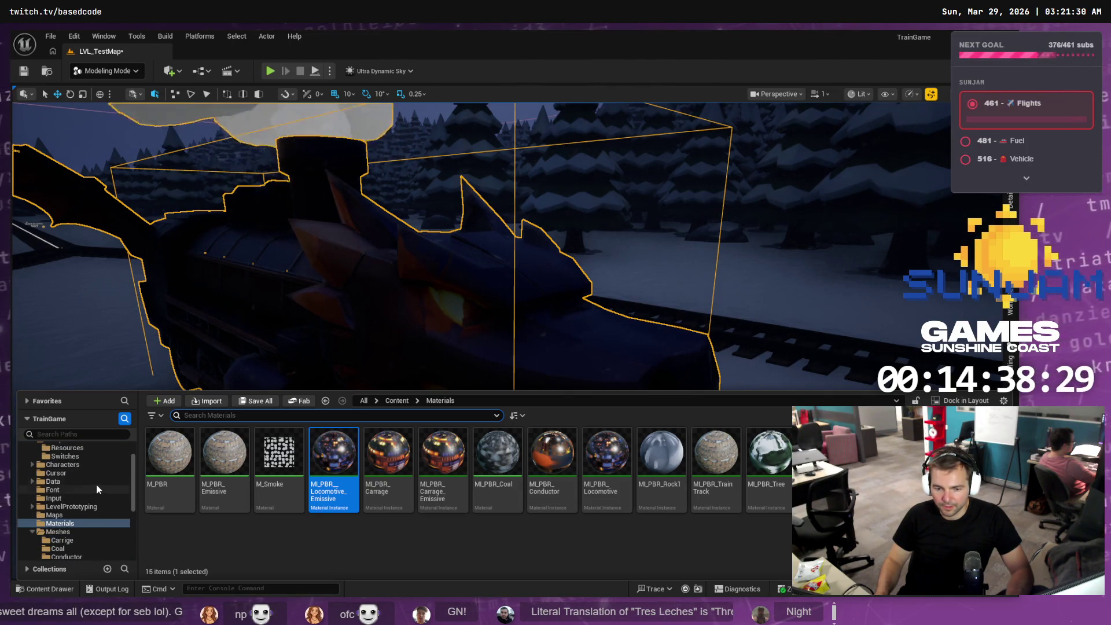
# - Set EmissiveMult in MI_PBR_Locomotive_Emissive to 10.0
pyautogui.doubleClick(330, 461)
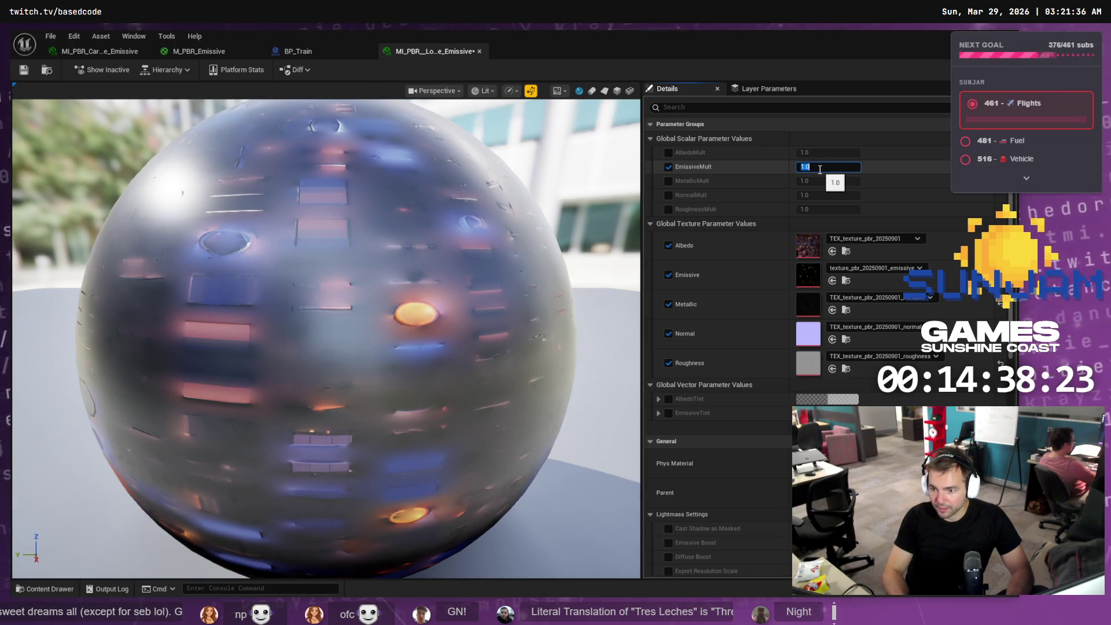
pyautogui.write('1')
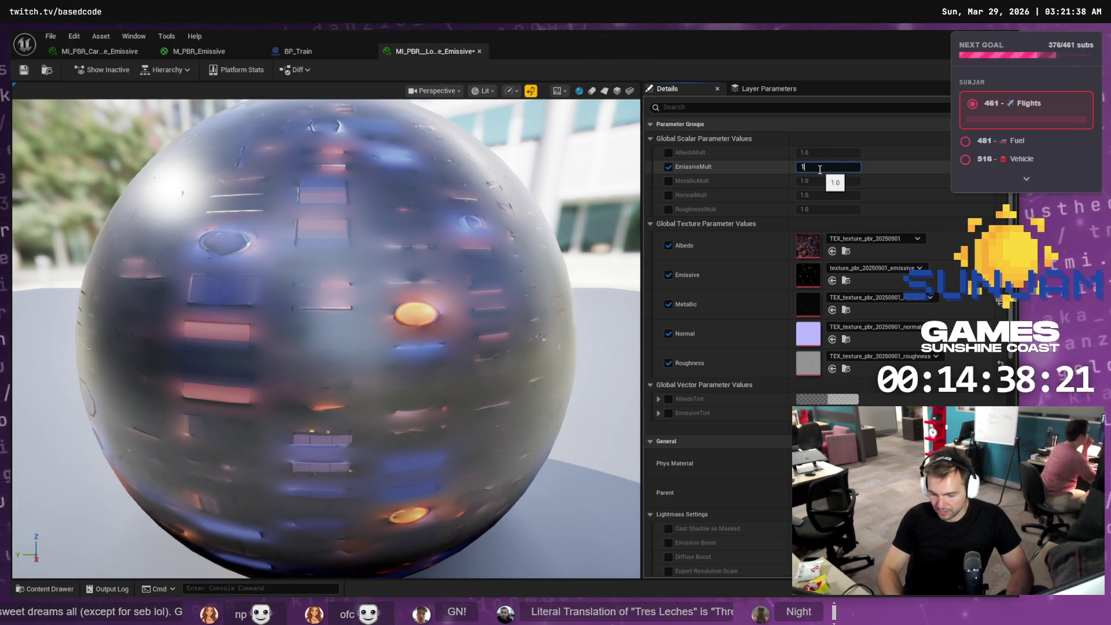
pyautogui.press('Return')
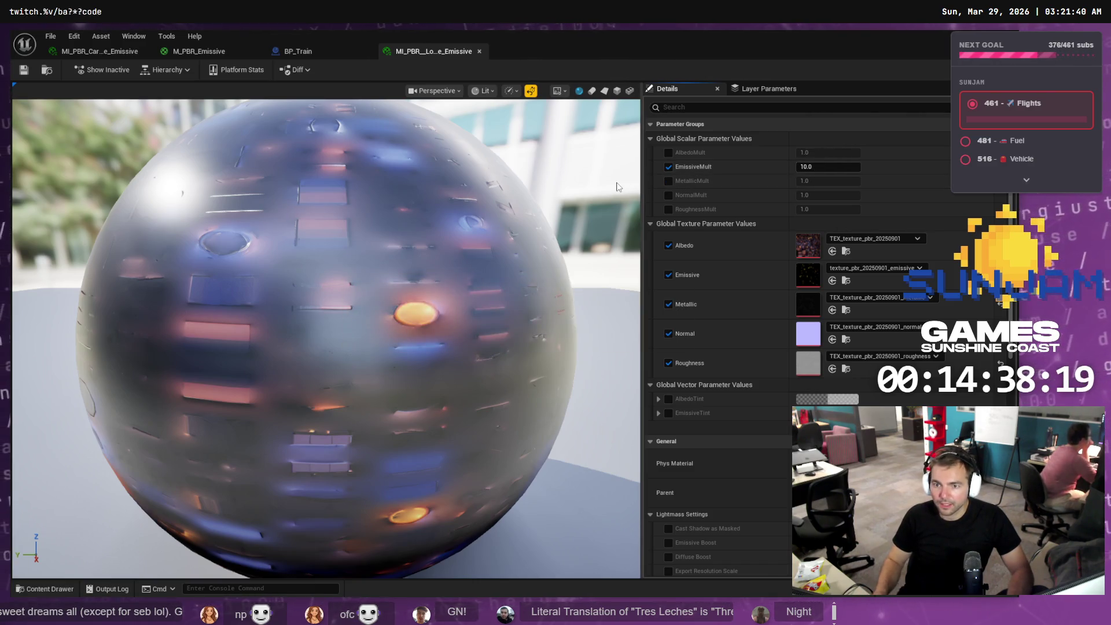
# - Frame the locomotive in LVL_TestMap and orbit around its front and side
pyautogui.hotkey('alt', 'Tab')
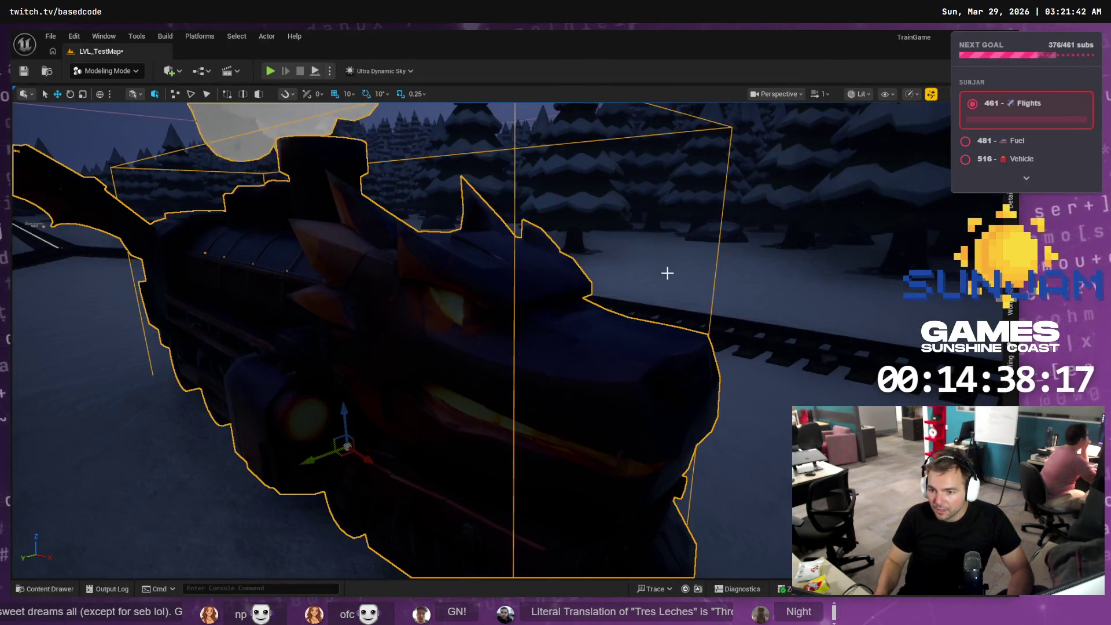
pyautogui.press('f')
pyautogui.scroll(3, 799, 184)
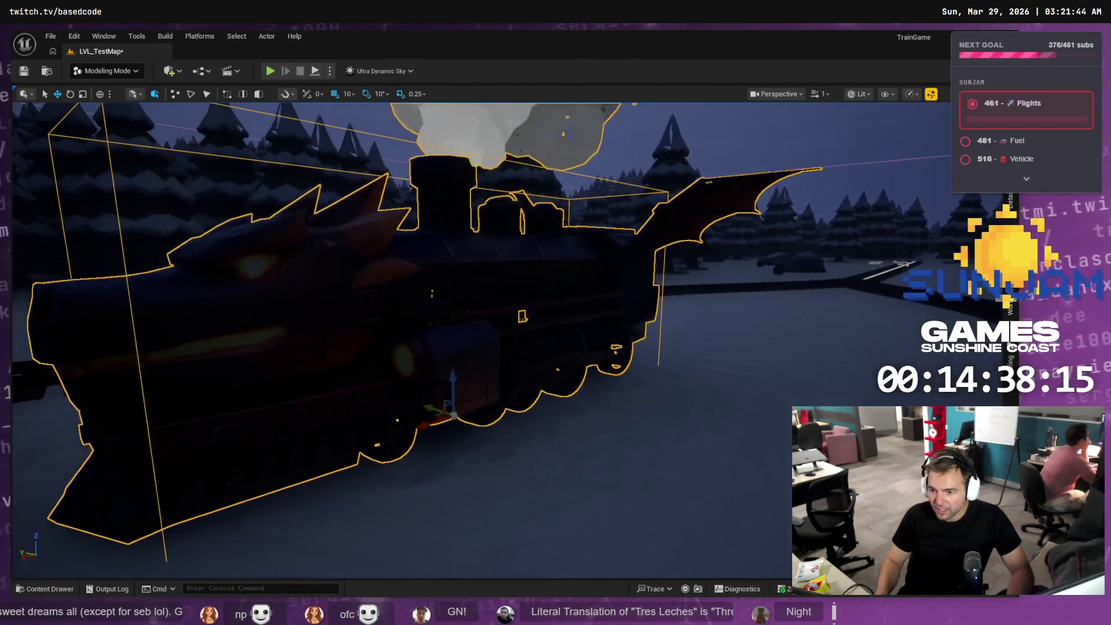
pyautogui.keyDown('alt'); pyautogui.moveTo(799, 184); pyautogui.dragTo(769, 200); pyautogui.keyUp('alt')
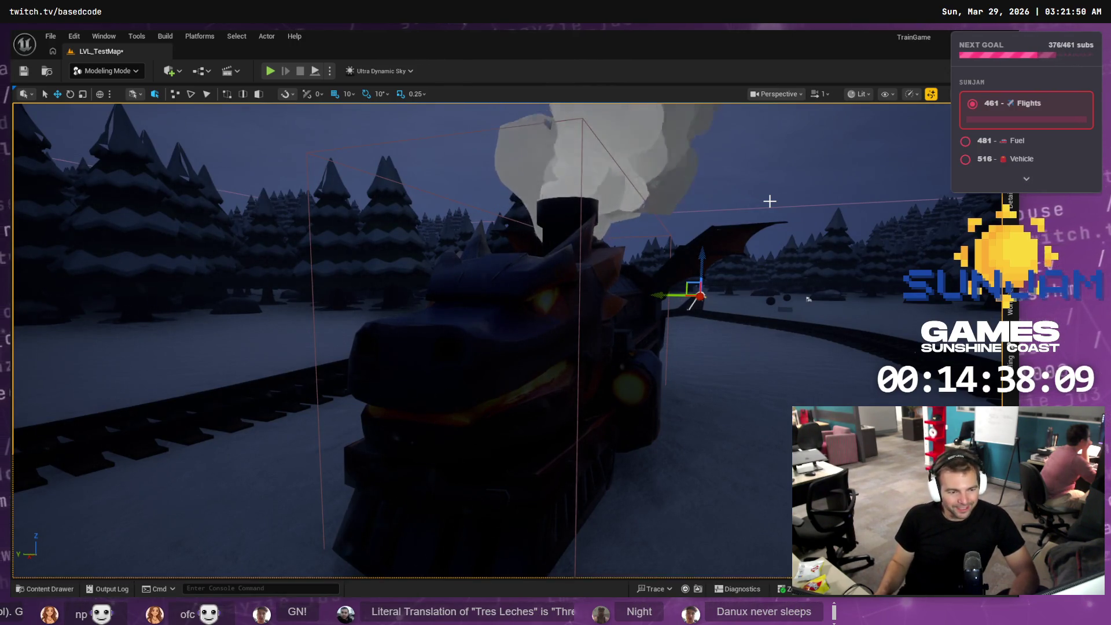
pyautogui.keyDown('alt'); pyautogui.moveTo(694, 235); pyautogui.dragTo(684, 239); pyautogui.keyUp('alt')
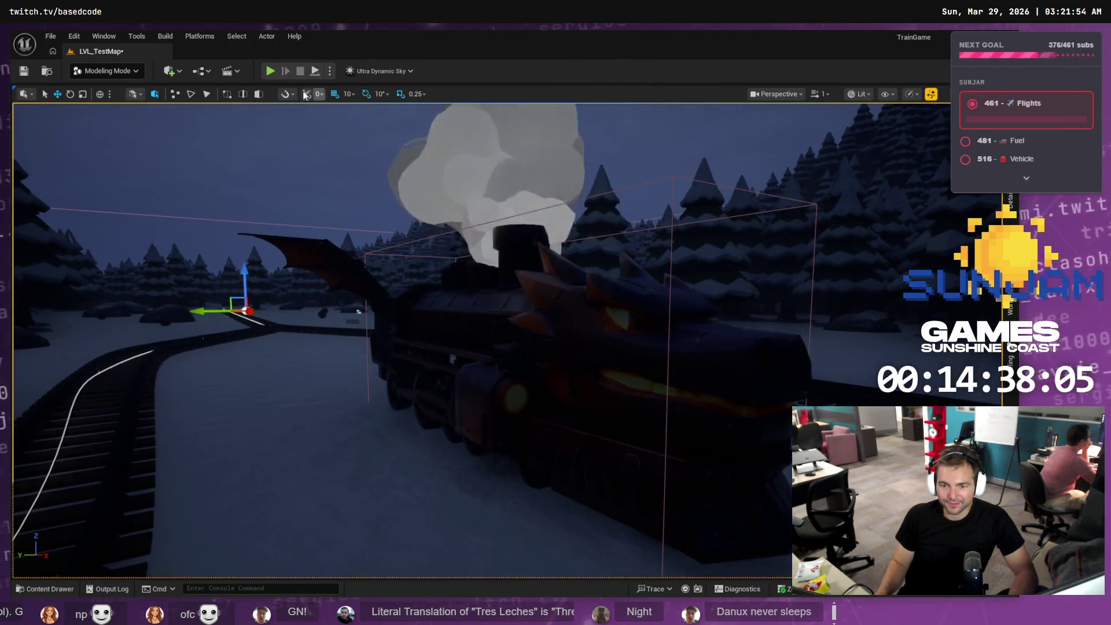
pyautogui.hotkey('ctrl', 'space')
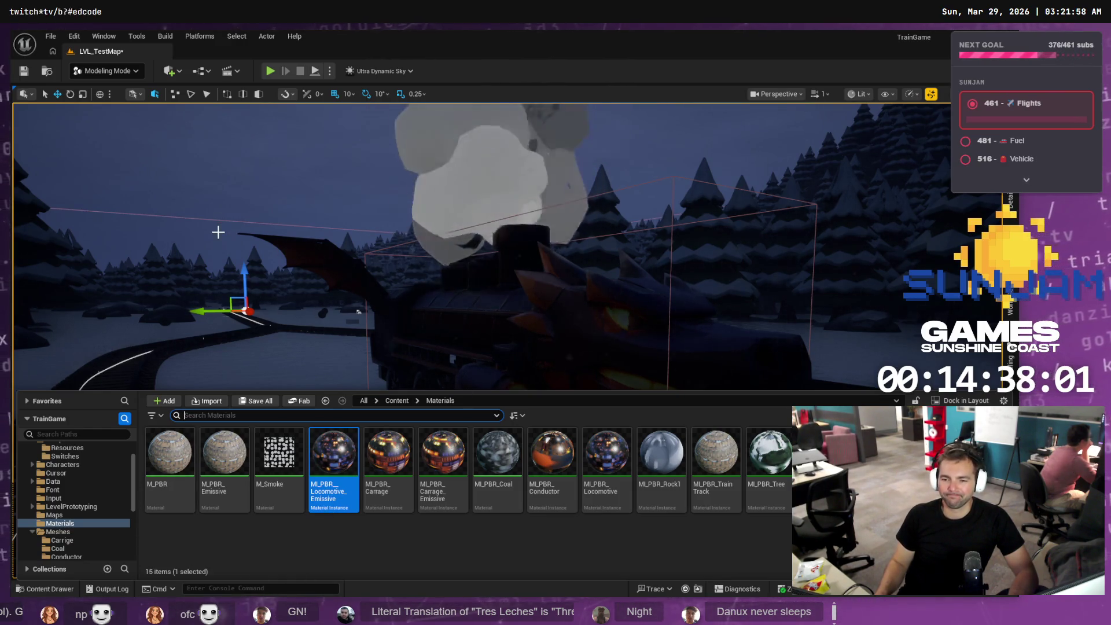
# - Open BP_Train from the Blueprints folder, then show the M_PBR_Emissive parent material graph
pyautogui.scroll(2, 76, 492)
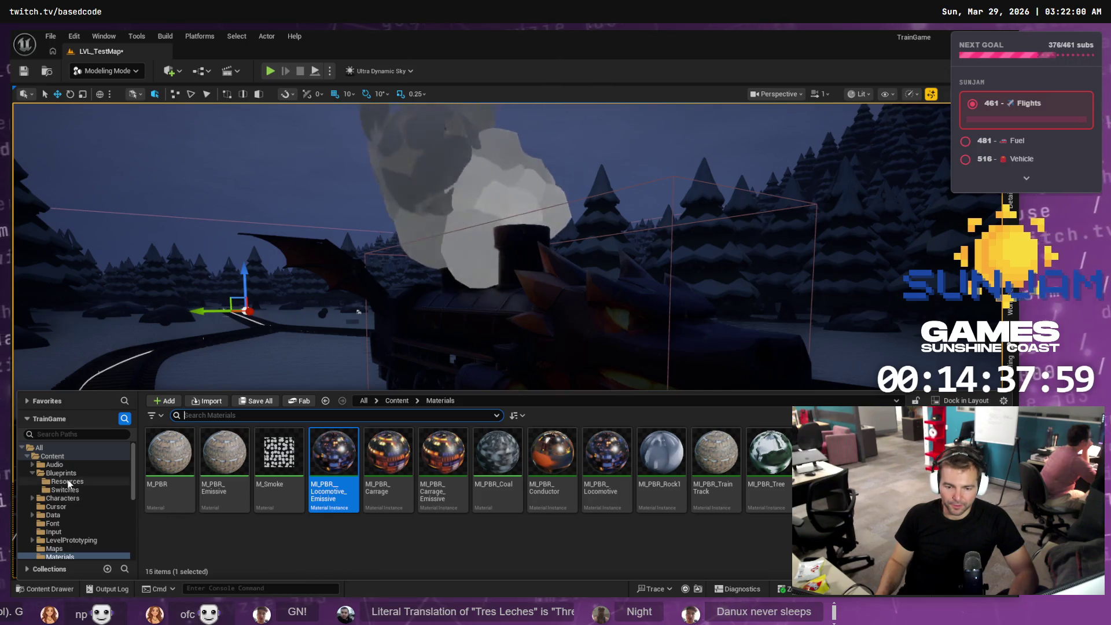
pyautogui.click(78, 473)
pyautogui.doubleClick(279, 457)
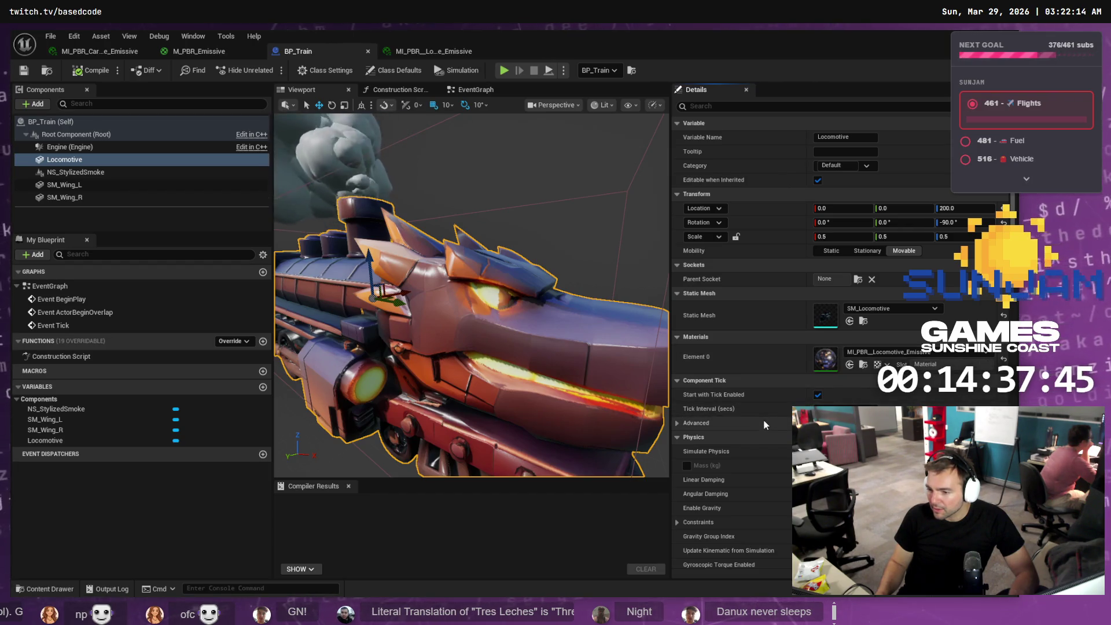
pyautogui.click(408, 51)
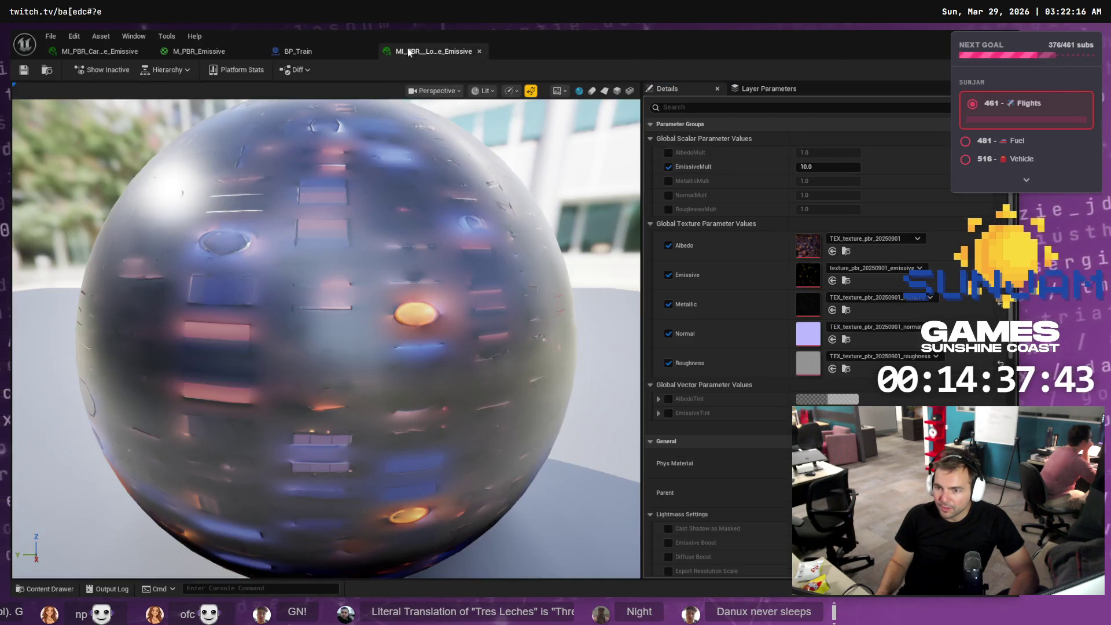
pyautogui.click(209, 50)
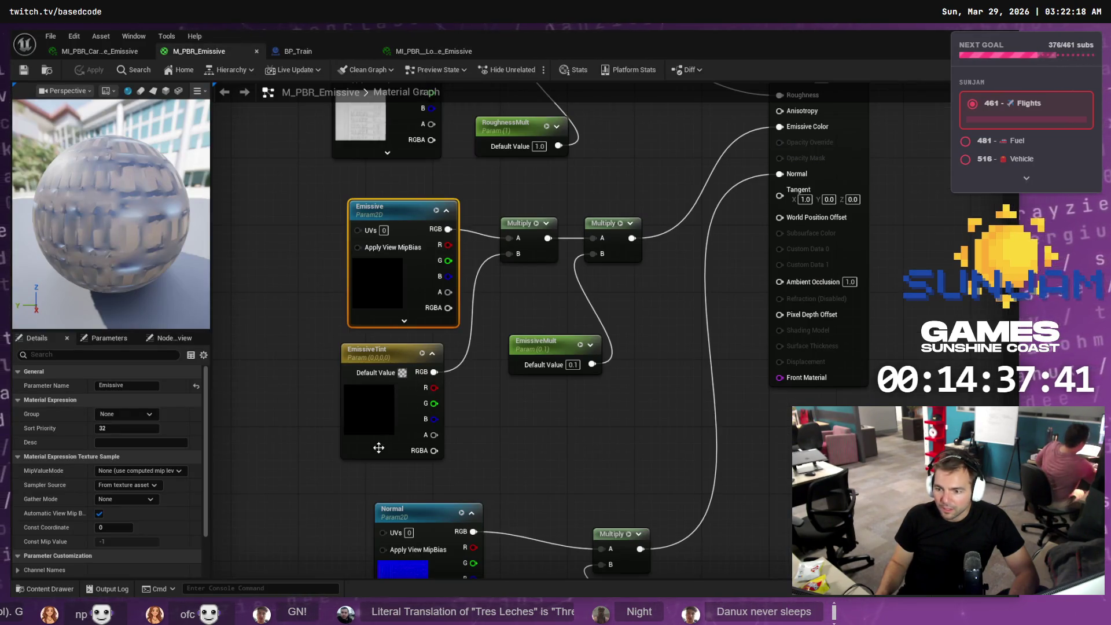
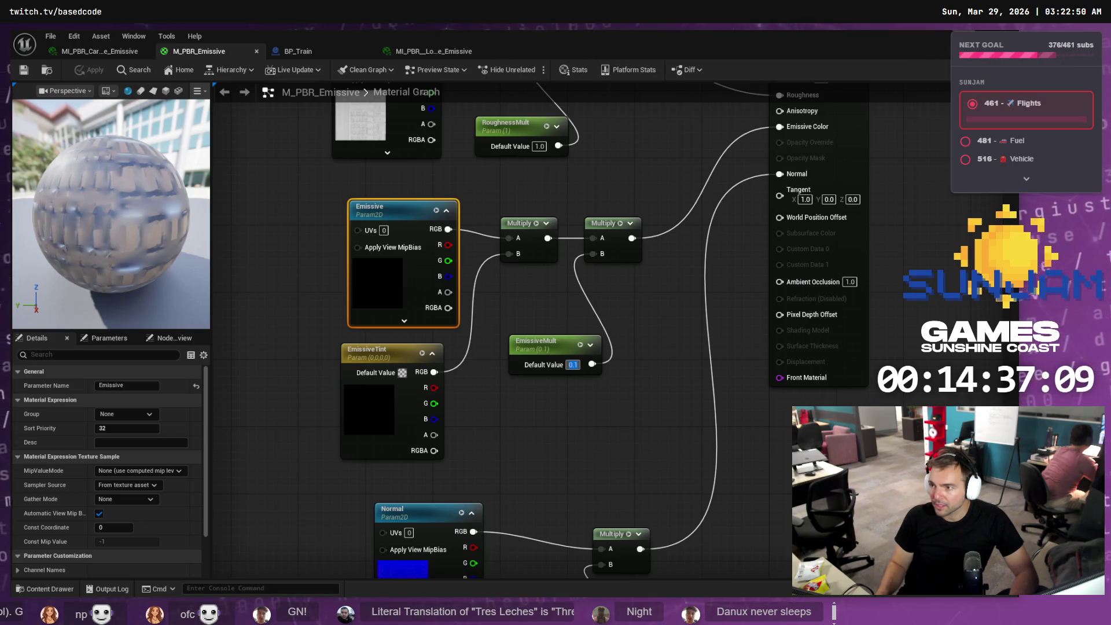
# - Back in the snowy level, select the dragon train BP_Train from the Outliner and show its Details
pyautogui.hotkey('alt', 'Tab')
pyautogui.scroll(3, 677, 315)
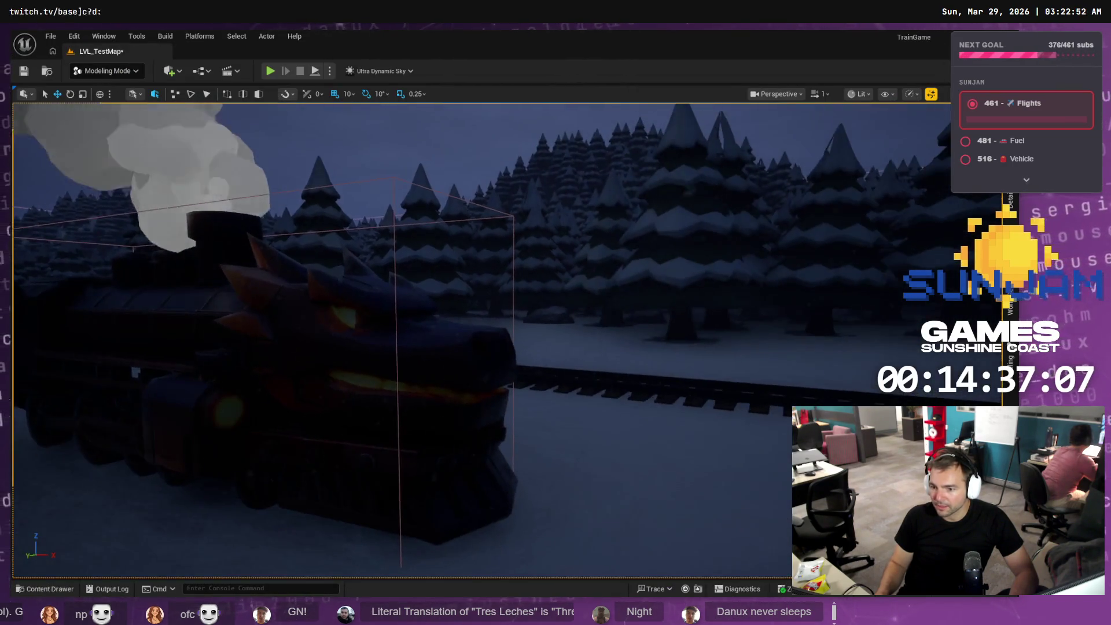
pyautogui.moveTo(602, 317); pyautogui.dragTo(602, 317, button='right')
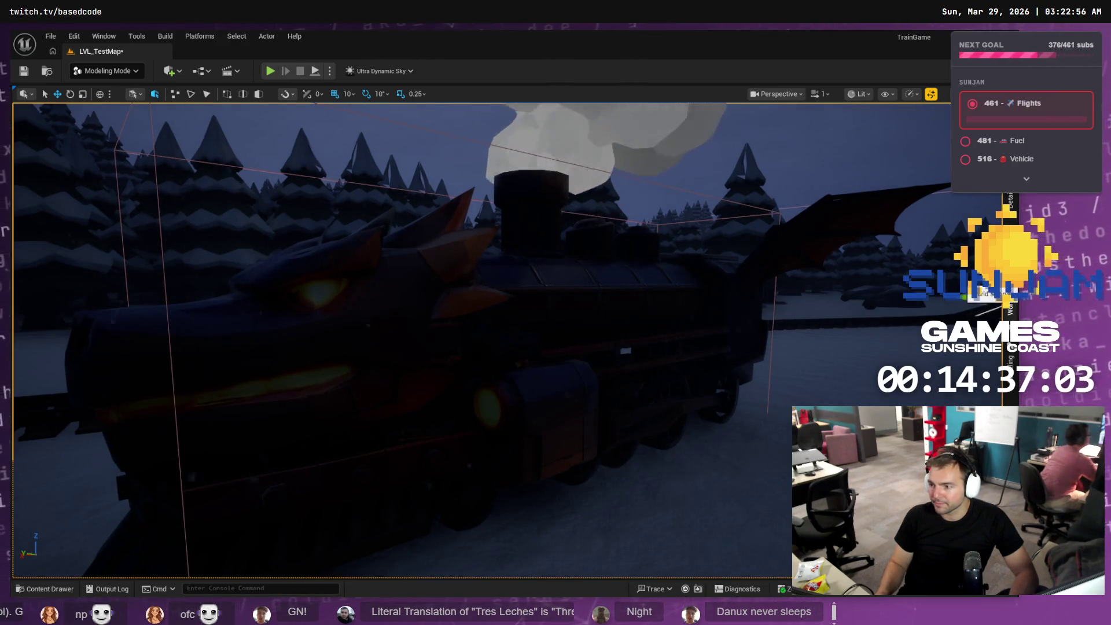
pyautogui.click(1009, 307)
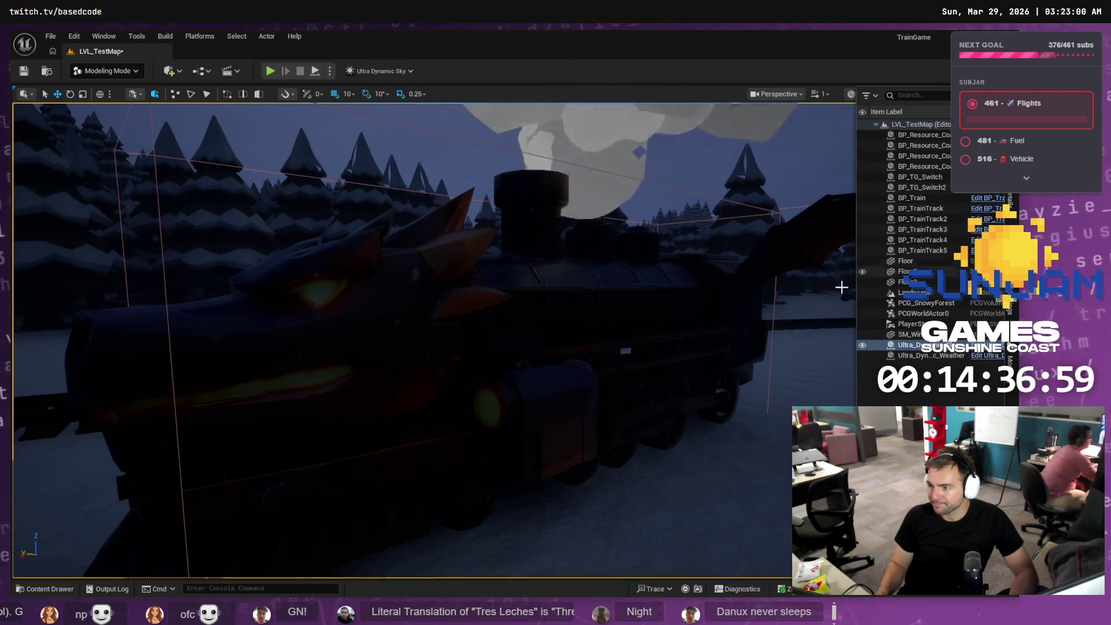
pyautogui.click(688, 279)
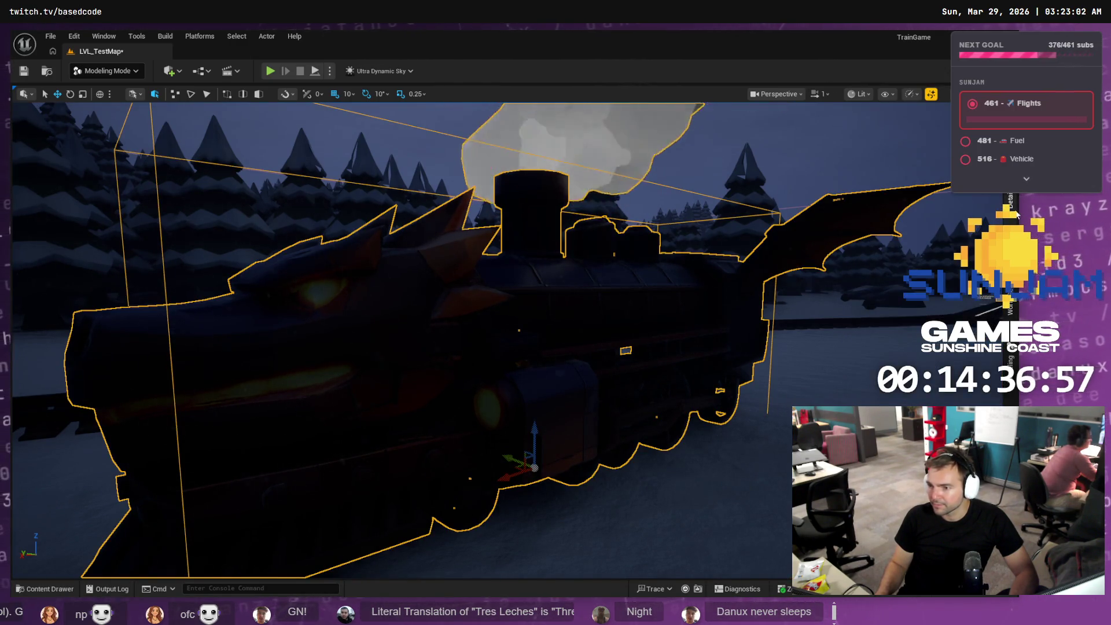
pyautogui.click(1016, 212)
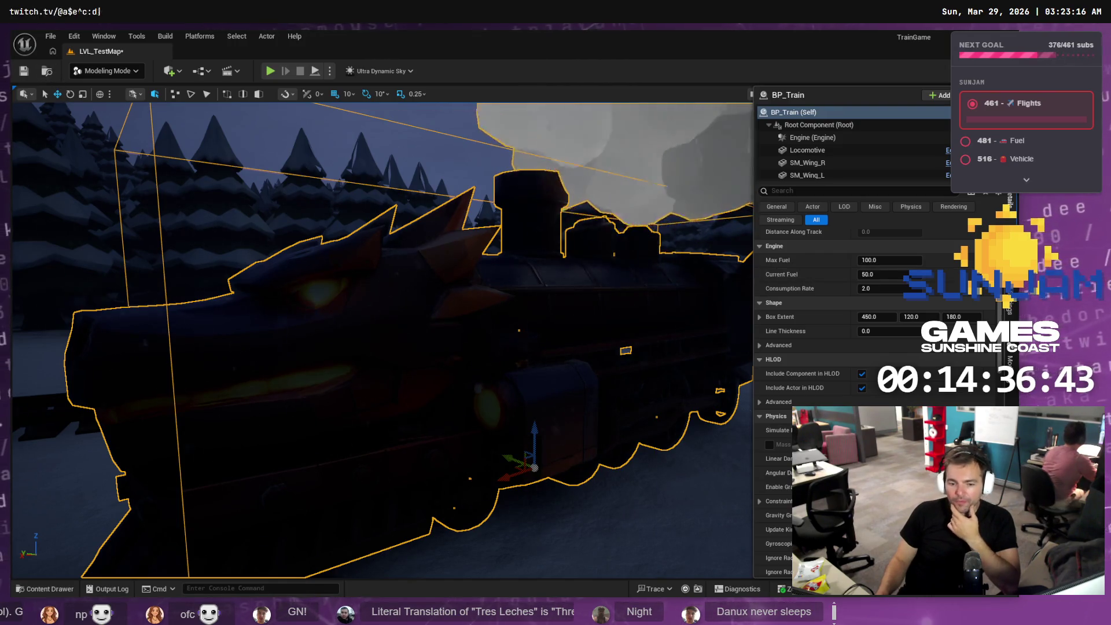
pyautogui.click(173, 216)
# - Open BP_Train, select its Locomotive component, and edit its MI_PBR_Locomotive_Emissive material instance
pyautogui.hotkey('ctrl', 'space')
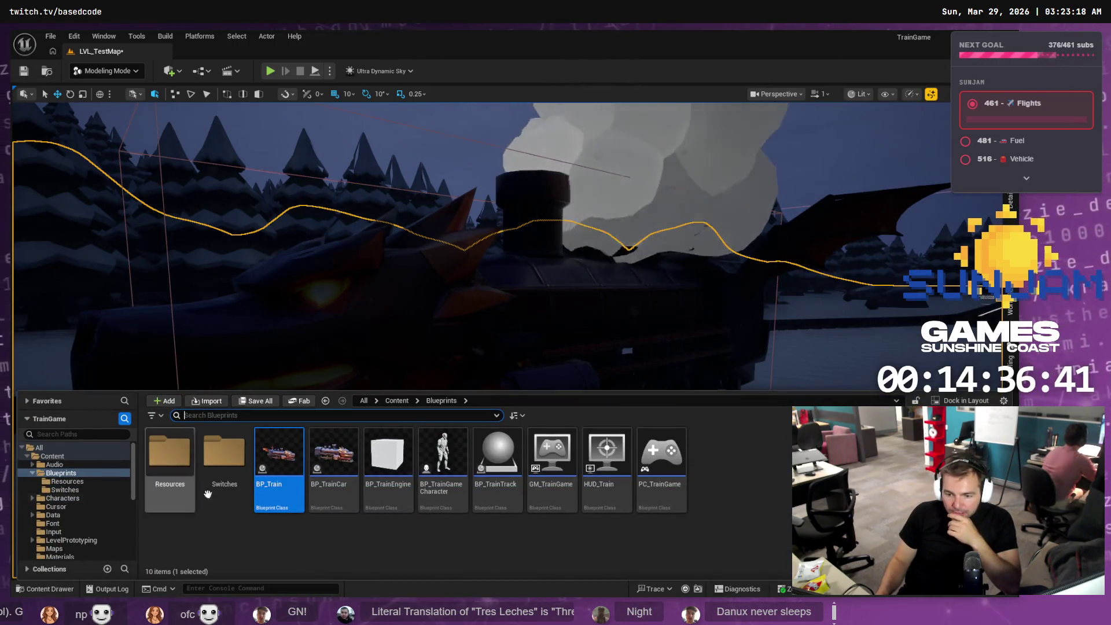
pyautogui.doubleClick(298, 481)
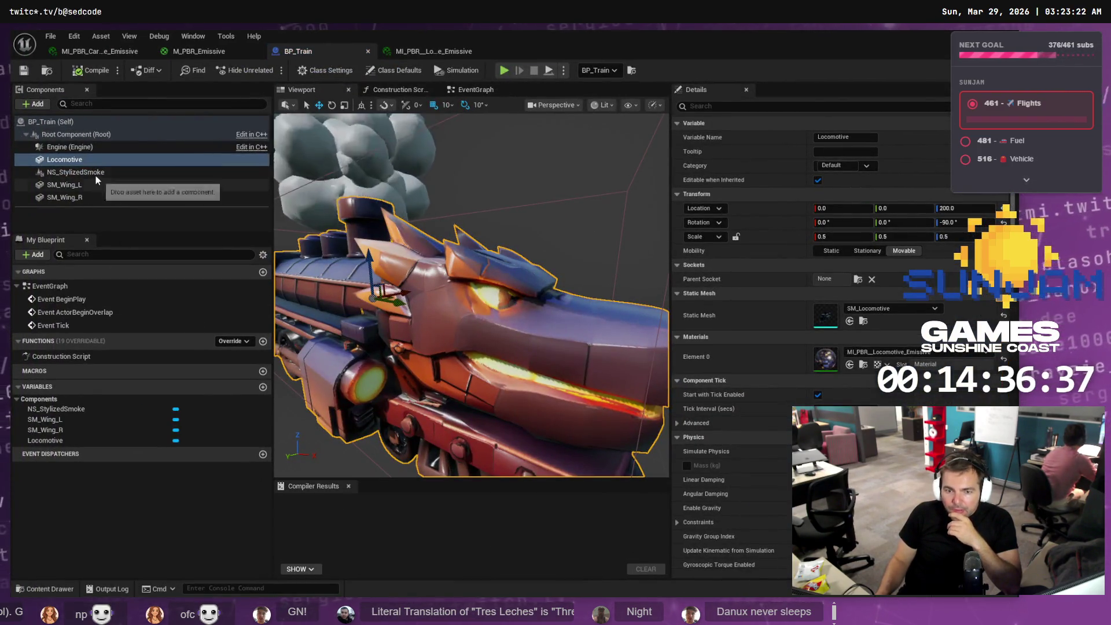
pyautogui.click(95, 159)
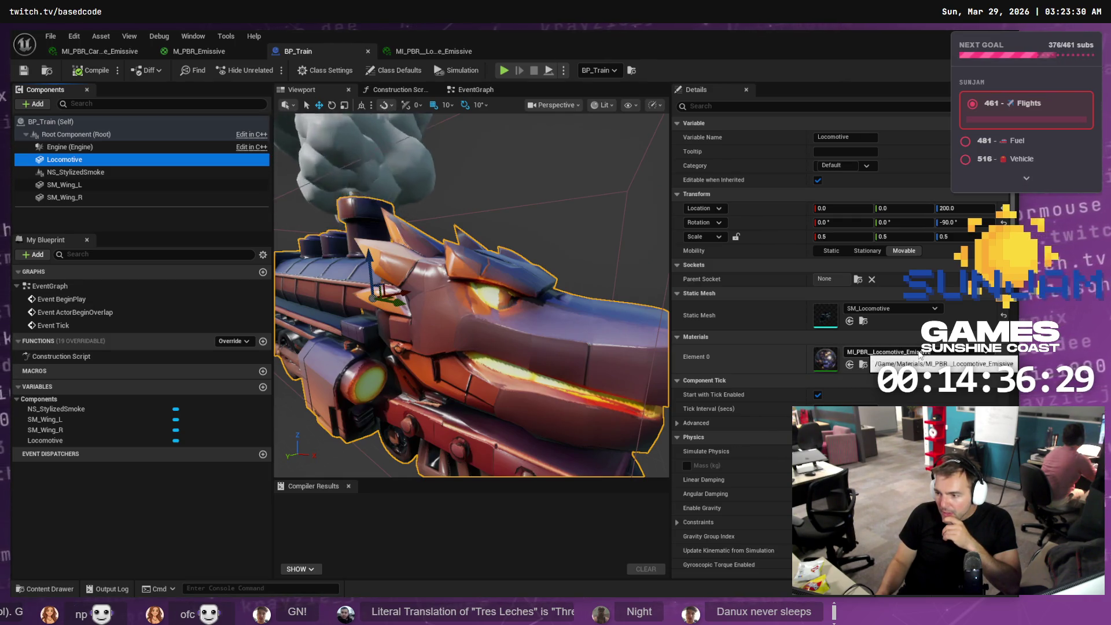
pyautogui.click(871, 358)
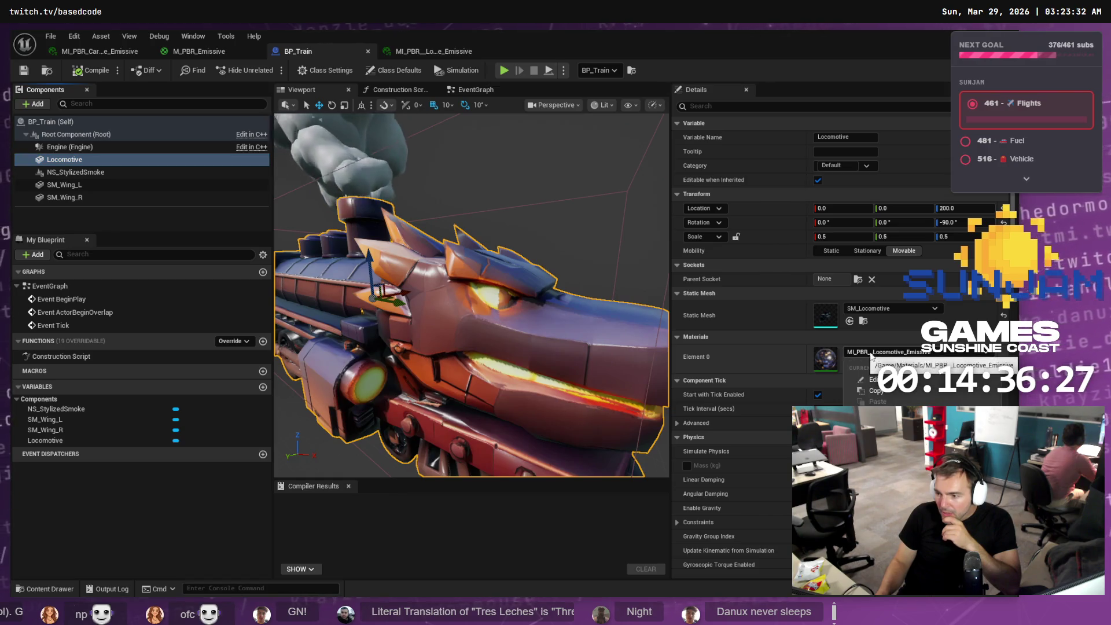
pyautogui.click(872, 379)
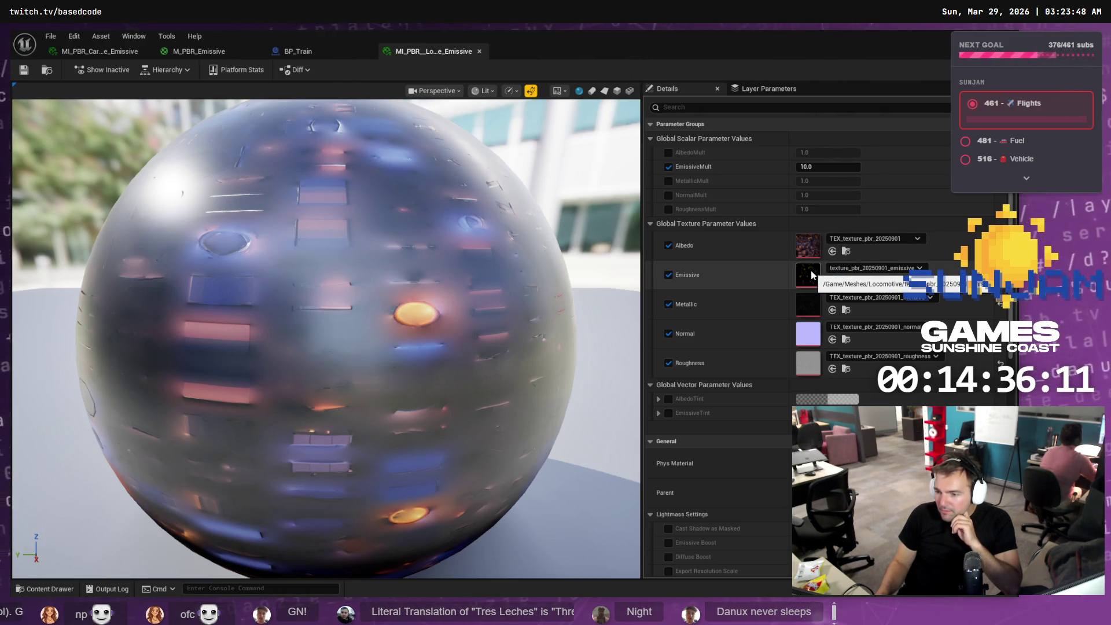
# - Review the instance's Details, reopen it from BP_Train, and view the M_PBR_Emissive parent graph
pyautogui.scroll(-2, 813, 274)
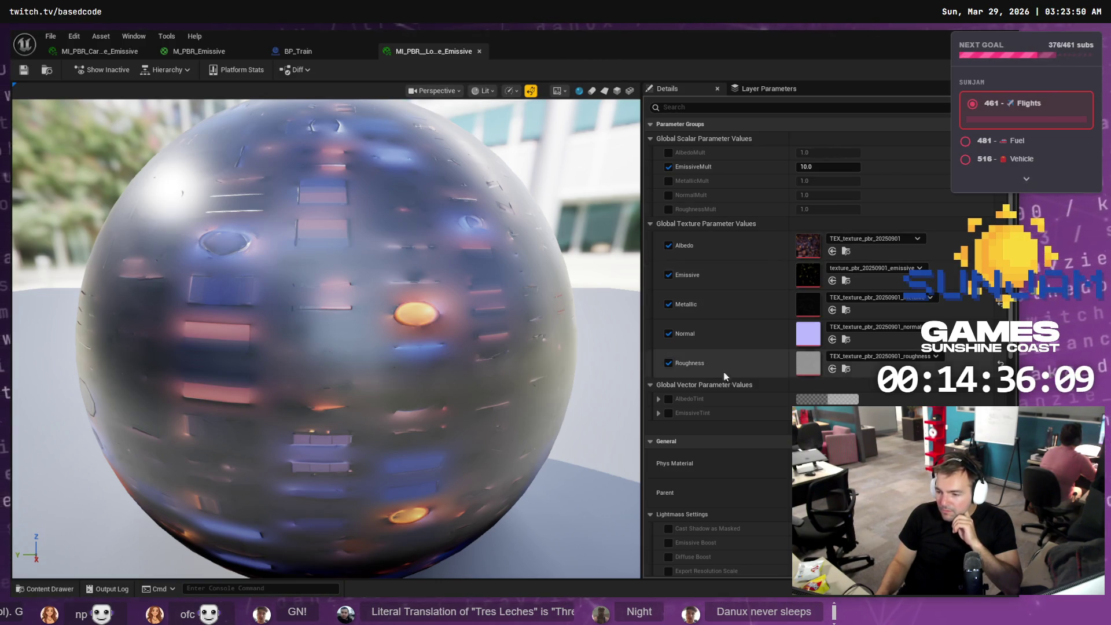
pyautogui.scroll(-5, 768, 431)
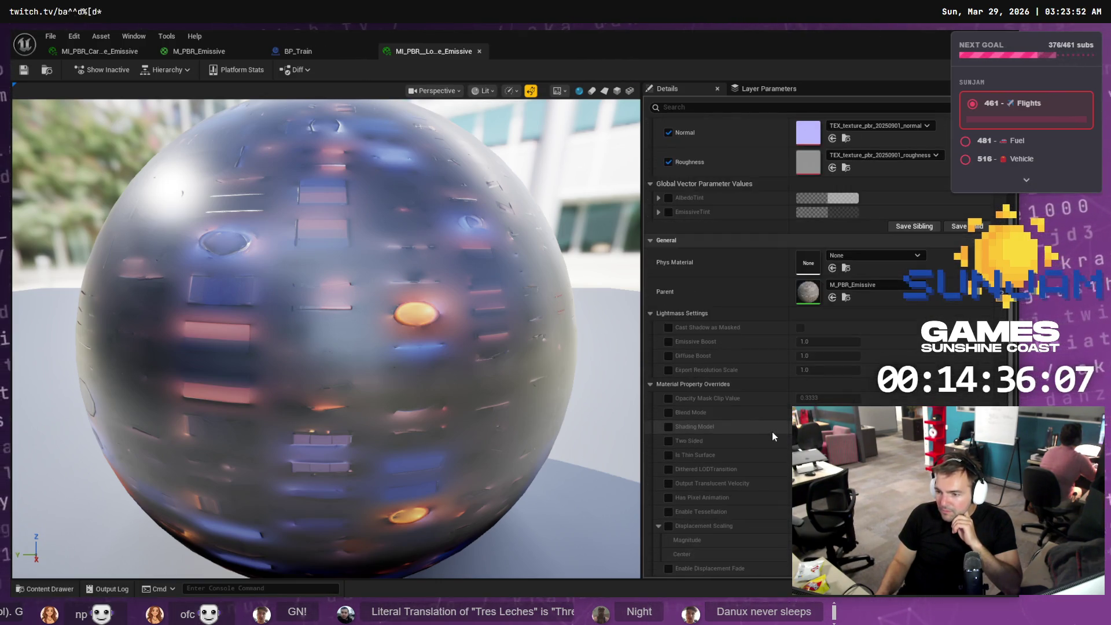
pyautogui.scroll(-2, 772, 430)
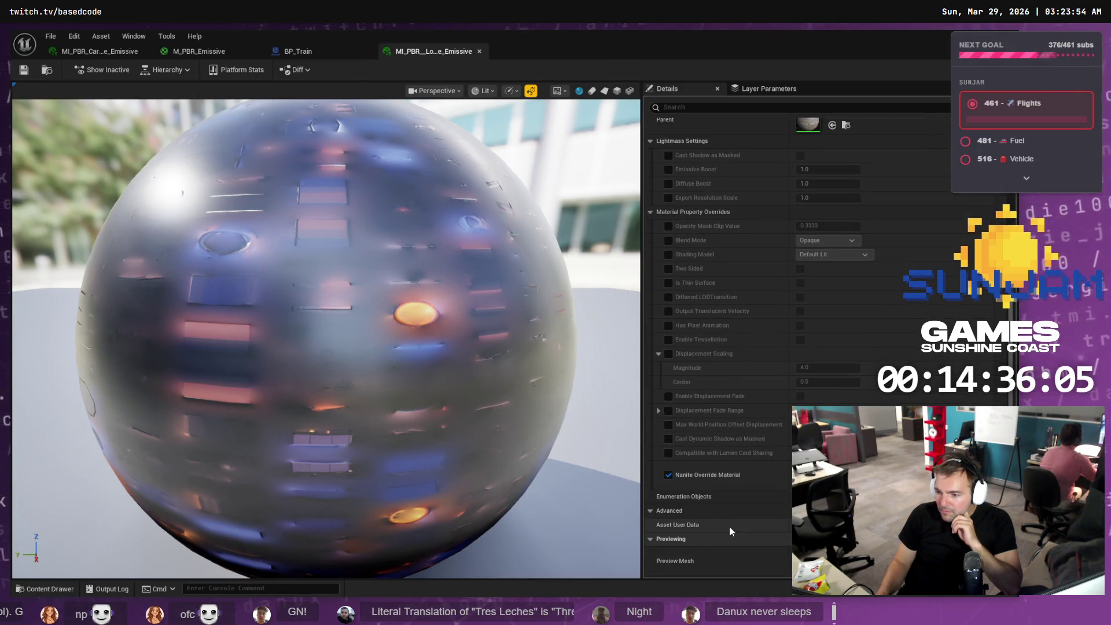
pyautogui.middleClick(418, 50)
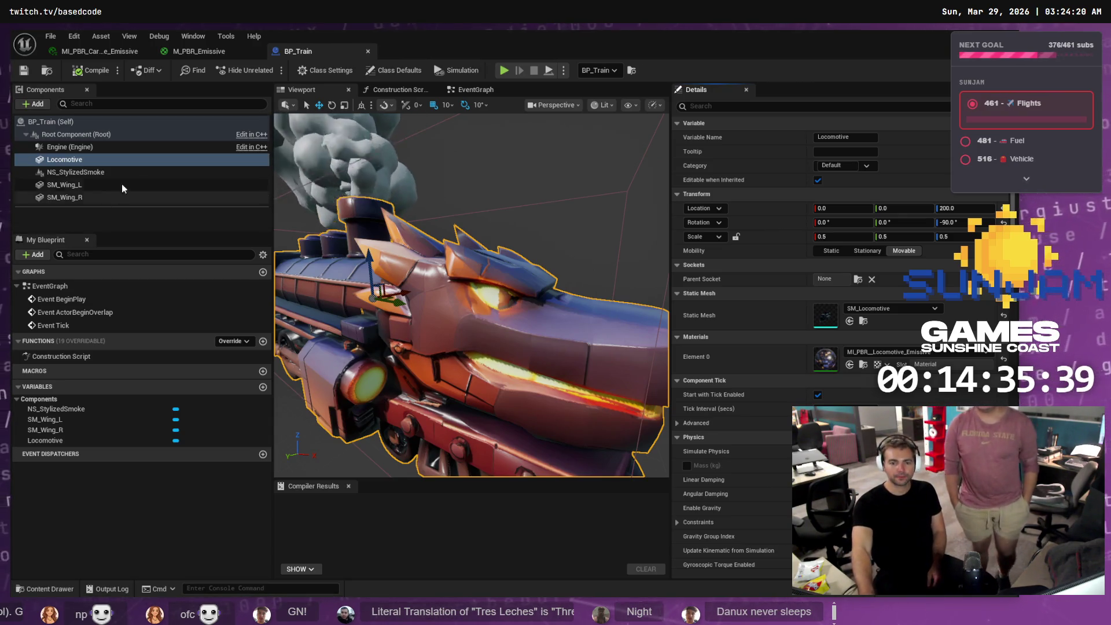
pyautogui.doubleClick(825, 363)
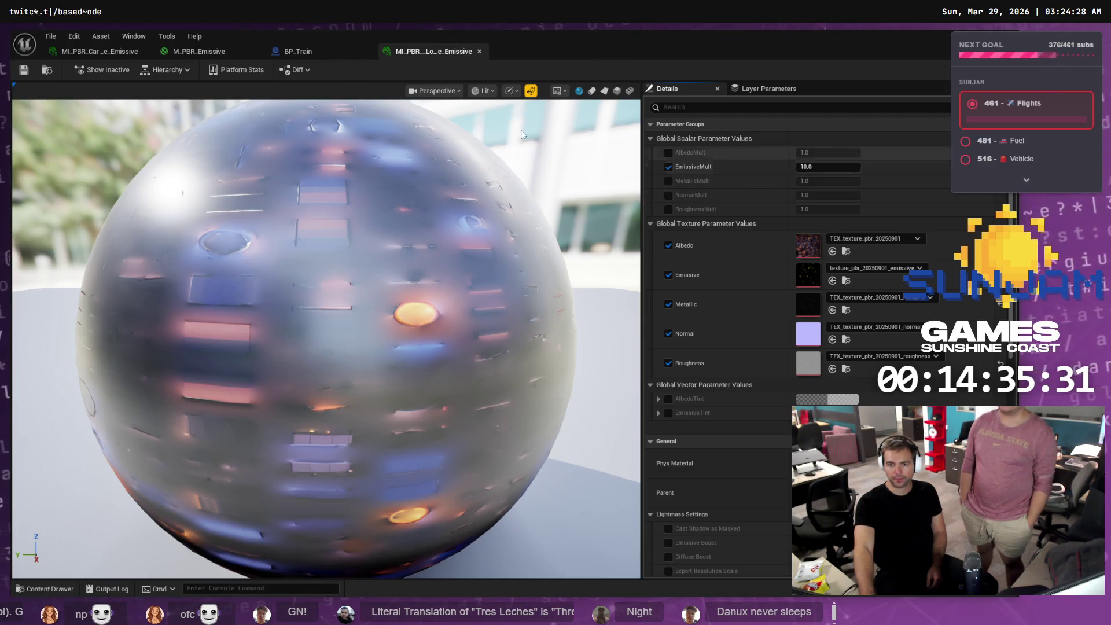
pyautogui.click(214, 53)
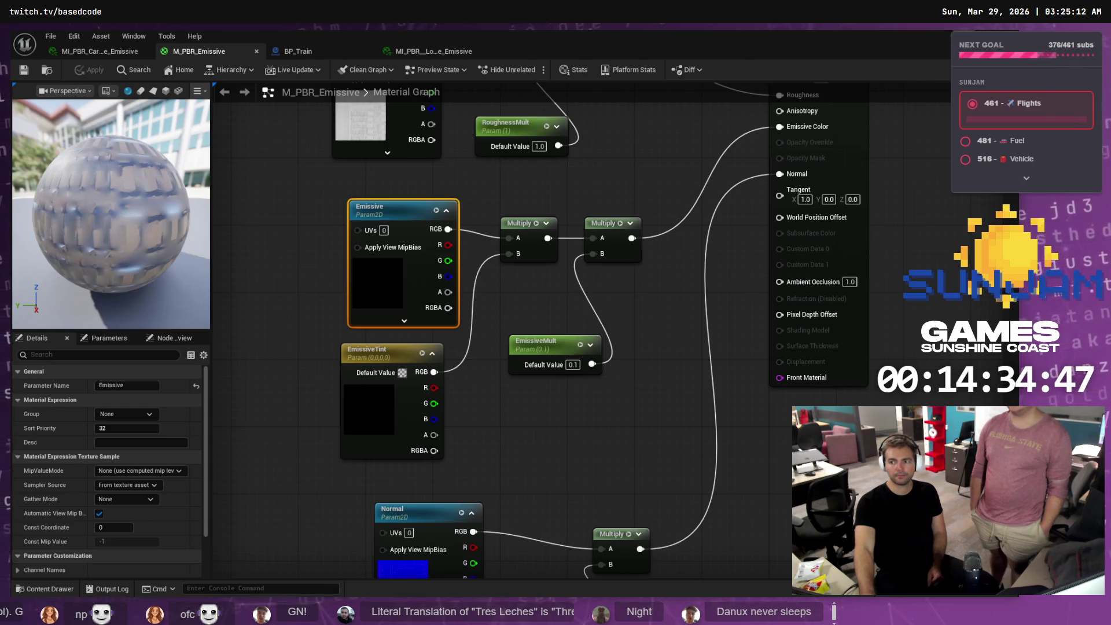
# - Cycle between the level editor, BP_Train, the material instance and the M_PBR_Emissive graph
pyautogui.hotkey('alt', 'Tab')
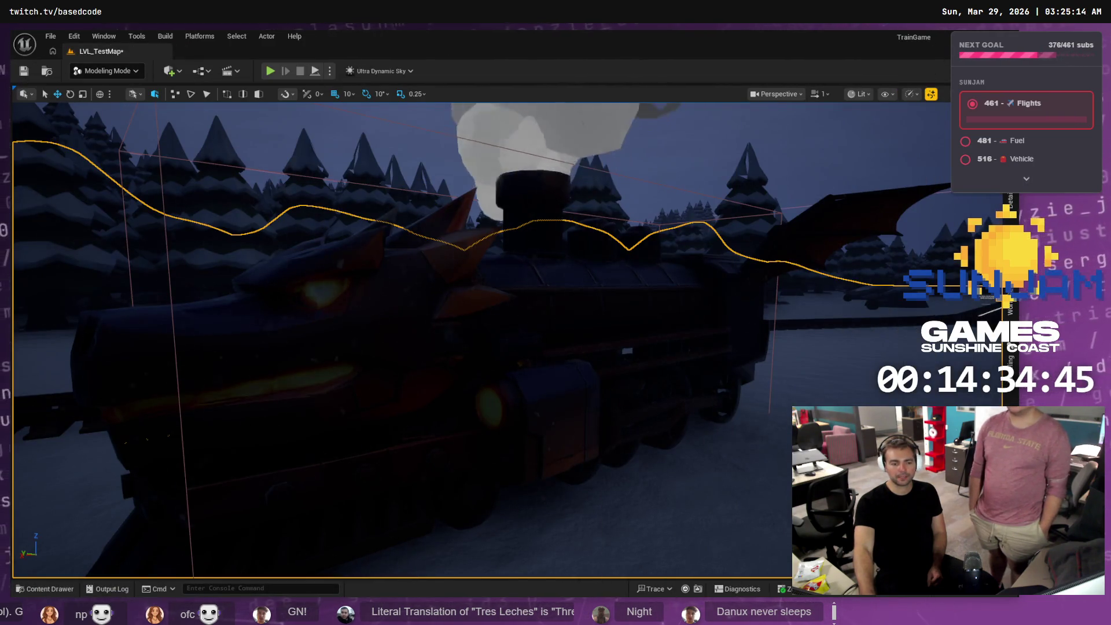
pyautogui.hotkey('alt', 'Tab')
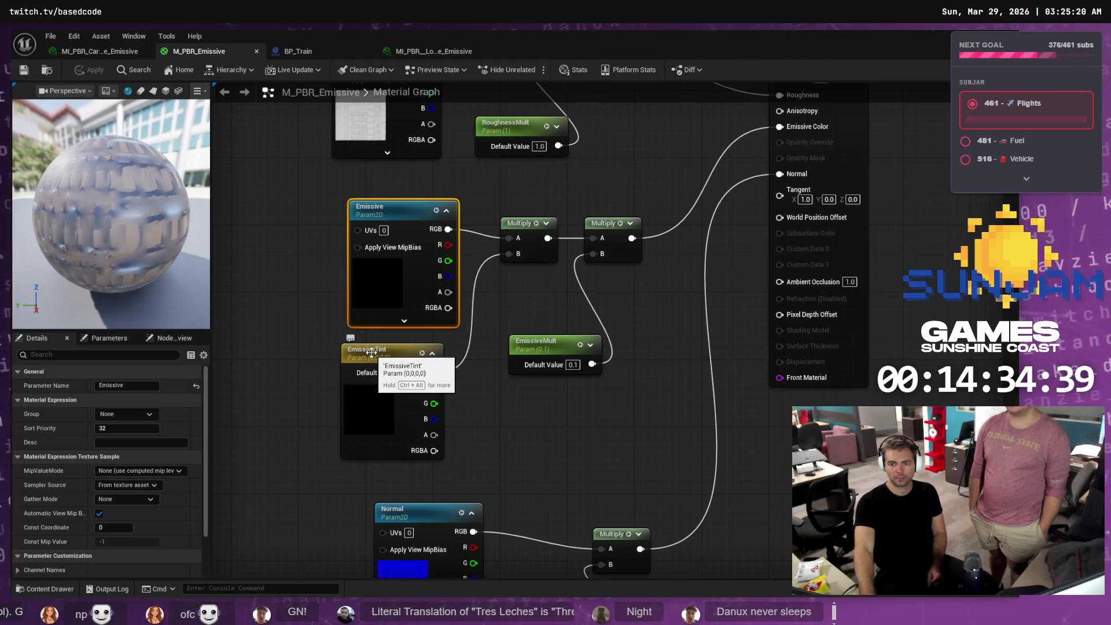
pyautogui.click(301, 52)
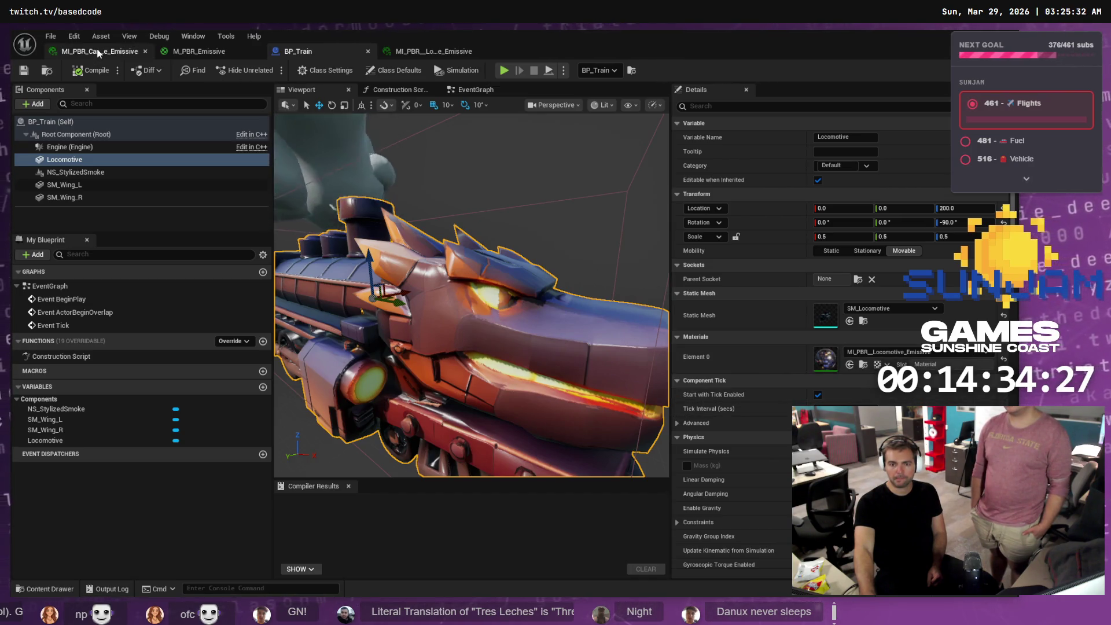
pyautogui.hotkey('alt', 'Tab')
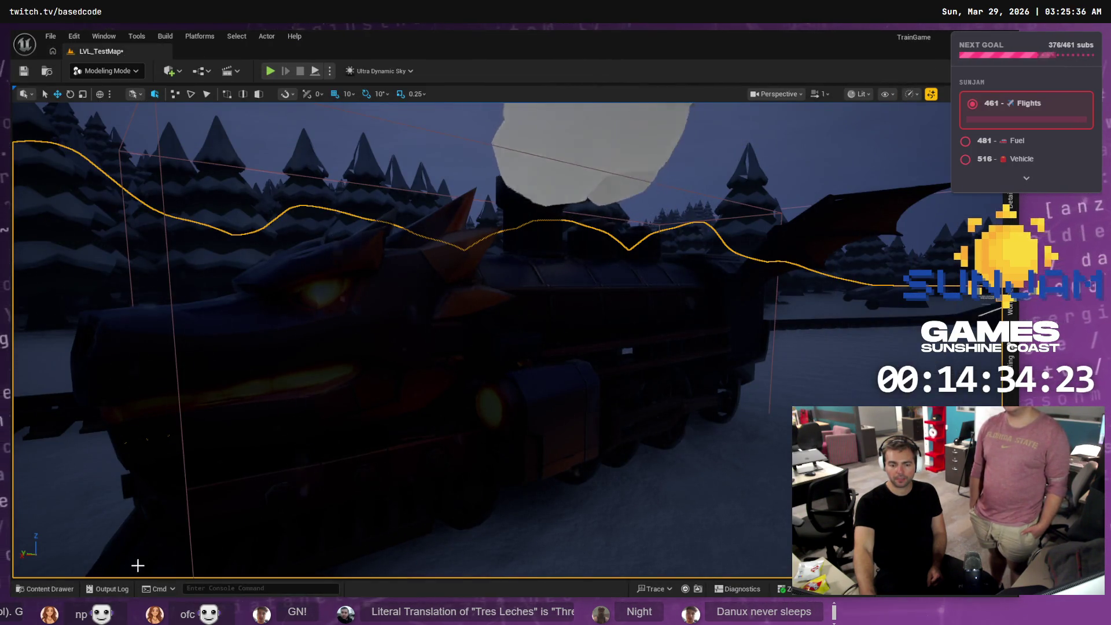
pyautogui.hotkey('alt', 'Tab')
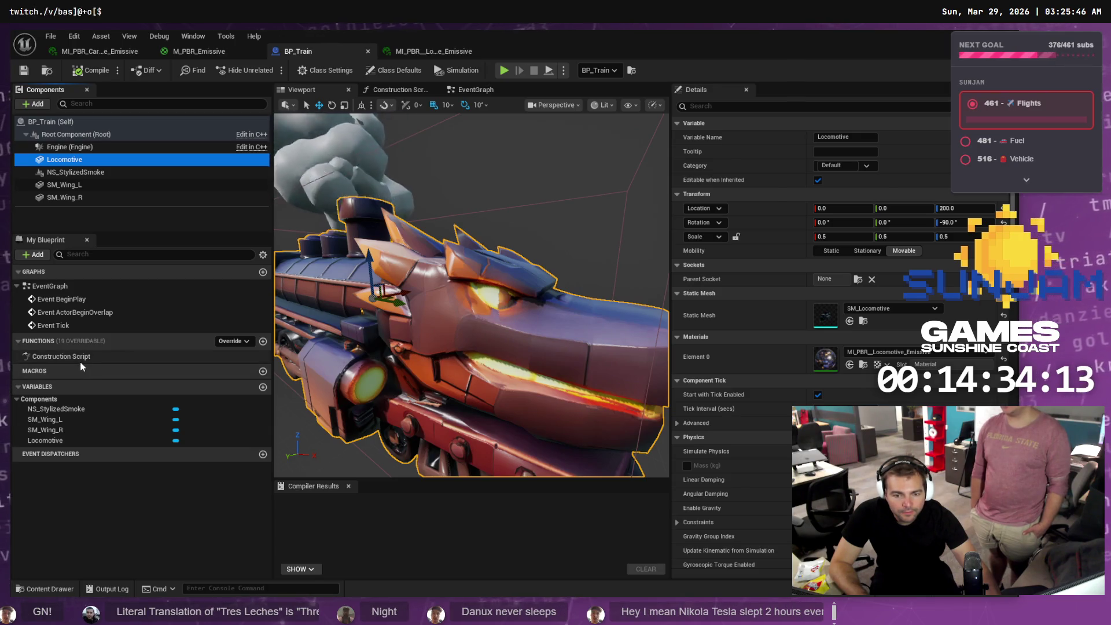
pyautogui.click(419, 50)
pyautogui.click(314, 51)
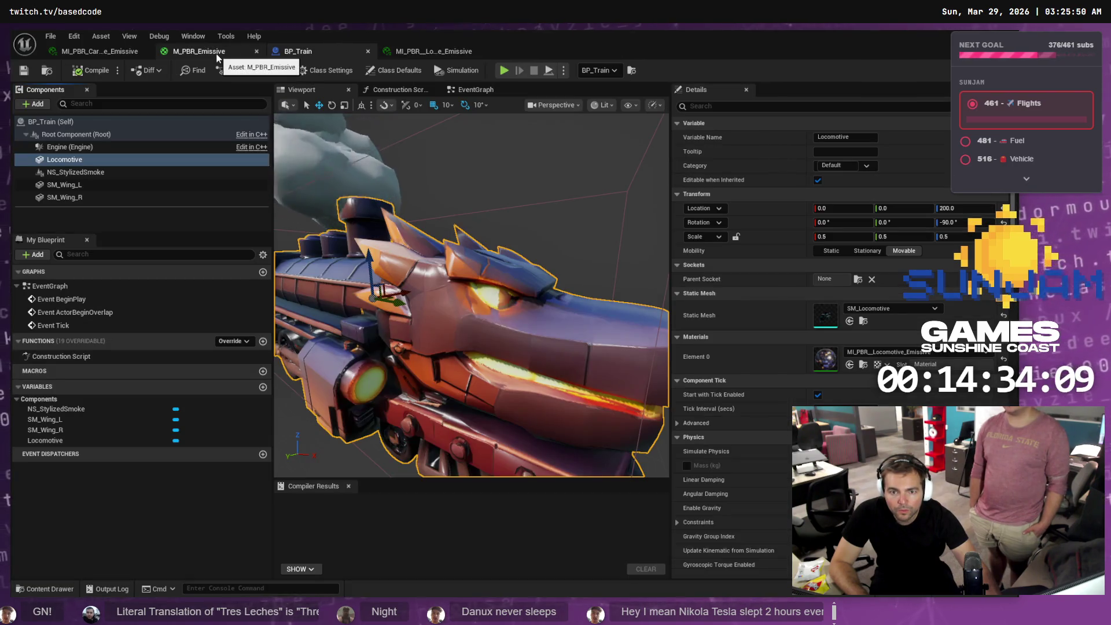
pyautogui.click(217, 53)
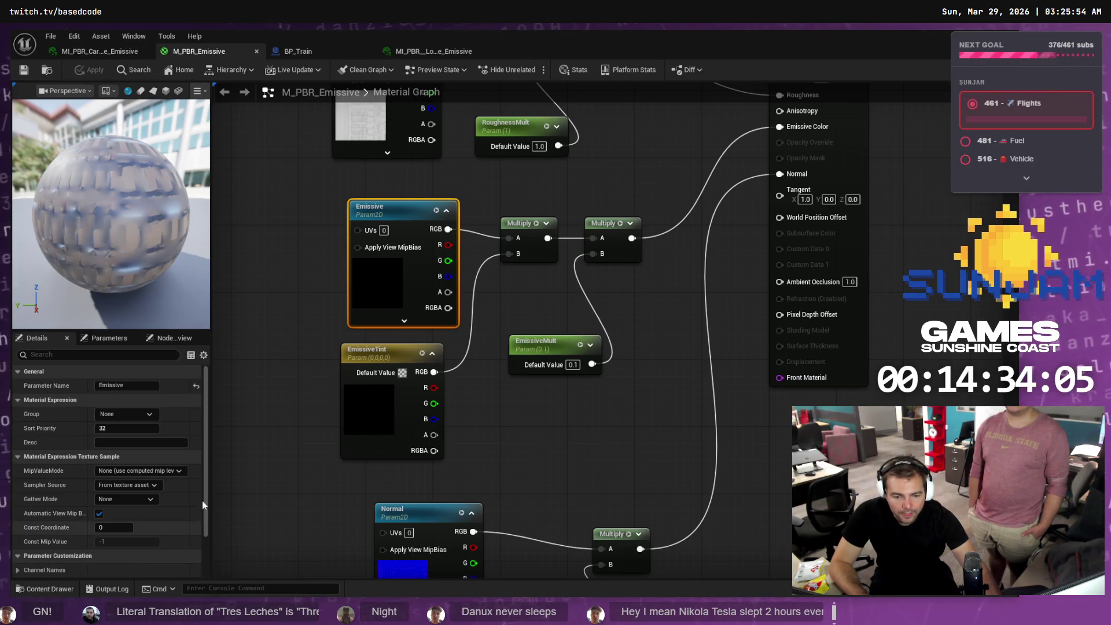
# - Minimize the material editor and open MI_PBR_Locomotive_Emissive from the Materials folder
pyautogui.press('super+Down')
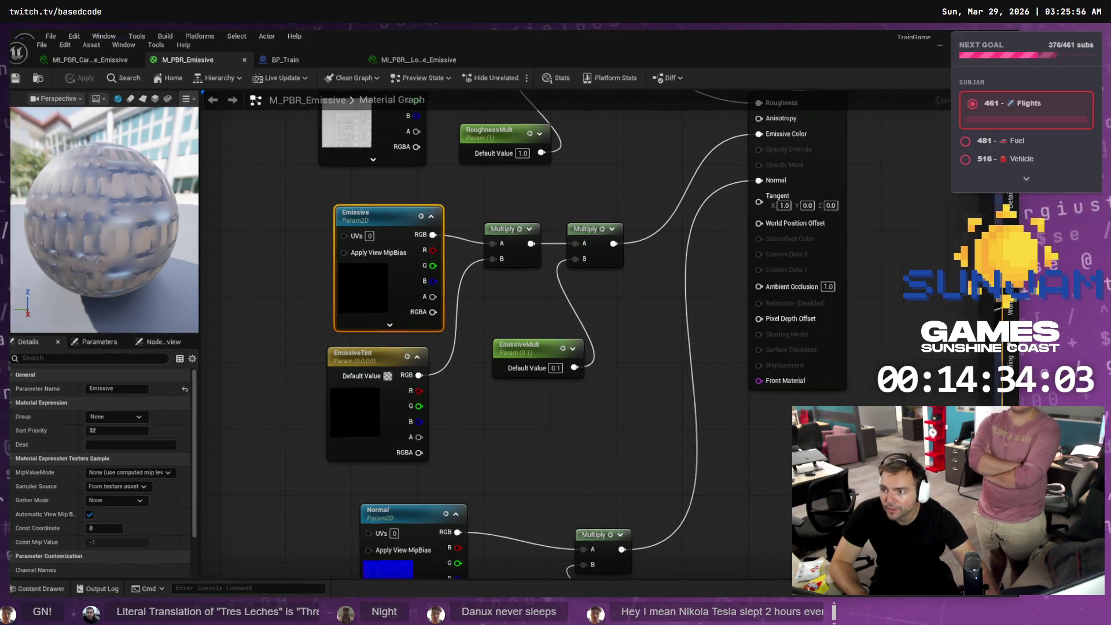
pyautogui.hotkey('ctrl', 'space')
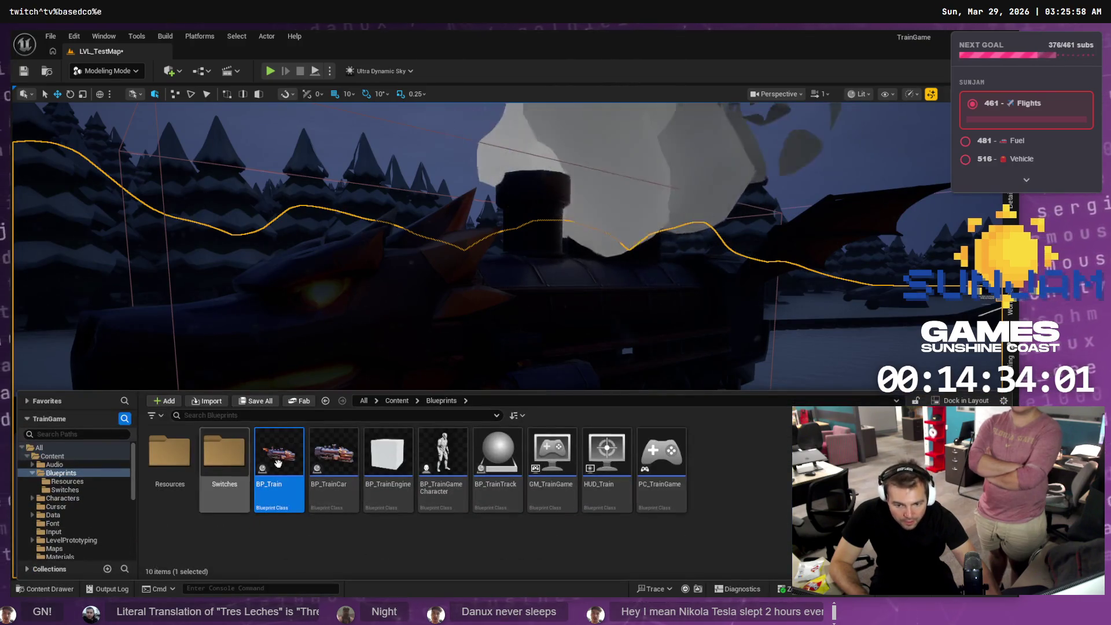
pyautogui.scroll(-1, 87, 515)
pyautogui.click(97, 541)
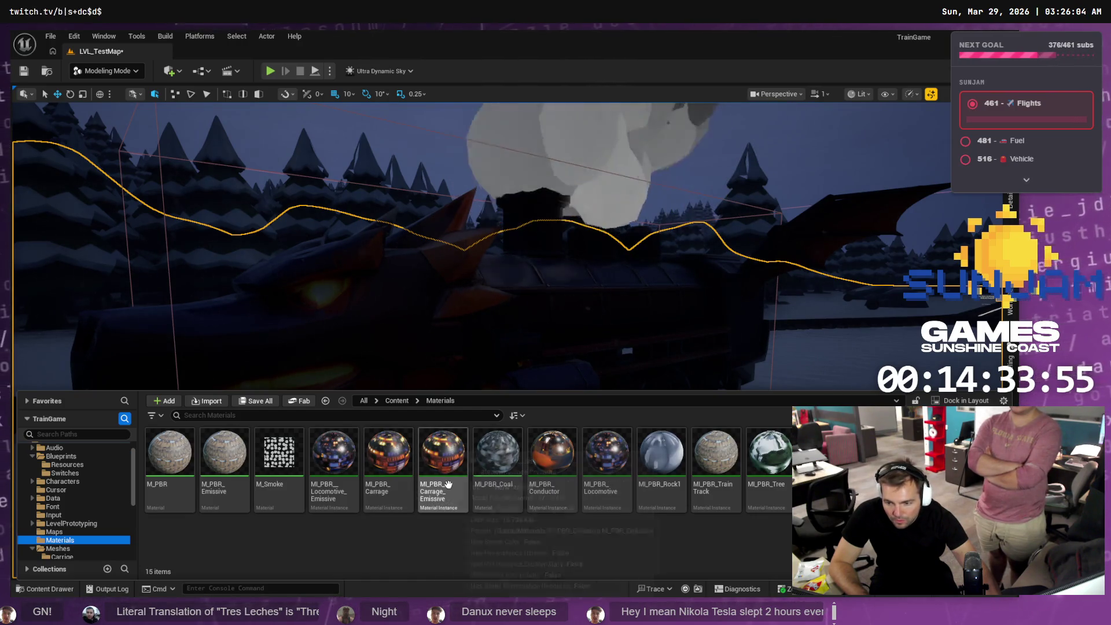
pyautogui.doubleClick(334, 463)
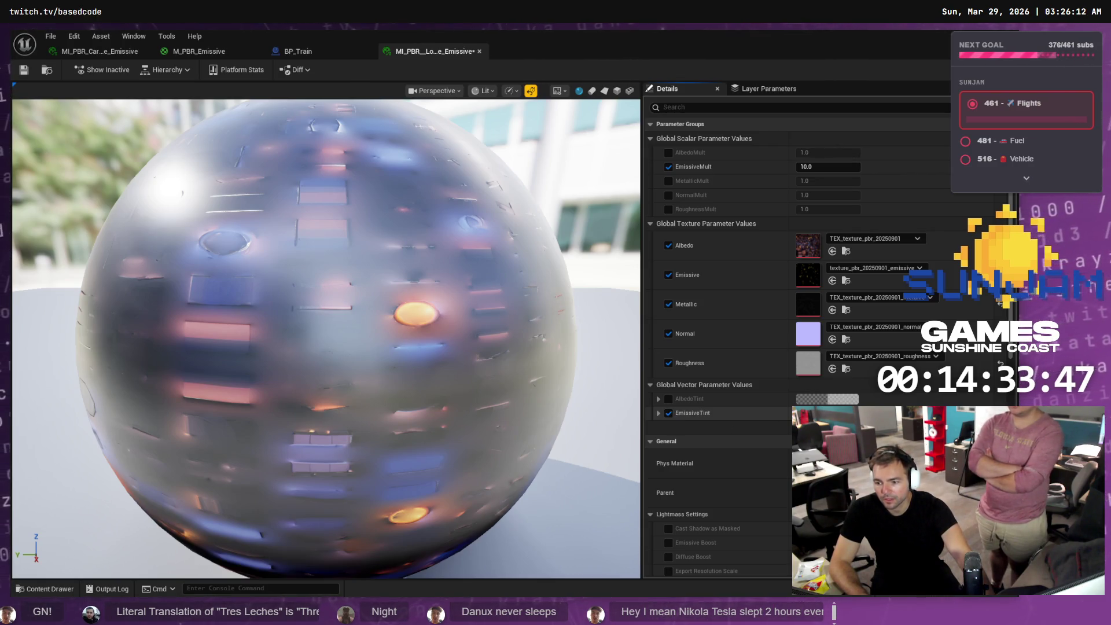
# - Set the EmissiveTint colour to full-brightness white and save the material instance
pyautogui.click(810, 413)
pyautogui.moveTo(746, 408); pyautogui.dragTo(757, 307)
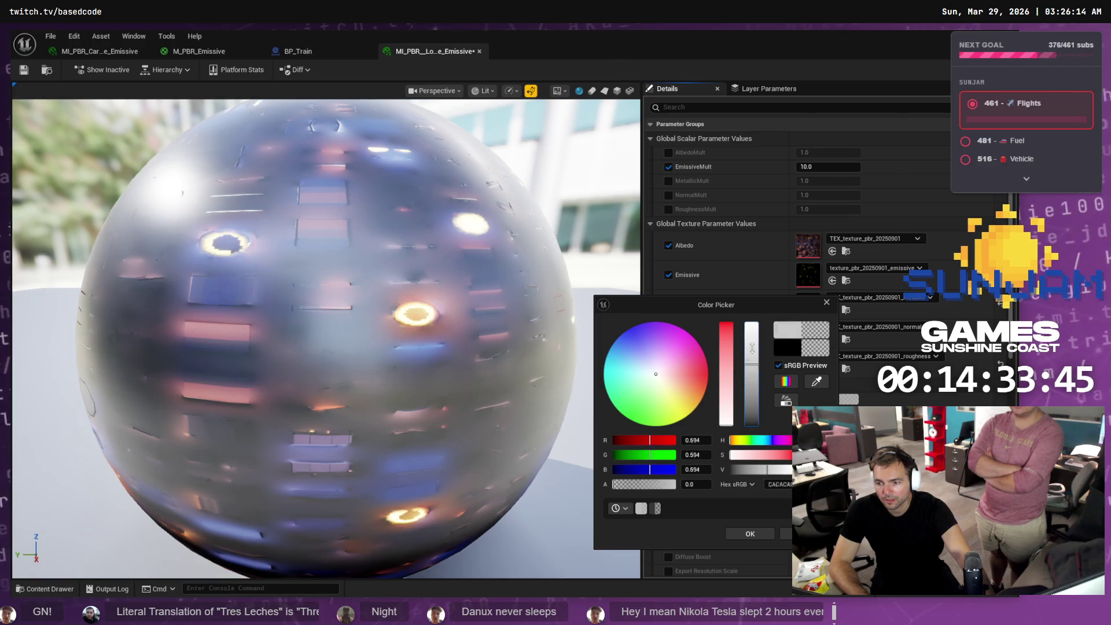
pyautogui.click(751, 533)
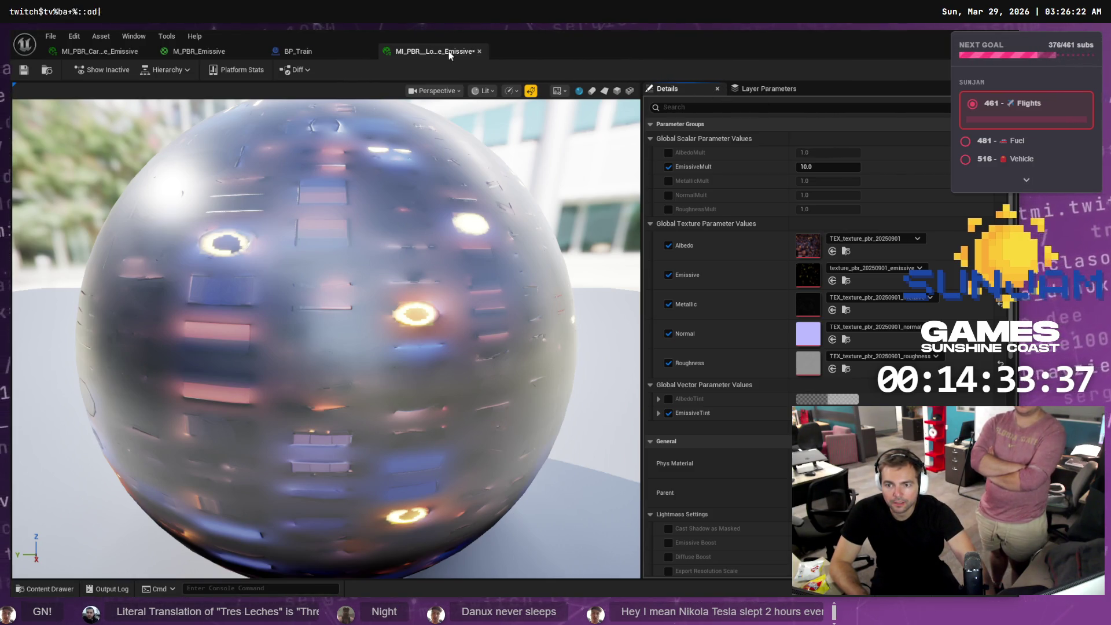
pyautogui.click(30, 72)
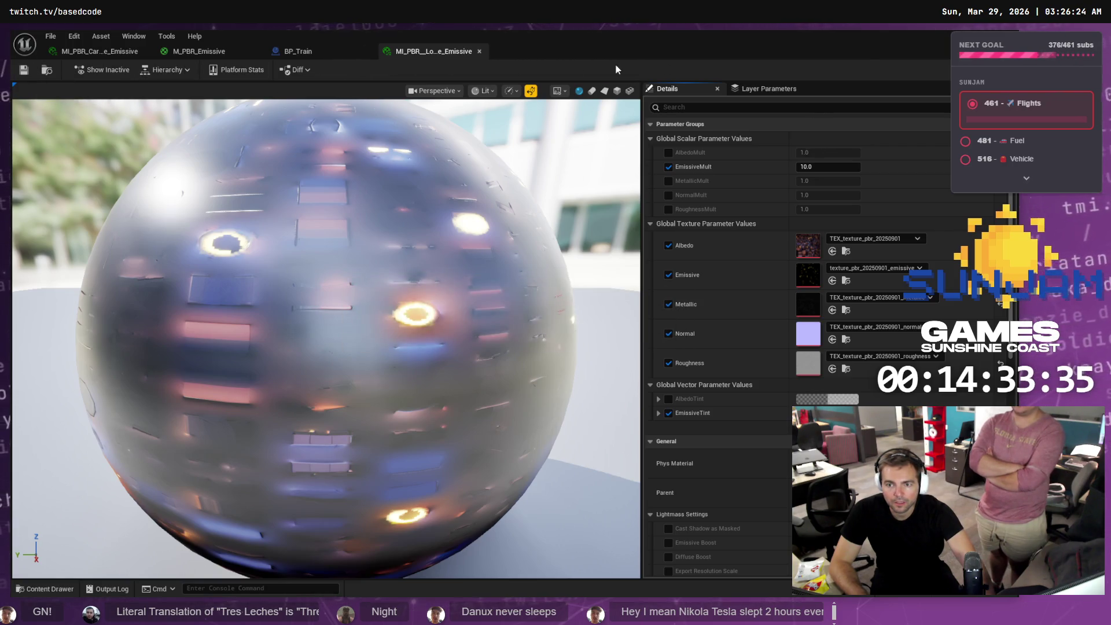
# - Return to the level and open the Content Drawer on the Materials assets
pyautogui.hotkey('alt', 'Tab')
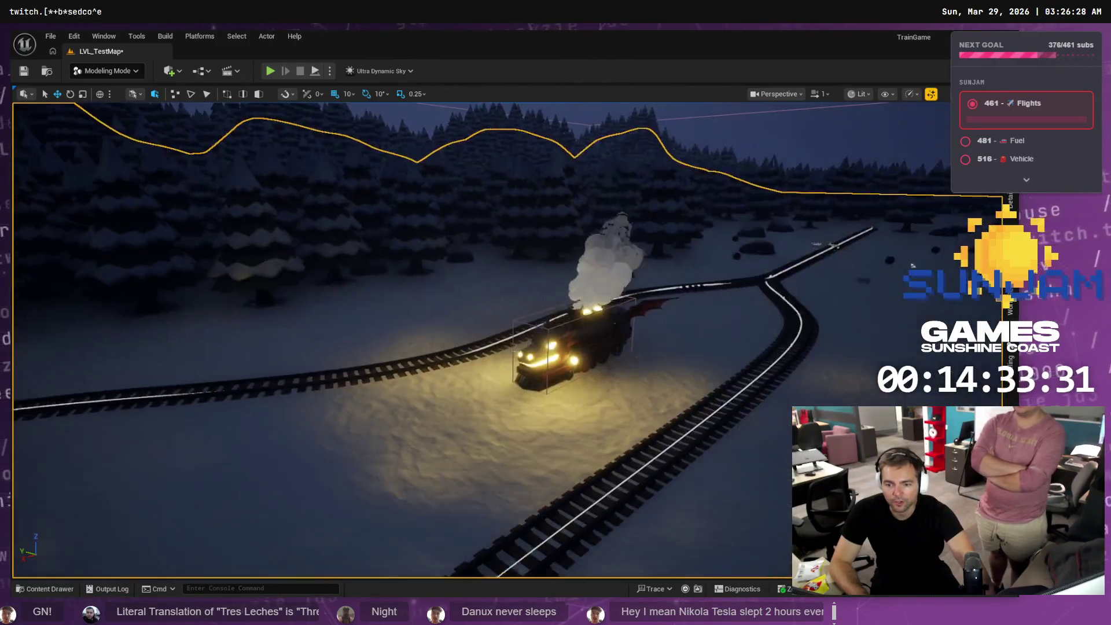
pyautogui.scroll(-8, 687, 274)
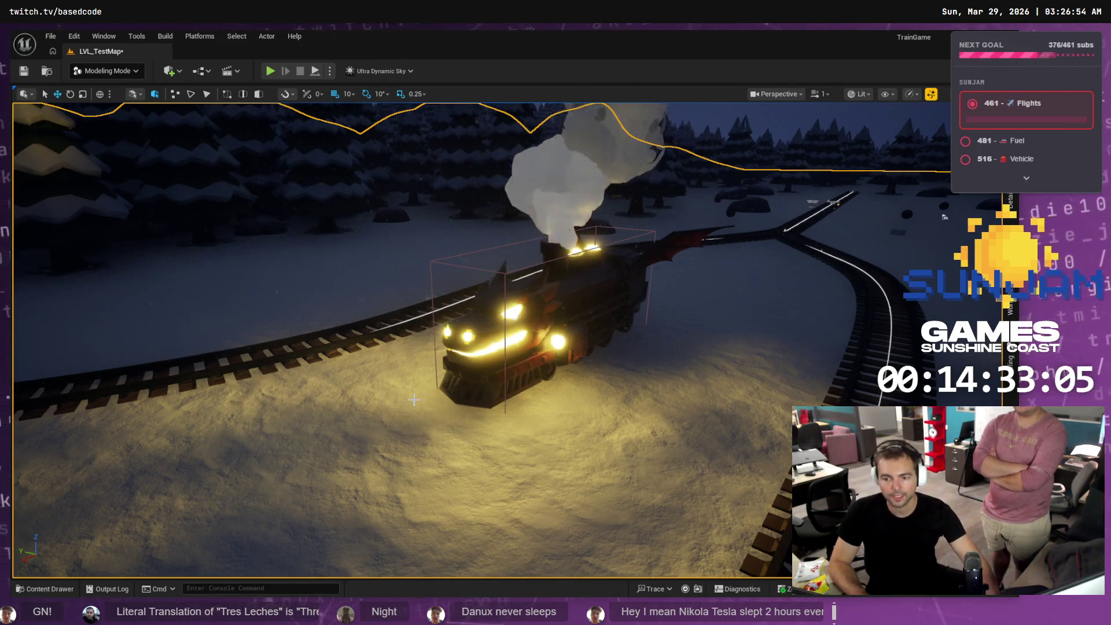
pyautogui.click(50, 589)
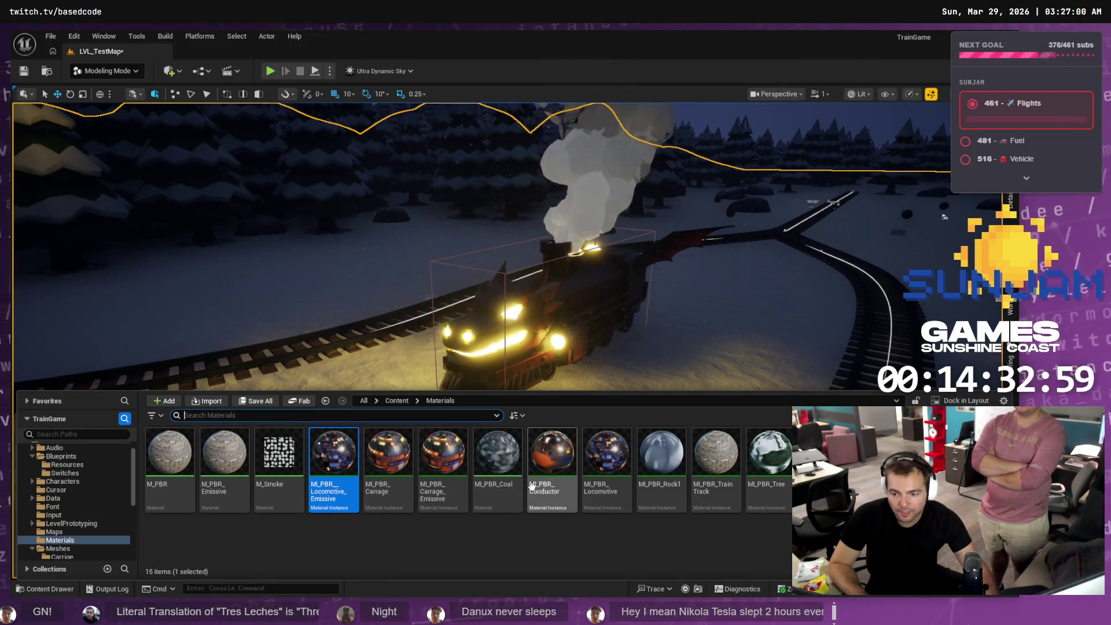
# - Set MI_PBR_Locomotive_Emissive's EmissiveMult to 3.0 and move the material editor out of the way
pyautogui.doubleClick(335, 467)
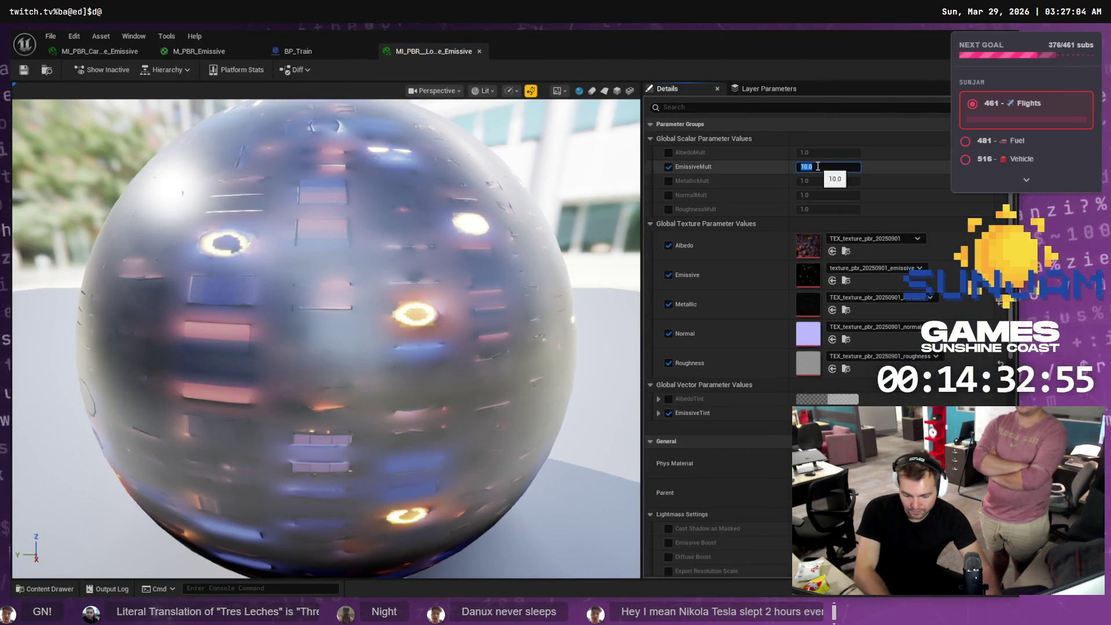
pyautogui.write('3')
pyautogui.press('Return')
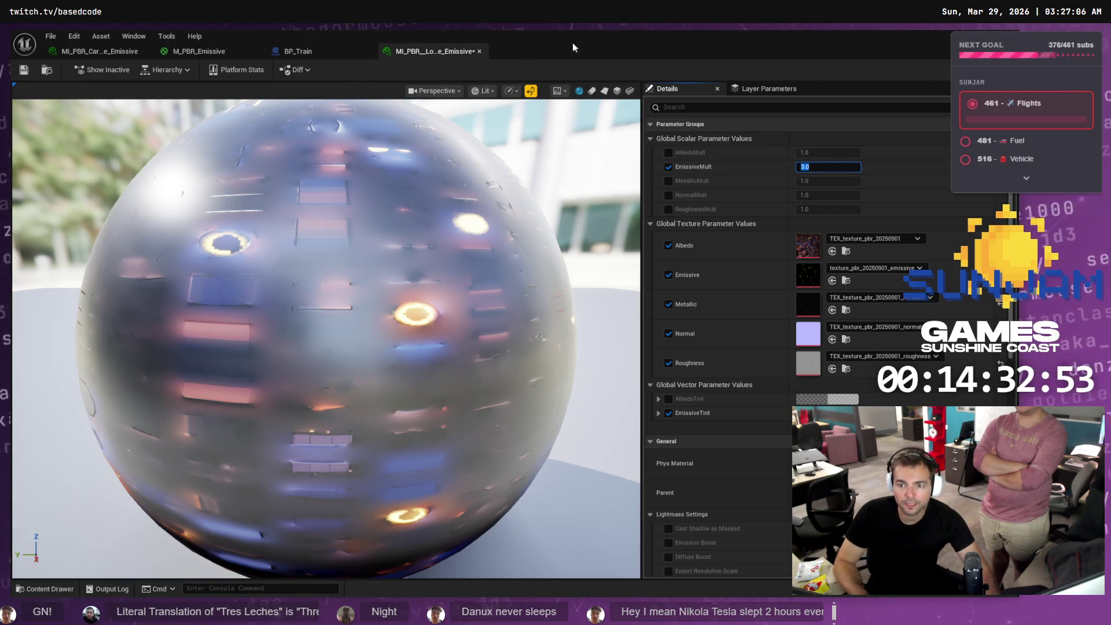
pyautogui.click(1041, 36)
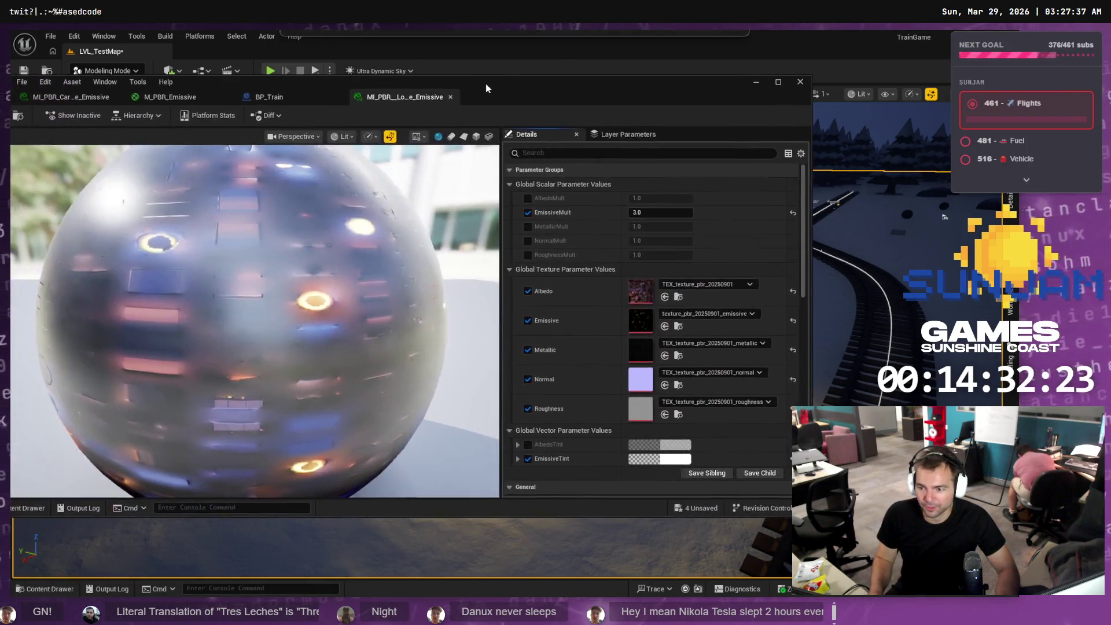
pyautogui.moveTo(508, 105); pyautogui.dragTo(614, 126)
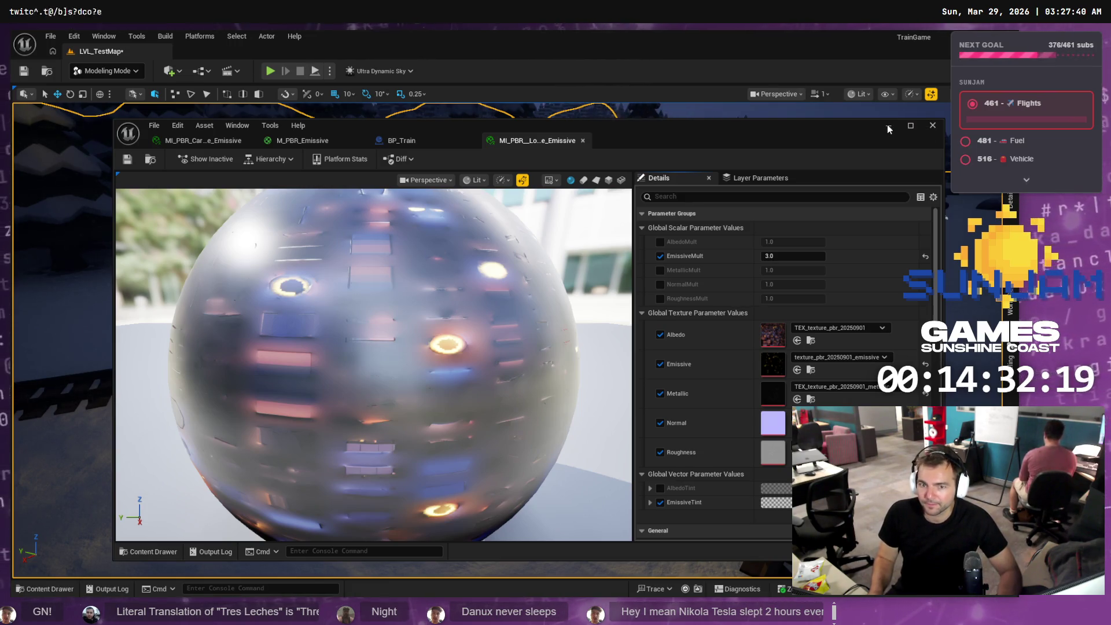
pyautogui.click(888, 128)
# - Play the level to test the glow, then release the mouse and switch to Blender
pyautogui.hotkey('alt', 'p')
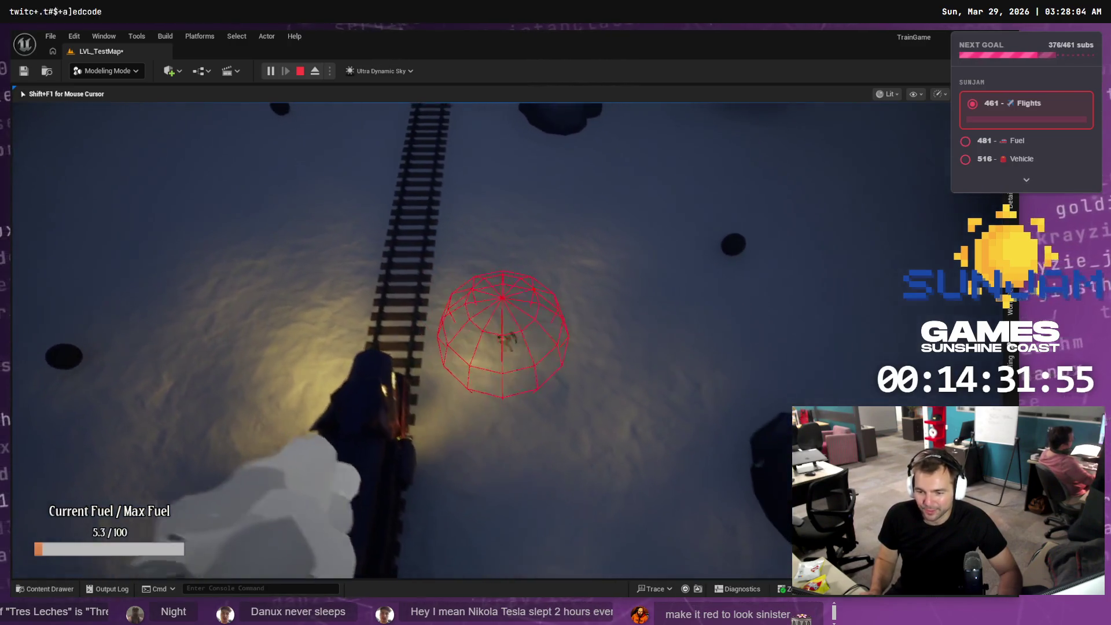
pyautogui.hotkey('shift', 'F1')
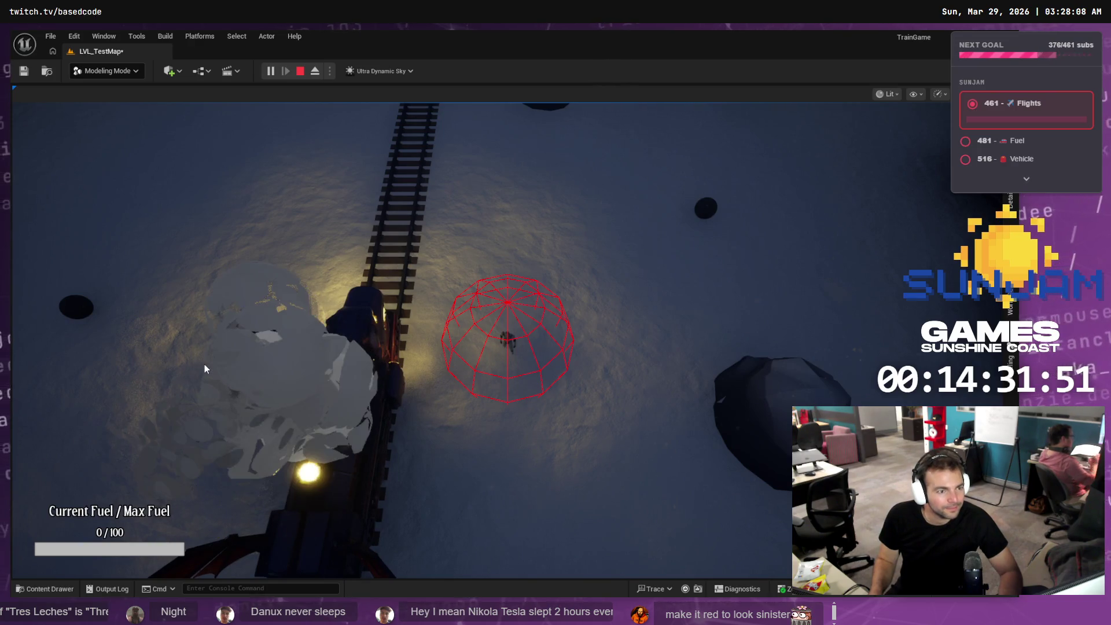
pyautogui.hotkey('alt', 'Tab')
pyautogui.scroll(8, 684, 368)
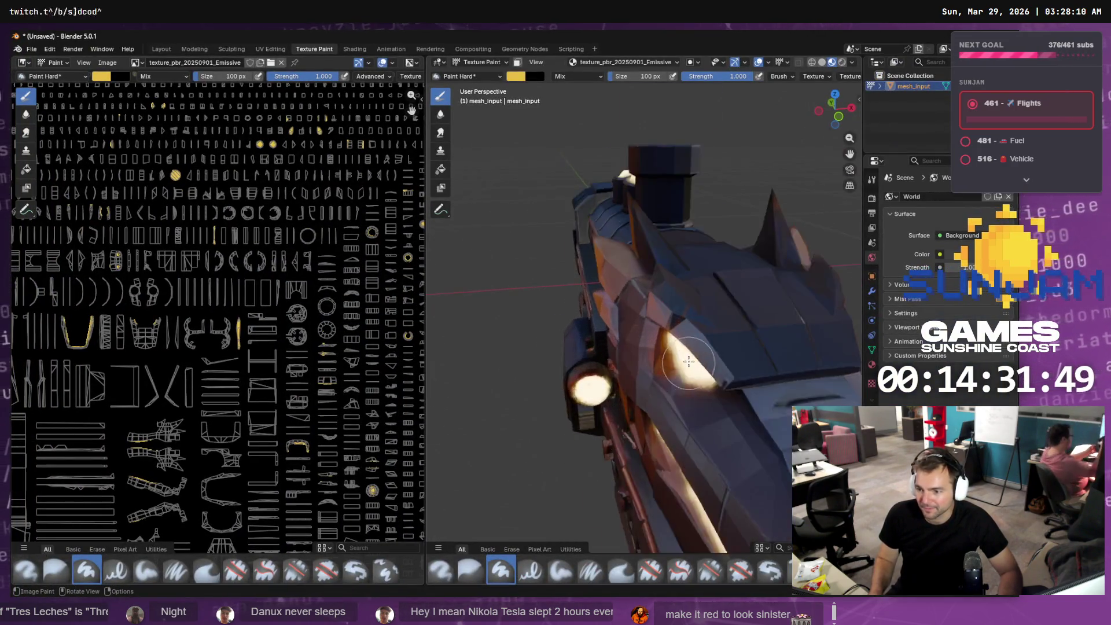
# - Change the texture paint colour from yellow to saturated red (#E70008)
pyautogui.scroll(-3, 685, 368)
pyautogui.moveTo(684, 368); pyautogui.dragTo(739, 330, button='middle')
pyautogui.scroll(4, 694, 312)
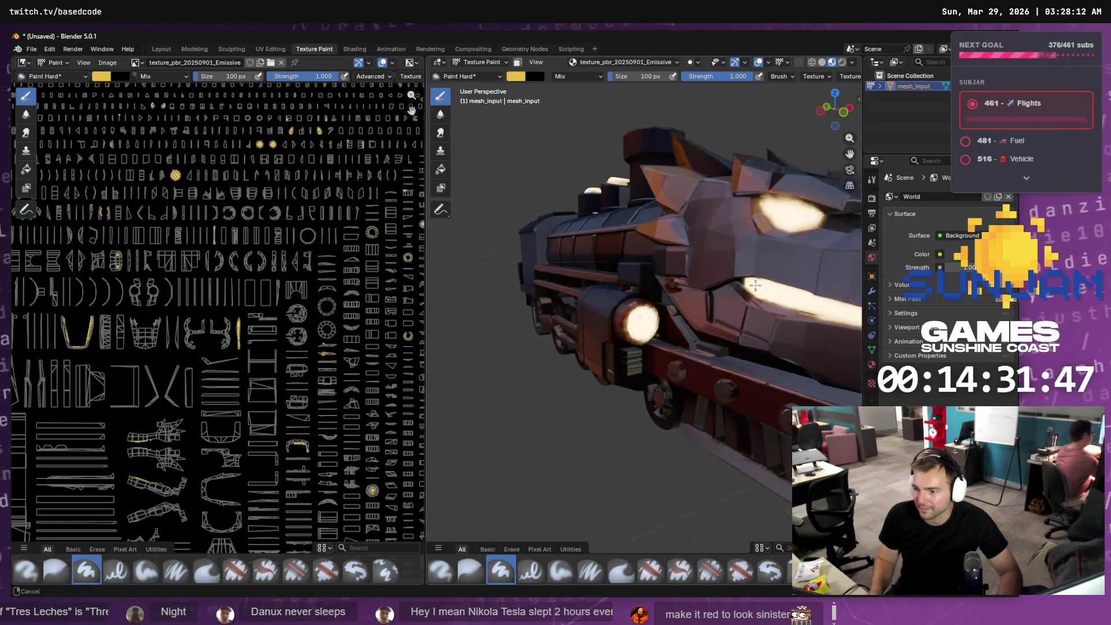
pyautogui.scroll(3, 664, 241)
pyautogui.click(517, 81)
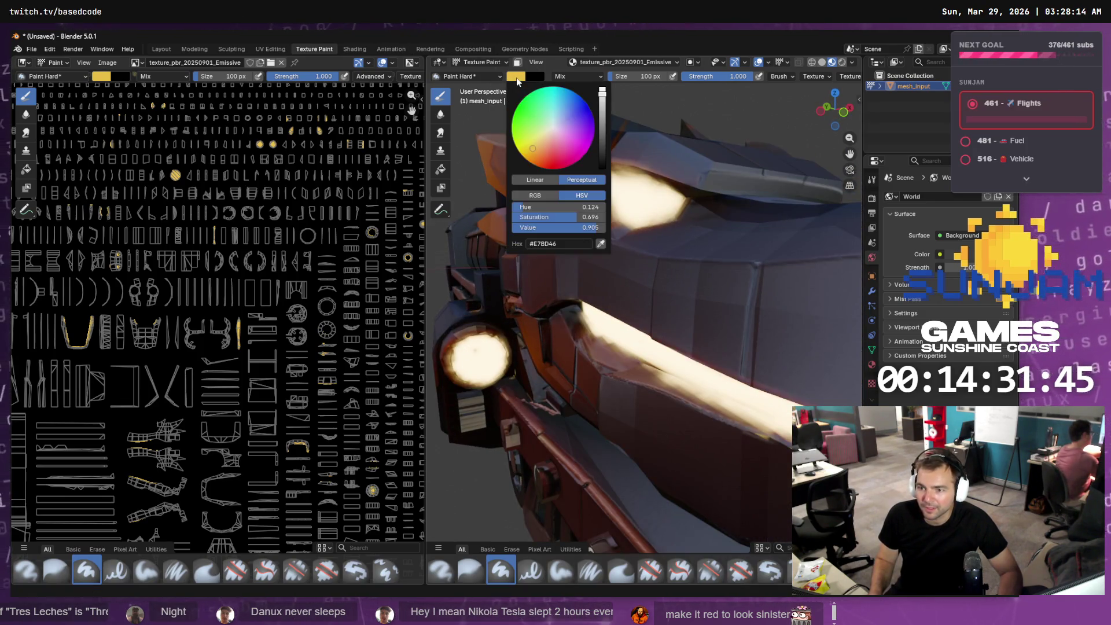
pyautogui.click(553, 164)
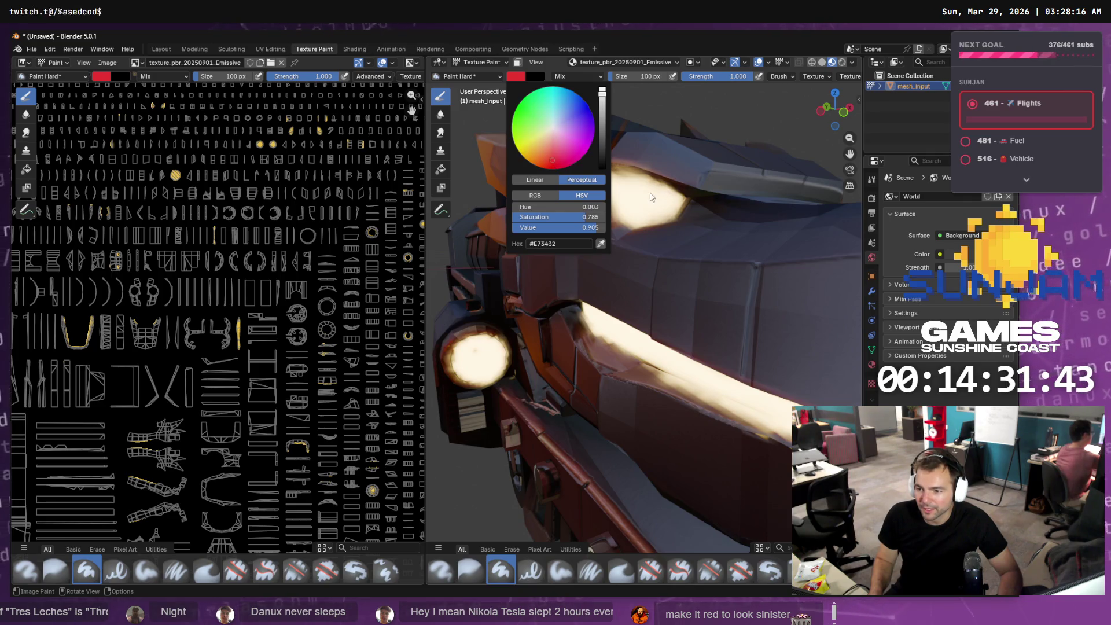
pyautogui.click(517, 77)
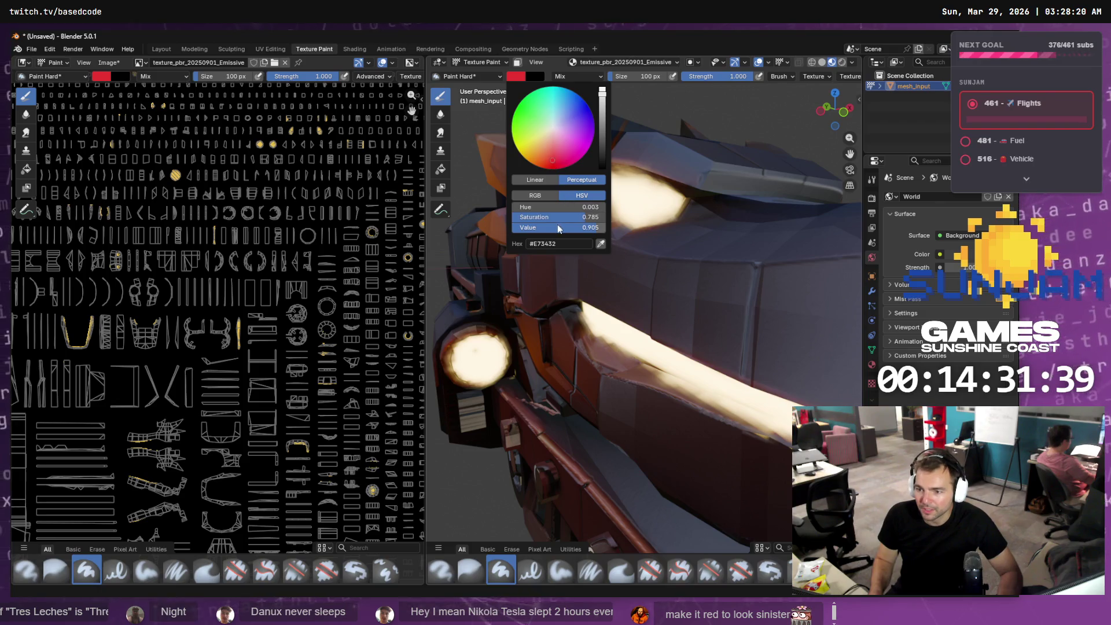
pyautogui.moveTo(554, 166); pyautogui.dragTo(554, 168)
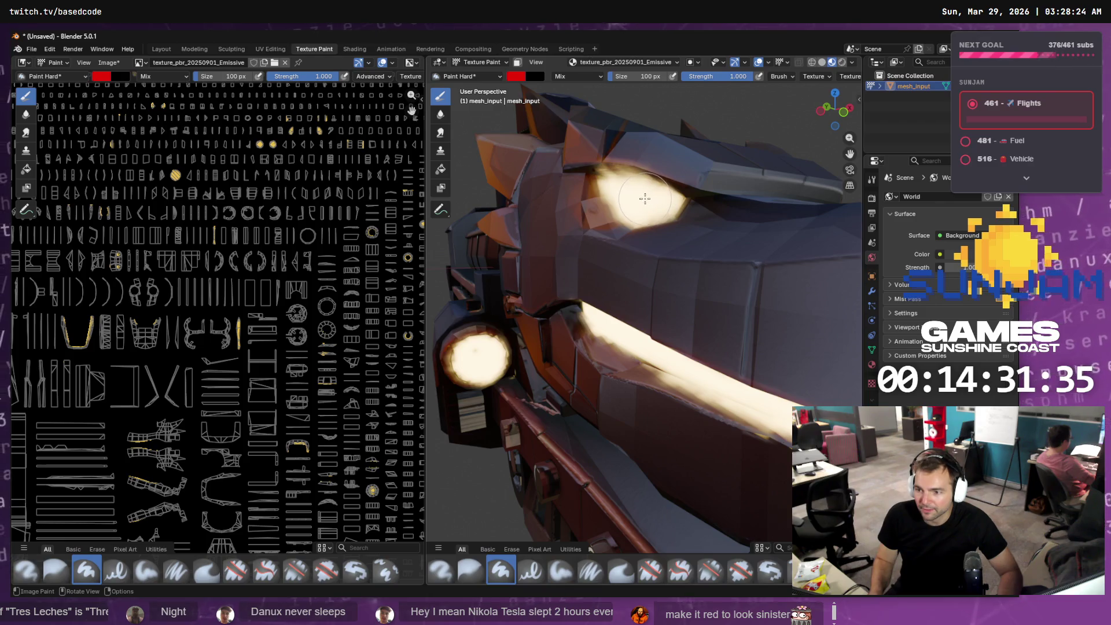
# - Paint red strokes across the locomotive's glowing eye
pyautogui.scroll(4, 648, 197)
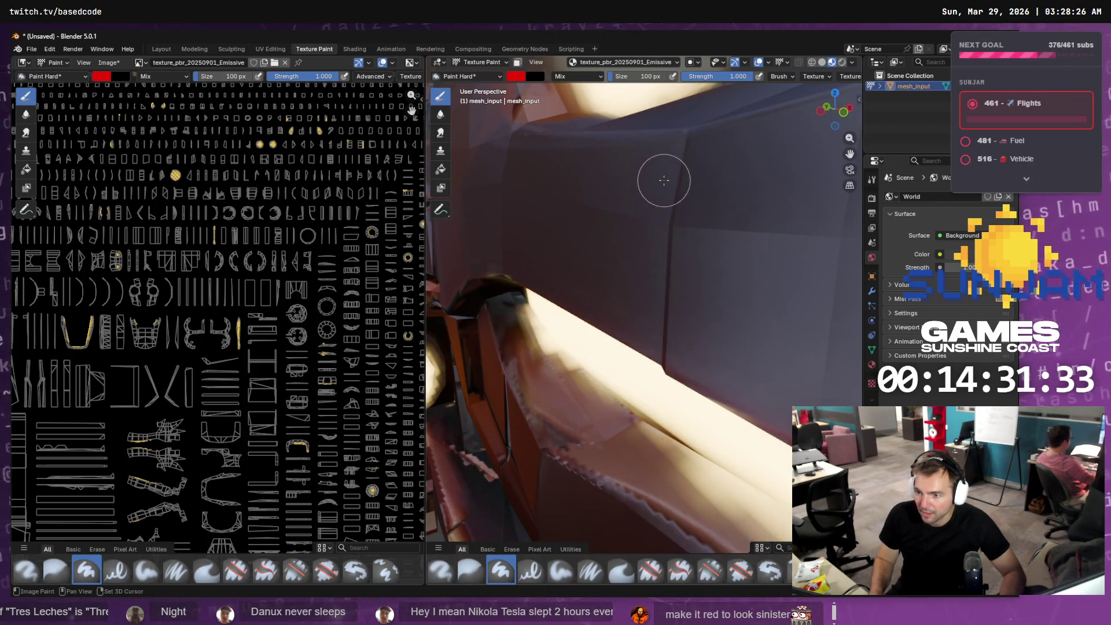
pyautogui.scroll(-3, 664, 180)
pyautogui.moveTo(642, 208)
pyautogui.mouseDown()
pyautogui.moveTo(621, 206)
pyautogui.moveTo(616, 188)
pyautogui.moveTo(599, 206)
pyautogui.mouseUp()
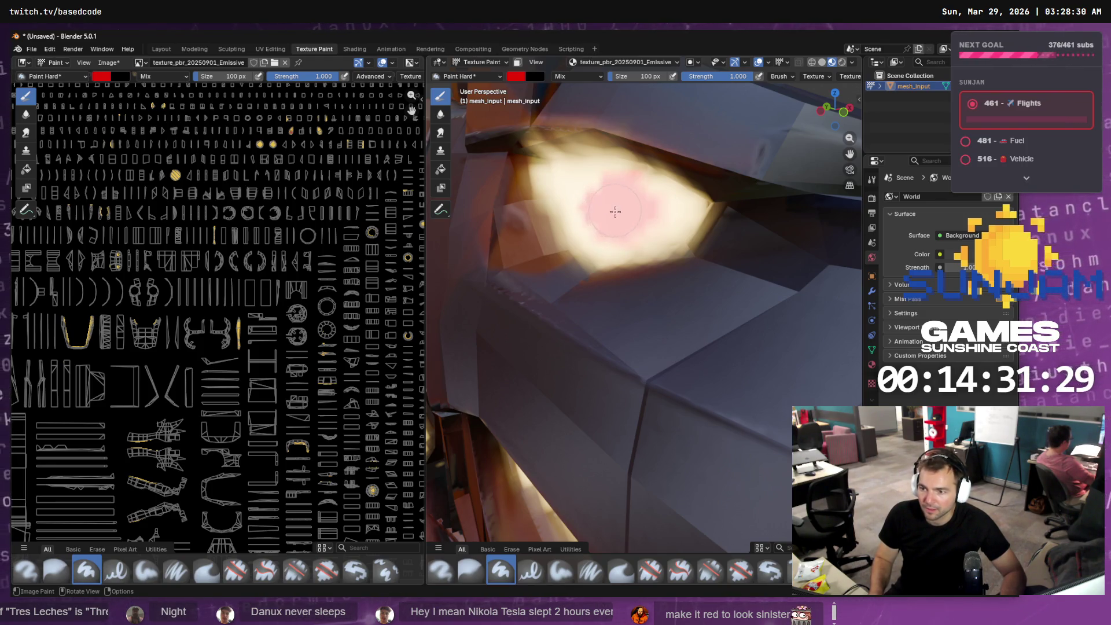
pyautogui.scroll(-6, 615, 210)
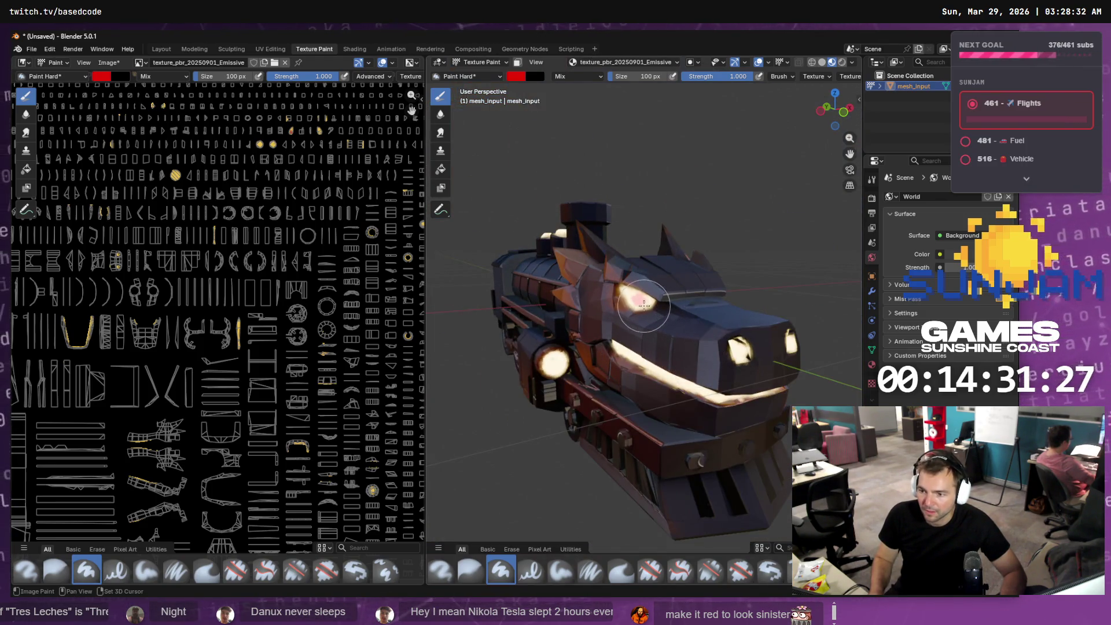
pyautogui.scroll(8, 642, 302)
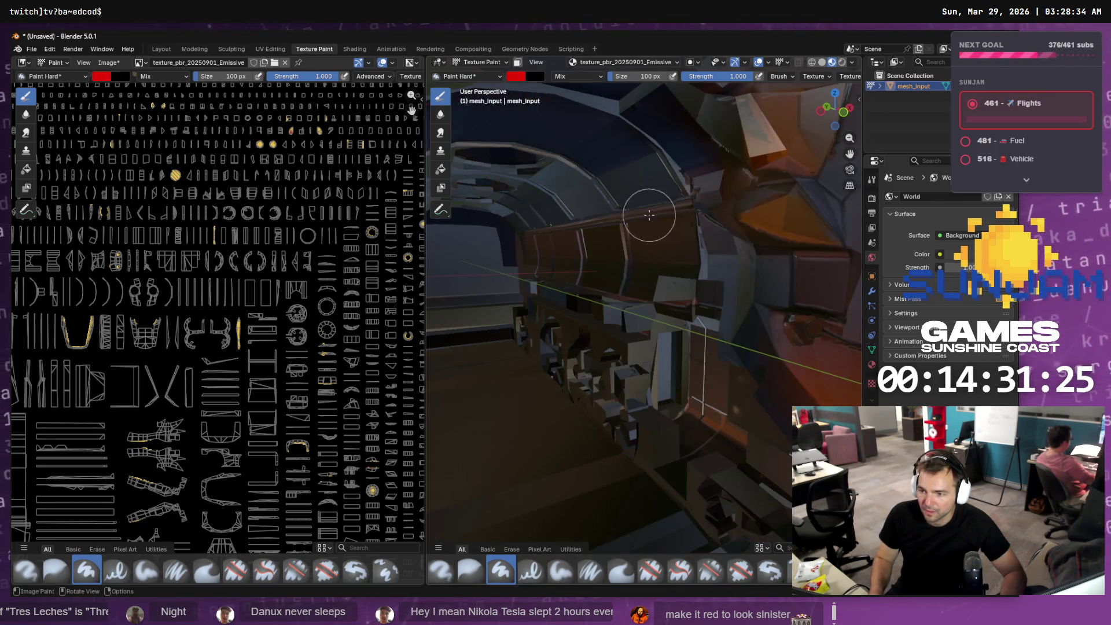
pyautogui.scroll(-2, 626, 214)
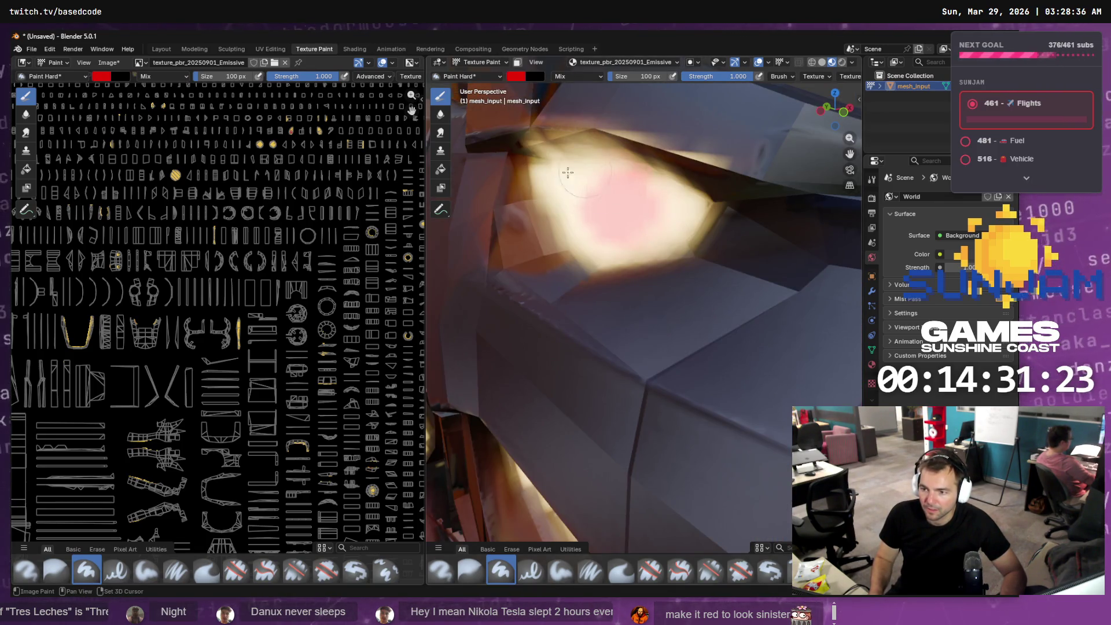
pyautogui.scroll(-5, 639, 306)
pyautogui.moveTo(665, 325); pyautogui.dragTo(515, 248, button='middle')
pyautogui.moveTo(516, 248); pyautogui.dragTo(504, 253)
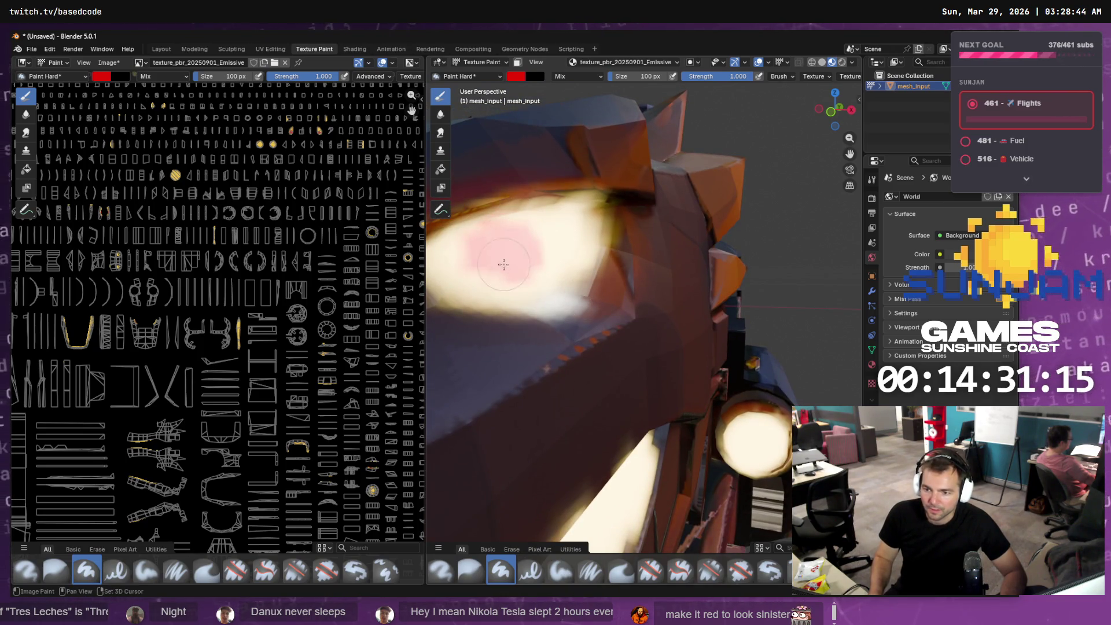
# - Paint red onto the glowing headlight and along the front beam, undoing a stray dab
pyautogui.moveTo(527, 275); pyautogui.dragTo(739, 346, button='middle')
pyautogui.moveTo(725, 321); pyautogui.dragTo(718, 325)
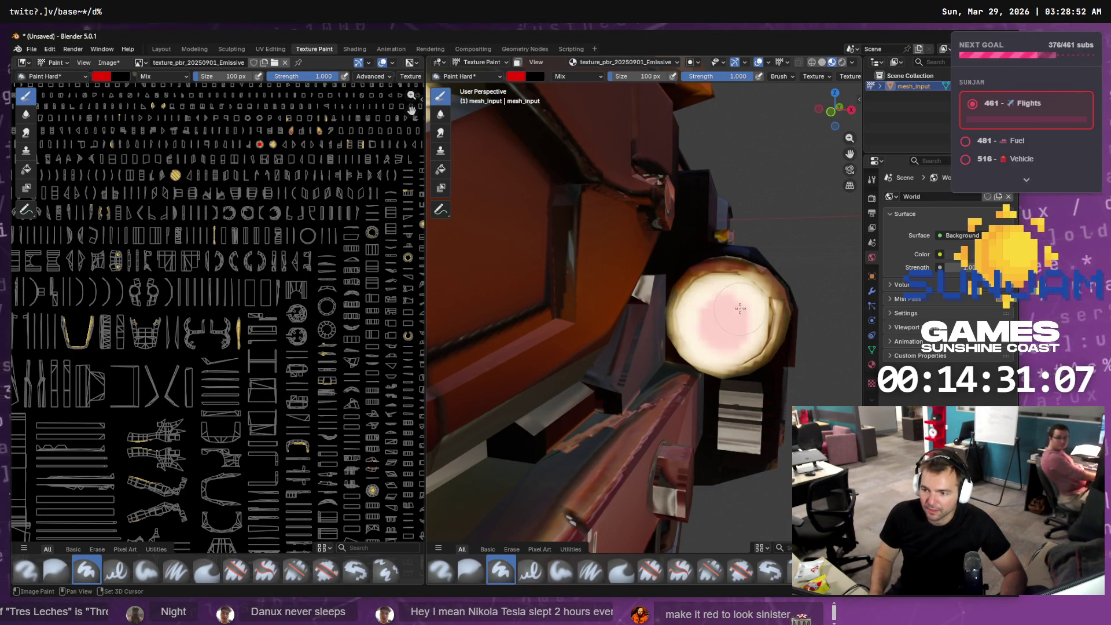
pyautogui.moveTo(743, 316); pyautogui.dragTo(578, 321, button='middle')
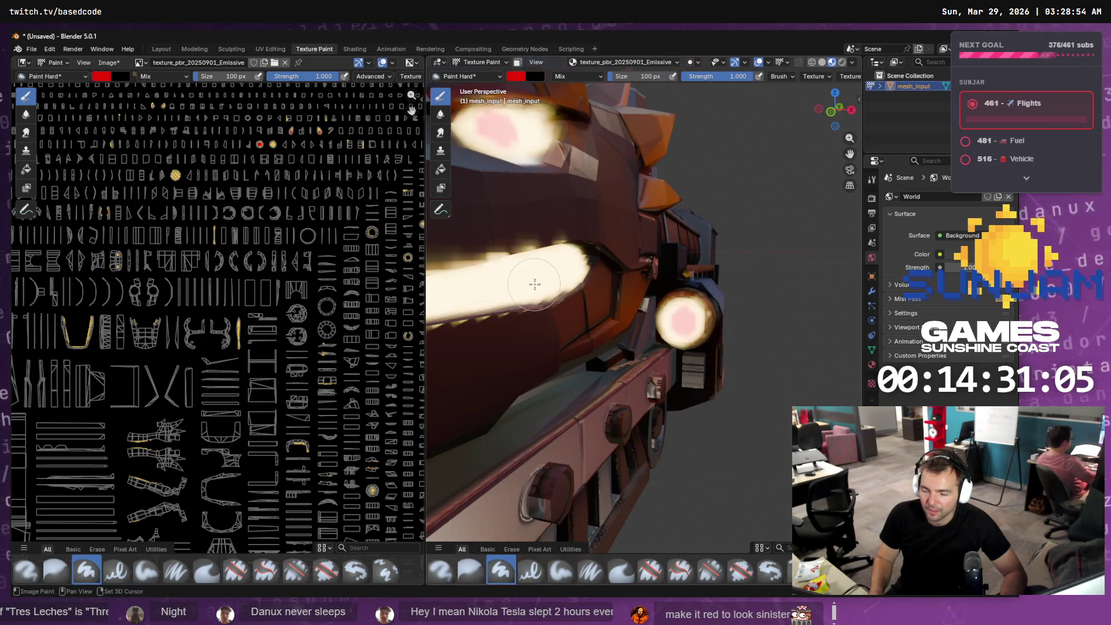
pyautogui.moveTo(533, 285); pyautogui.dragTo(603, 283, button='middle')
pyautogui.click(603, 282)
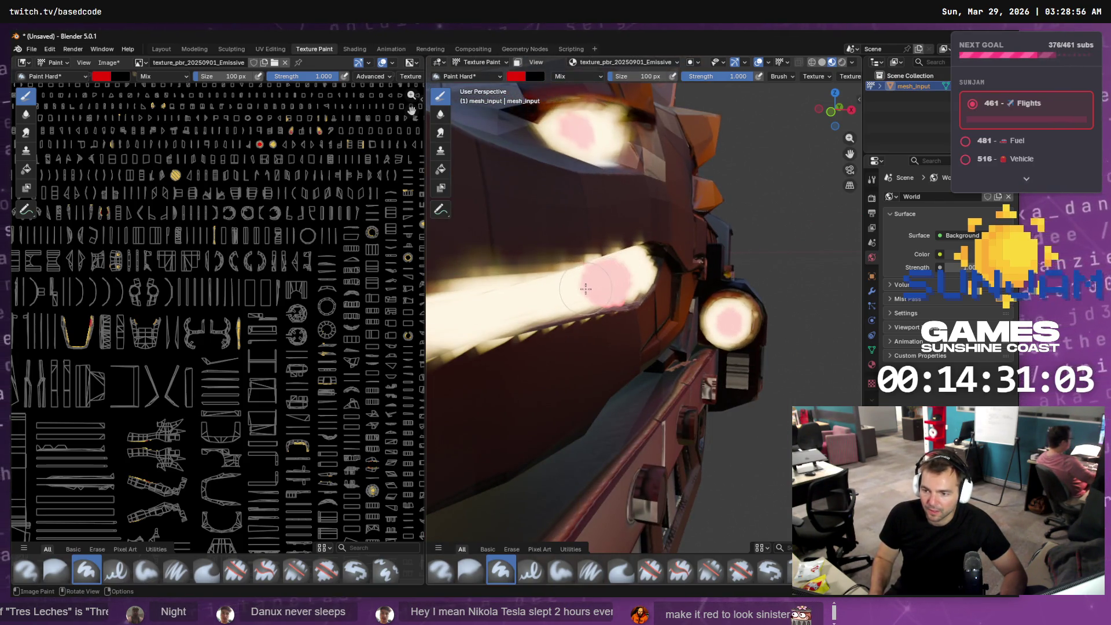
pyautogui.scroll(2, 586, 288)
pyautogui.hotkey('ctrl', 'z')
pyautogui.moveTo(584, 245); pyautogui.dragTo(486, 251)
pyautogui.scroll(4, 509, 253)
pyautogui.scroll(-1, 526, 255)
pyautogui.rightClick(665, 290)
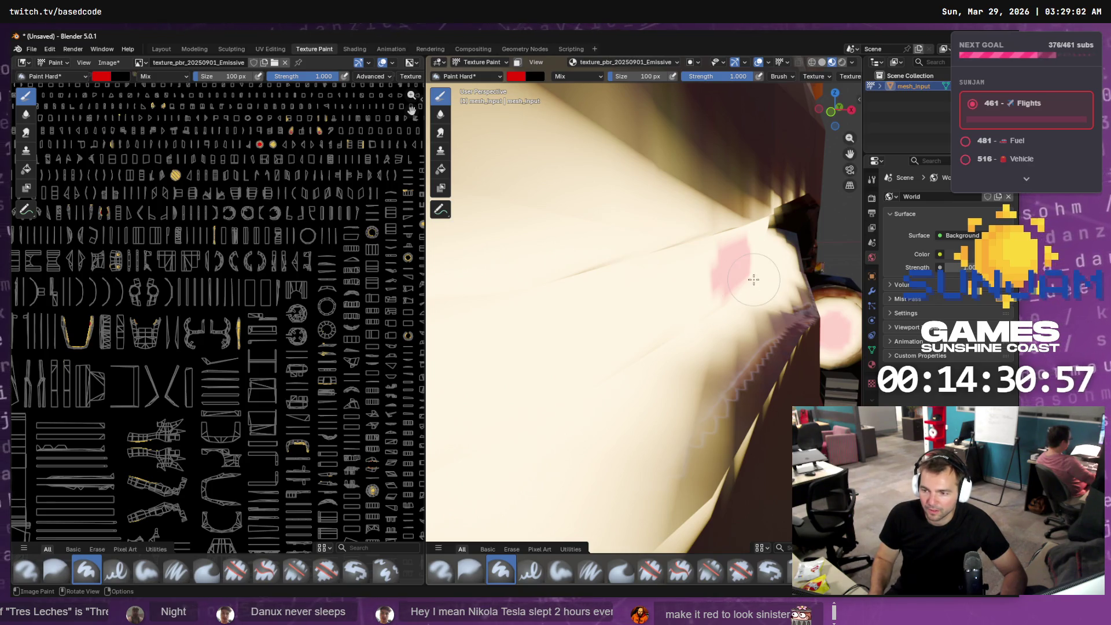
# - Close in on the glowing mouth stripe and paint red and pink strokes along it
pyautogui.scroll(-3, 628, 309)
pyautogui.moveTo(579, 300)
pyautogui.mouseDown(button='middle')
pyautogui.moveTo(508, 298)
pyautogui.moveTo(825, 283)
pyautogui.moveTo(701, 272)
pyautogui.moveTo(675, 340)
pyautogui.mouseUp(button='middle')
pyautogui.scroll(2, 702, 273)
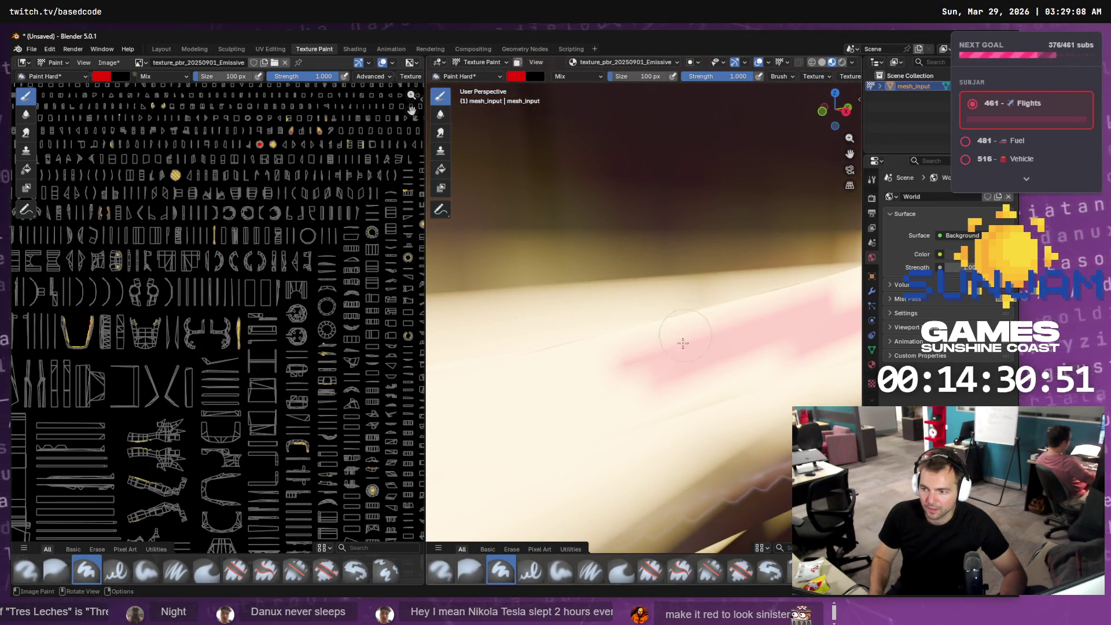
pyautogui.moveTo(561, 412); pyautogui.dragTo(551, 423, button='middle')
pyautogui.scroll(-3, 551, 423)
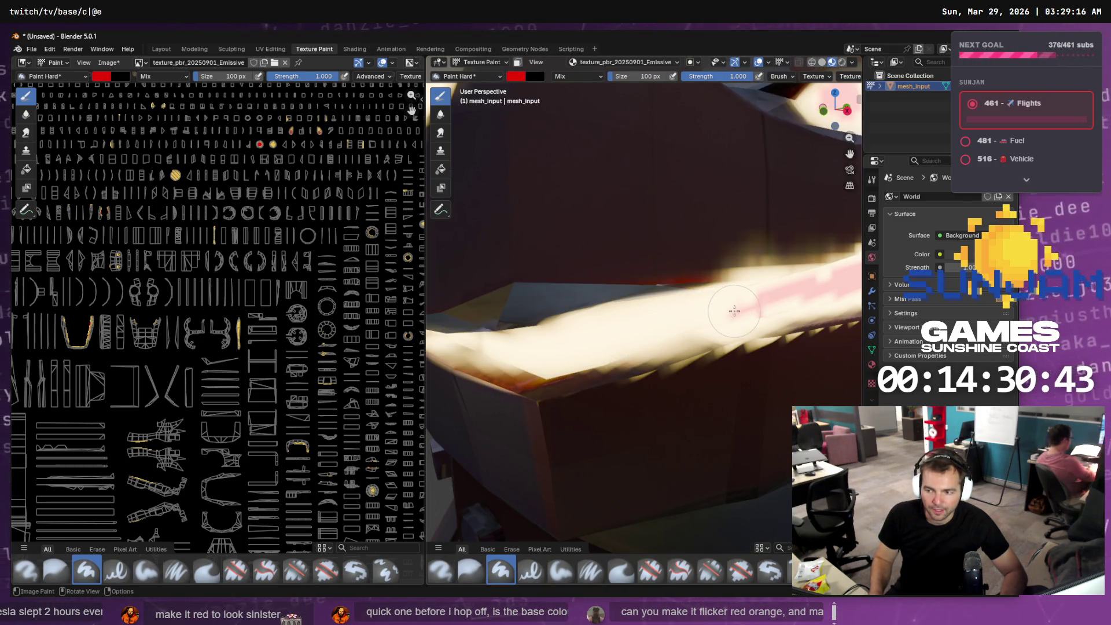
pyautogui.keyDown('shift'); pyautogui.moveTo(736, 307); pyautogui.dragTo(675, 344, button='middle'); pyautogui.keyUp('shift')
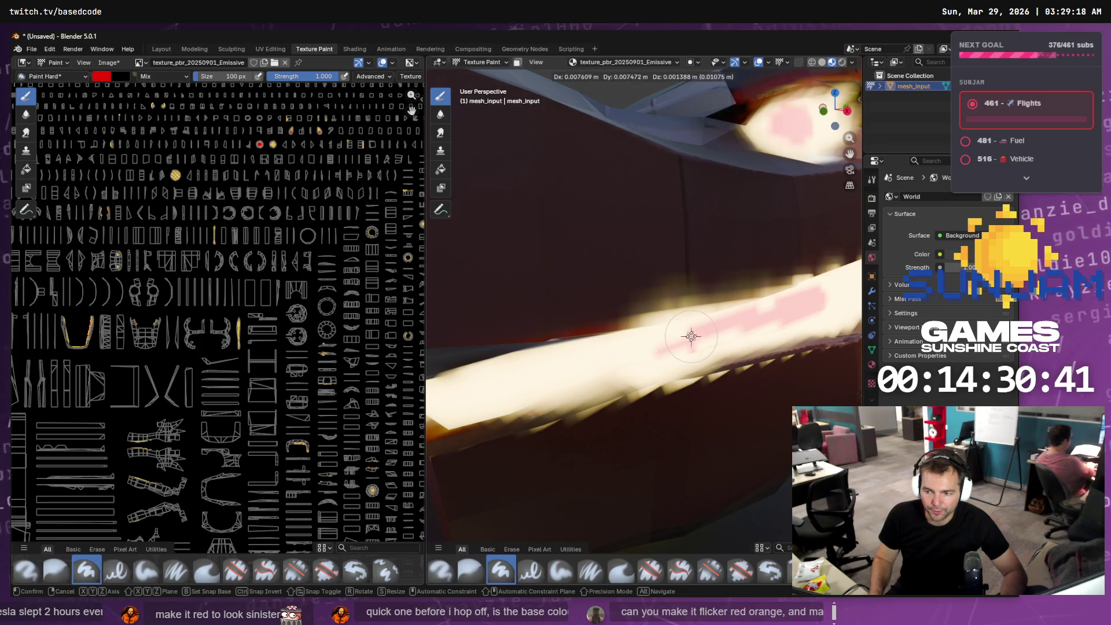
pyautogui.moveTo(668, 347); pyautogui.dragTo(635, 354)
pyautogui.keyDown('ctrl'); pyautogui.moveTo(644, 352); pyautogui.dragTo(674, 345, button='middle'); pyautogui.keyUp('ctrl')
pyautogui.moveTo(675, 345)
pyautogui.mouseDown()
pyautogui.moveTo(701, 345)
pyautogui.moveTo(572, 383)
pyautogui.mouseUp()
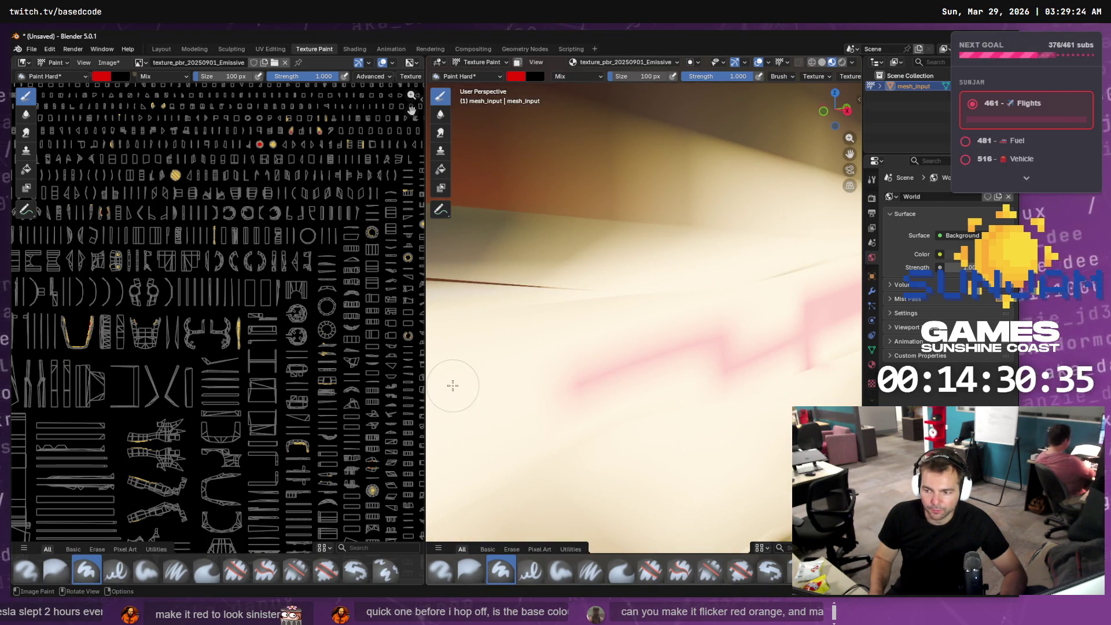
pyautogui.scroll(-3, 509, 386)
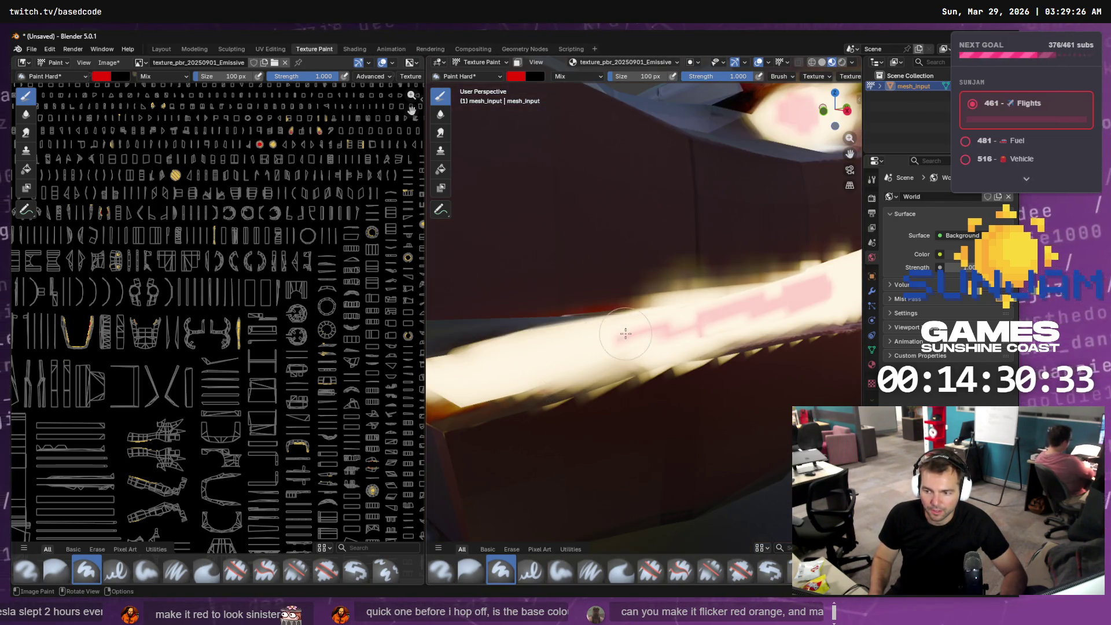
pyautogui.scroll(5, 619, 336)
pyautogui.scroll(-5, 513, 414)
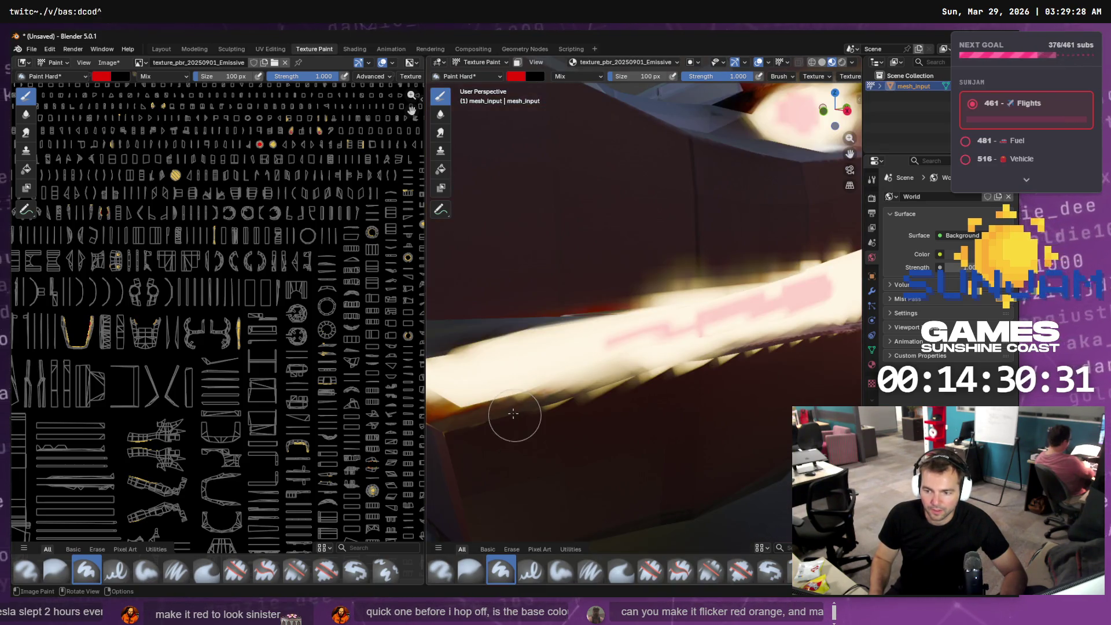
pyautogui.moveTo(693, 352); pyautogui.dragTo(624, 364)
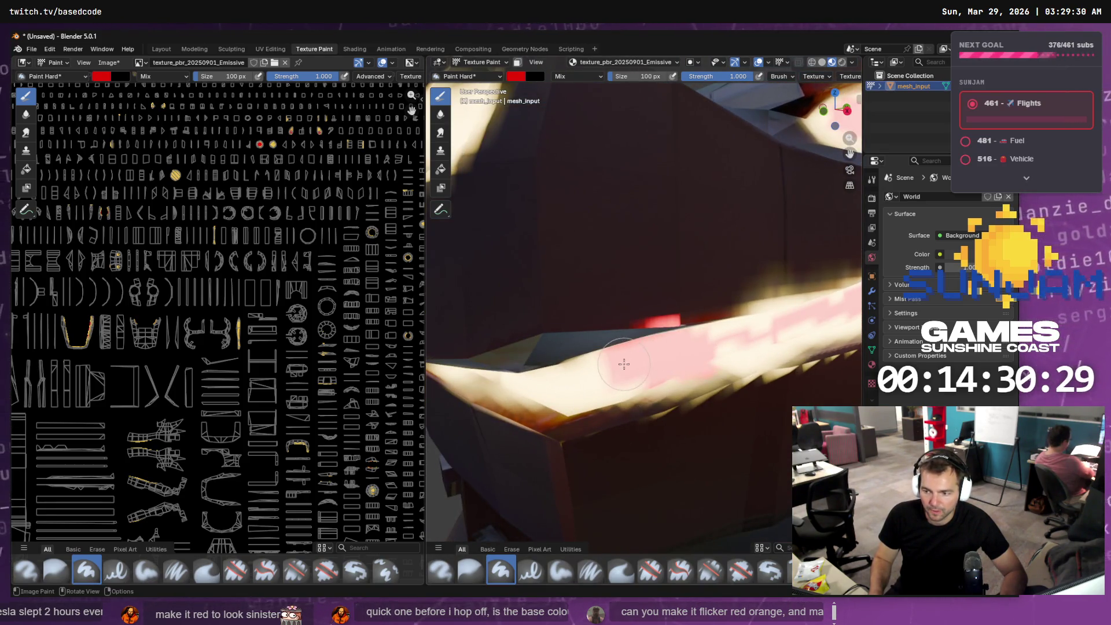
# - Extend the pink stroke further left along the stripe, undoing two failed strokes
pyautogui.moveTo(664, 367)
pyautogui.mouseDown(button='middle')
pyautogui.moveTo(671, 347)
pyautogui.moveTo(660, 339)
pyautogui.mouseUp(button='middle')
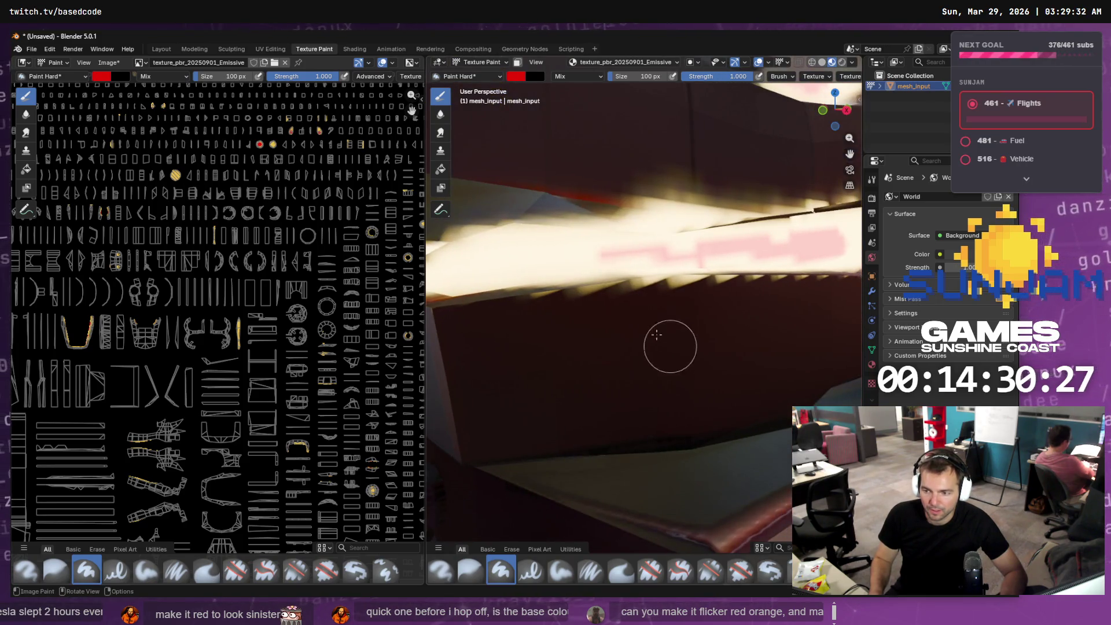
pyautogui.scroll(5, 591, 257)
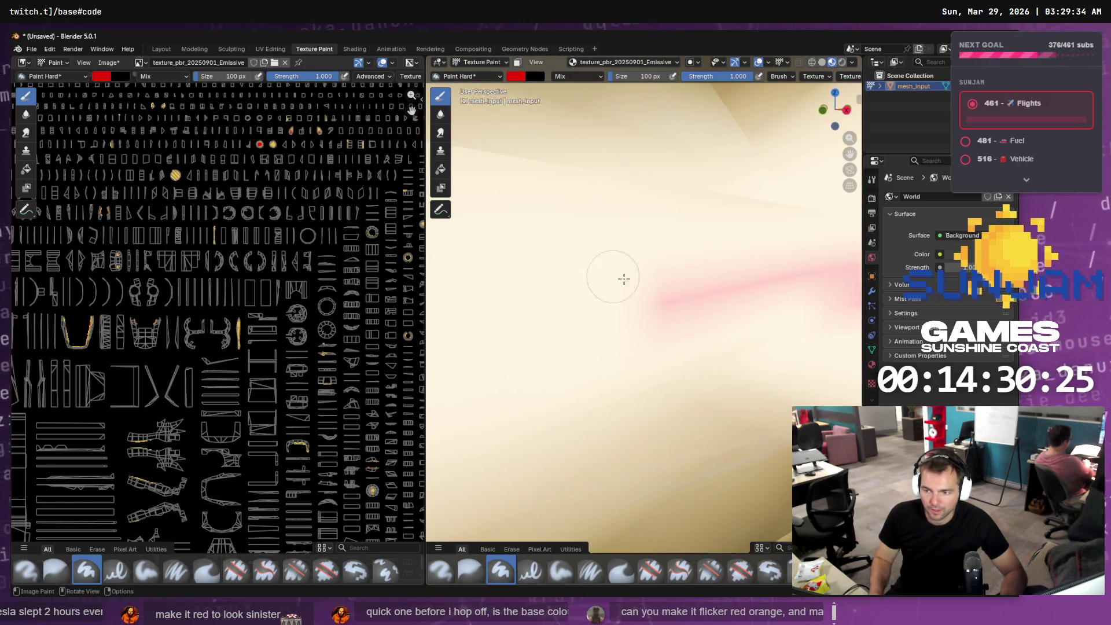
pyautogui.moveTo(474, 349); pyautogui.dragTo(457, 328)
pyautogui.scroll(-5, 548, 322)
pyautogui.moveTo(529, 289)
pyautogui.mouseDown(button='middle')
pyautogui.moveTo(524, 275)
pyautogui.moveTo(544, 291)
pyautogui.moveTo(612, 303)
pyautogui.mouseUp(button='middle')
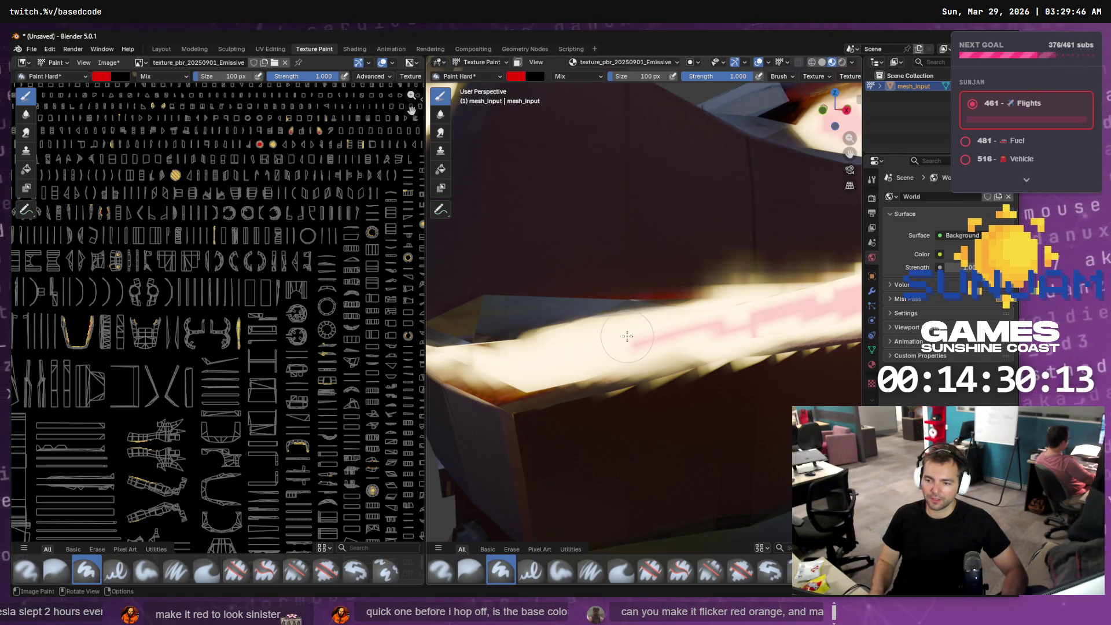
pyautogui.moveTo(627, 336)
pyautogui.keyDown('shift'); pyautogui.mouseDown(button='middle')
pyautogui.moveTo(562, 315)
pyautogui.moveTo(587, 293)
pyautogui.moveTo(544, 321)
pyautogui.mouseUp(button='middle'); pyautogui.keyUp('shift')
pyautogui.moveTo(544, 321); pyautogui.dragTo(456, 337)
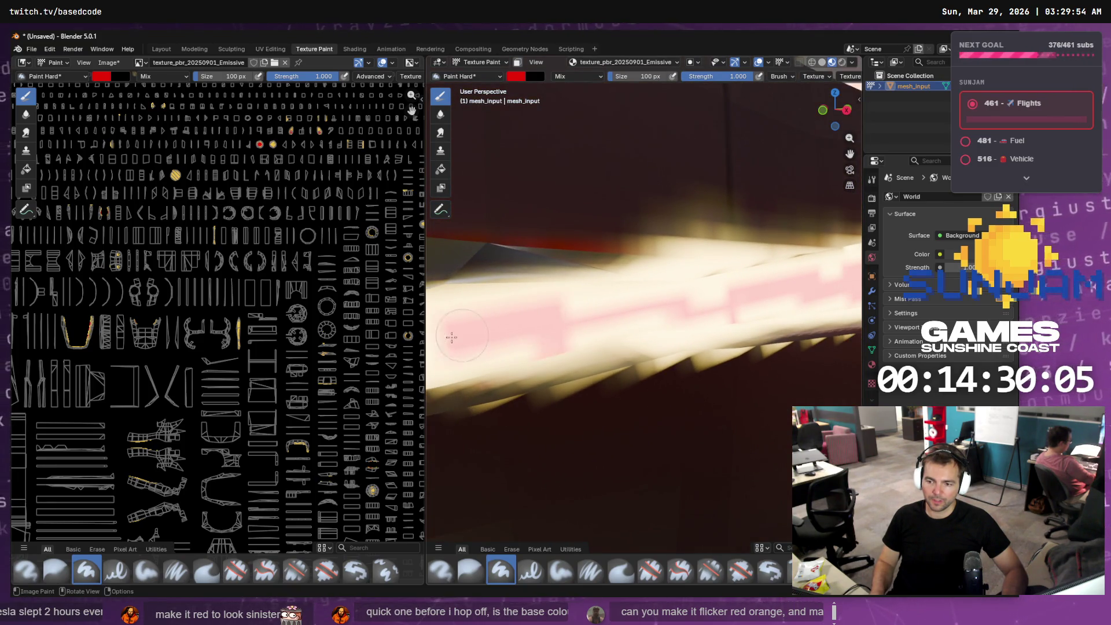
pyautogui.hotkey('ctrl', 'z')
pyautogui.moveTo(565, 325); pyautogui.dragTo(445, 338)
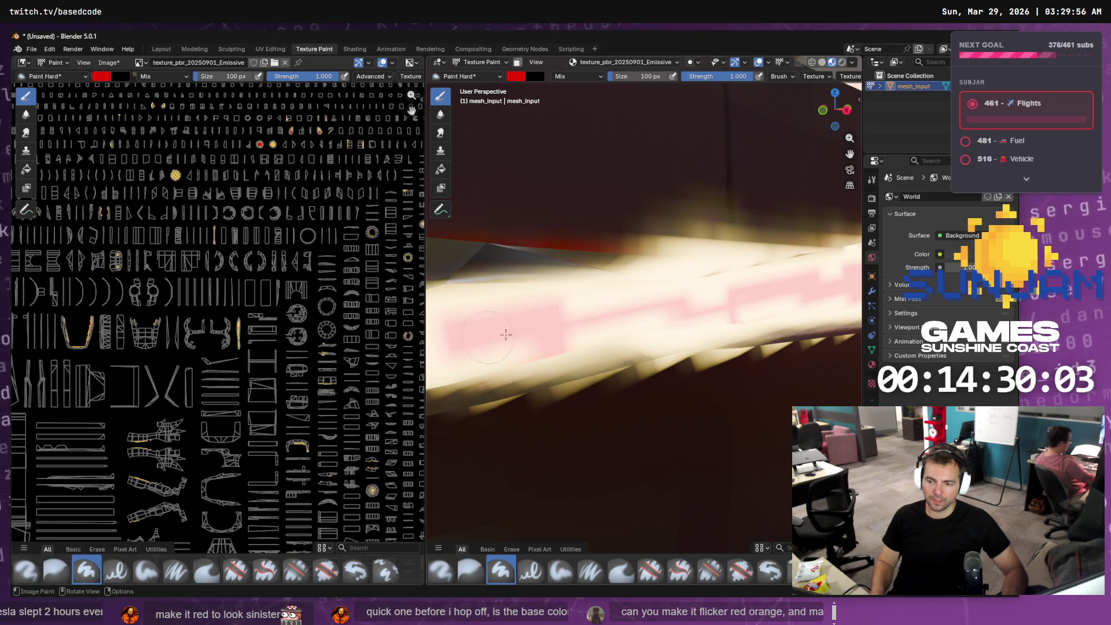
pyautogui.hotkey('ctrl', 'z')
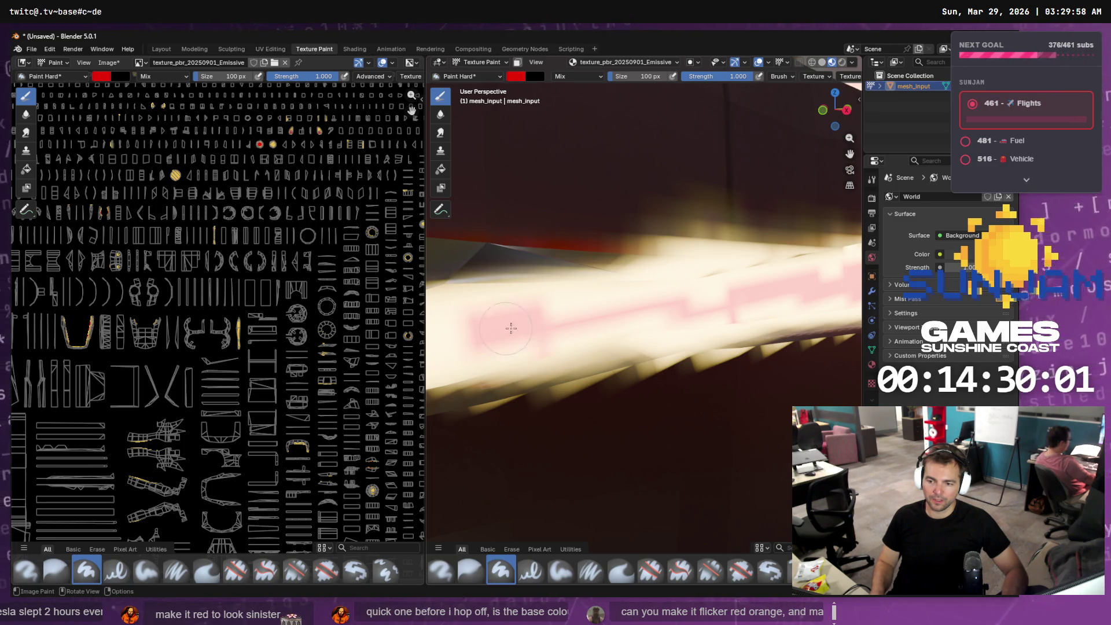
pyautogui.moveTo(540, 322)
pyautogui.keyDown('ctrl'); pyautogui.mouseDown(button='middle')
pyautogui.moveTo(544, 334)
pyautogui.moveTo(552, 301)
pyautogui.moveTo(491, 329)
pyautogui.moveTo(576, 316)
pyautogui.moveTo(592, 332)
pyautogui.mouseUp(button='middle'); pyautogui.keyUp('ctrl')
# - Paint pink along the left mouth and over the dark groove beside it, undoing one stroke
pyautogui.scroll(3, 591, 331)
pyautogui.scroll(3, 654, 364)
pyautogui.scroll(-3, 677, 365)
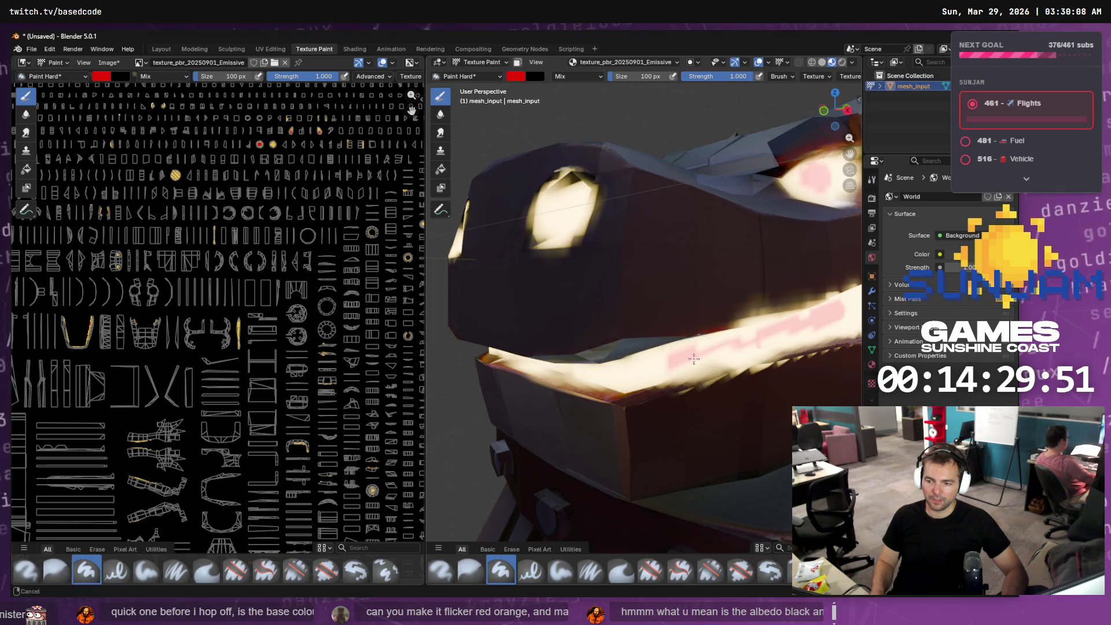
pyautogui.keyDown('shift'); pyautogui.moveTo(677, 365); pyautogui.dragTo(669, 356, button='middle'); pyautogui.keyUp('shift')
pyautogui.moveTo(565, 341); pyautogui.dragTo(626, 334)
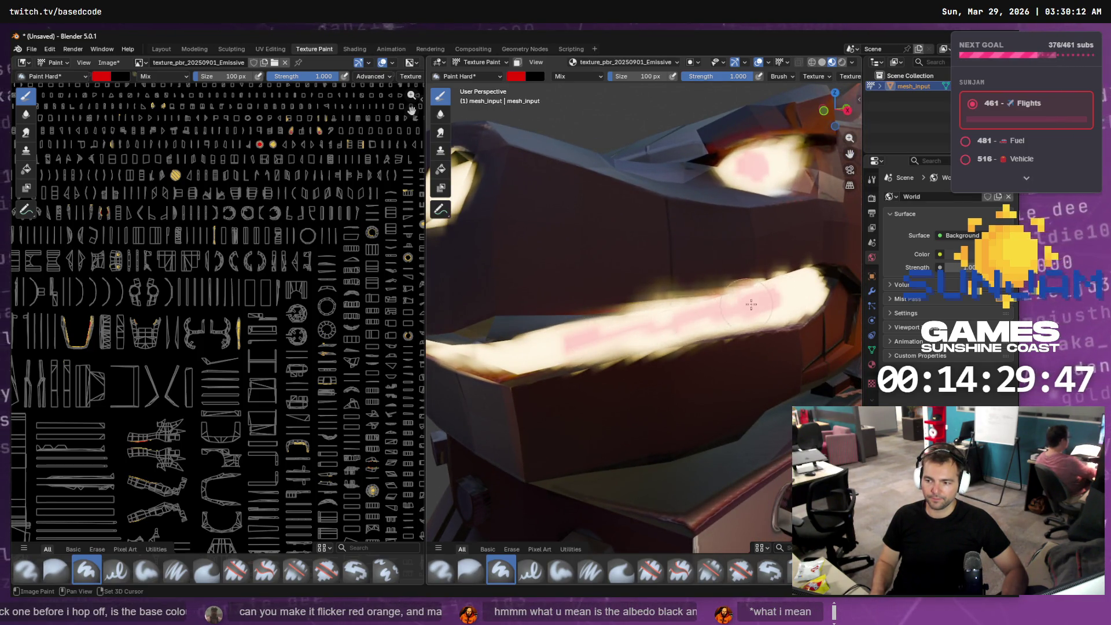
pyautogui.moveTo(746, 306); pyautogui.dragTo(633, 341, button='middle')
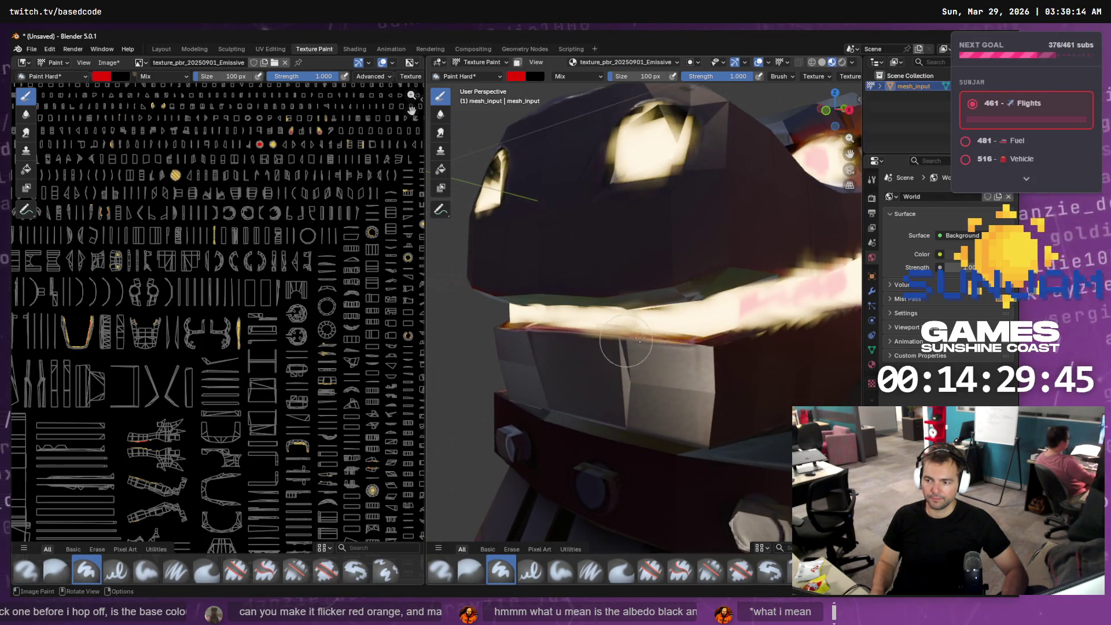
pyautogui.scroll(3, 736, 324)
pyautogui.moveTo(783, 305)
pyautogui.mouseDown(button='middle')
pyautogui.moveTo(804, 308)
pyautogui.moveTo(619, 329)
pyautogui.mouseUp(button='middle')
pyautogui.moveTo(588, 363); pyautogui.dragTo(694, 372)
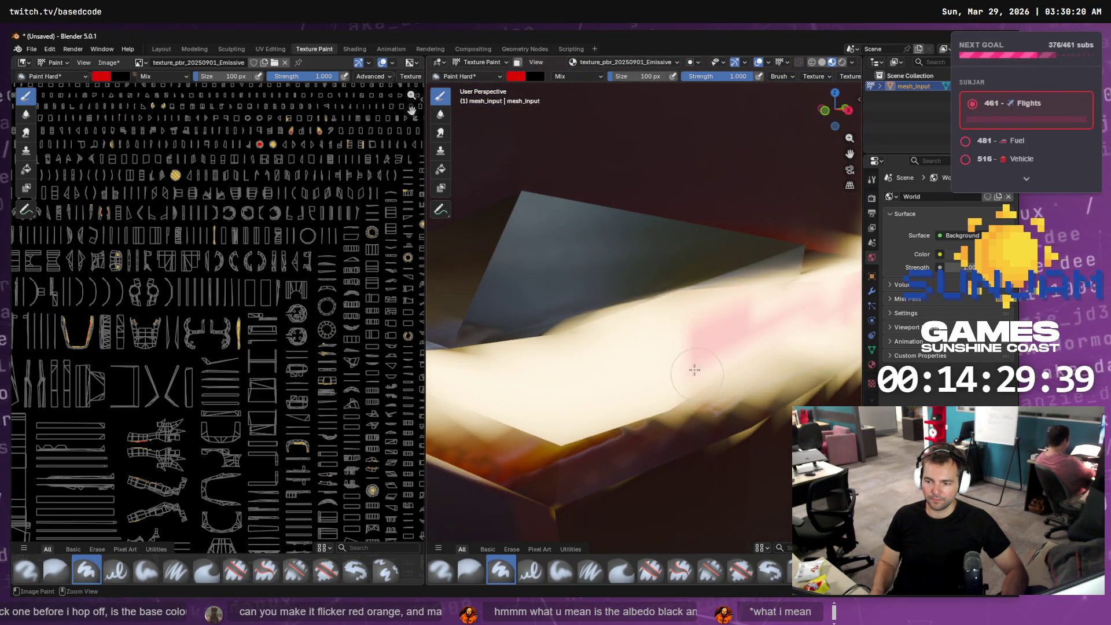
pyautogui.moveTo(488, 376)
pyautogui.mouseDown(button='middle')
pyautogui.moveTo(845, 303)
pyautogui.moveTo(514, 372)
pyautogui.mouseUp(button='middle')
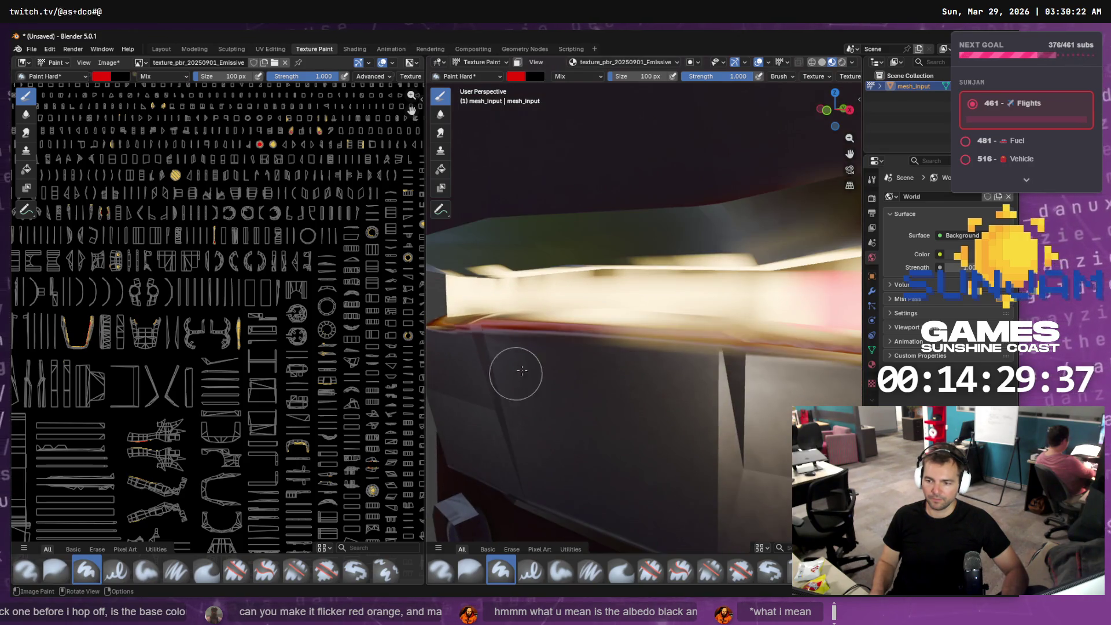
pyautogui.moveTo(832, 312); pyautogui.dragTo(503, 318)
pyautogui.hotkey('ctrl', 'z')
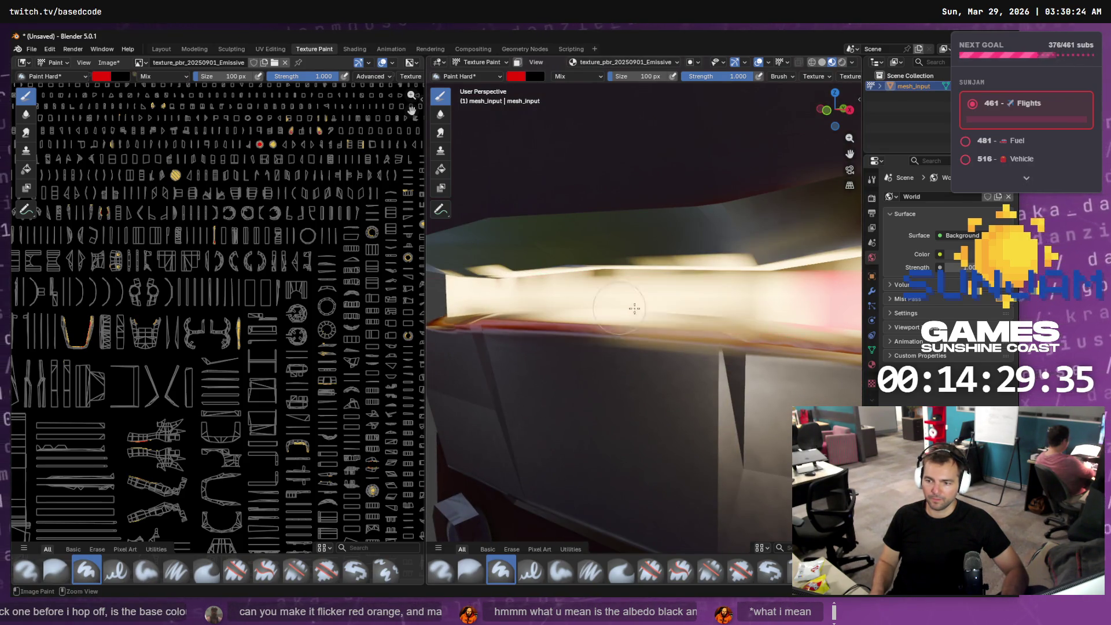
pyautogui.moveTo(781, 287)
pyautogui.mouseDown(button='middle')
pyautogui.moveTo(764, 278)
pyautogui.moveTo(752, 295)
pyautogui.moveTo(775, 290)
pyautogui.mouseUp(button='middle')
# - Shrink the brush radius to 84 px, then to 36 px
pyautogui.press('f')
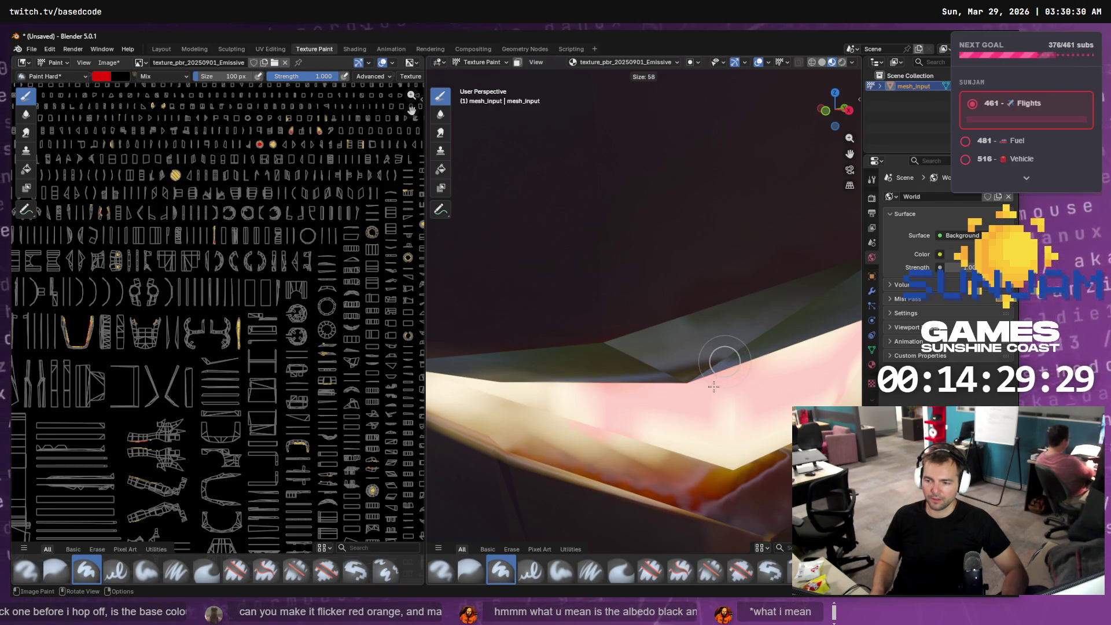
pyautogui.click(720, 388)
pyautogui.moveTo(609, 410)
pyautogui.mouseDown(button='middle')
pyautogui.moveTo(736, 360)
pyautogui.moveTo(707, 354)
pyautogui.mouseUp(button='middle')
pyautogui.press('f')
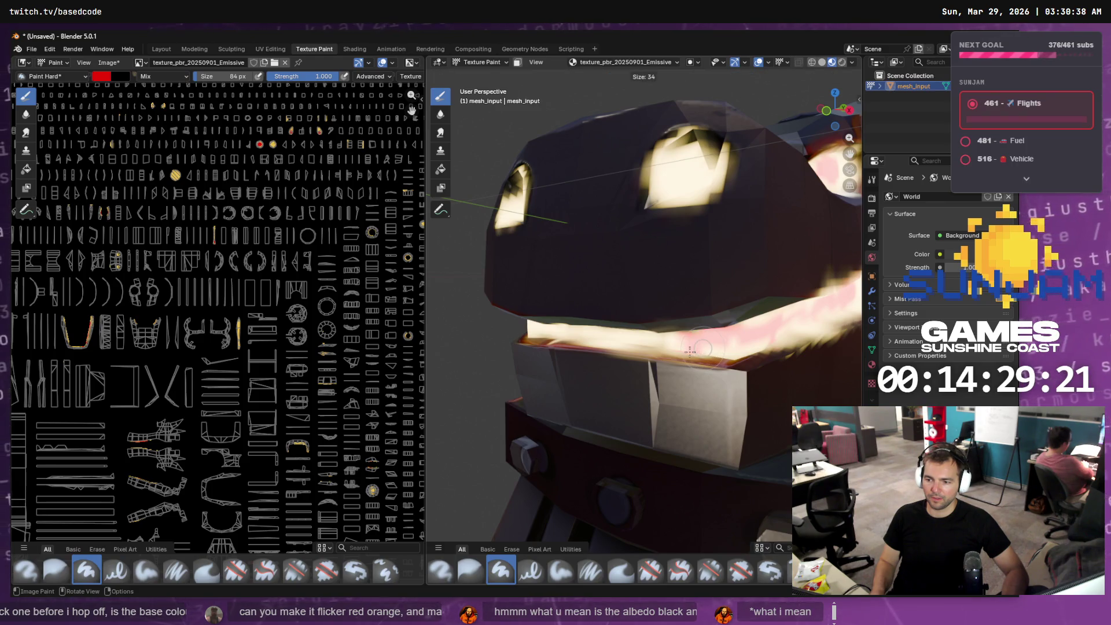
pyautogui.click(690, 350)
# - Paint cream over pink on the mouth band and shrink the brush to 22 px
pyautogui.moveTo(627, 340); pyautogui.dragTo(672, 343)
pyautogui.press('f')
pyautogui.click(677, 343)
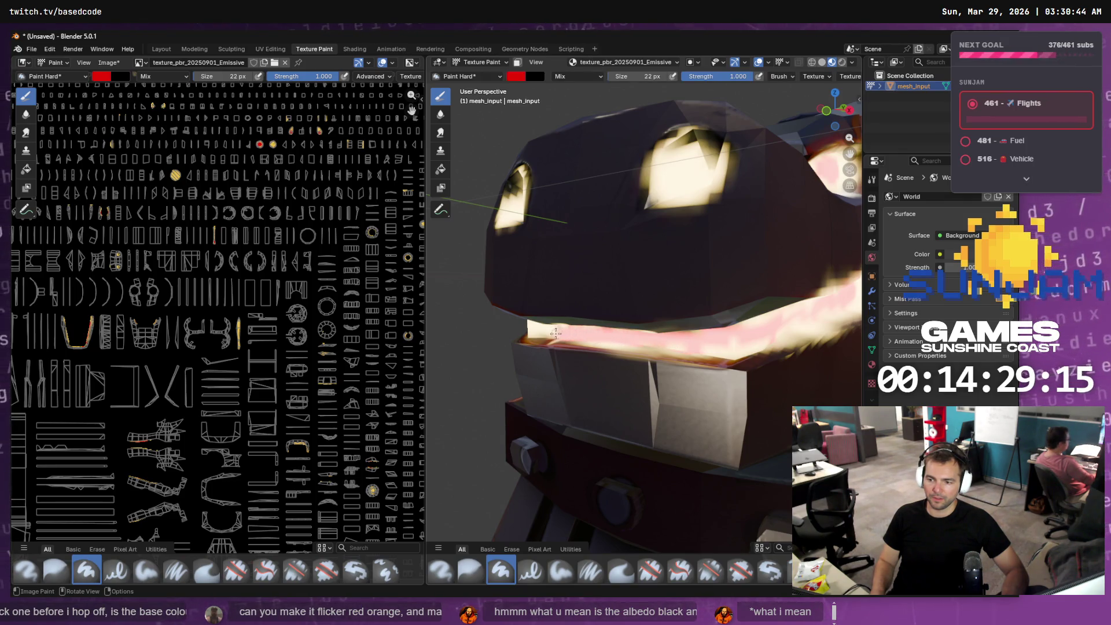
# - Paint a darker pink-red streak along the mouth band and orbit out around the train
pyautogui.moveTo(538, 331); pyautogui.dragTo(578, 330, button='middle')
pyautogui.scroll(-5, 637, 329)
pyautogui.moveTo(665, 327); pyautogui.dragTo(746, 325, button='middle')
pyautogui.moveTo(781, 313); pyautogui.dragTo(730, 299)
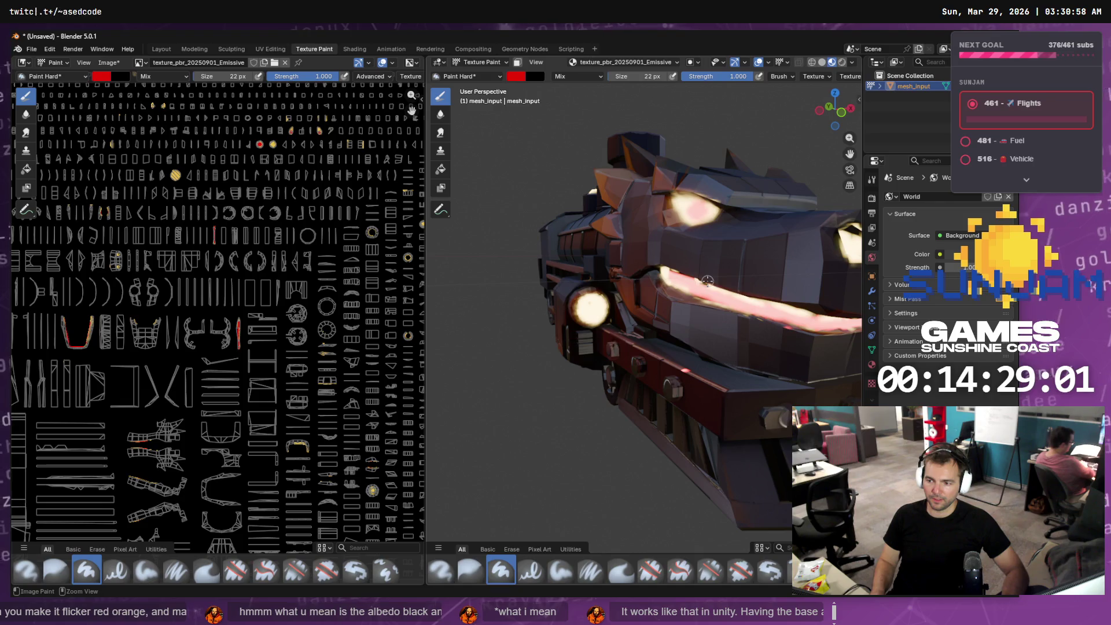
pyautogui.scroll(1, 767, 296)
pyautogui.scroll(2, 776, 246)
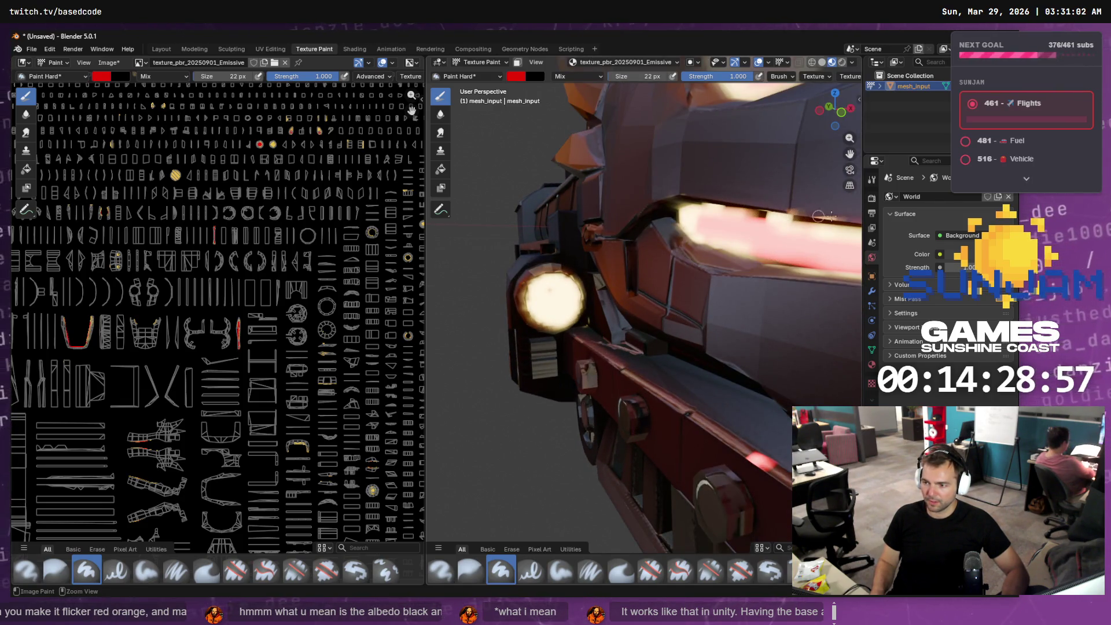
pyautogui.moveTo(777, 202)
pyautogui.mouseDown(button='middle')
pyautogui.moveTo(722, 248)
pyautogui.moveTo(748, 226)
pyautogui.mouseUp(button='middle')
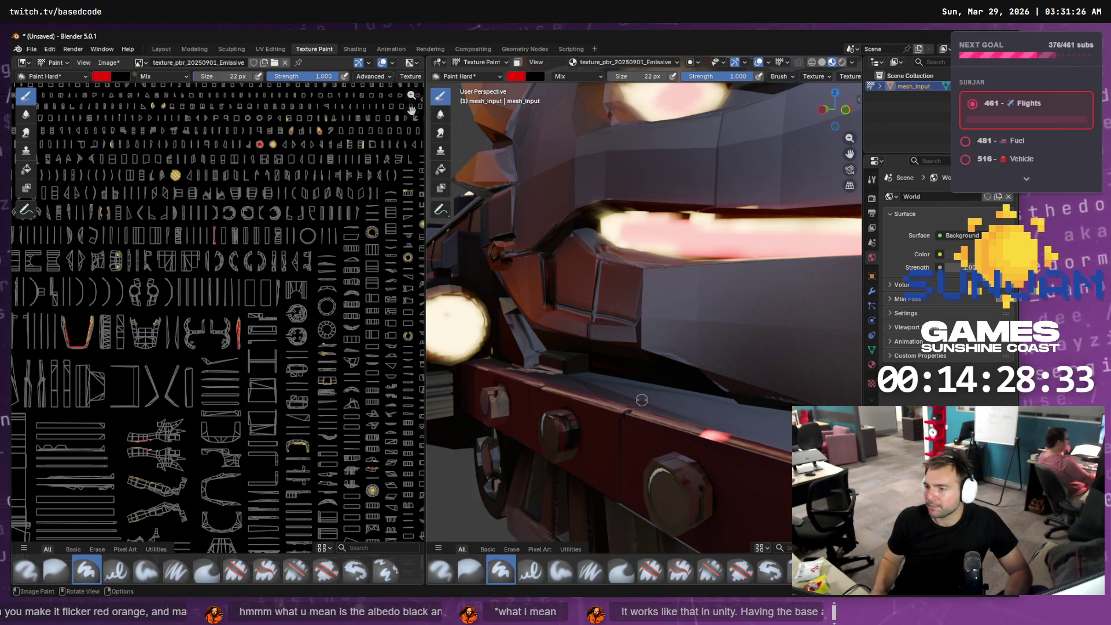
pyautogui.scroll(7, 274, 354)
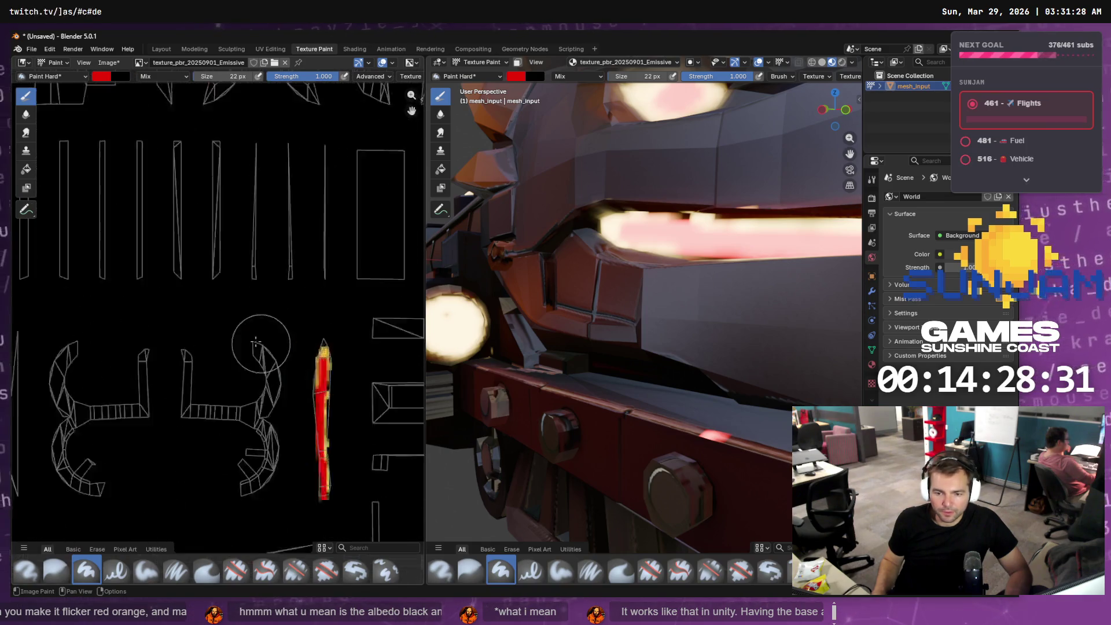
# - Zoom the image editor and orbit the viewport to a centred front view of the headlight
pyautogui.scroll(4, 337, 390)
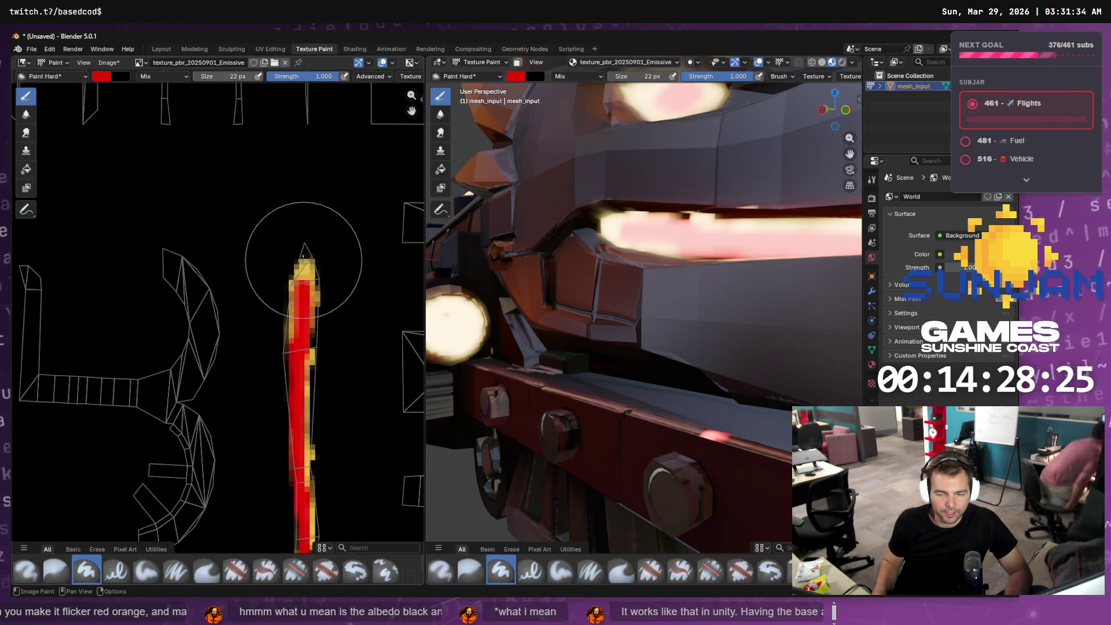
pyautogui.scroll(-1, 303, 261)
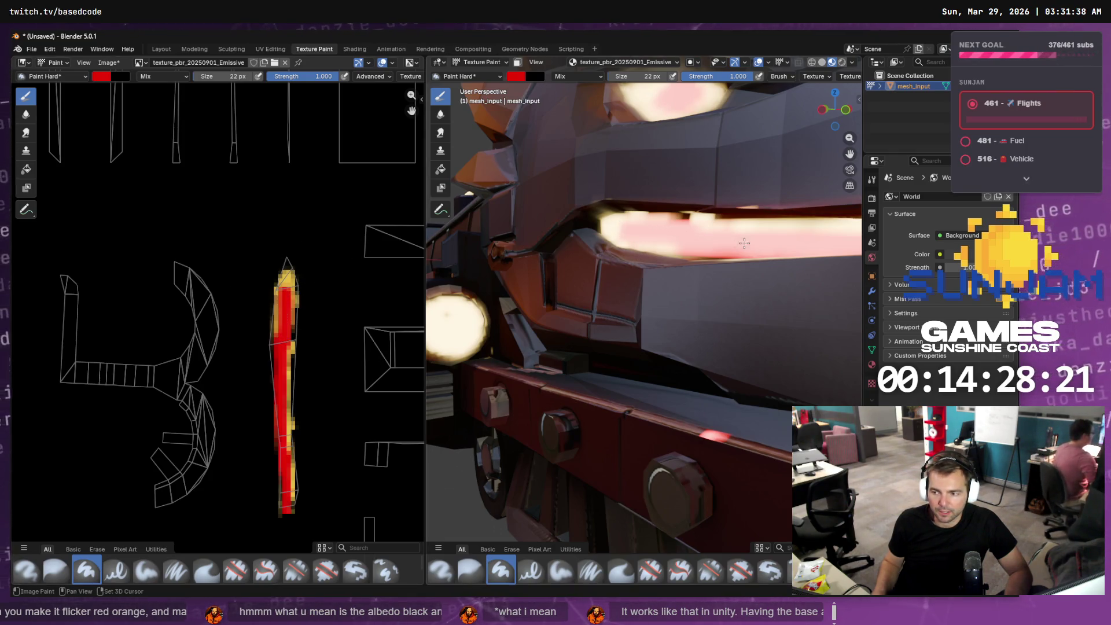
pyautogui.scroll(-8, 675, 250)
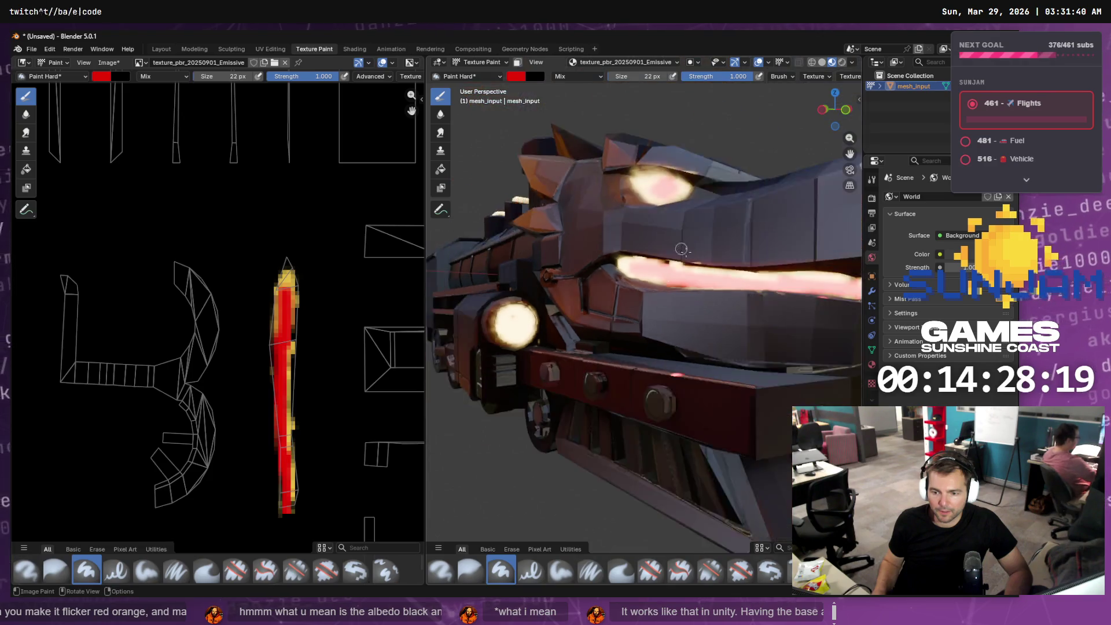
pyautogui.moveTo(727, 284)
pyautogui.mouseDown(button='middle')
pyautogui.moveTo(642, 284)
pyautogui.moveTo(664, 284)
pyautogui.mouseUp(button='middle')
pyautogui.scroll(7, 664, 284)
pyautogui.scroll(-2, 640, 251)
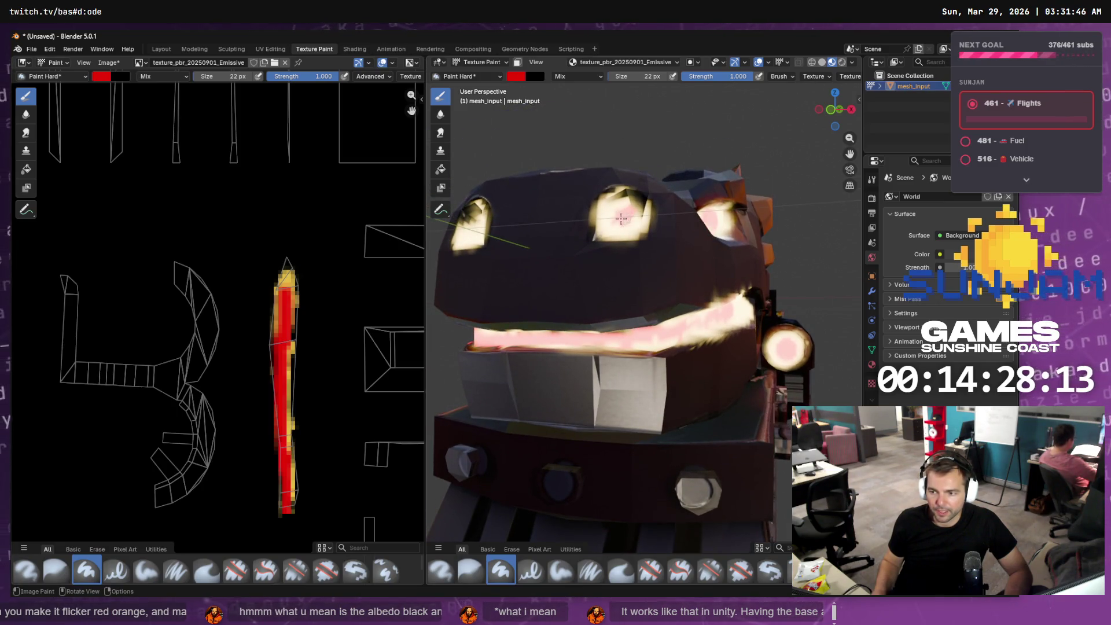
pyautogui.moveTo(624, 223)
pyautogui.mouseDown(button='middle')
pyautogui.moveTo(647, 212)
pyautogui.moveTo(590, 231)
pyautogui.moveTo(567, 340)
pyautogui.moveTo(539, 339)
pyautogui.mouseUp(button='middle')
pyautogui.scroll(4, 566, 339)
pyautogui.scroll(3, 539, 340)
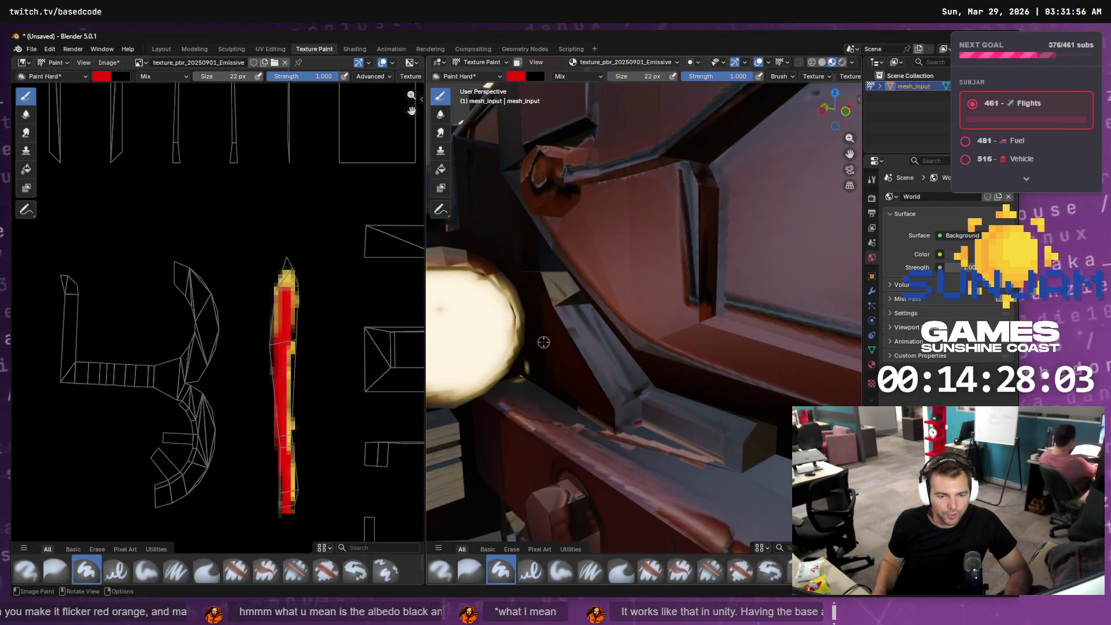
pyautogui.moveTo(546, 319); pyautogui.dragTo(509, 323, button='middle')
# - Dab pink paint onto the headlight's cream centre, undoing and repainting the stroke
pyautogui.moveTo(514, 302)
pyautogui.mouseDown()
pyautogui.moveTo(514, 335)
pyautogui.moveTo(488, 318)
pyautogui.moveTo(491, 336)
pyautogui.moveTo(532, 331)
pyautogui.mouseUp()
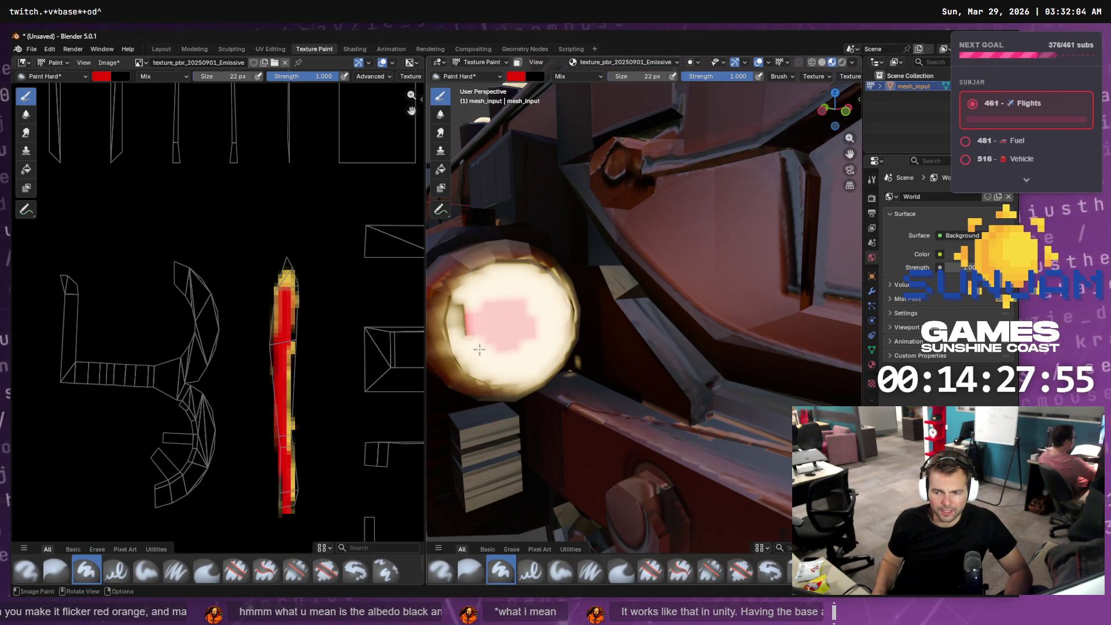
pyautogui.hotkey('ctrl', 'z')
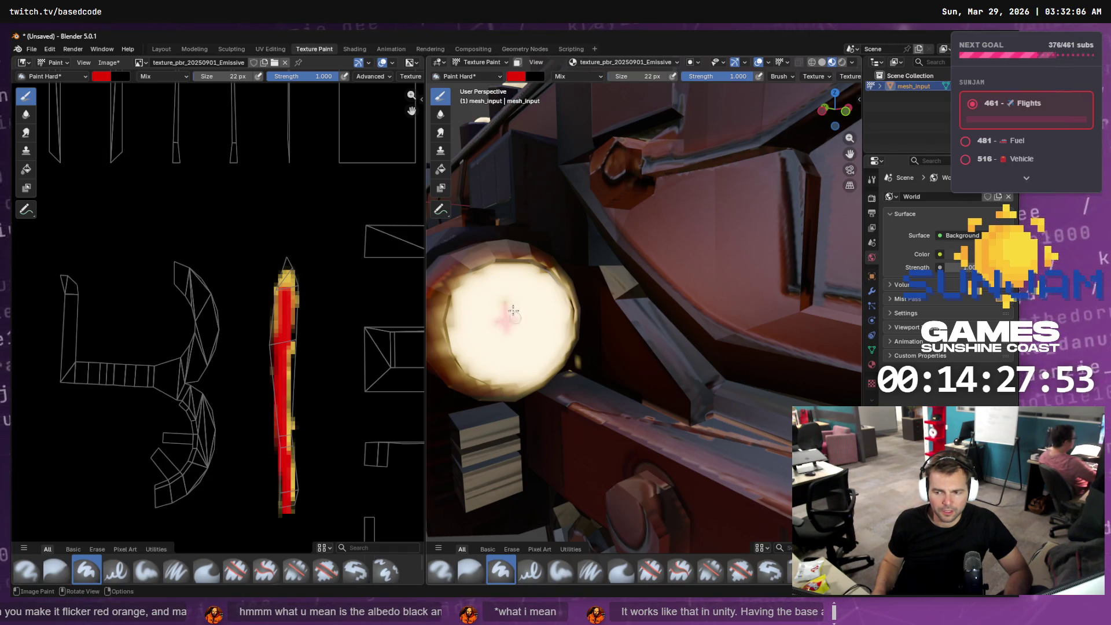
pyautogui.moveTo(492, 327); pyautogui.dragTo(519, 318)
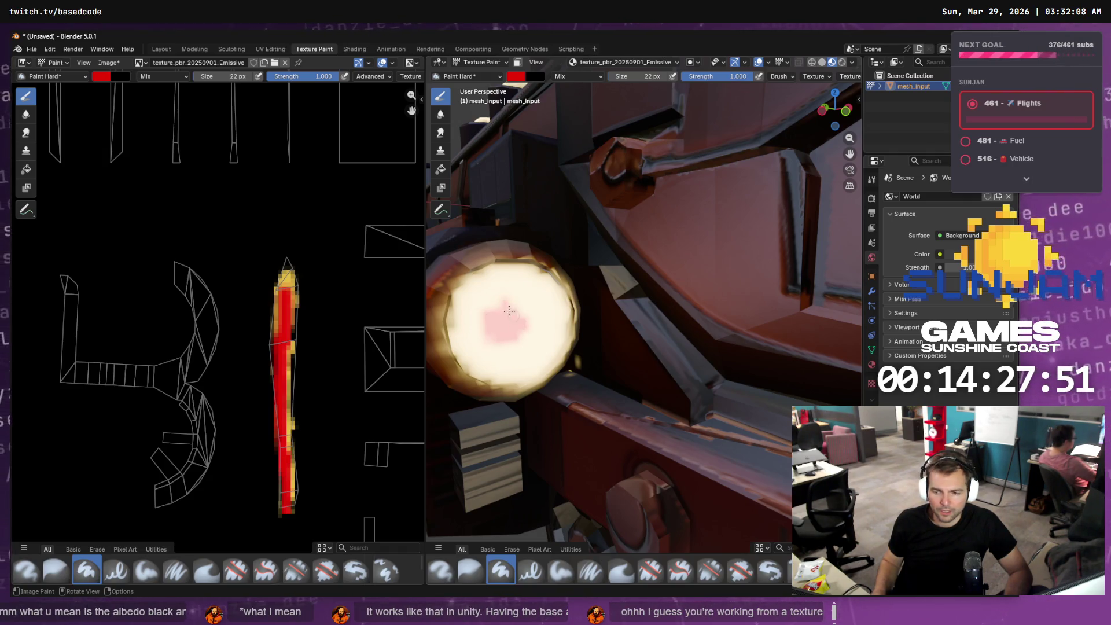
pyautogui.hotkey('ctrl', 'z')
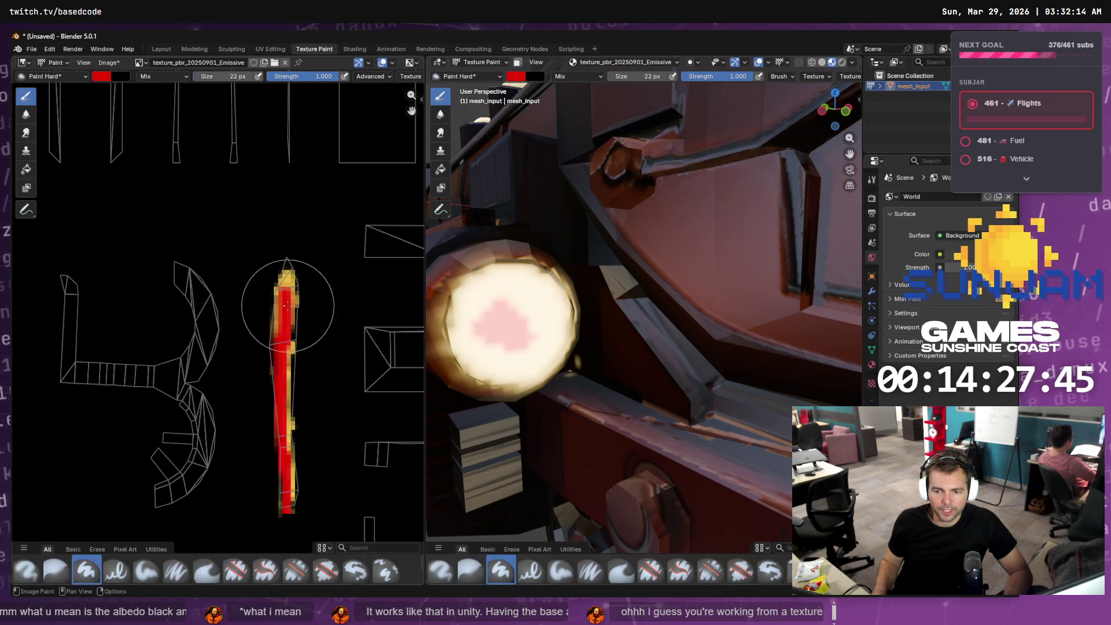
# - Orbit and zoom around the glowing headlights and eyes, ending on a full front view of the train
pyautogui.scroll(-6, 288, 305)
pyautogui.scroll(6, 174, 196)
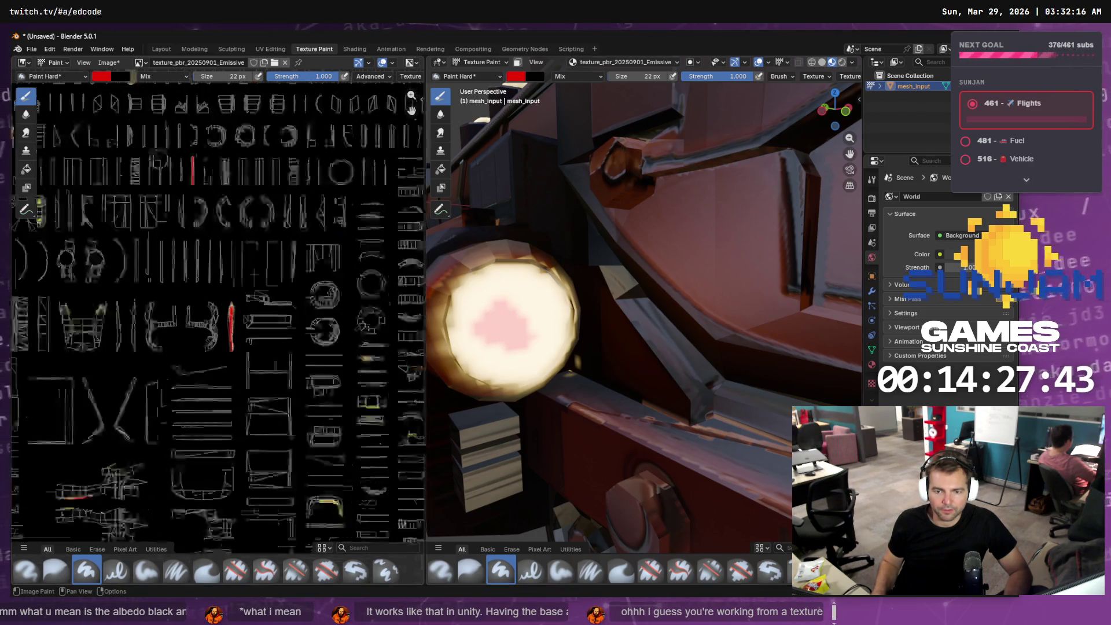
pyautogui.scroll(2, 263, 265)
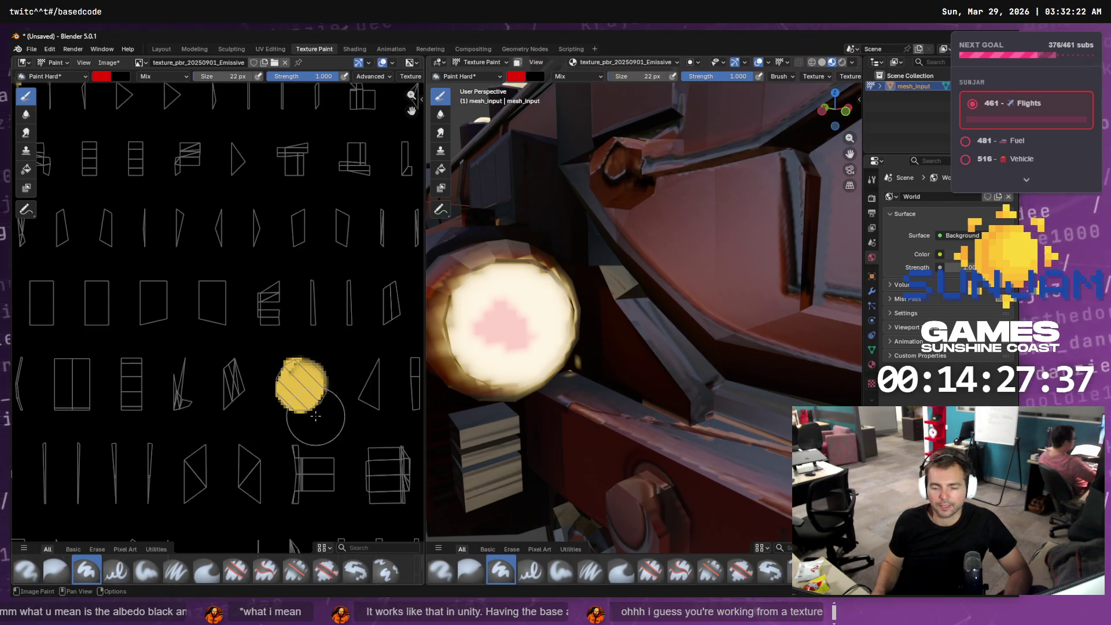
pyautogui.scroll(5, 304, 392)
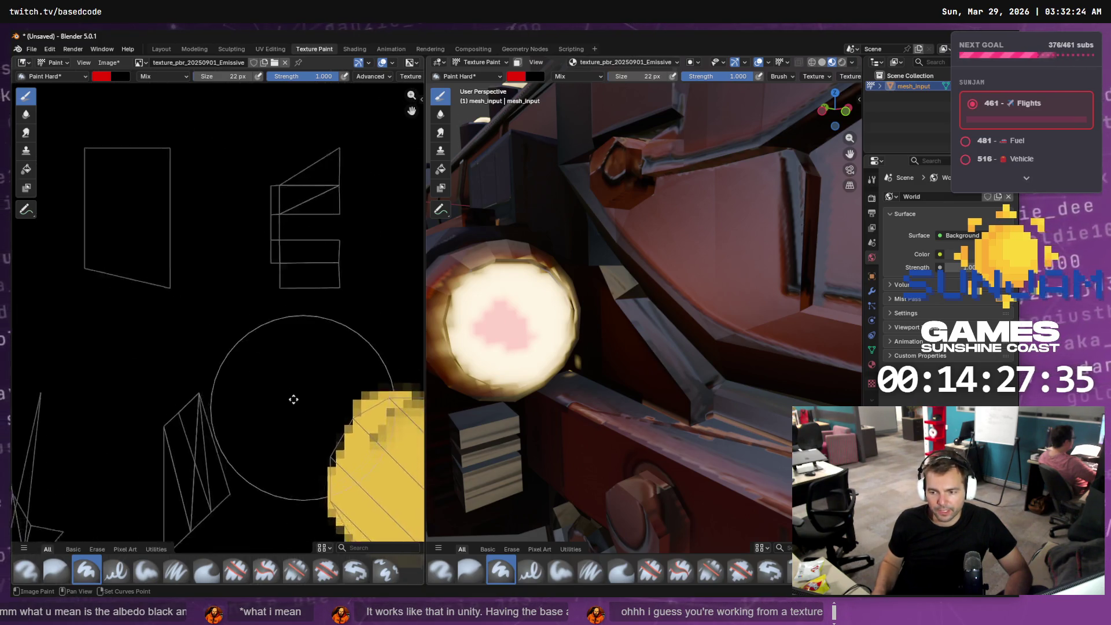
pyautogui.moveTo(717, 324)
pyautogui.mouseDown(button='middle')
pyautogui.moveTo(753, 315)
pyautogui.moveTo(628, 315)
pyautogui.mouseUp(button='middle')
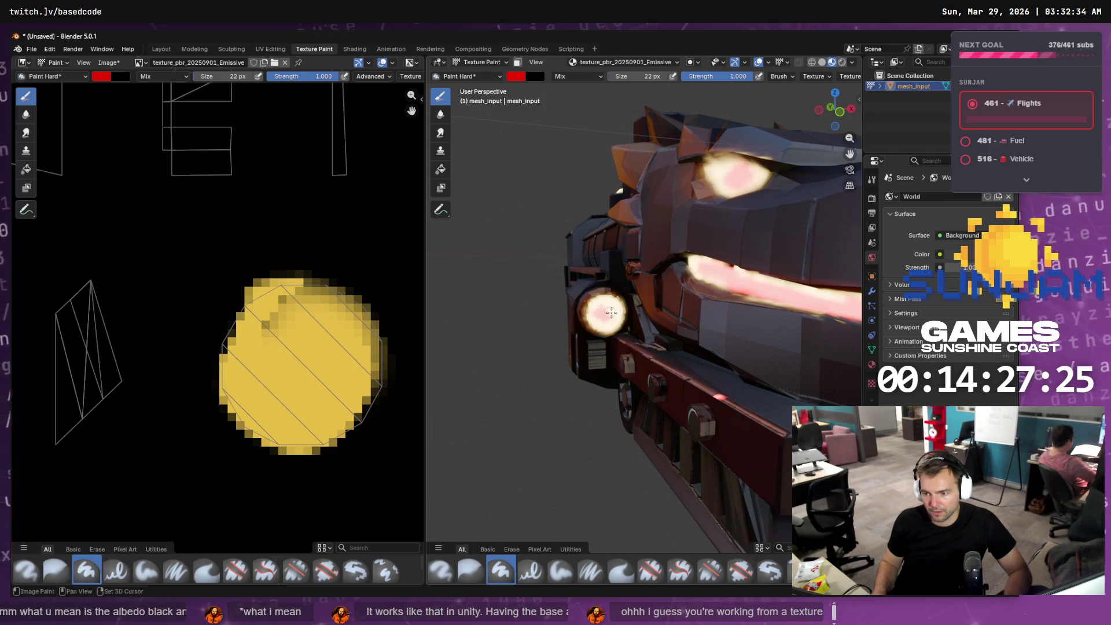
pyautogui.scroll(-5, 610, 312)
pyautogui.moveTo(610, 313)
pyautogui.mouseDown(button='middle')
pyautogui.moveTo(679, 346)
pyautogui.moveTo(674, 311)
pyautogui.mouseUp(button='middle')
pyautogui.scroll(8, 670, 275)
pyautogui.moveTo(742, 211); pyautogui.dragTo(694, 265, button='middle')
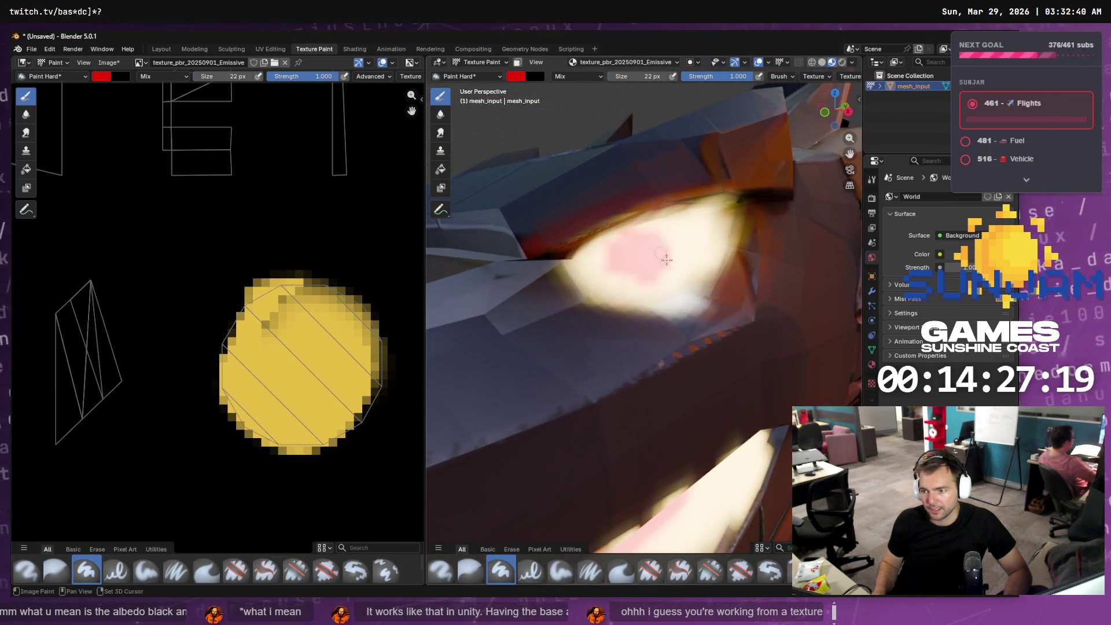
pyautogui.scroll(-10, 689, 268)
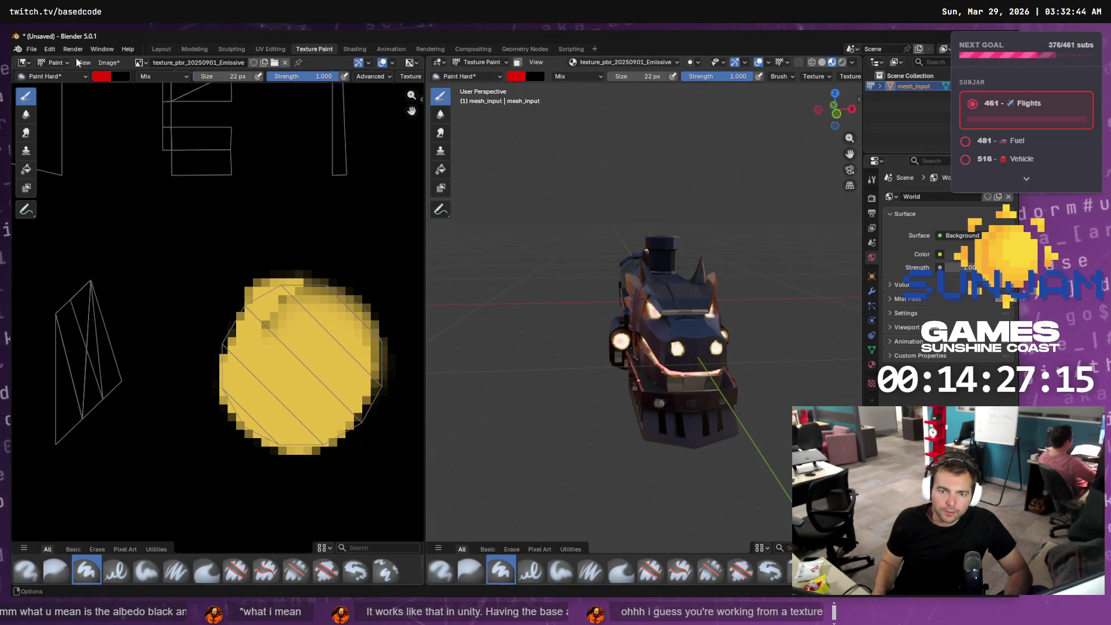
# - Overwrite texture_pbr_20250901_emissive.png with the painted image, then bring up the Locomotive folder in Explorer
pyautogui.click(120, 63)
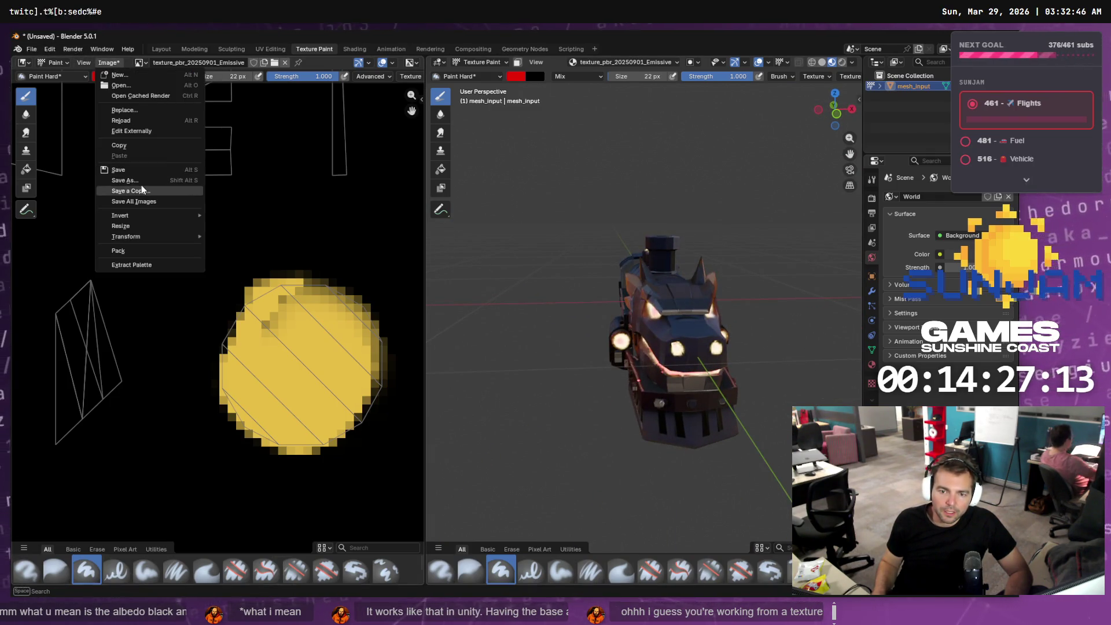
pyautogui.click(159, 181)
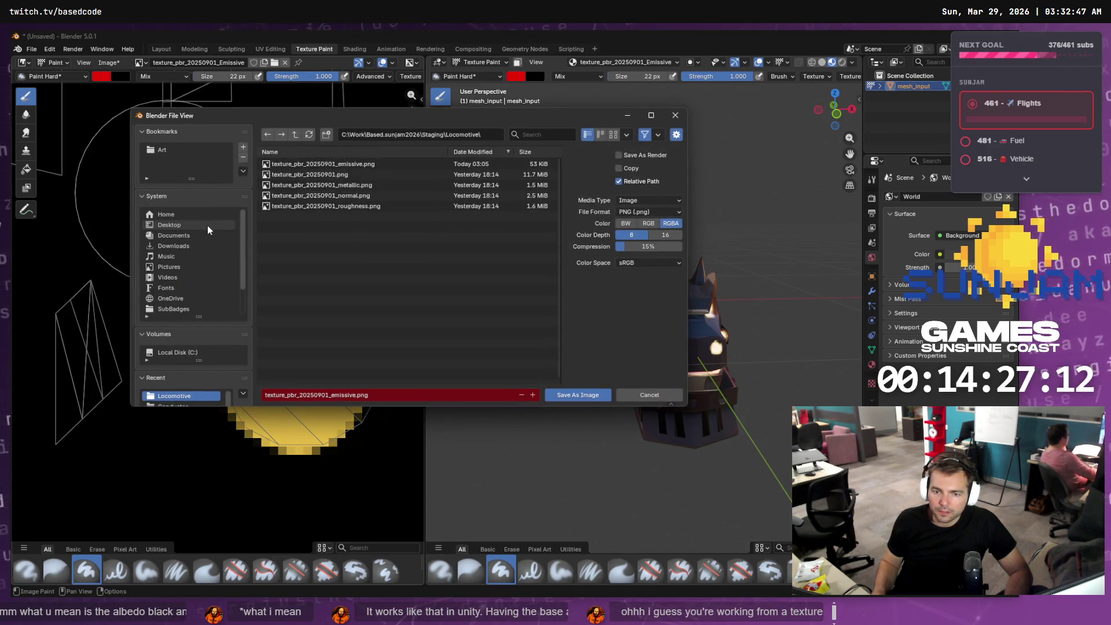
pyautogui.doubleClick(356, 164)
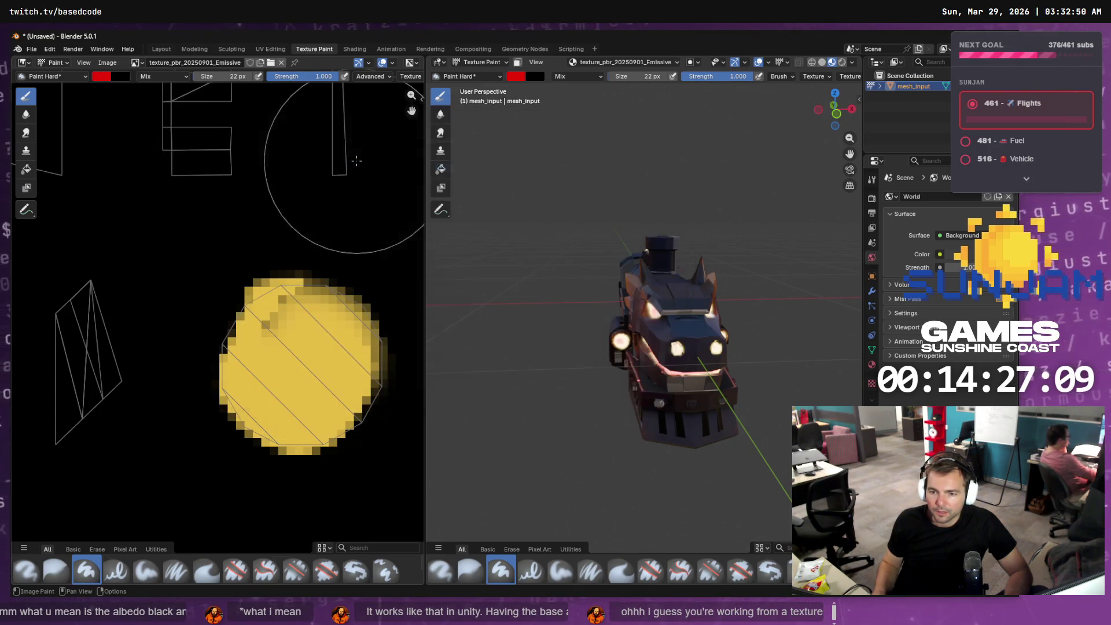
pyautogui.hotkey('alt', 'Tab')
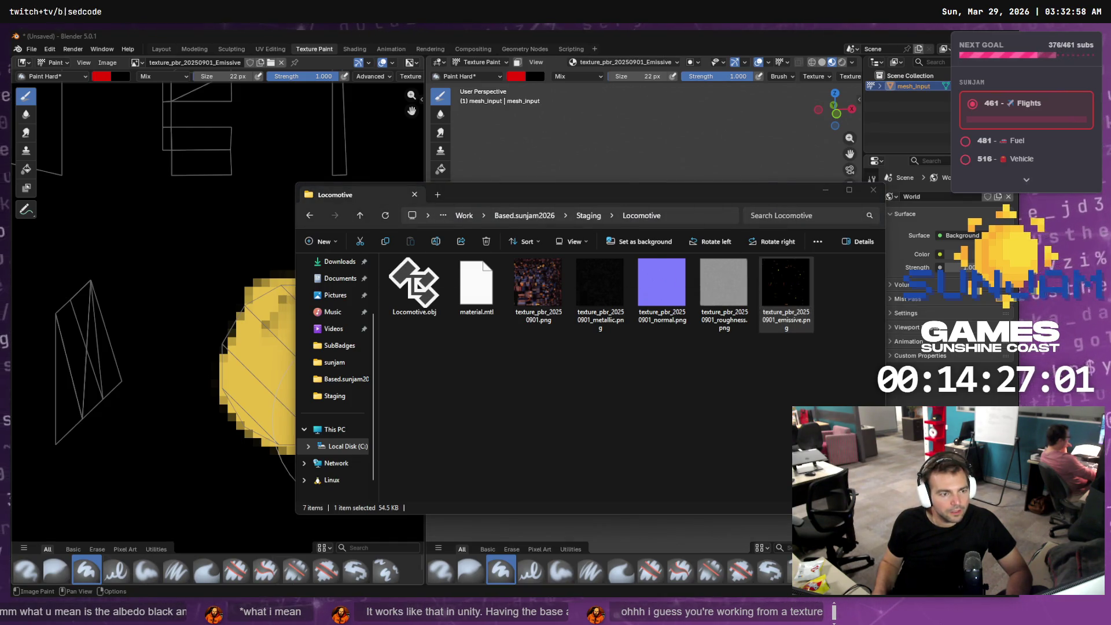
# - Close the material instance editor and drag the emissive PNG from Explorer into Meshes/Locomotive
pyautogui.hotkey('alt', 'Tab')
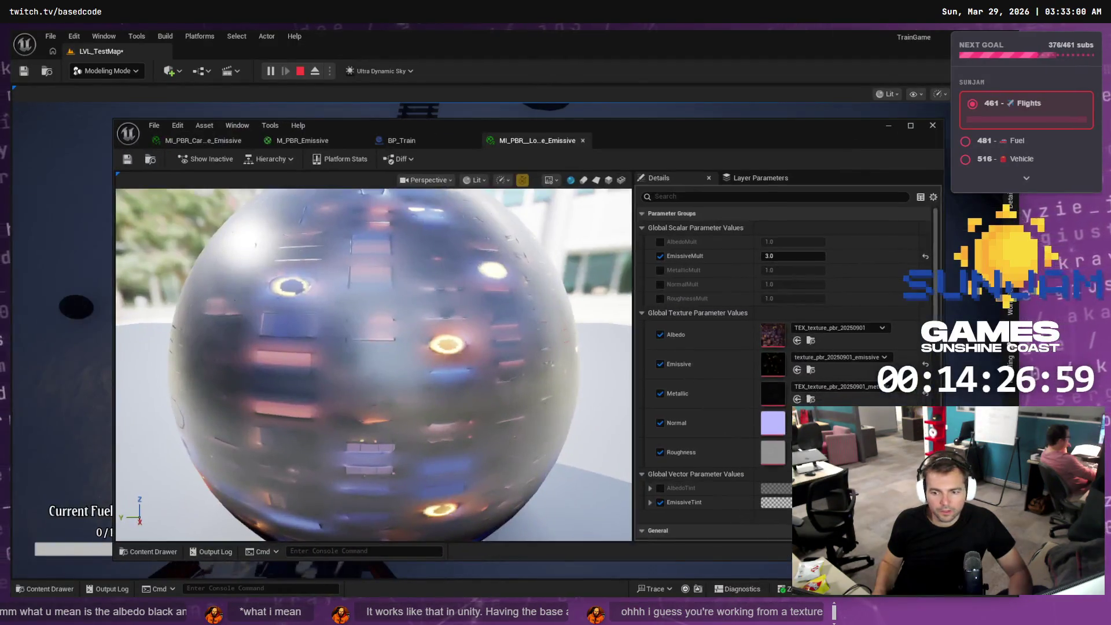
pyautogui.hotkey('ctrl', 'space')
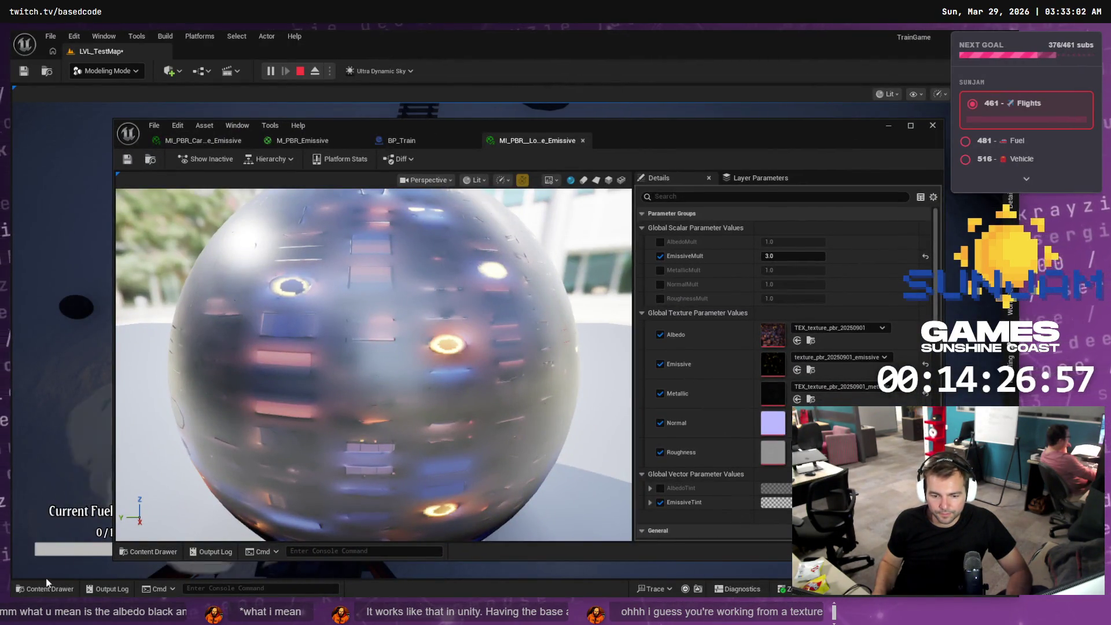
pyautogui.click(930, 126)
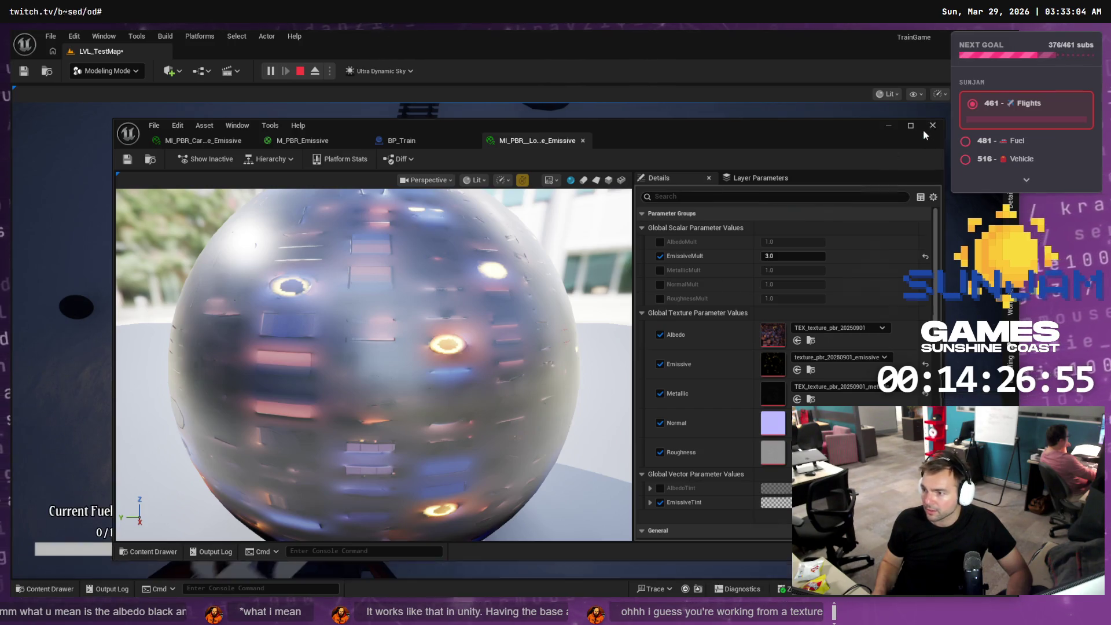
pyautogui.click(57, 590)
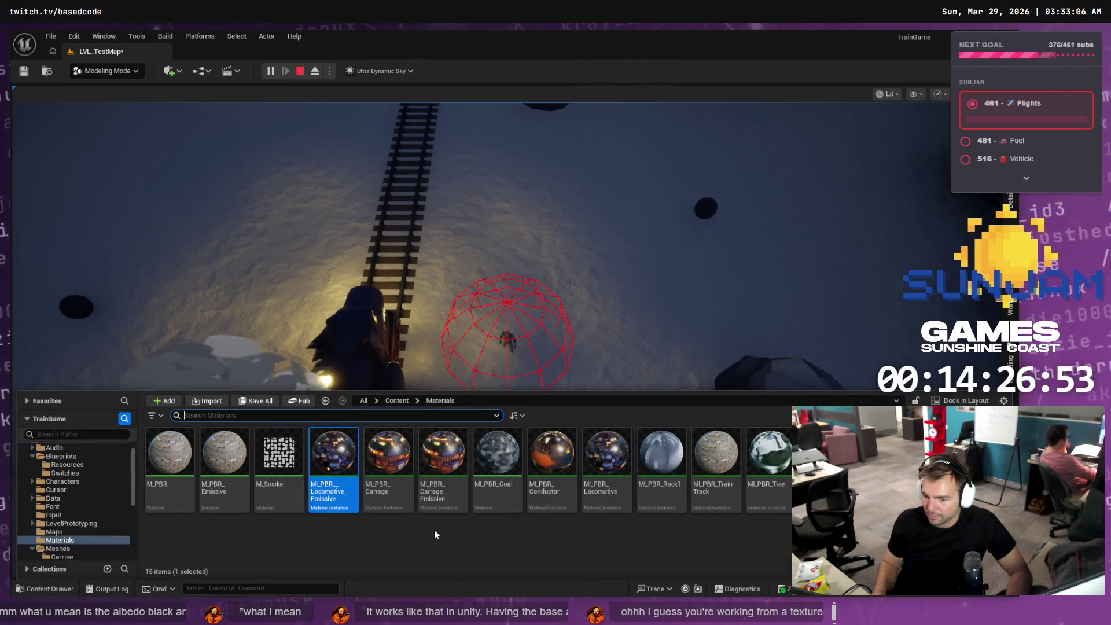
pyautogui.scroll(-3, 81, 527)
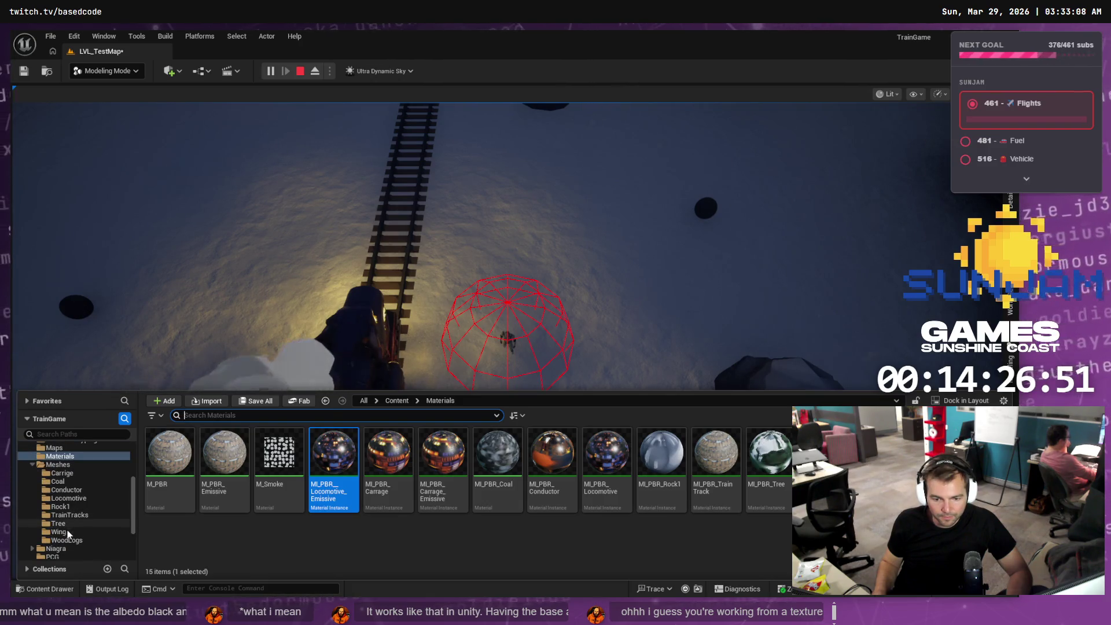
pyautogui.click(69, 498)
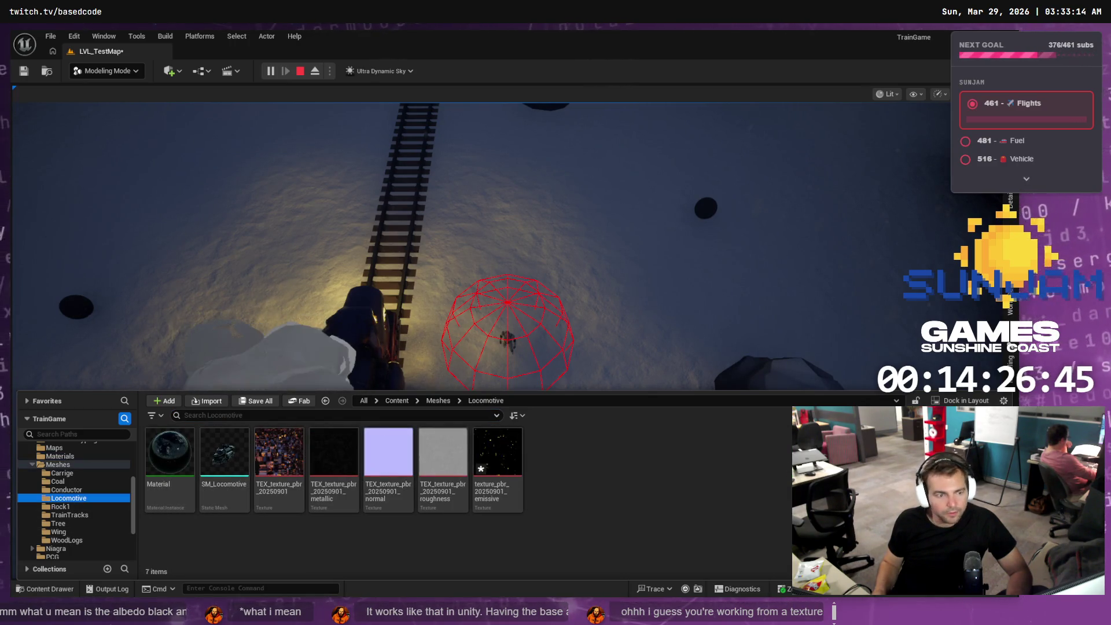
pyautogui.hotkey('alt', 'Tab')
pyautogui.moveTo(785, 294)
pyautogui.mouseDown()
pyautogui.moveTo(358, 509)
pyautogui.moveTo(252, 542)
pyautogui.mouseUp()
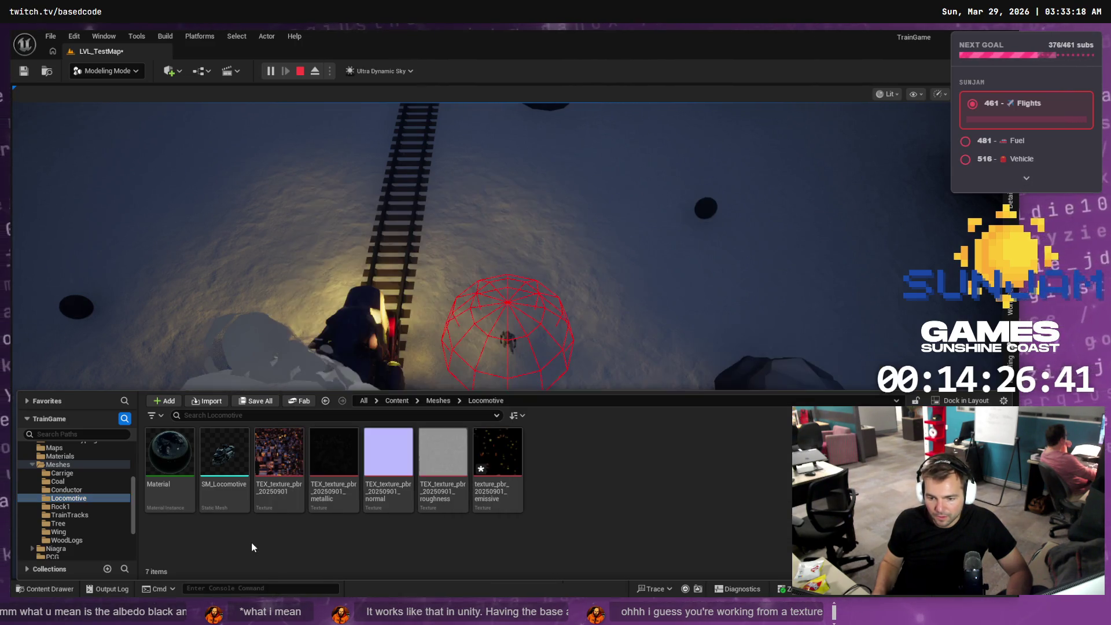
# - Resume the running level to view the dragon locomotive's glowing lamps, cycling through Explorer and Blender back to Unreal
pyautogui.click(429, 305)
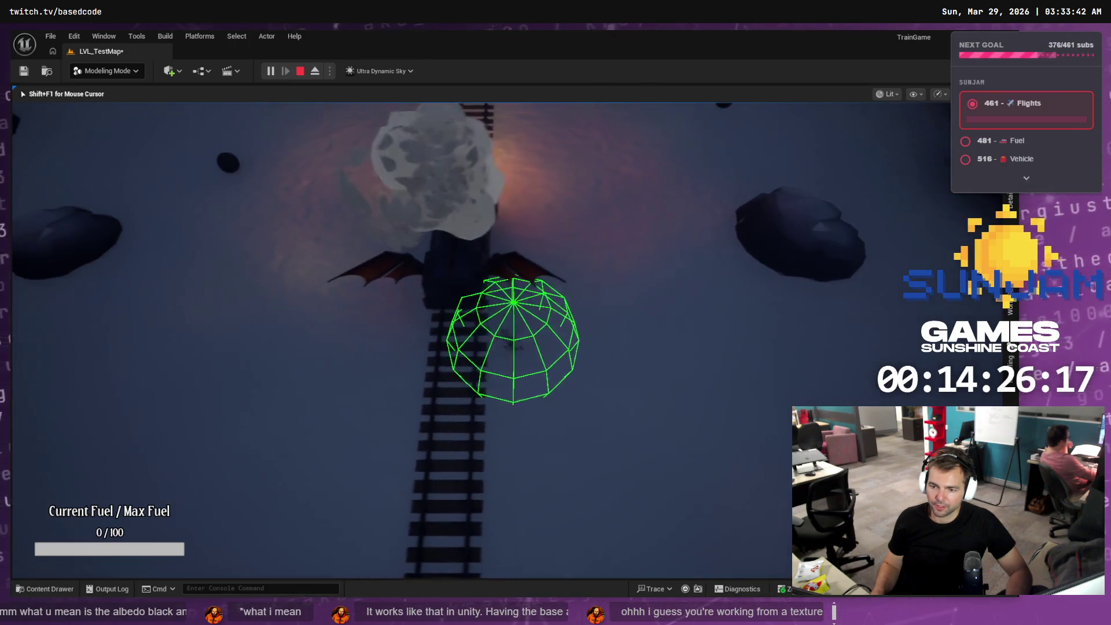
pyautogui.hotkey('alt', 'Tab')
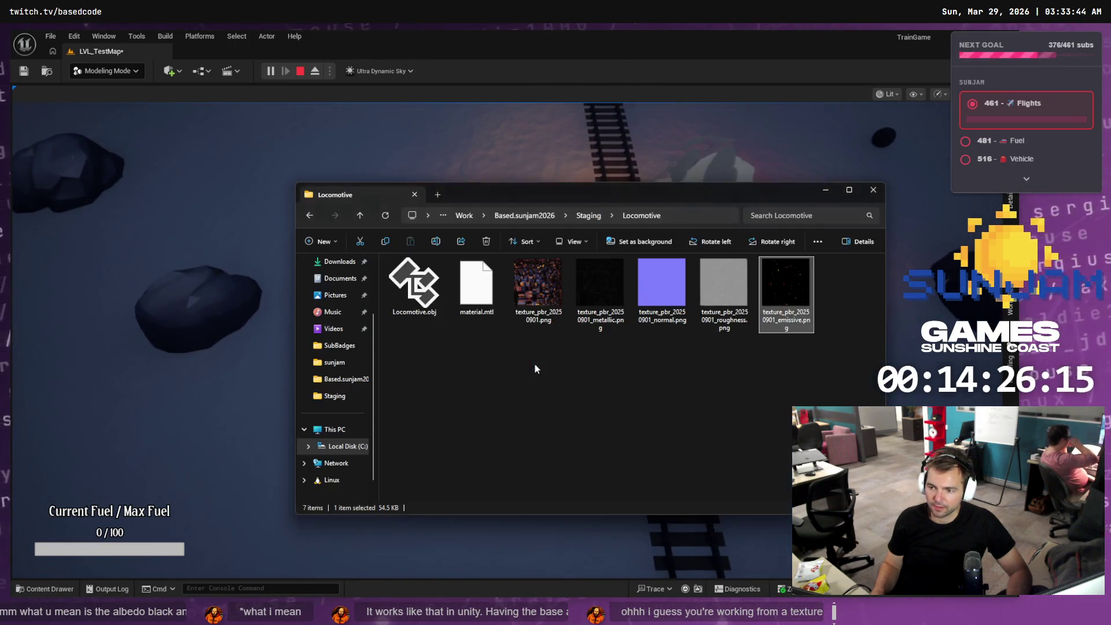
pyautogui.hotkey('alt', 'Tab')
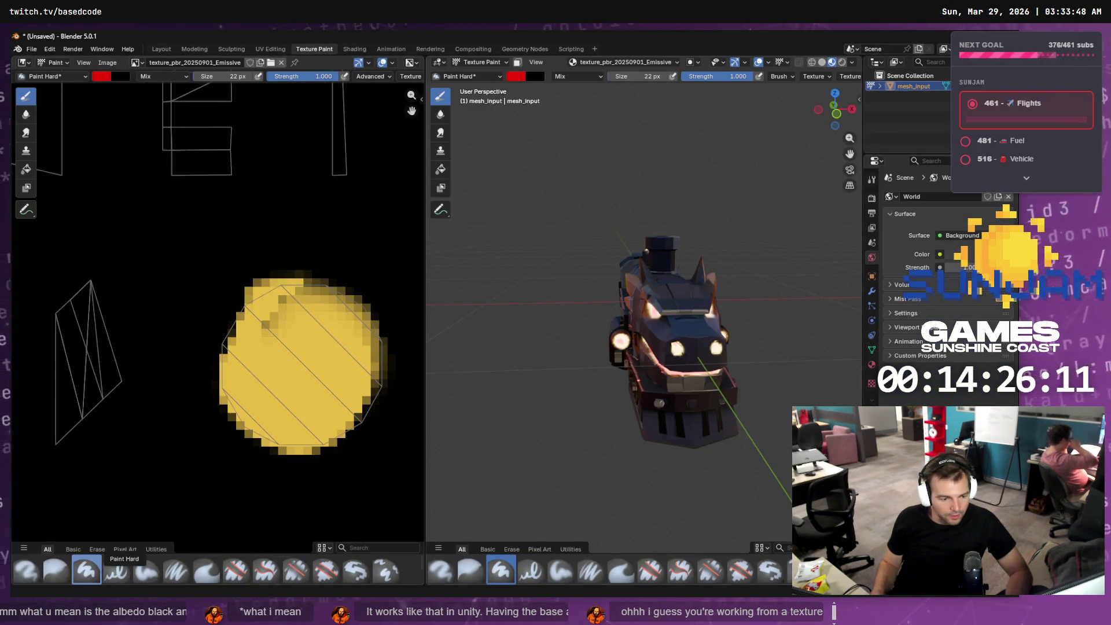
pyautogui.hotkey('alt', 'Tab')
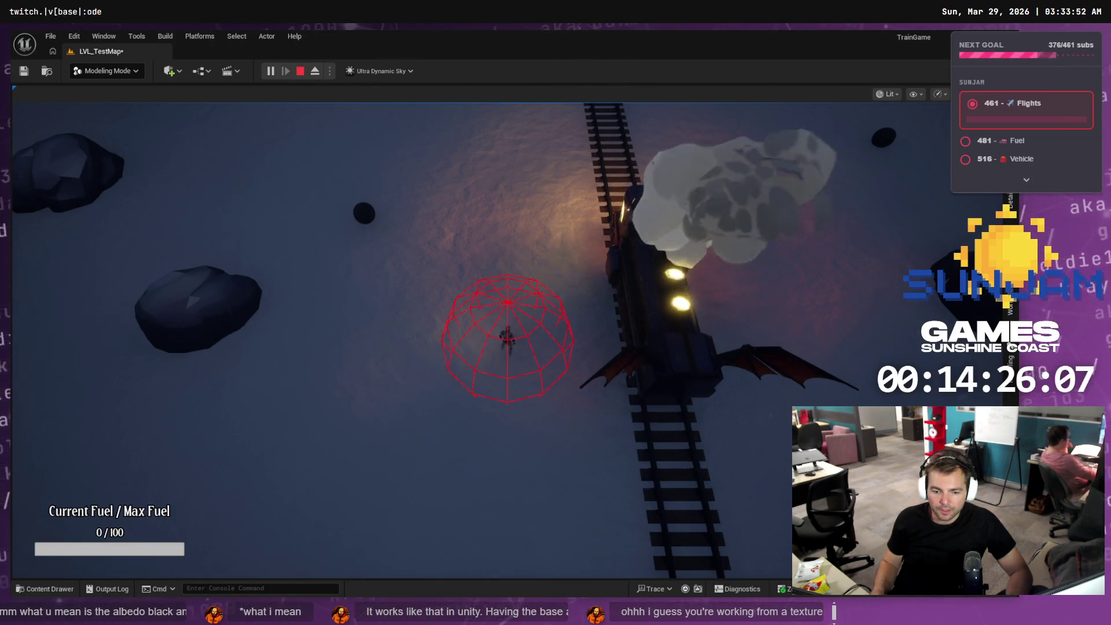
# - Open the BP_Train blueprint from the Content Drawer's Blueprints folder
pyautogui.click(70, 584)
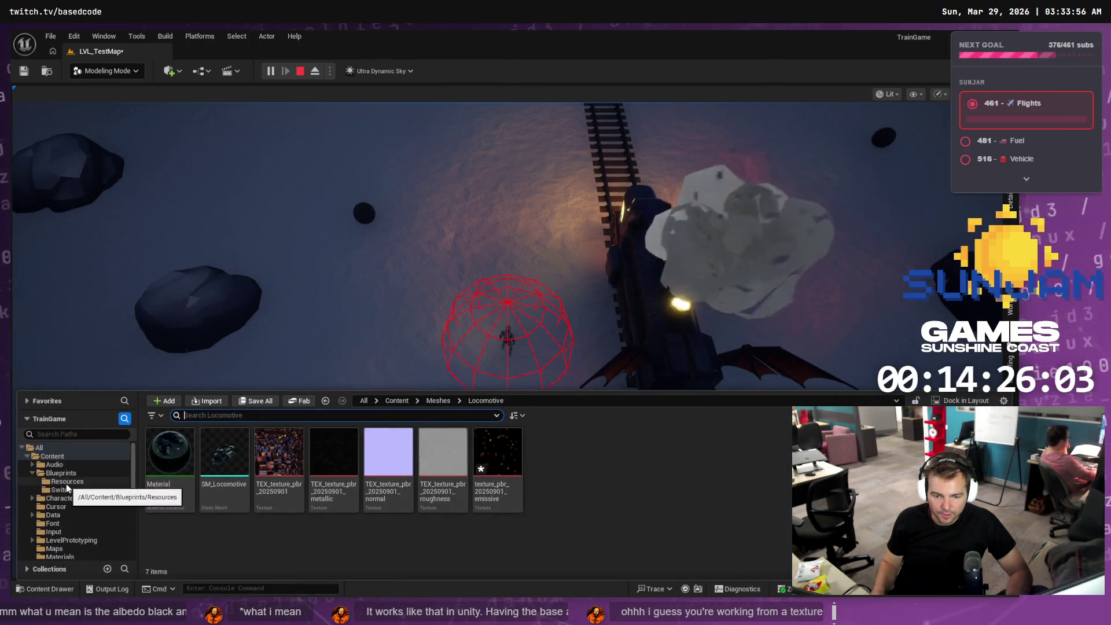
pyautogui.click(62, 473)
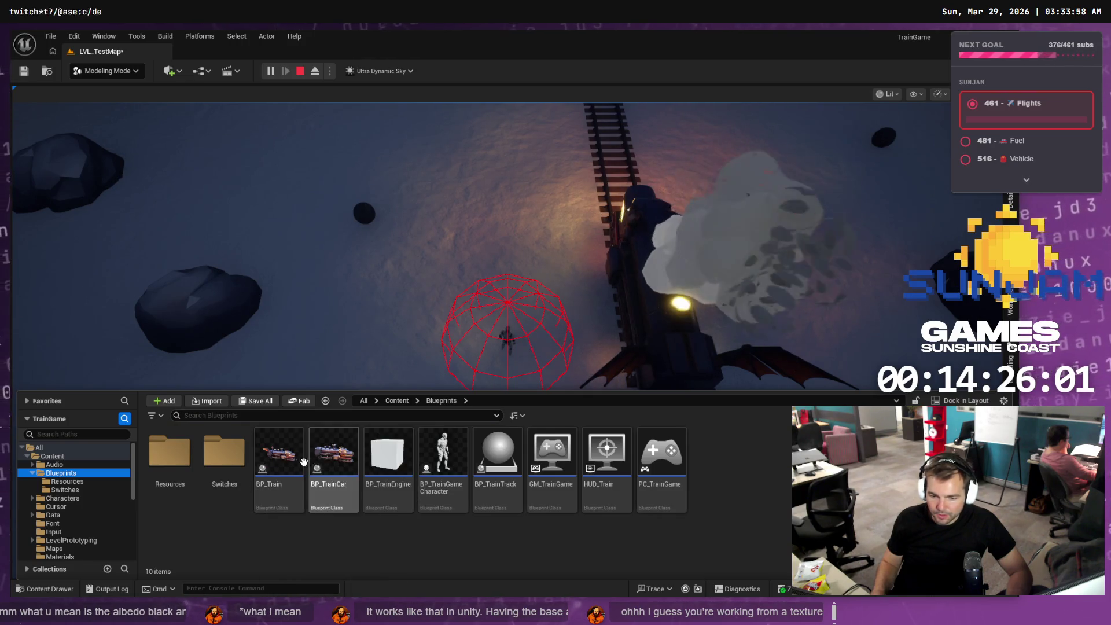
pyautogui.click(278, 457)
pyautogui.doubleClick(279, 457)
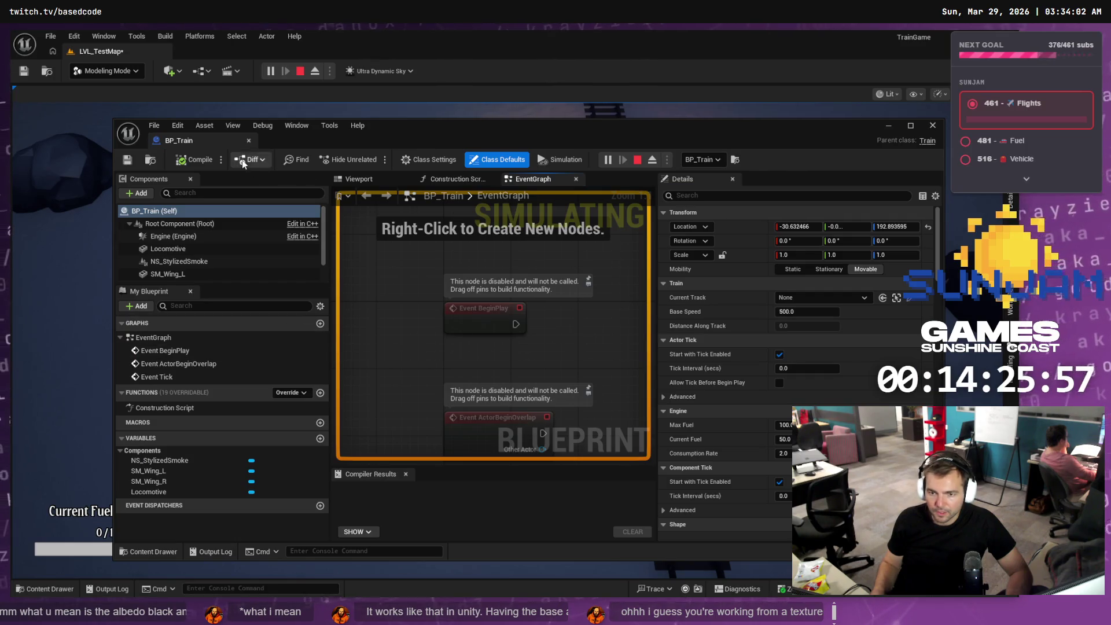
# - In the blueprint viewport, nudge NS_StylizedSmoke along the X axis, then select the Root Component
pyautogui.click(372, 184)
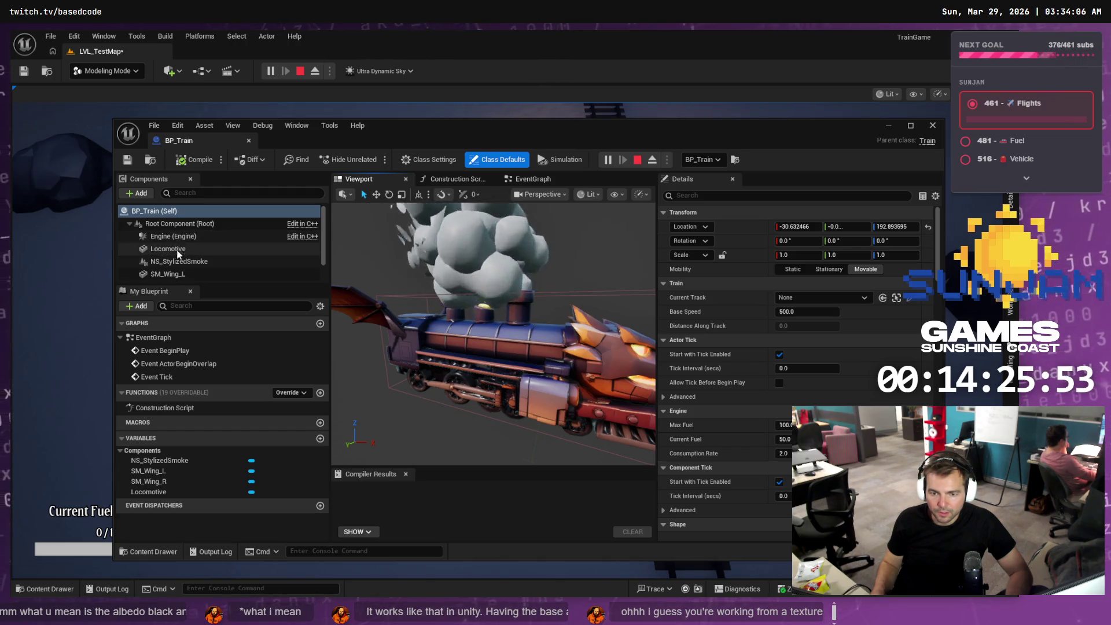
pyautogui.scroll(-1, 191, 240)
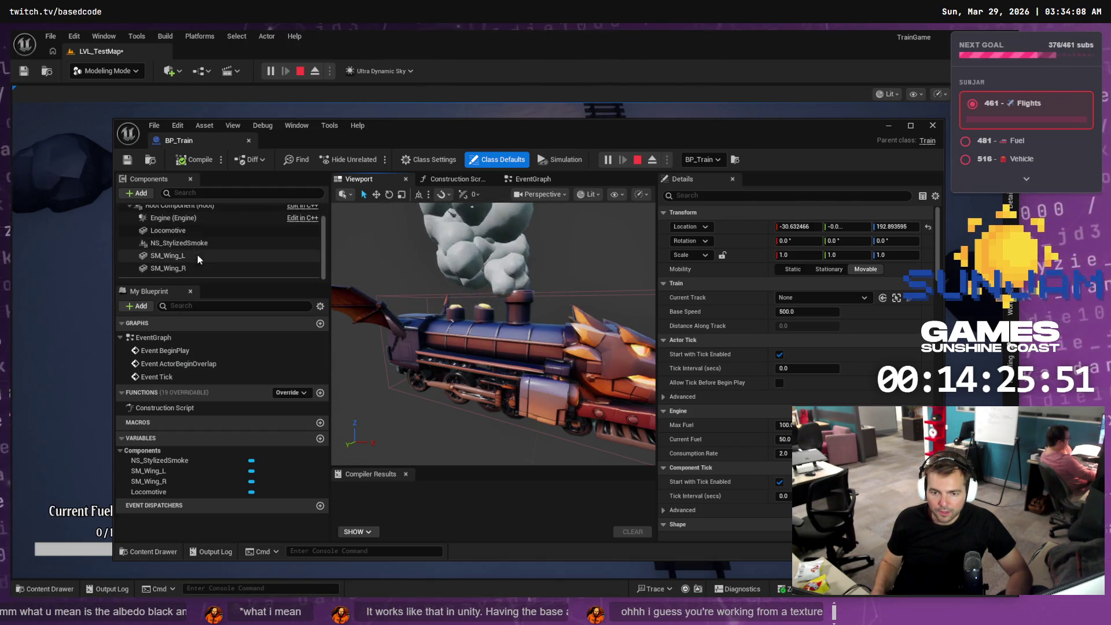
pyautogui.click(212, 243)
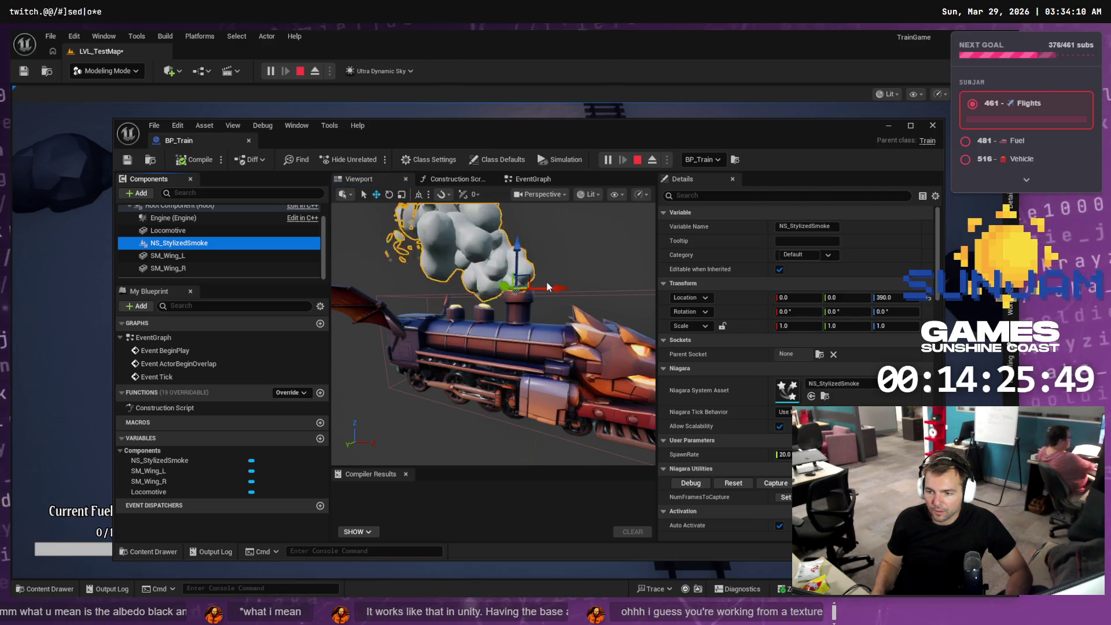
pyautogui.moveTo(556, 287)
pyautogui.mouseDown()
pyautogui.moveTo(540, 289)
pyautogui.moveTo(561, 289)
pyautogui.mouseUp()
pyautogui.click(191, 230)
pyautogui.click(195, 242)
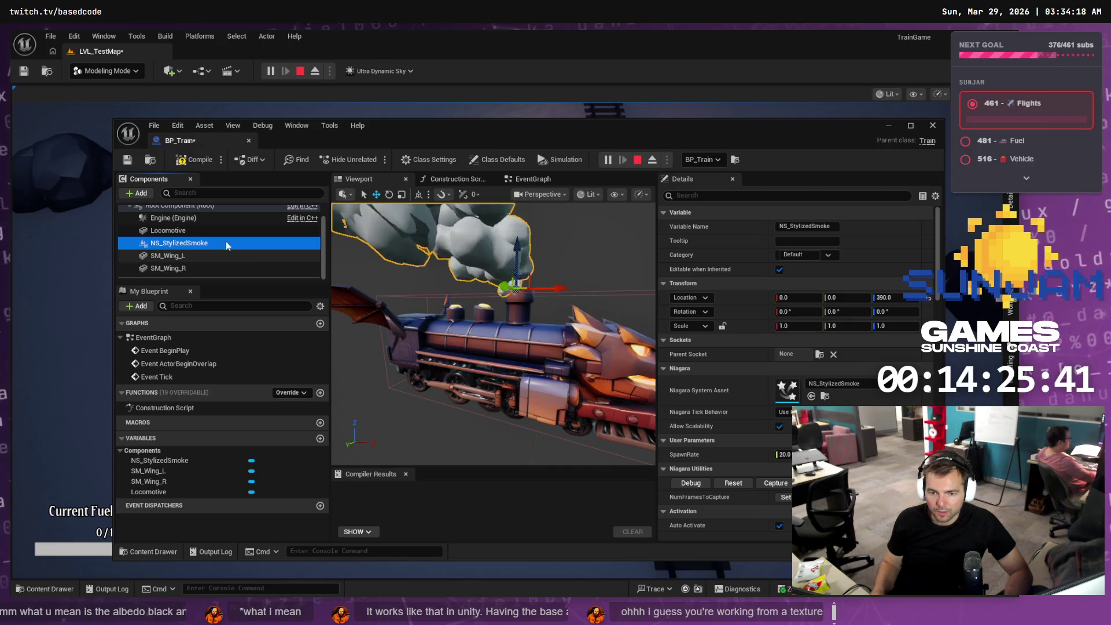
pyautogui.click(183, 207)
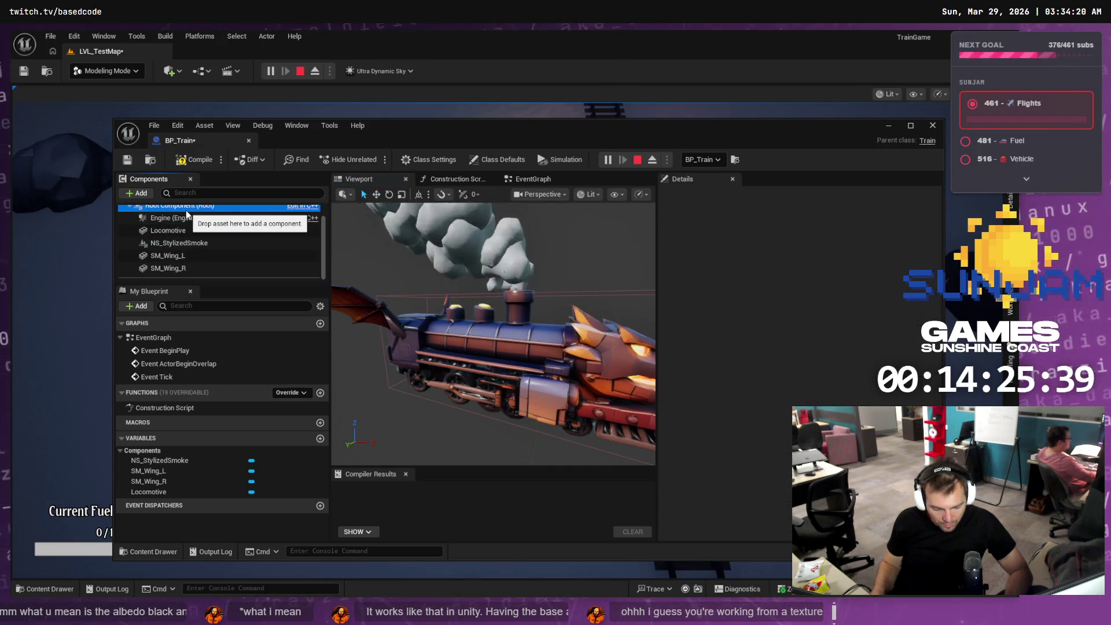
# - Add a second NS_StylizedSmoke component to BP_Train from the Niagara/NS_Smoke folder
pyautogui.click(194, 242)
pyautogui.moveTo(194, 243)
pyautogui.mouseDown()
pyautogui.moveTo(185, 211)
pyautogui.moveTo(184, 244)
pyautogui.mouseUp()
pyautogui.rightClick(183, 245)
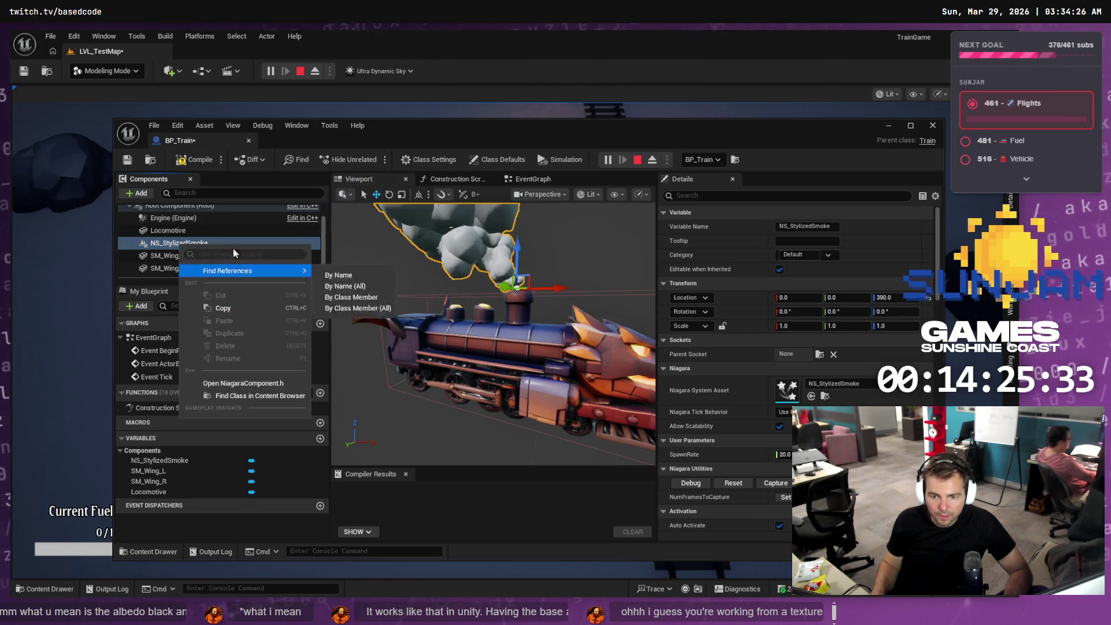
pyautogui.click(148, 551)
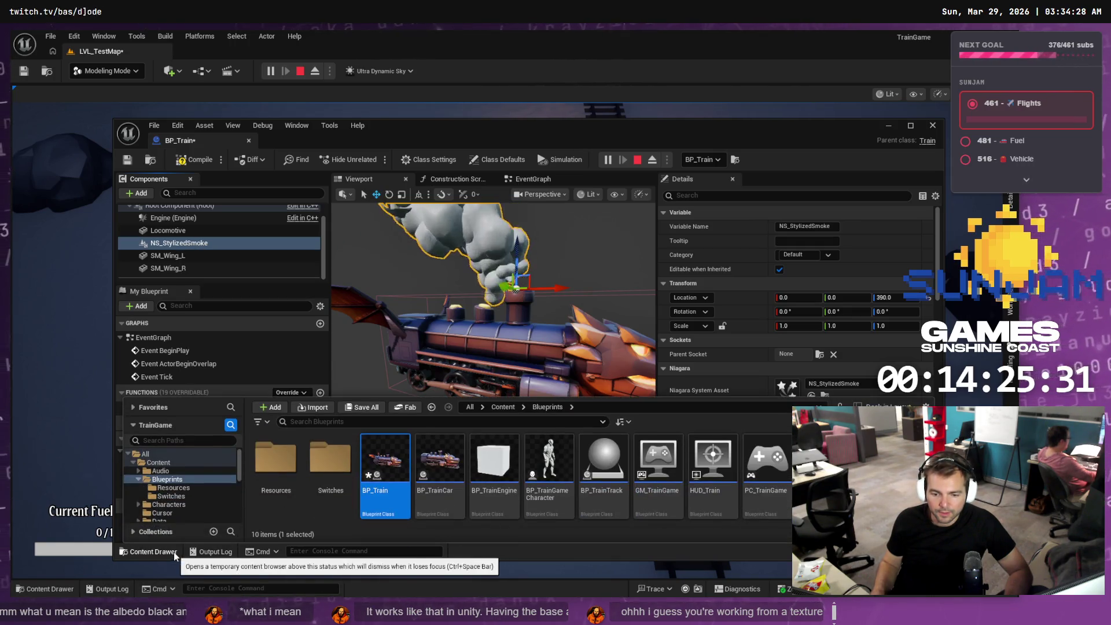
pyautogui.scroll(-5, 188, 490)
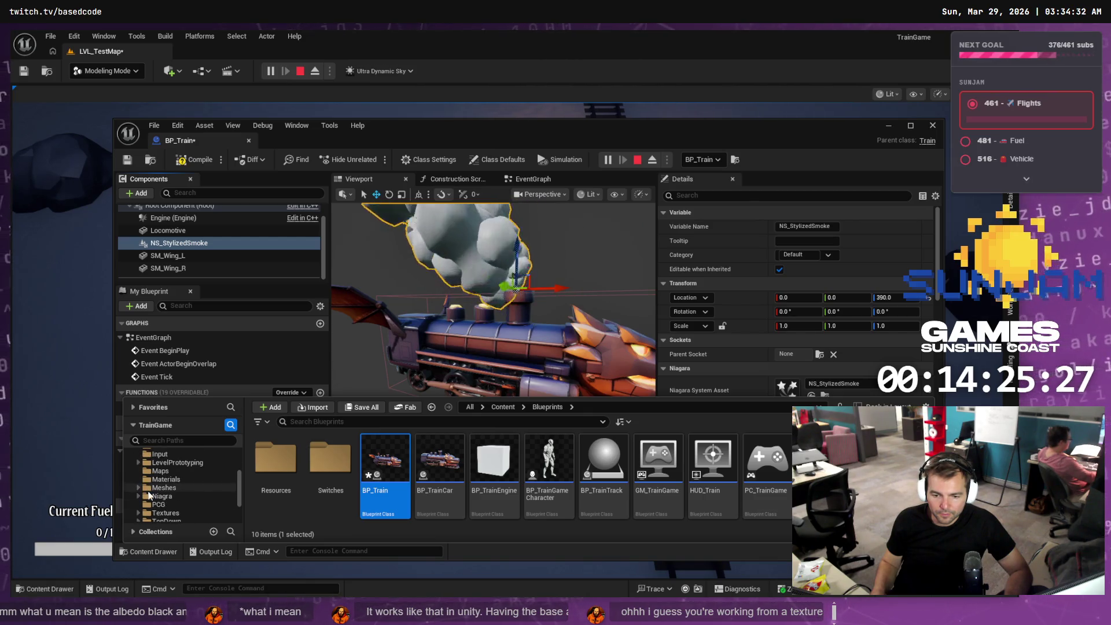
pyautogui.click(163, 462)
pyautogui.doubleClick(275, 457)
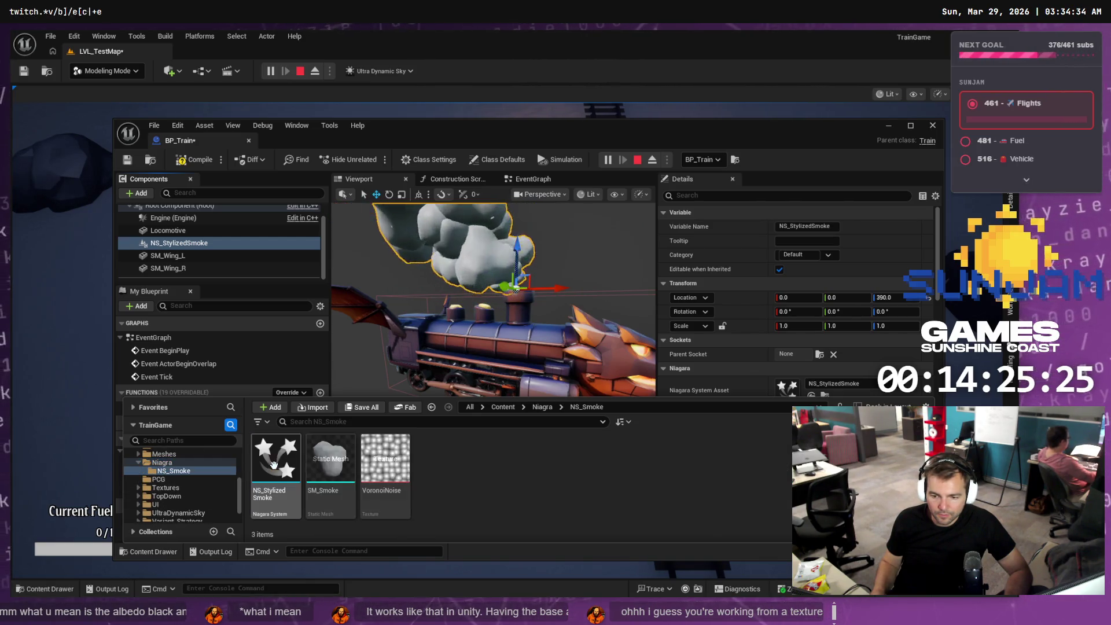
pyautogui.moveTo(287, 469)
pyautogui.mouseDown()
pyautogui.moveTo(194, 216)
pyautogui.moveTo(205, 228)
pyautogui.mouseUp()
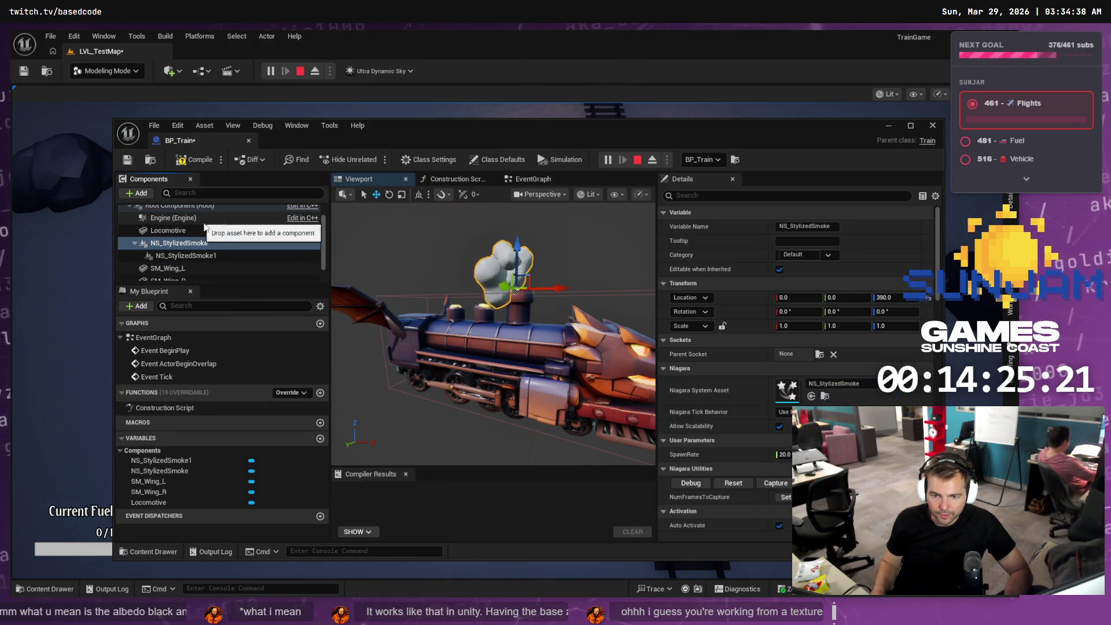
# - Move NS_StylizedSmoke1 back and down along the train, compile BP_Train and minimise the editor
pyautogui.click(181, 256)
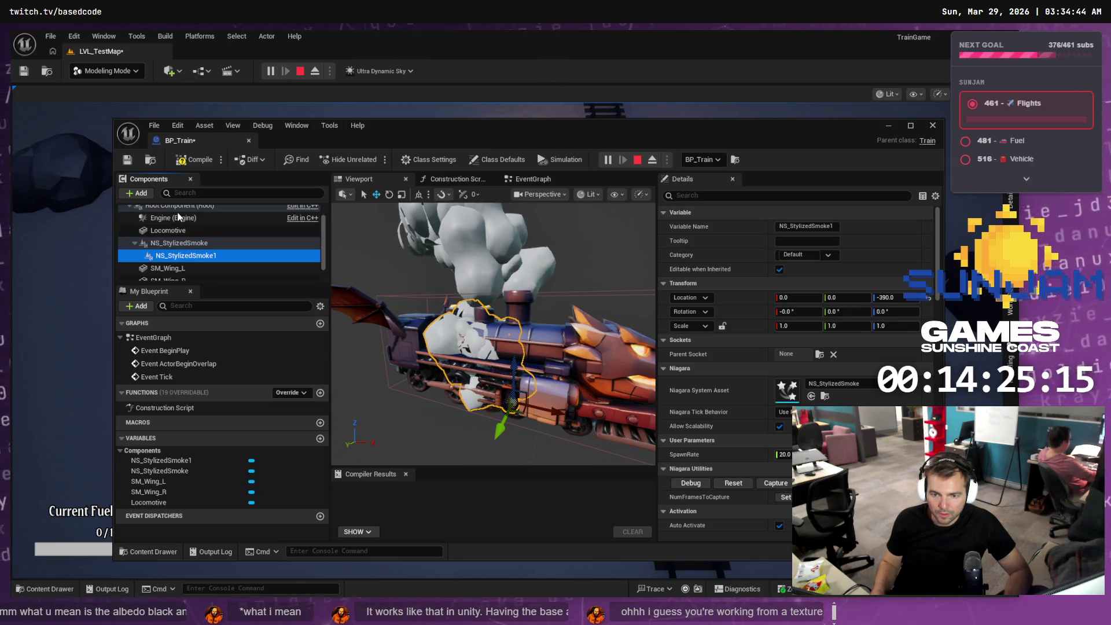
pyautogui.click(178, 256)
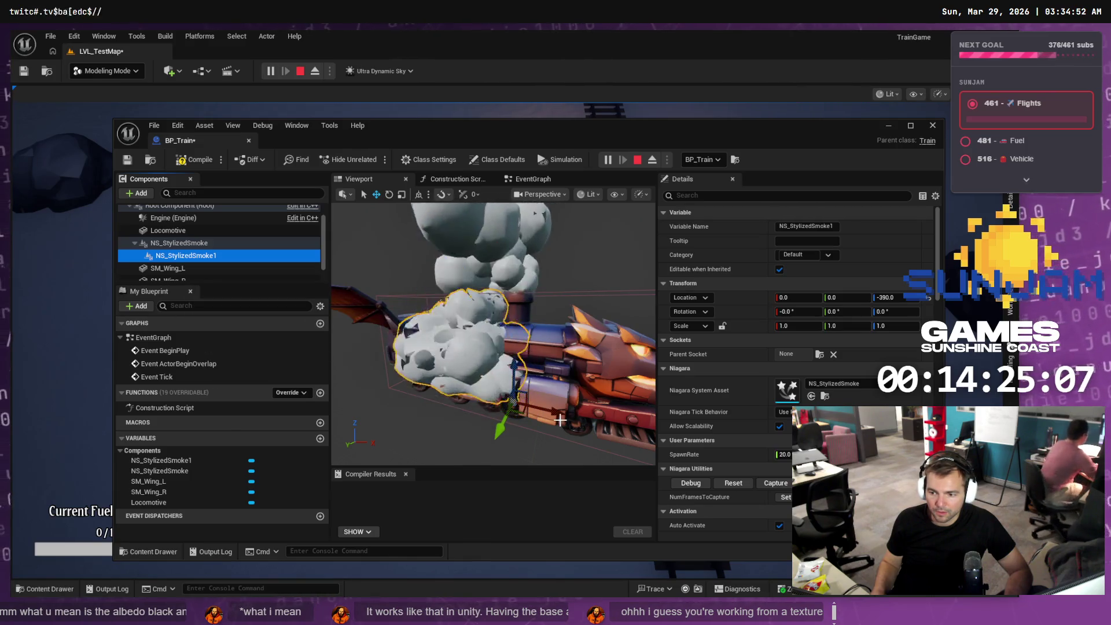
pyautogui.moveTo(554, 411); pyautogui.dragTo(529, 397)
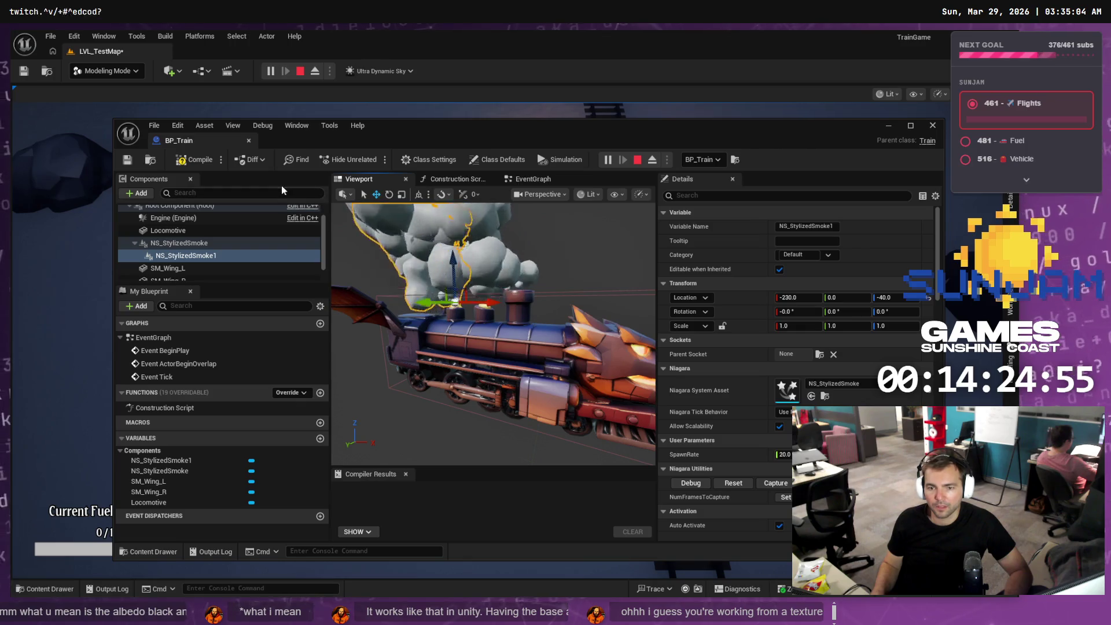
pyautogui.click(195, 162)
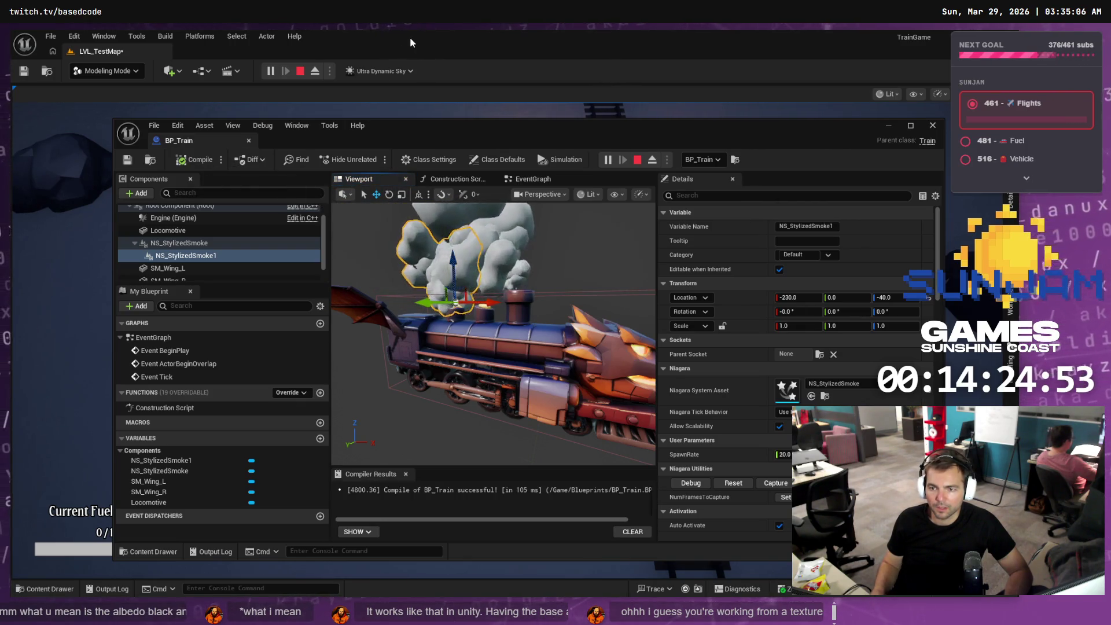
pyautogui.click(888, 126)
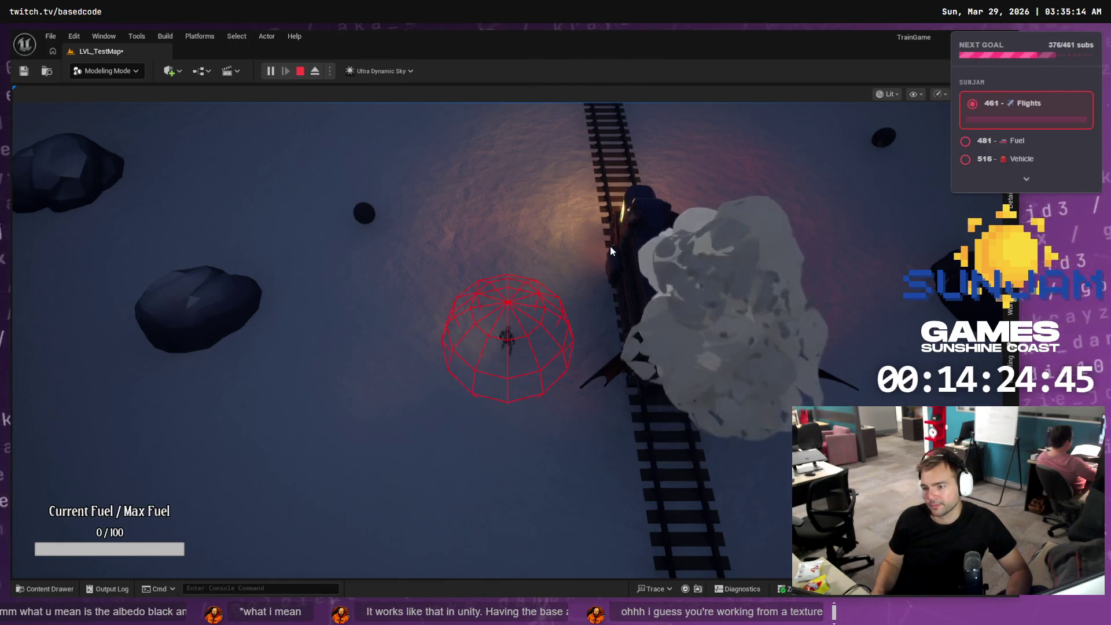
# - Bring back the BP_Train editor and review its Edit > Undo History
pyautogui.hotkey('alt', 'Tab')
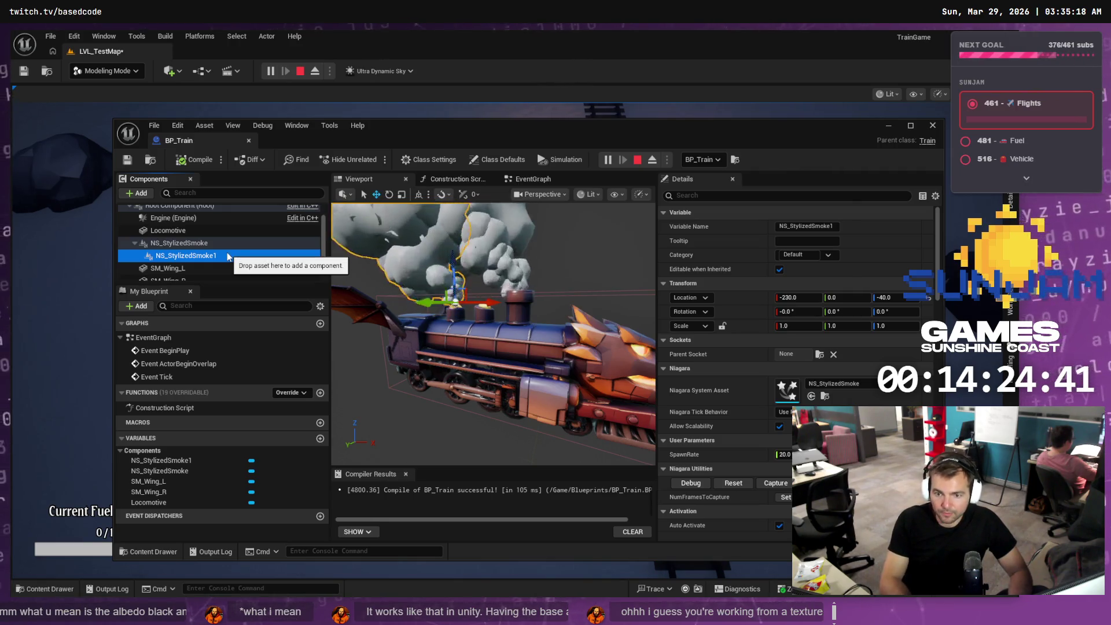
pyautogui.rightClick(247, 261)
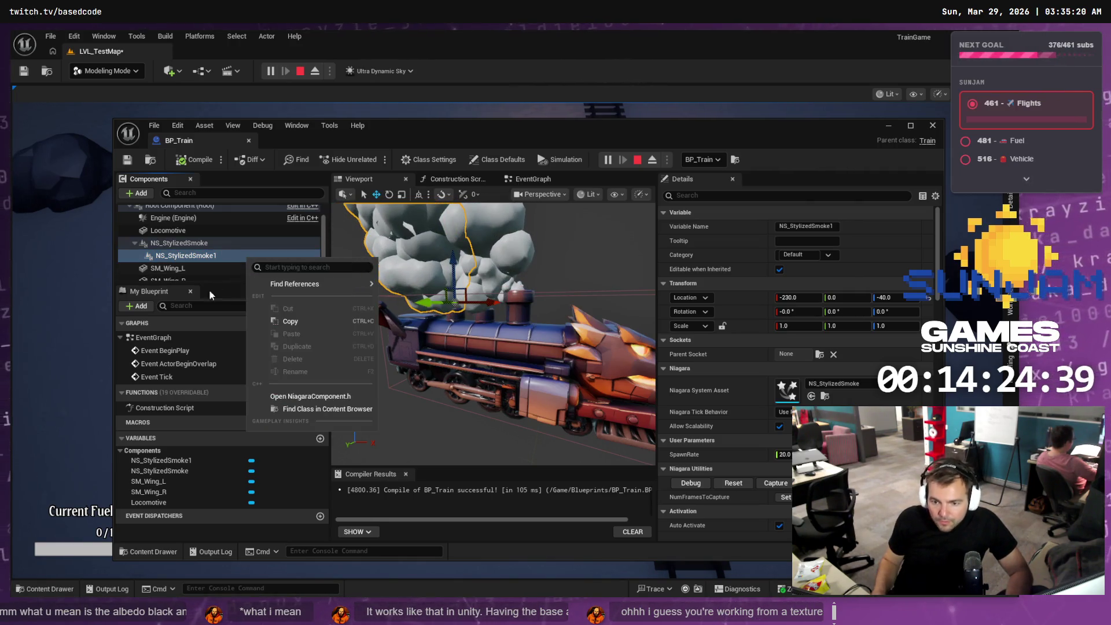
pyautogui.click(188, 255)
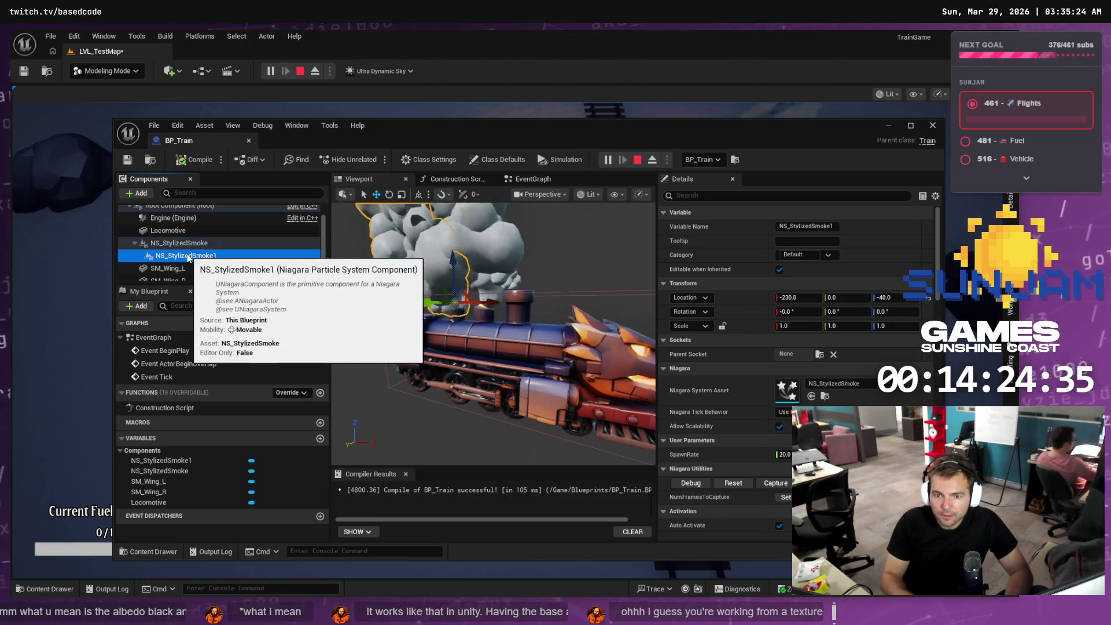
pyautogui.click(178, 125)
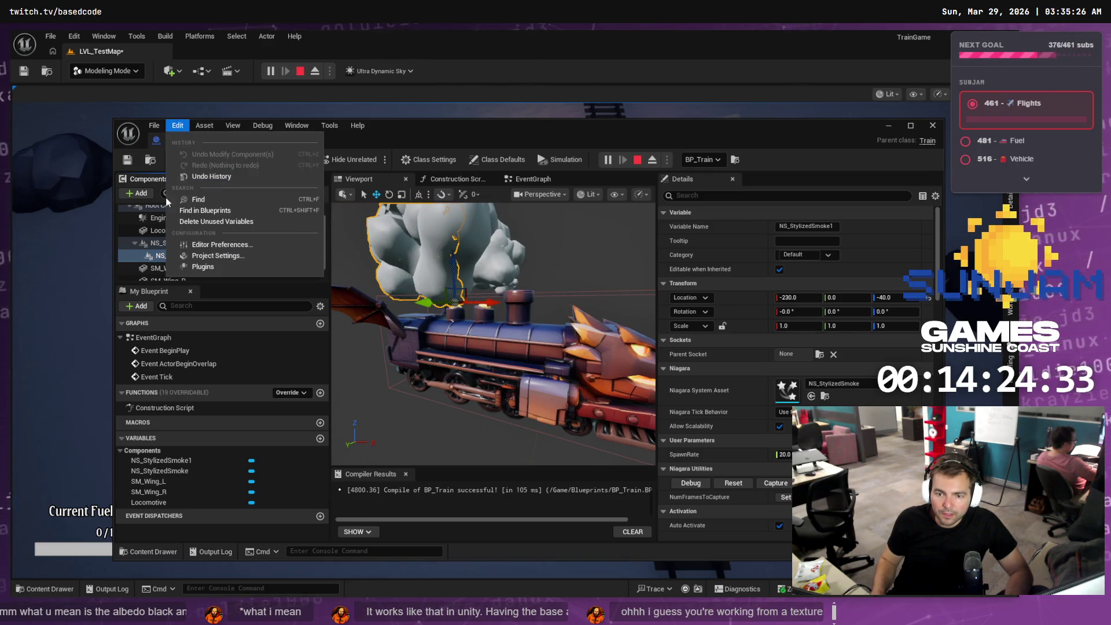
pyautogui.click(278, 182)
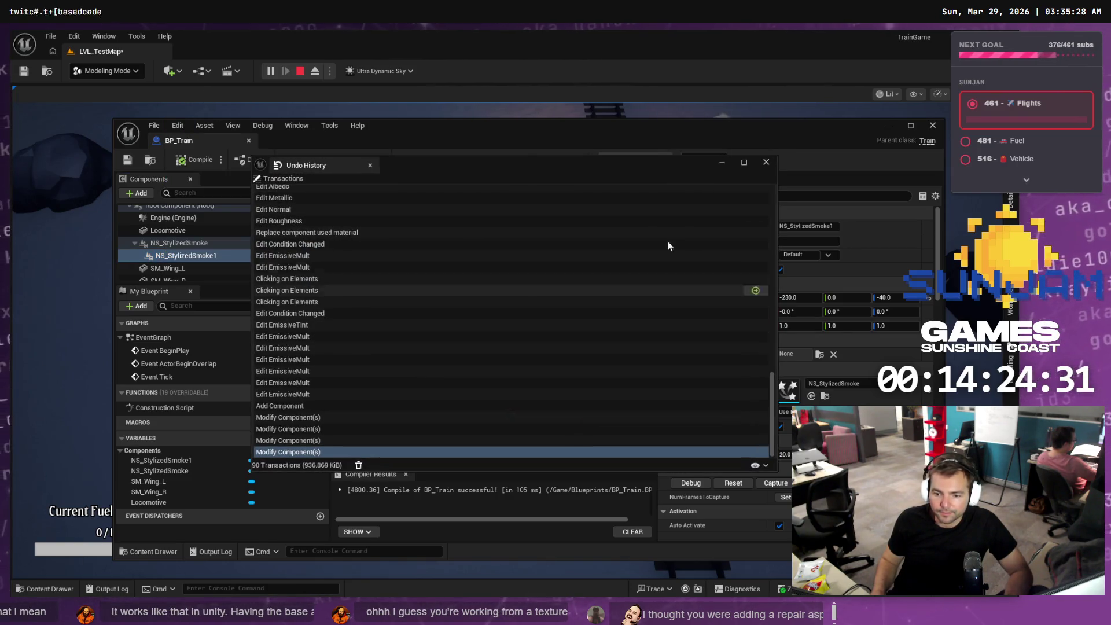
pyautogui.click(767, 163)
# - Delete the duplicate NS_StylizedSmoke1 component and save BP_Train
pyautogui.click(246, 247)
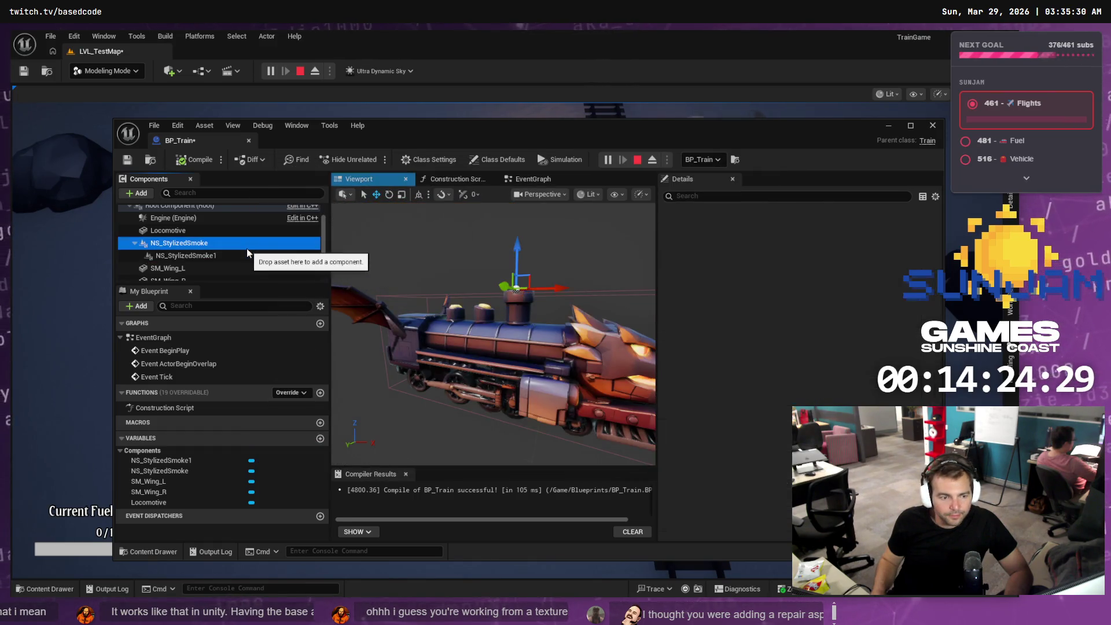
pyautogui.click(211, 254)
pyautogui.press('Delete')
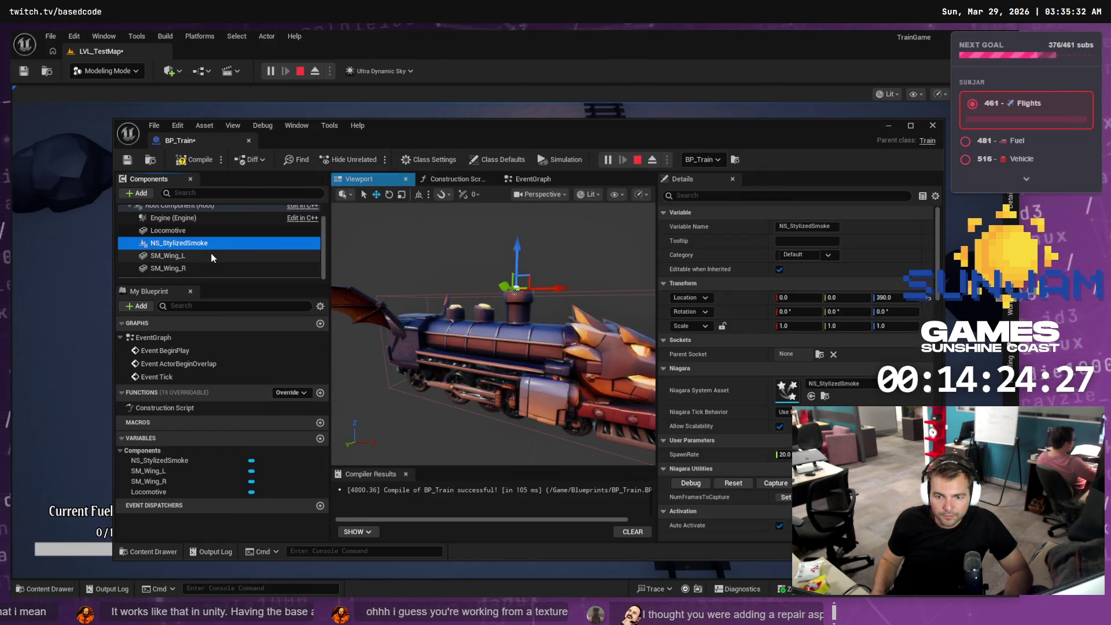
pyautogui.hotkey('ctrl', 's')
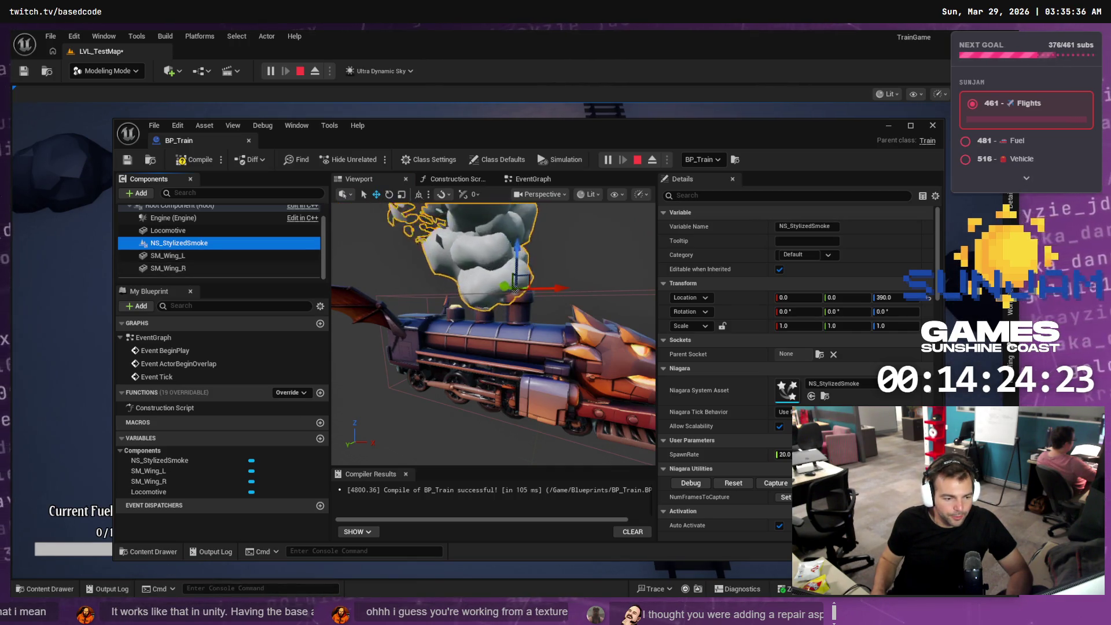
pyautogui.hotkey('alt', 'Tab')
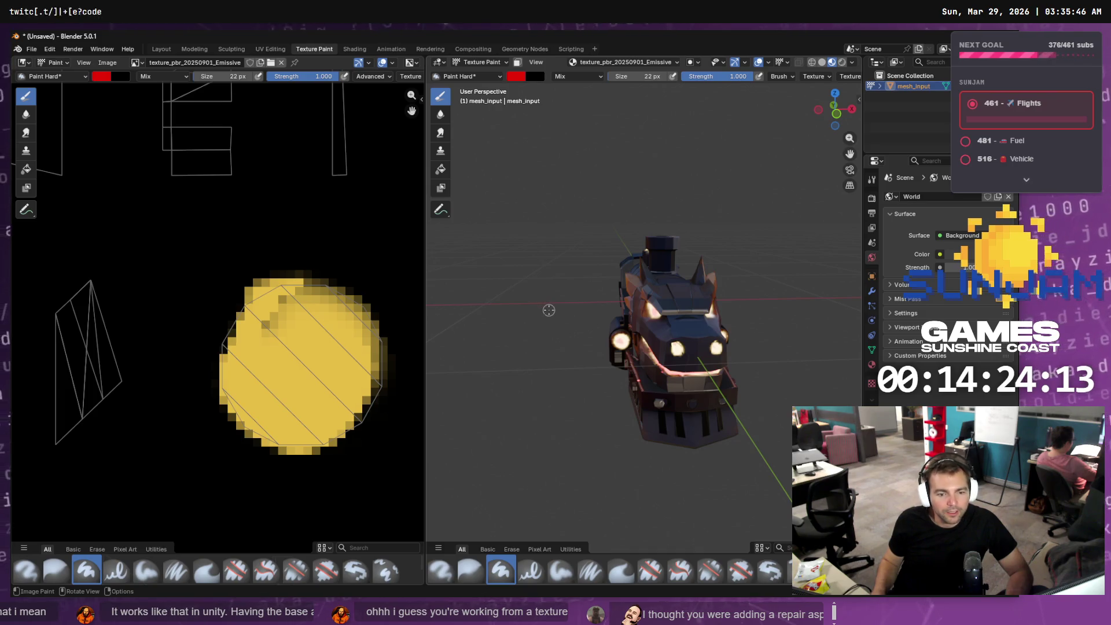
# - Orbit around the smokestacks to inspect the now-dark chimney tops
pyautogui.moveTo(549, 310)
pyautogui.mouseDown(button='middle')
pyautogui.moveTo(566, 236)
pyautogui.moveTo(649, 323)
pyautogui.mouseUp(button='middle')
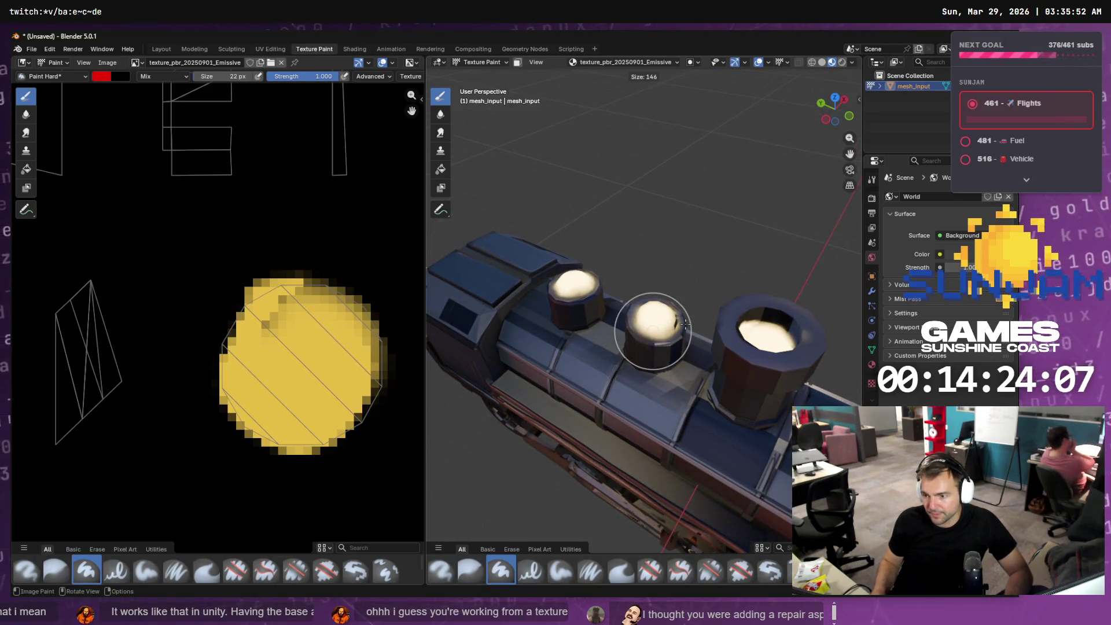
pyautogui.moveTo(667, 309)
pyautogui.mouseDown(button='middle')
pyautogui.moveTo(636, 324)
pyautogui.moveTo(664, 353)
pyautogui.mouseUp(button='middle')
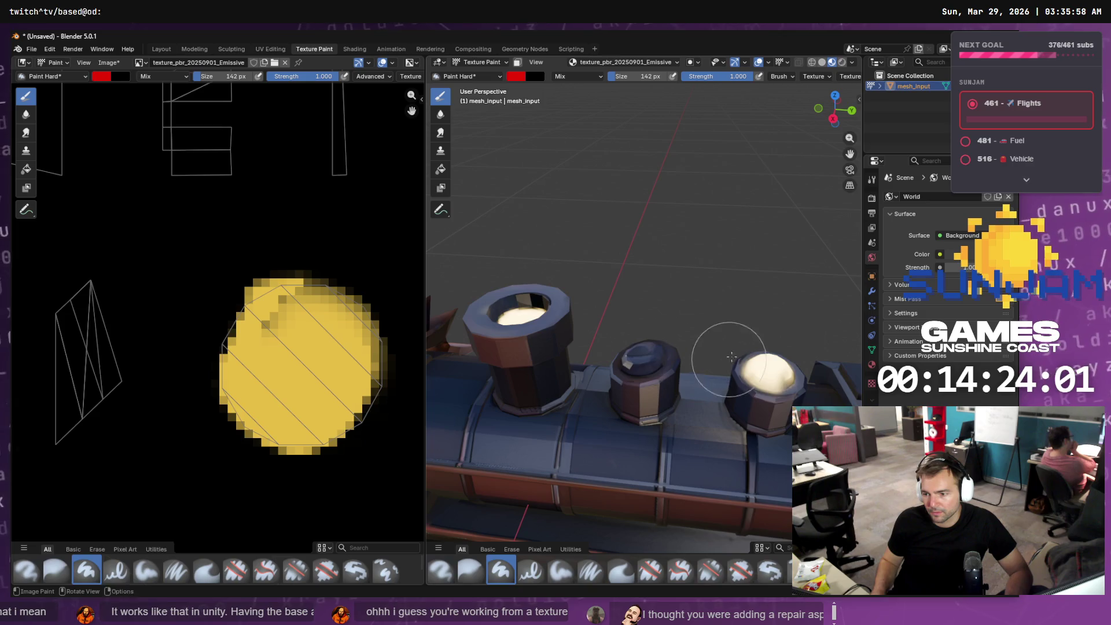
pyautogui.moveTo(792, 376); pyautogui.dragTo(653, 321, button='middle')
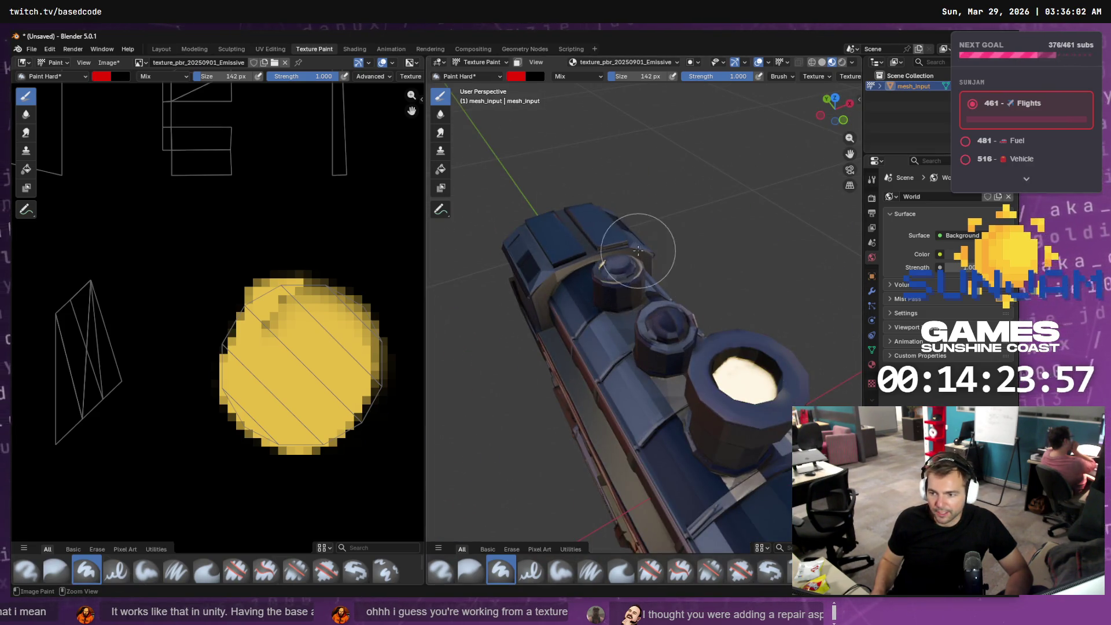
pyautogui.moveTo(557, 282); pyautogui.dragTo(531, 289, button='middle')
pyautogui.moveTo(566, 330); pyautogui.dragTo(210, 137, button='middle')
# - Save the painted image over texture_pbr_20250901_emissive.png and bring up the Locomotive folder in Explorer
pyautogui.click(108, 63)
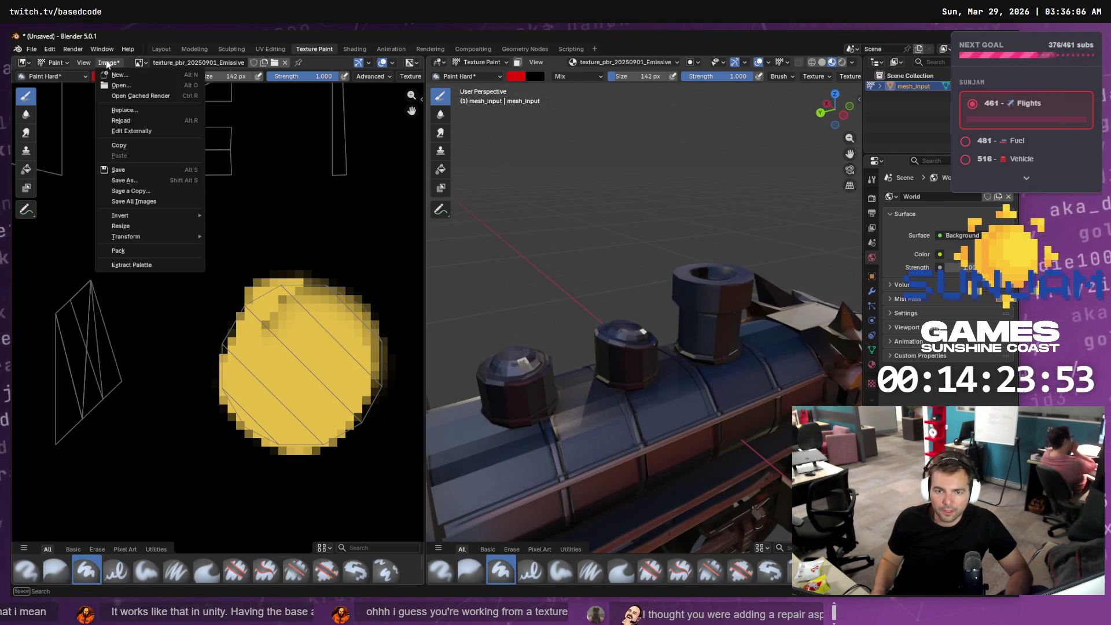
pyautogui.click(141, 190)
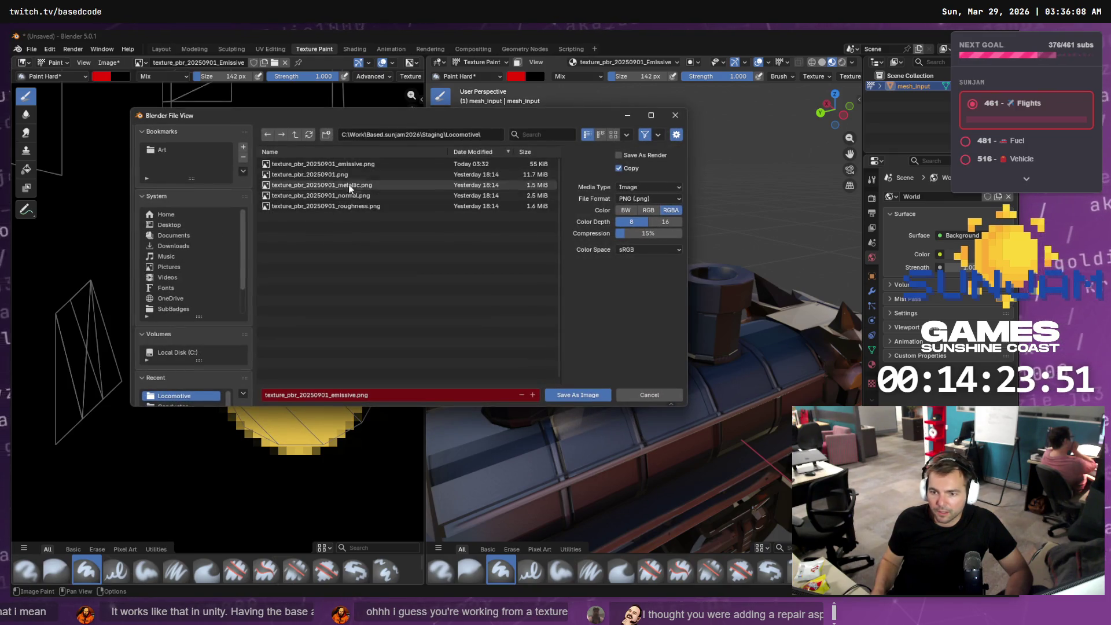
pyautogui.doubleClick(343, 165)
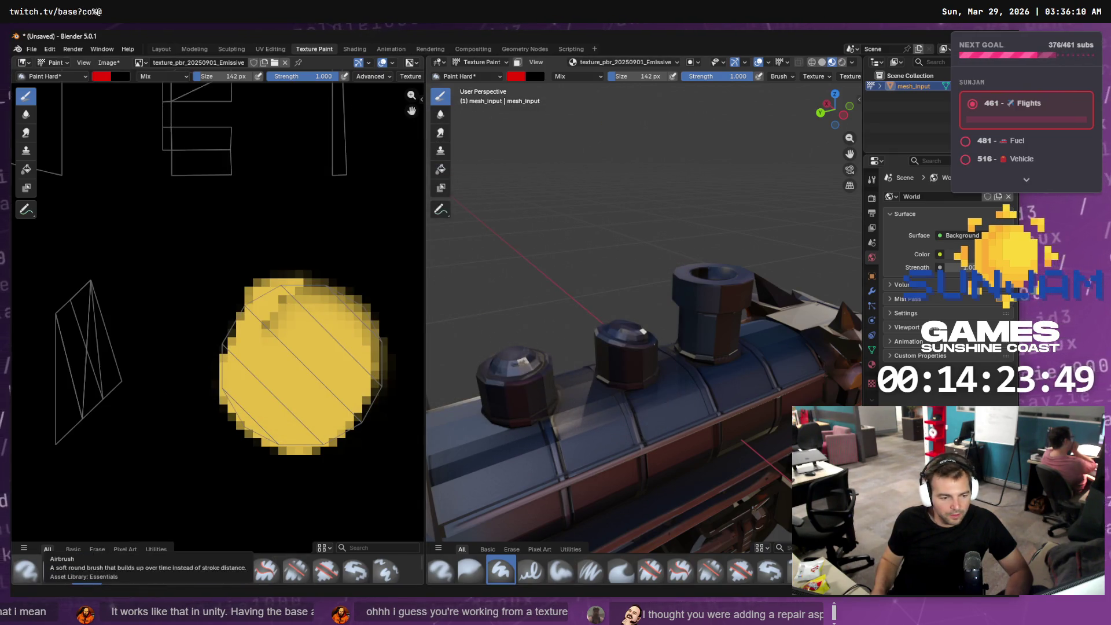
pyautogui.hotkey('alt', 'Tab')
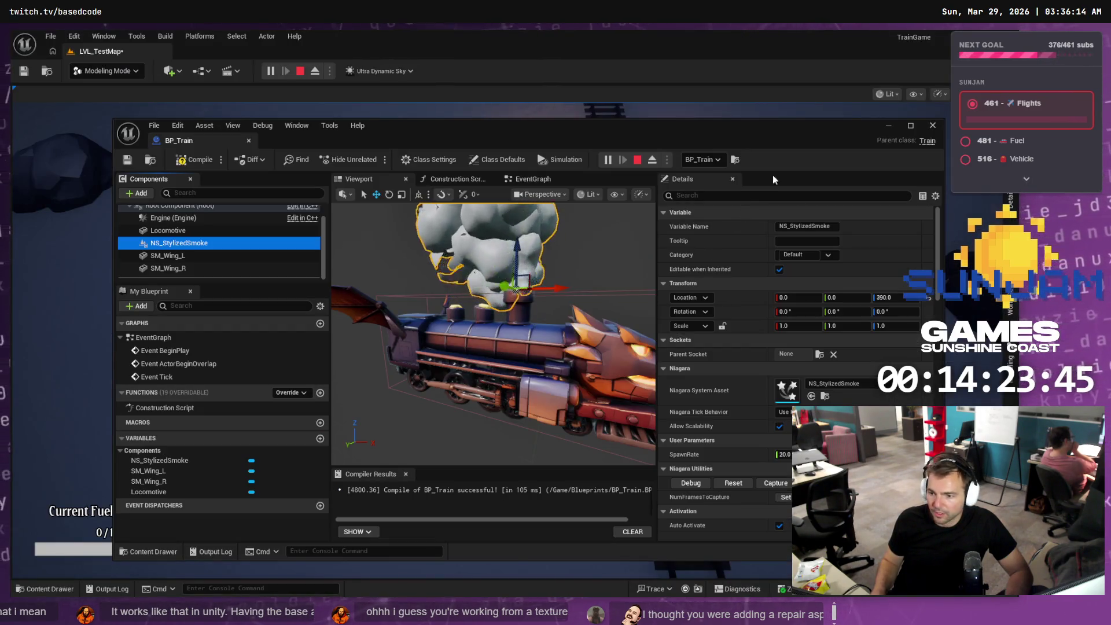
# - Close the BP_Train editor and browse the Content Drawer's Meshes, TopDown and Niagara folders
pyautogui.click(932, 125)
pyautogui.click(66, 588)
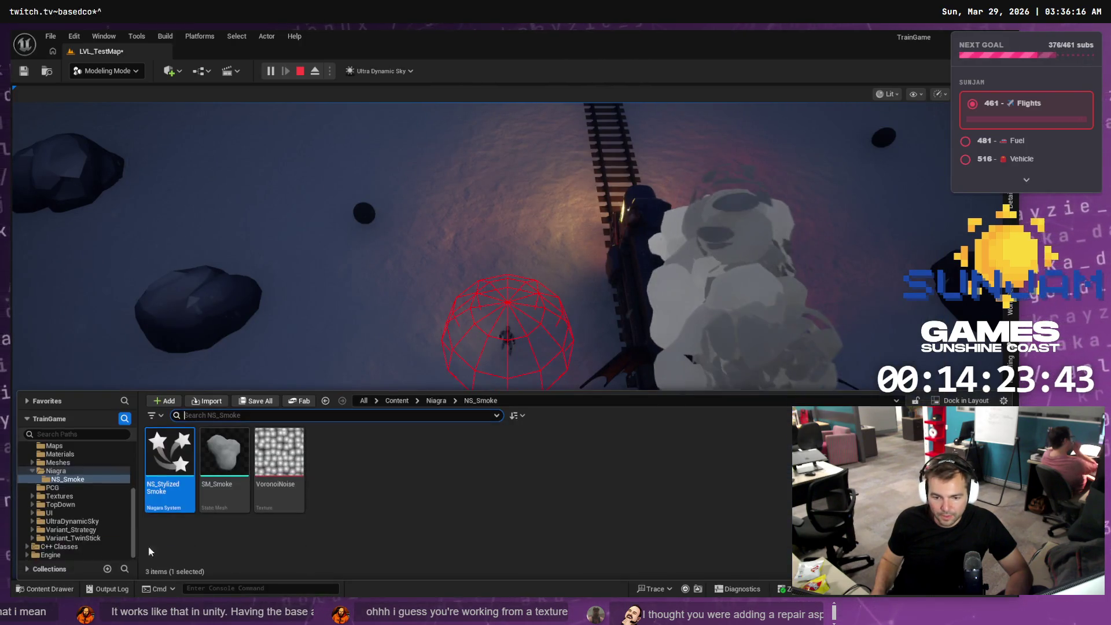
pyautogui.click(57, 463)
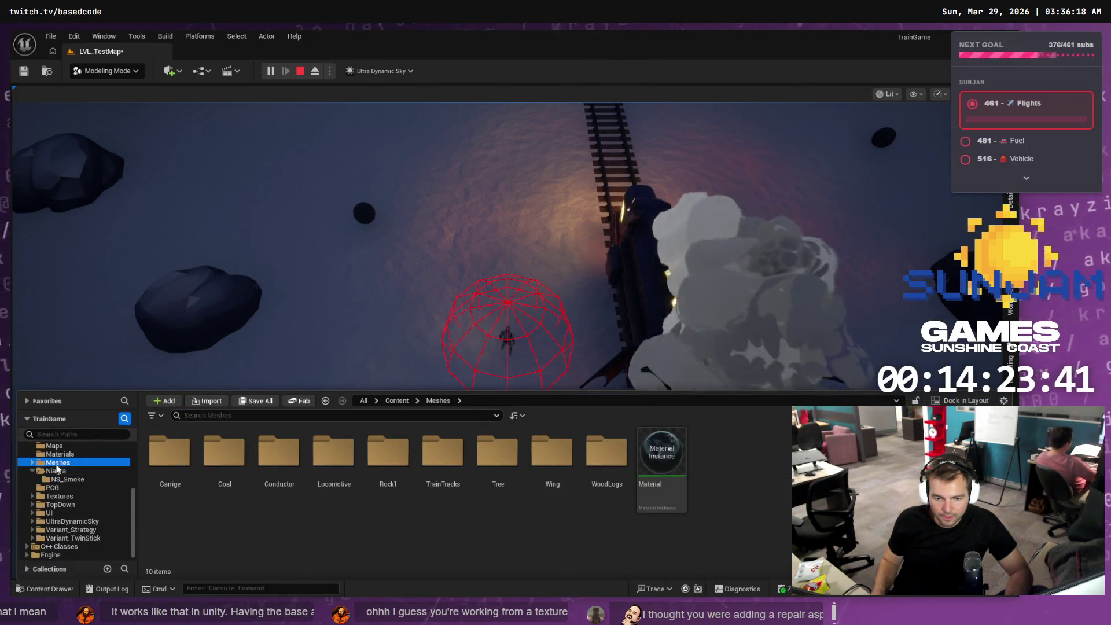
pyautogui.click(61, 506)
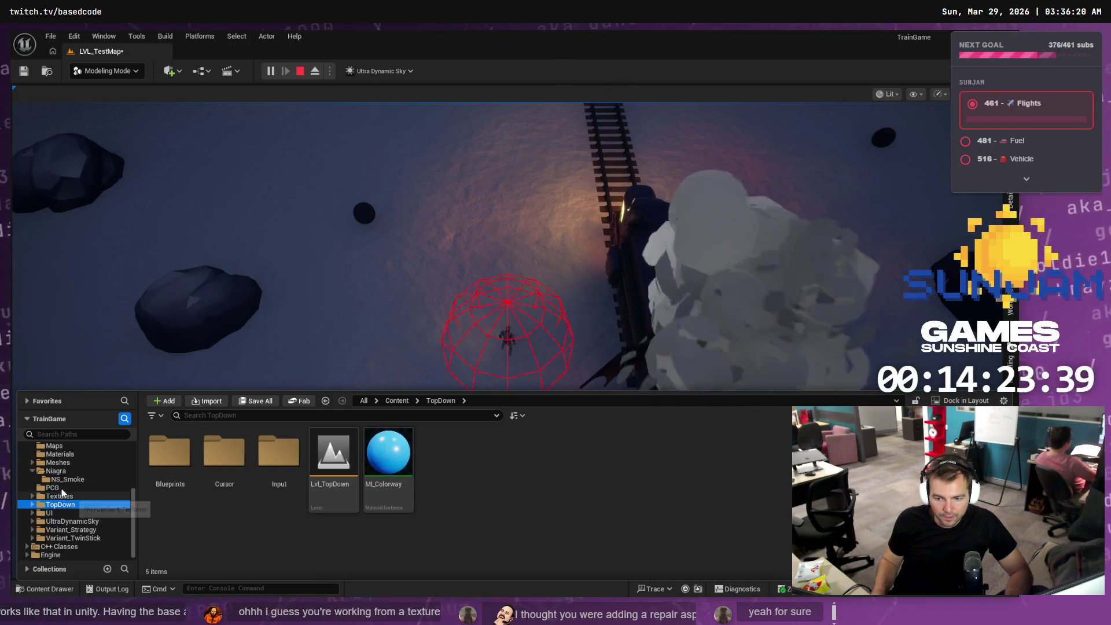
pyautogui.scroll(1, 58, 483)
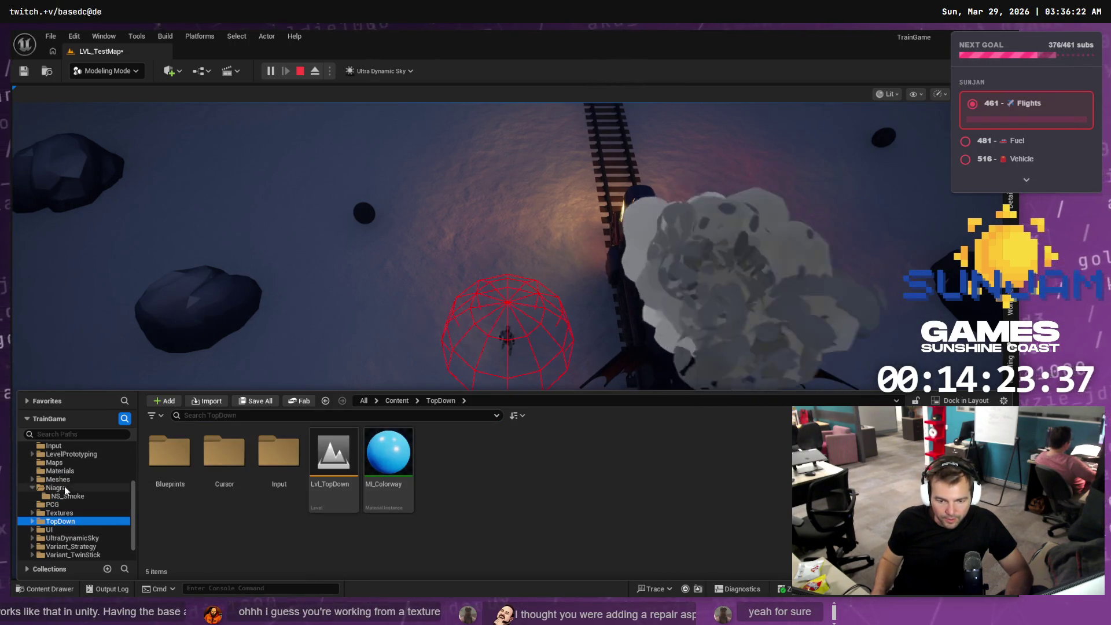
pyautogui.click(60, 480)
pyautogui.click(62, 489)
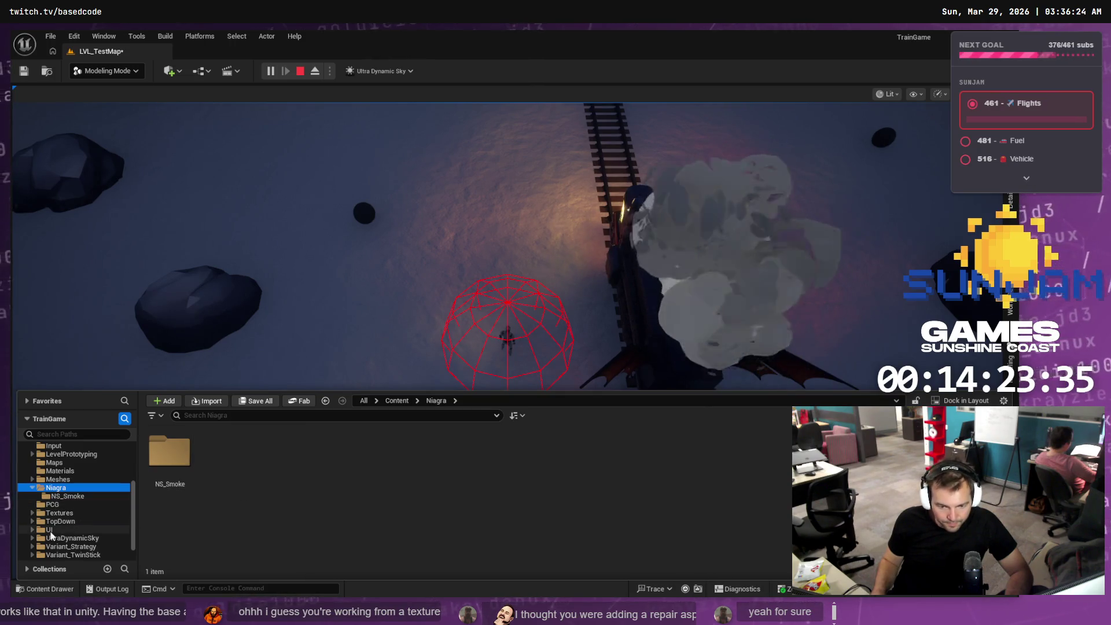
# - Expand Meshes in the folder tree and open its Locomotive subfolder
pyautogui.scroll(-2, 60, 494)
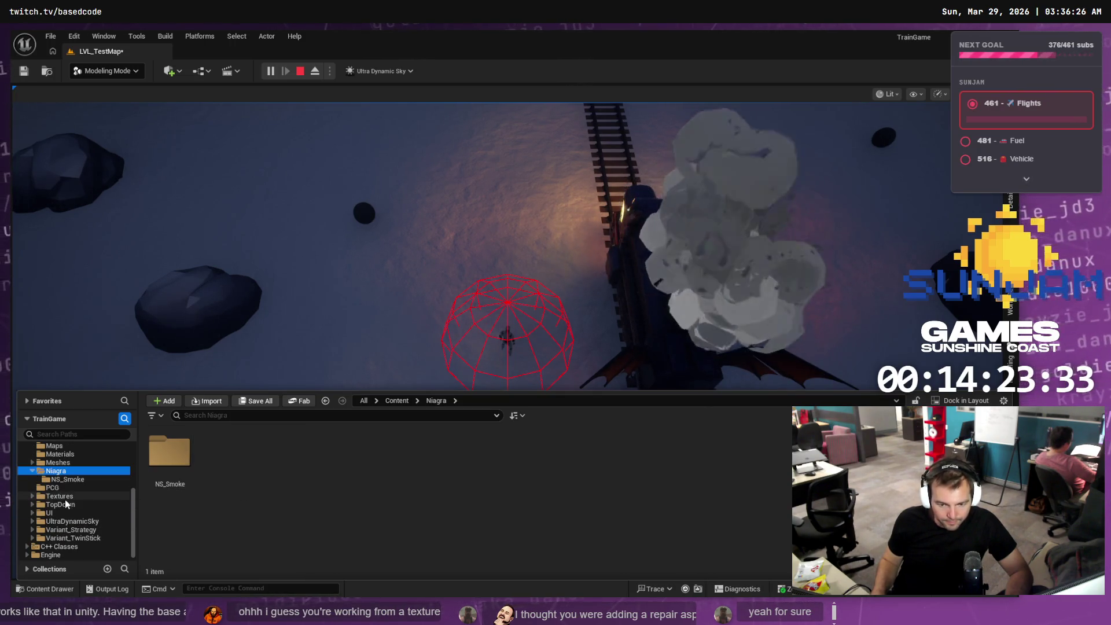
pyautogui.scroll(1, 57, 490)
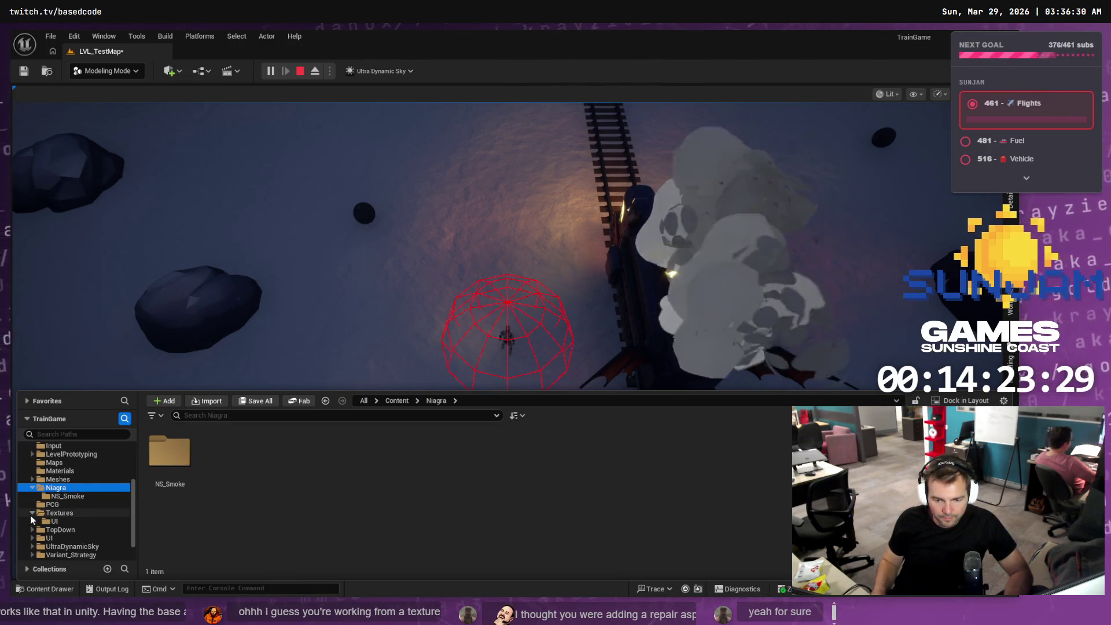
pyautogui.scroll(2, 53, 490)
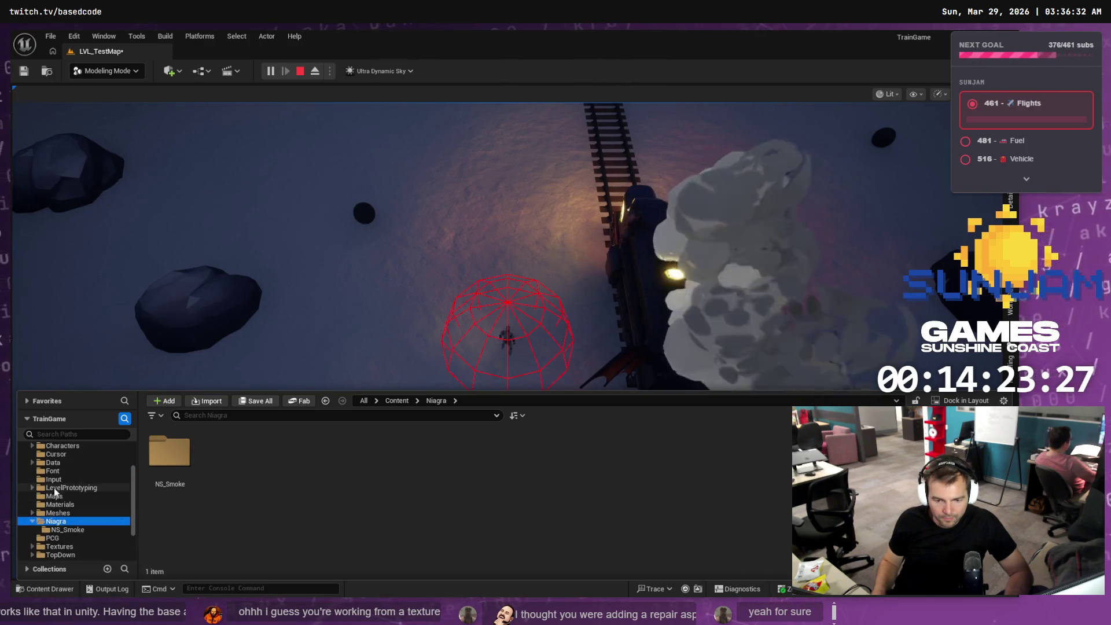
pyautogui.scroll(-3, 58, 483)
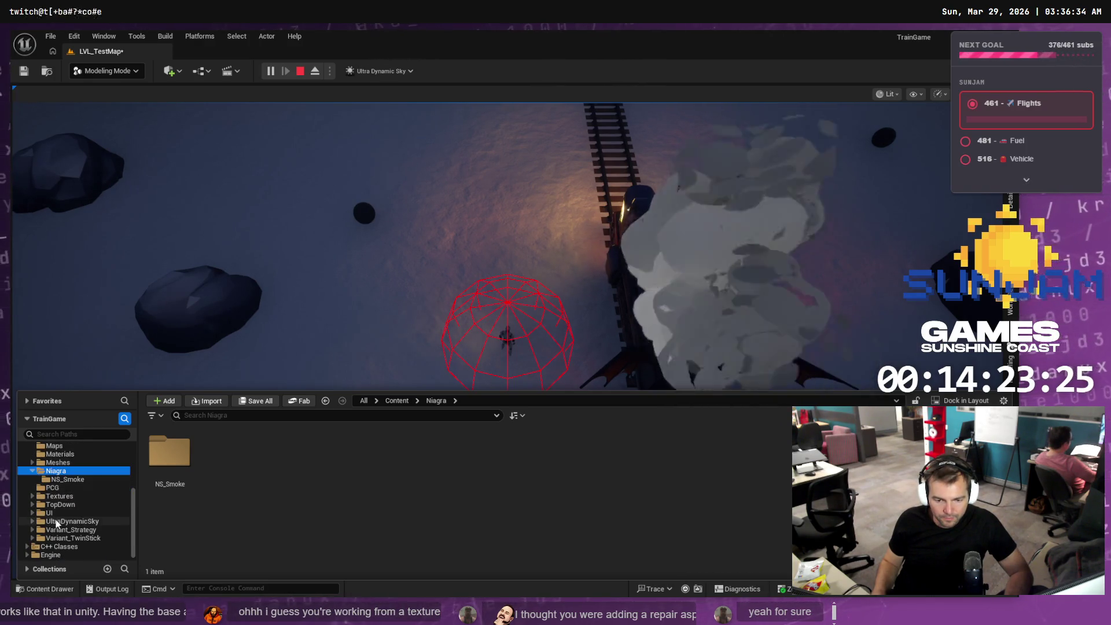
pyautogui.scroll(5, 57, 485)
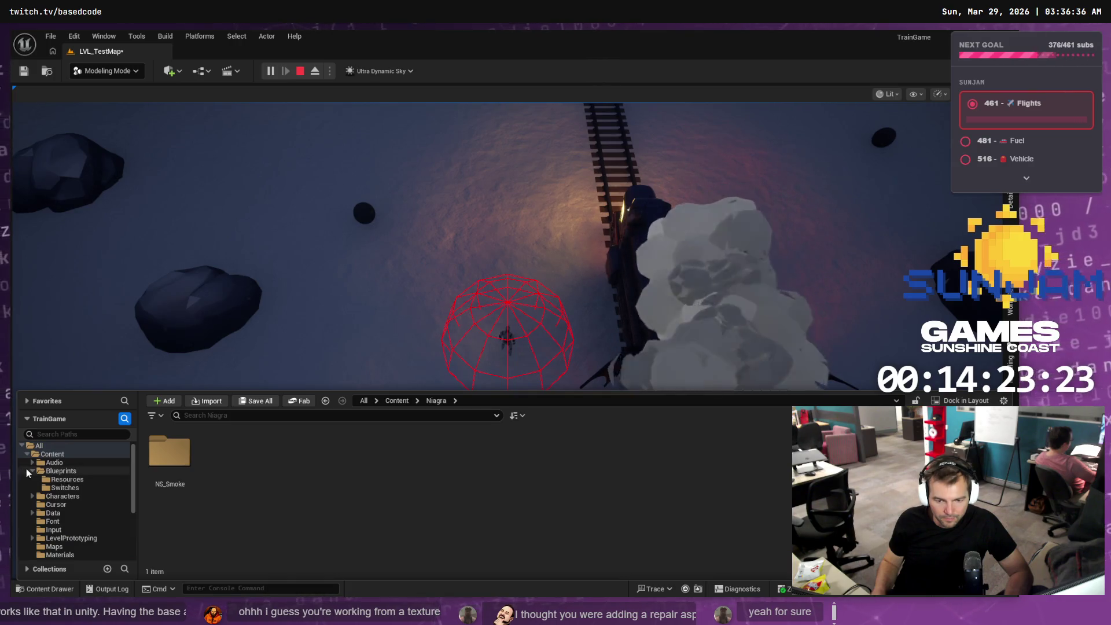
pyautogui.scroll(-3, 42, 523)
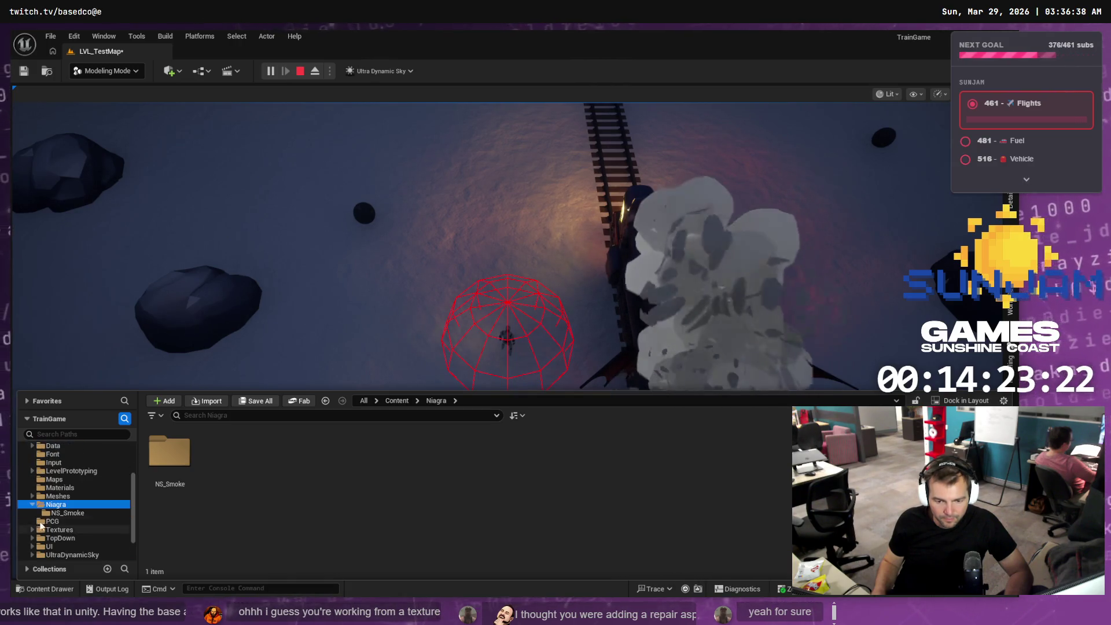
pyautogui.click(32, 495)
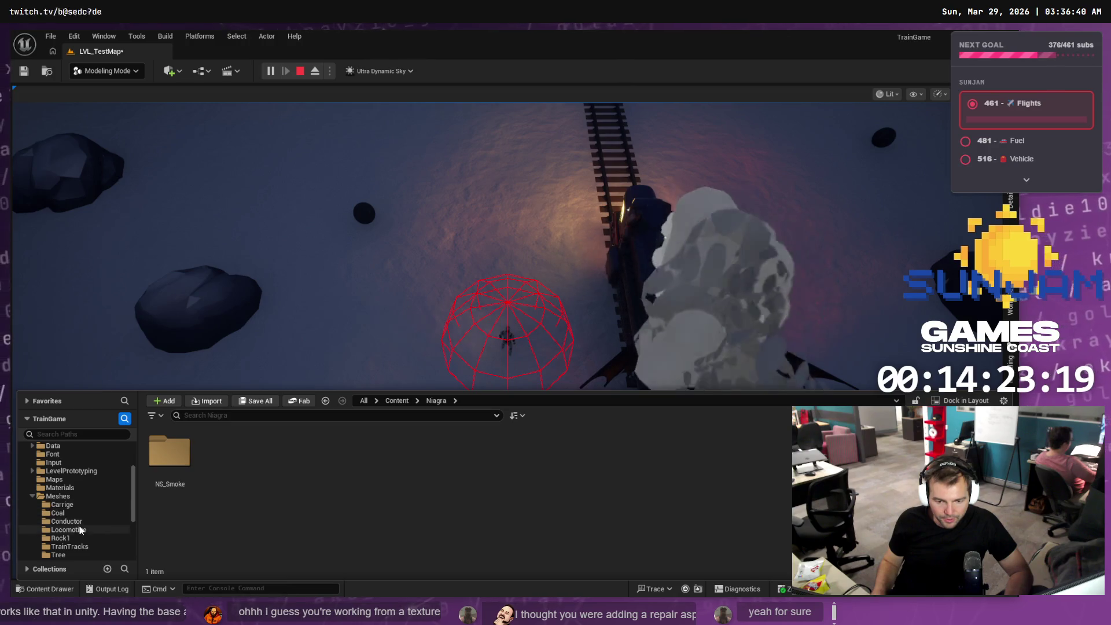
pyautogui.scroll(-2, 84, 517)
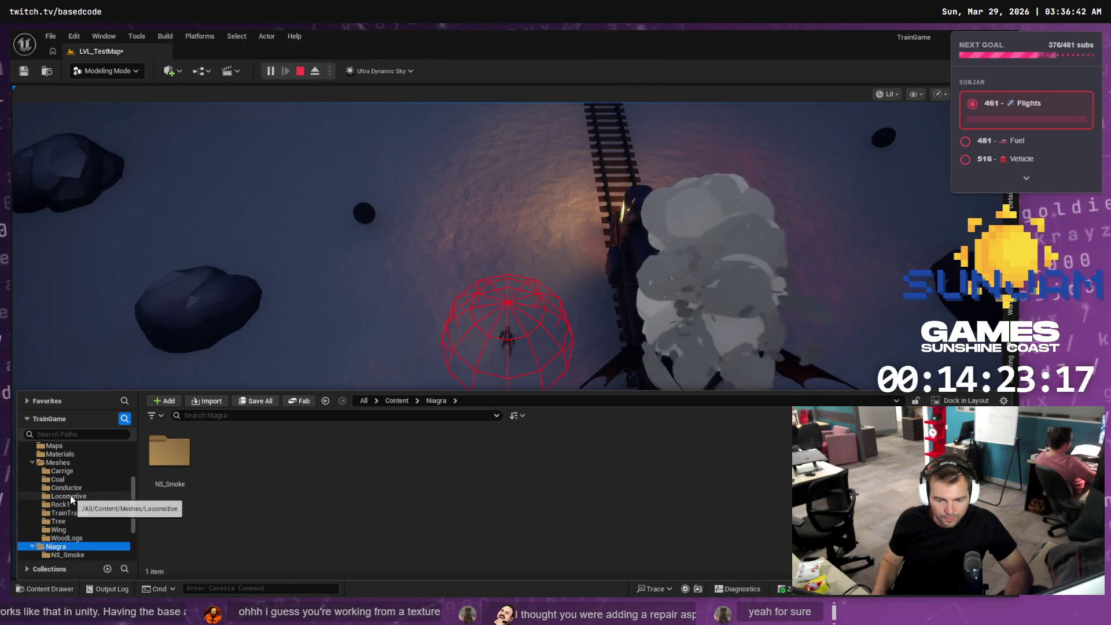
pyautogui.click(71, 496)
# - Import texture_pbr_20250901_emissive.png from Explorer into the Locomotive folder
pyautogui.hotkey('alt', 'Tab')
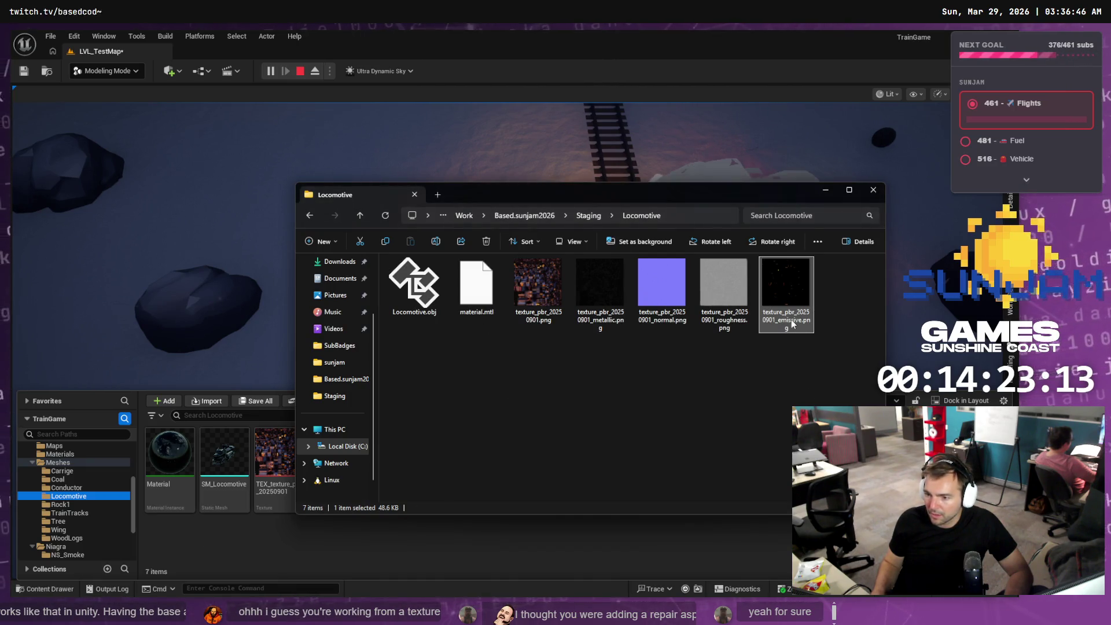
pyautogui.moveTo(295, 541); pyautogui.dragTo(335, 554)
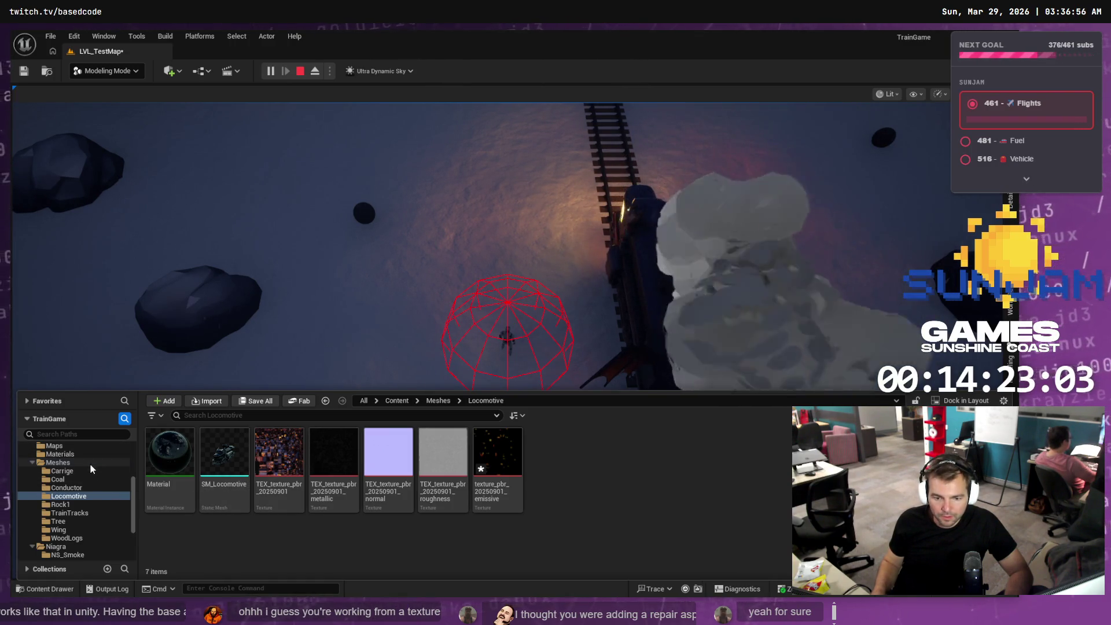
pyautogui.scroll(5, 74, 463)
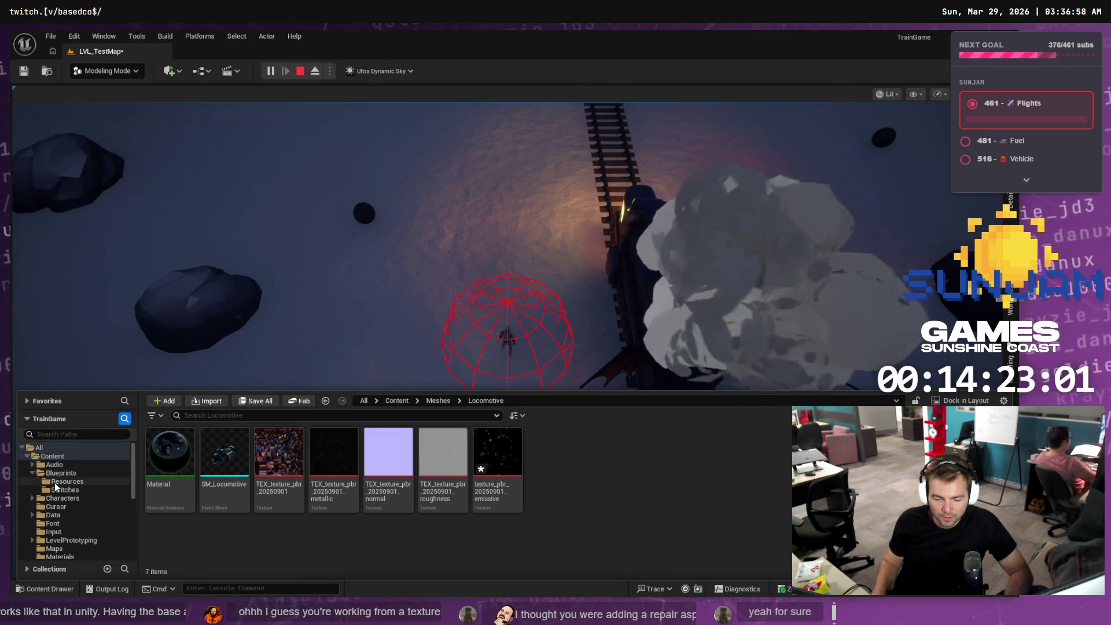
pyautogui.click(60, 472)
# - Inspect the NS_StylizedSmoke component in BP_Train, then stop the running simulation
pyautogui.doubleClick(269, 457)
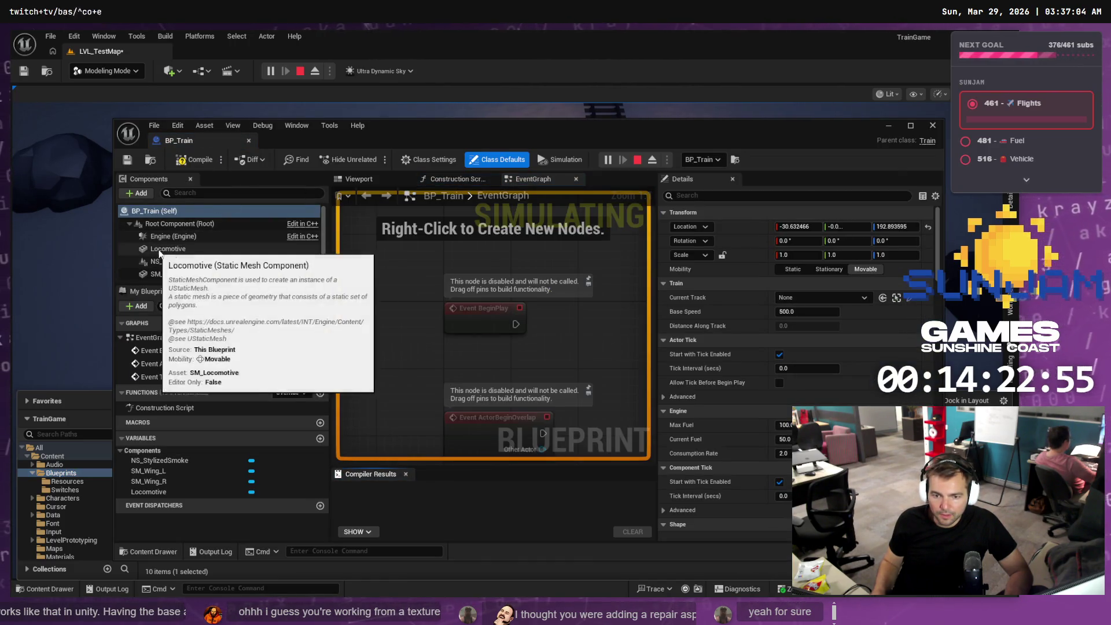
pyautogui.click(184, 262)
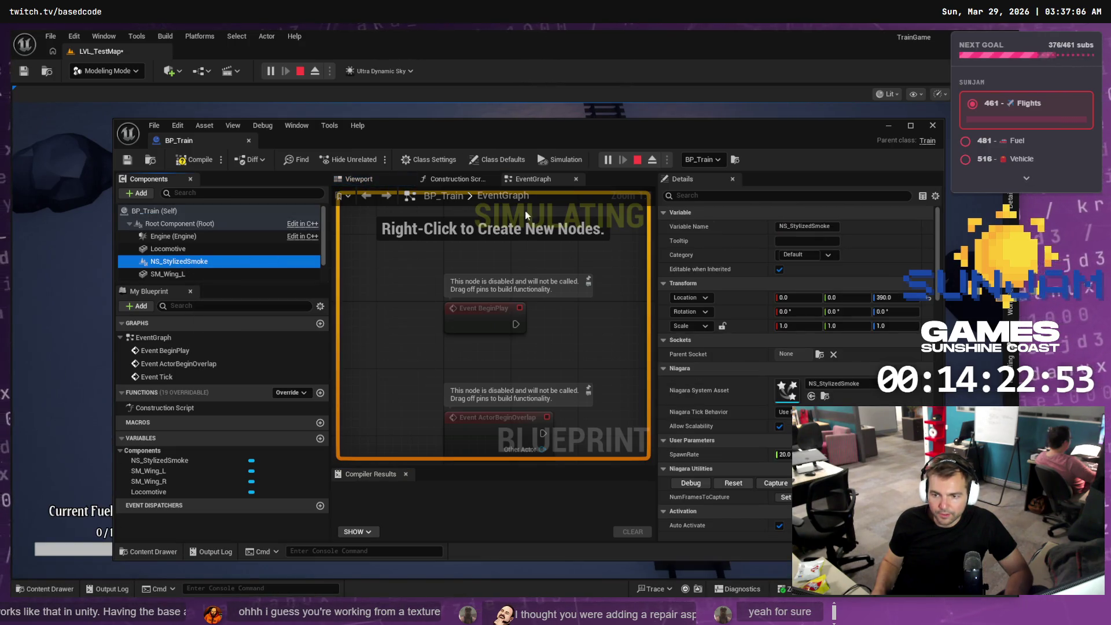
pyautogui.click(932, 125)
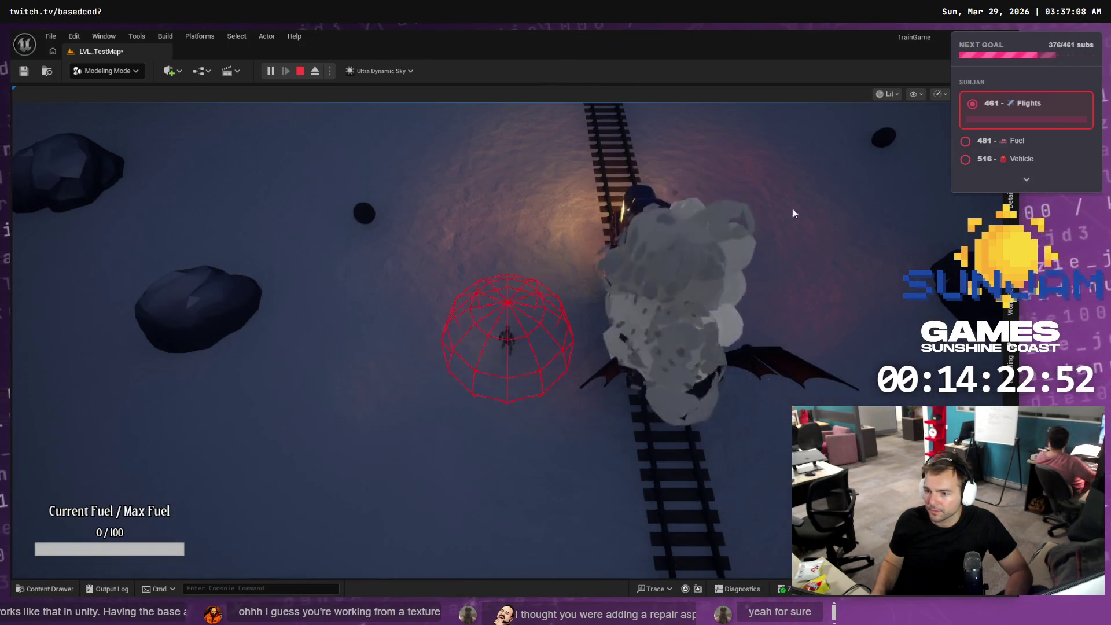
pyautogui.click(616, 341)
pyautogui.hotkey('shift', 'F1')
pyautogui.press('Escape')
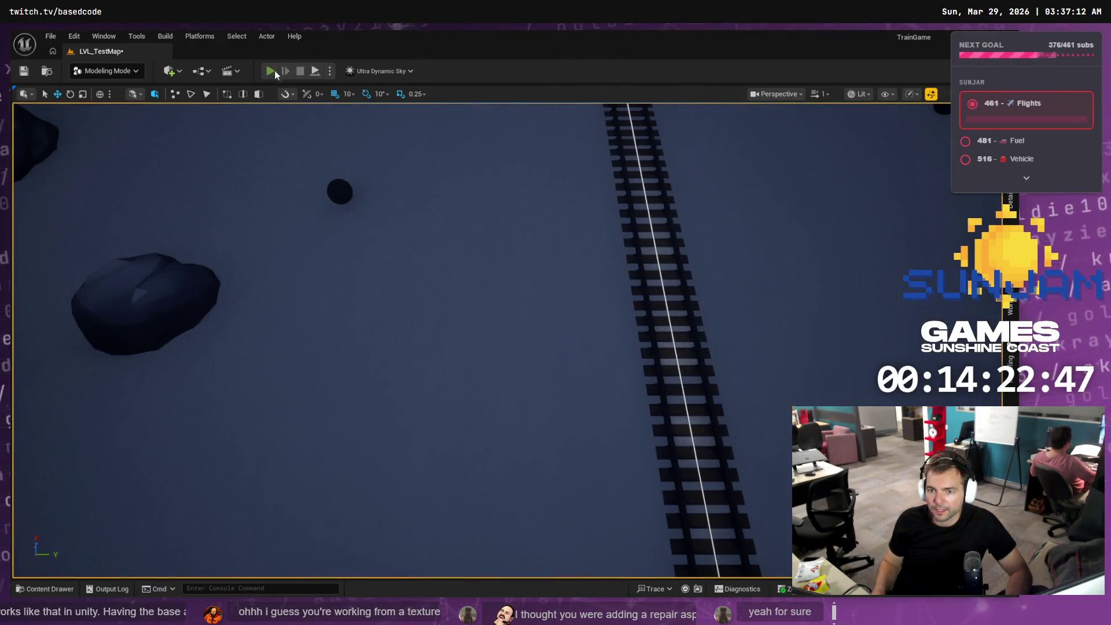
# - Playtest the level, walking the character alongside the smoking train, then stop play
pyautogui.click(272, 70)
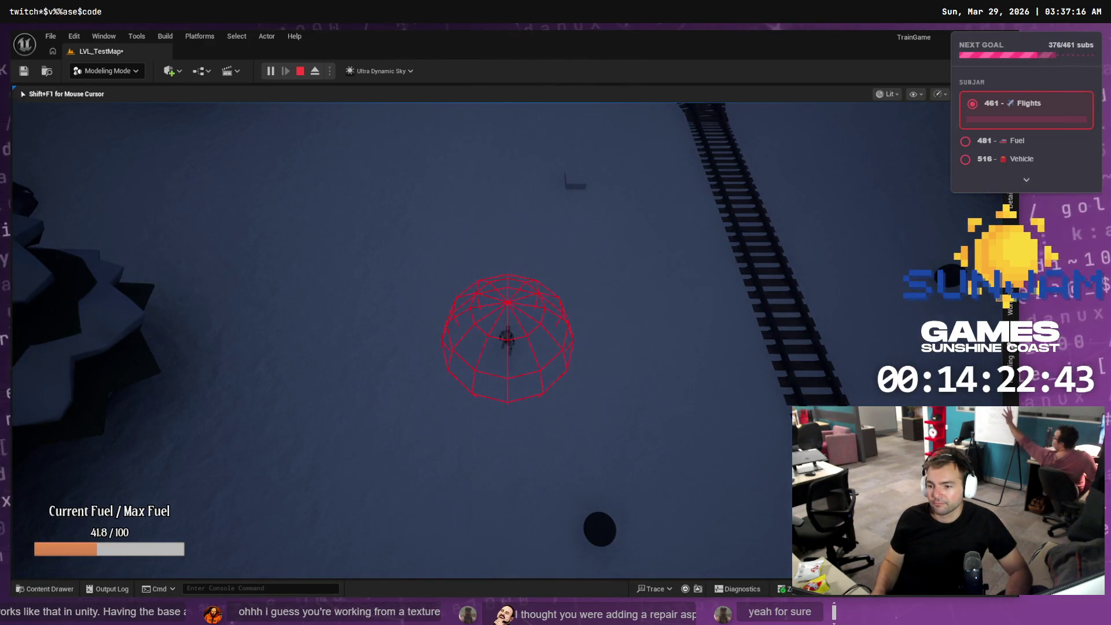
pyautogui.press('w')
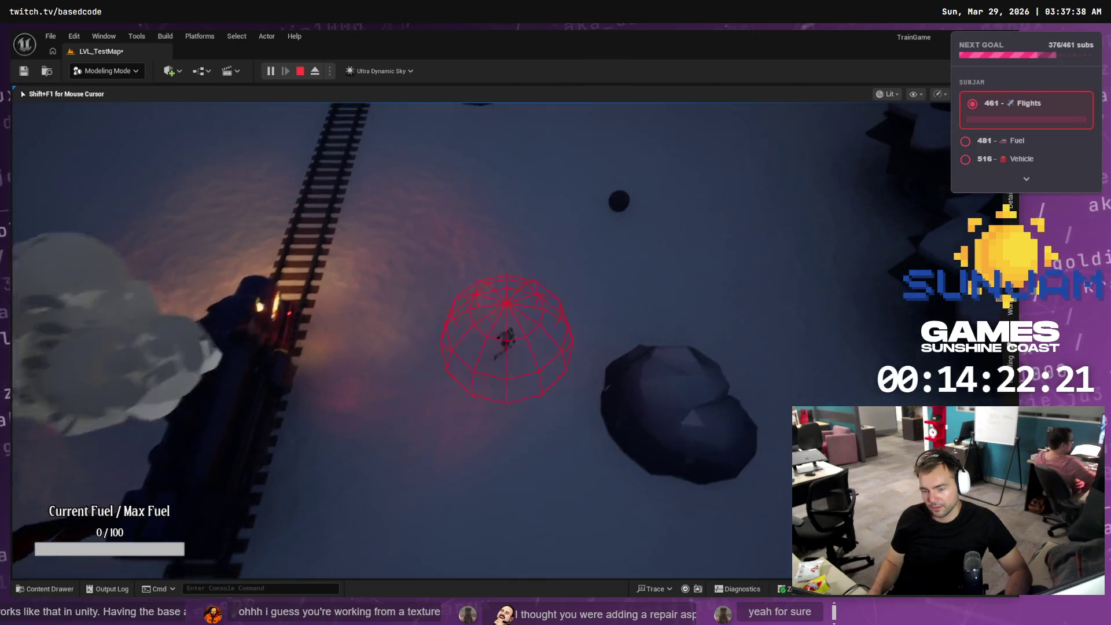
pyautogui.press('s')
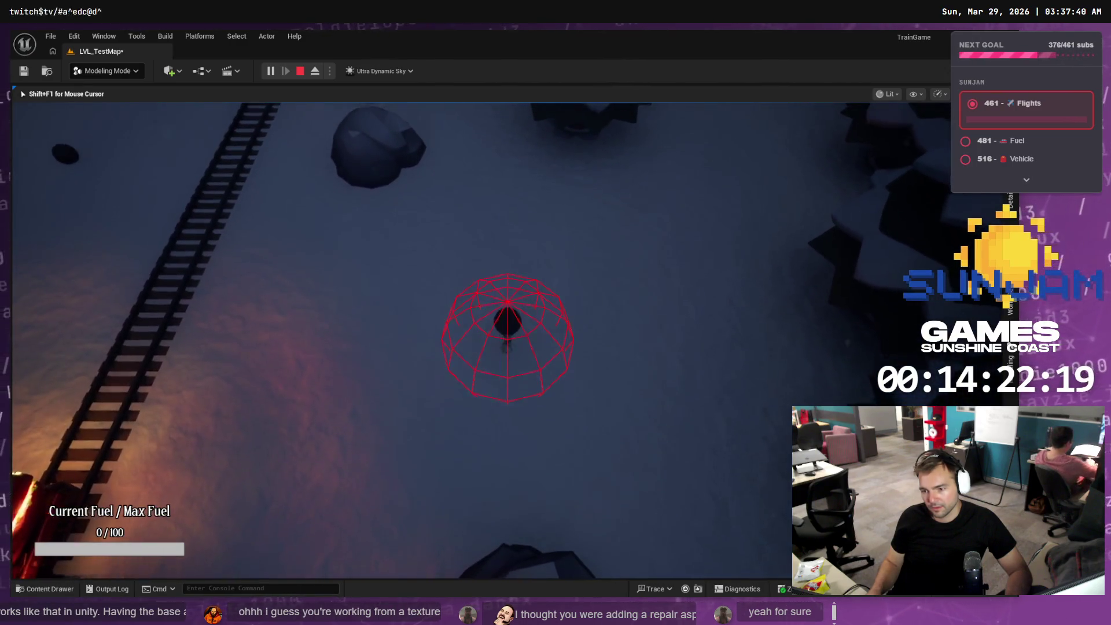
pyautogui.press('w')
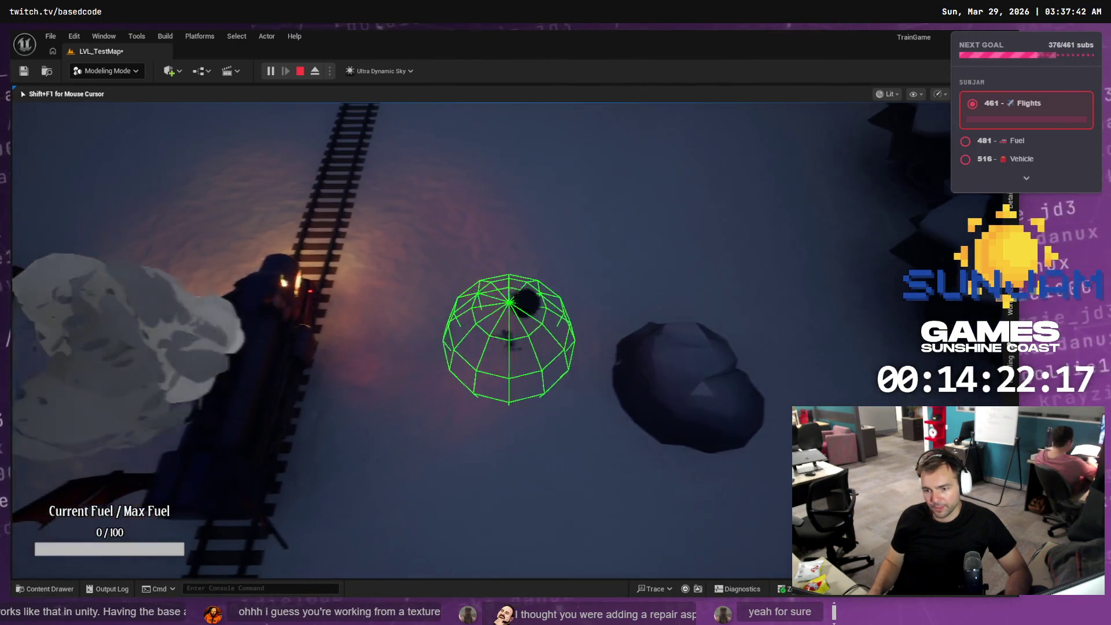
pyautogui.press('a')
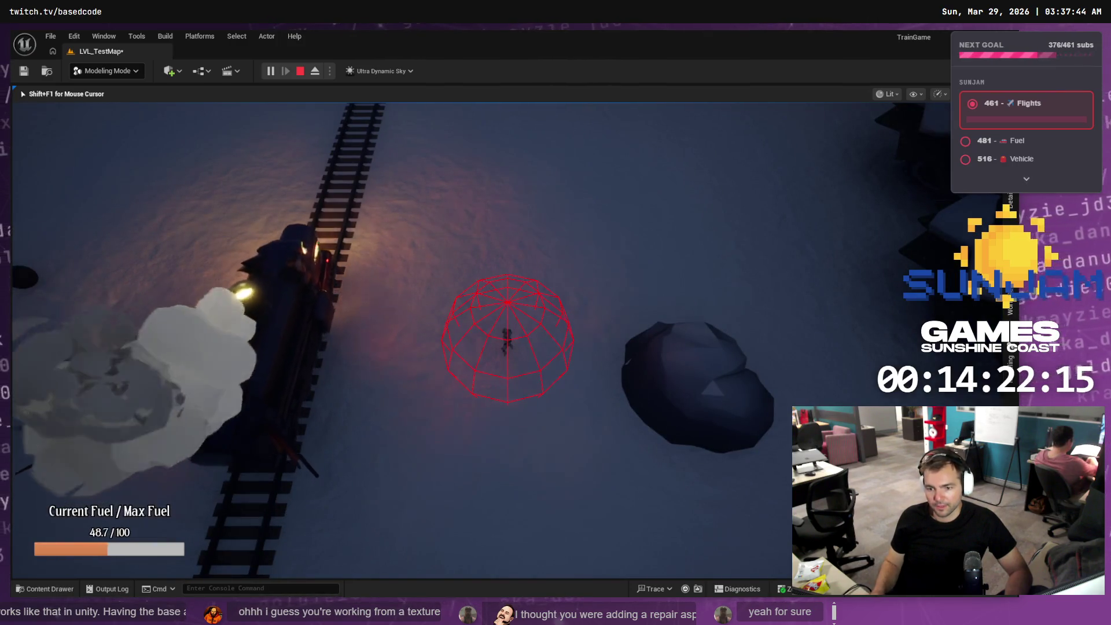
pyautogui.press('w')
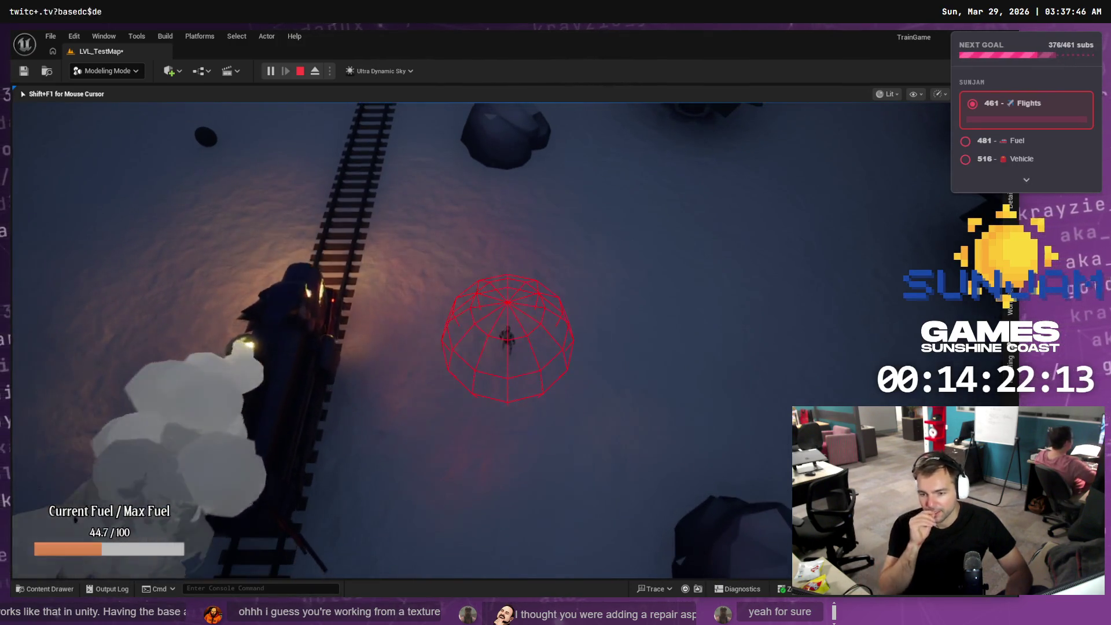
pyautogui.press('w')
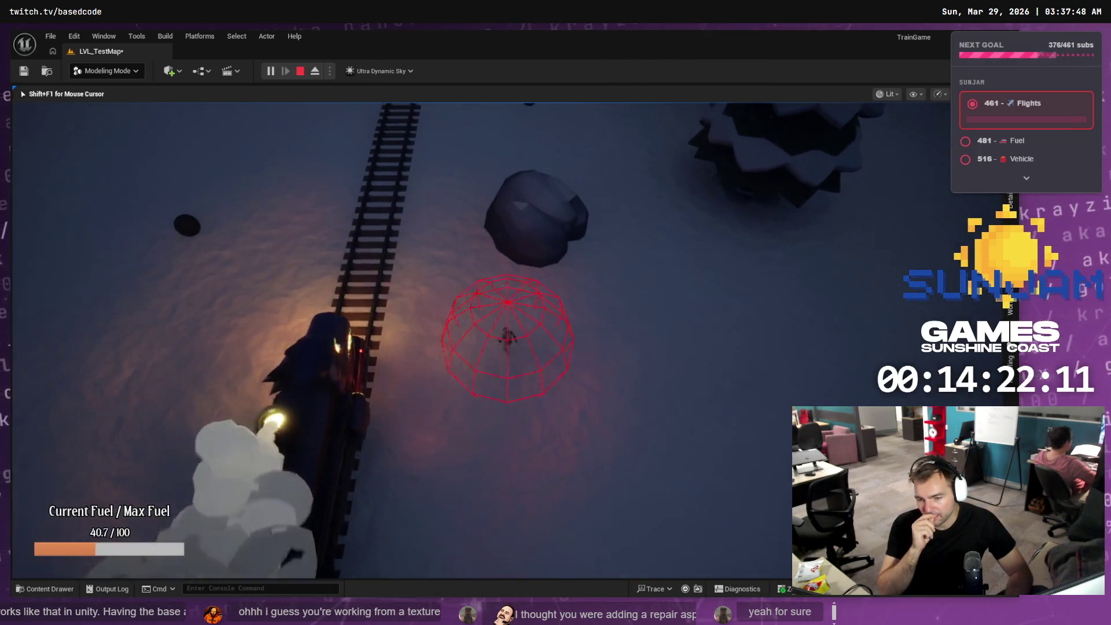
pyautogui.press('w')
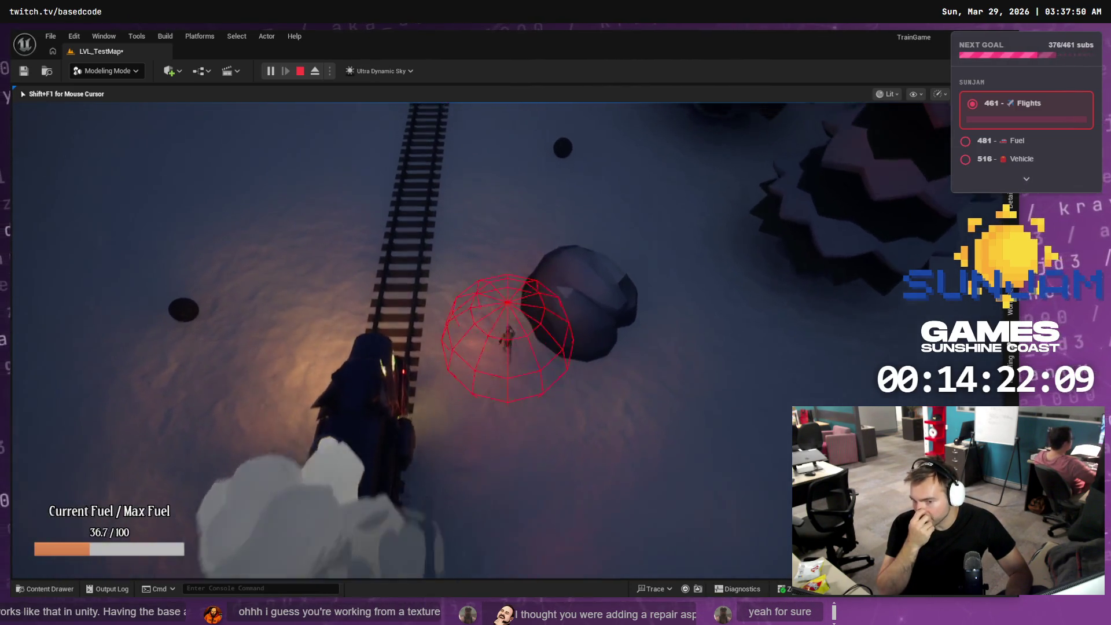
pyautogui.press('w')
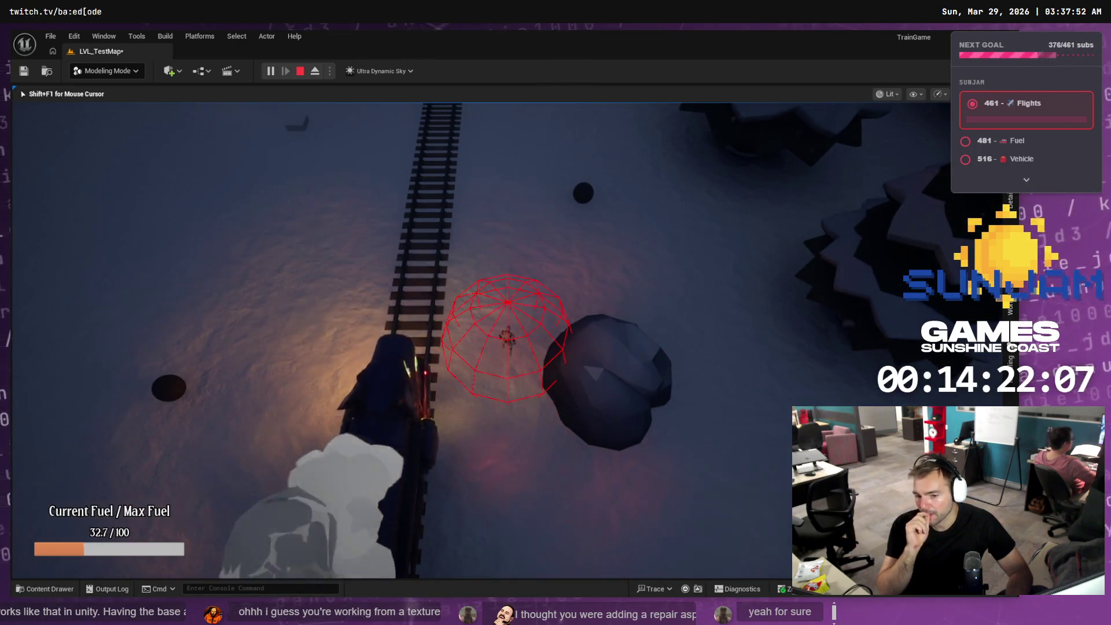
pyautogui.press('w')
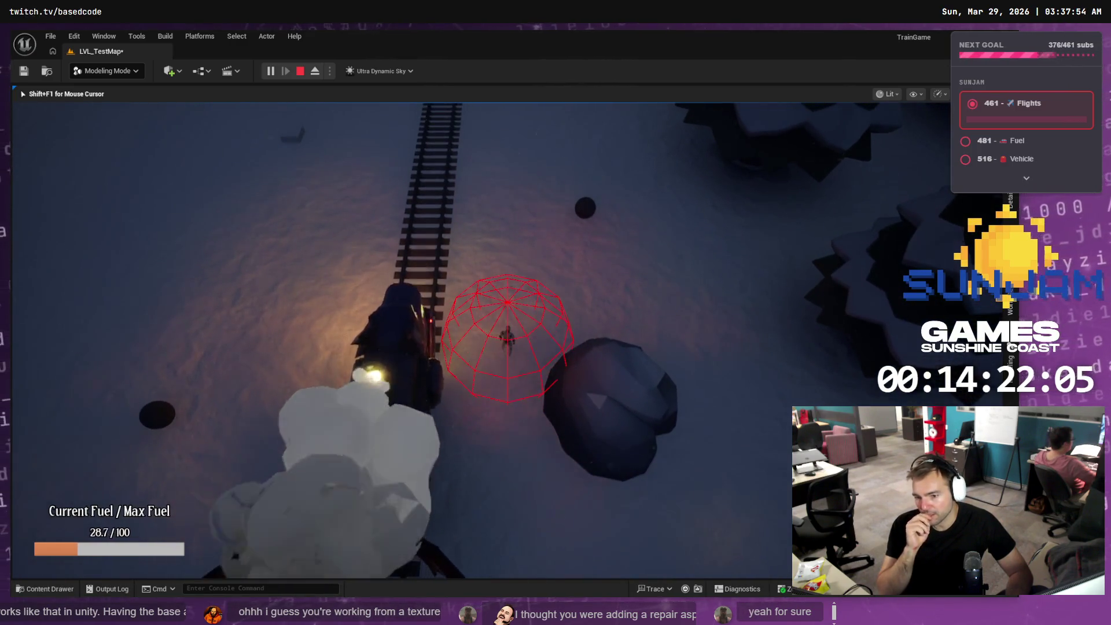
pyautogui.press('w')
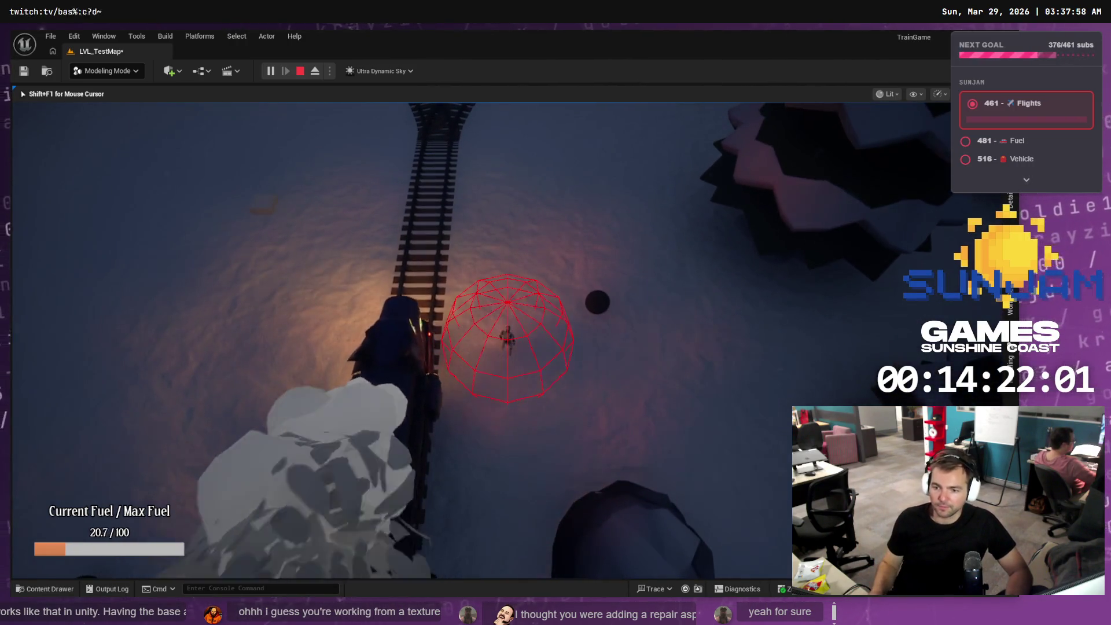
pyautogui.press('Escape')
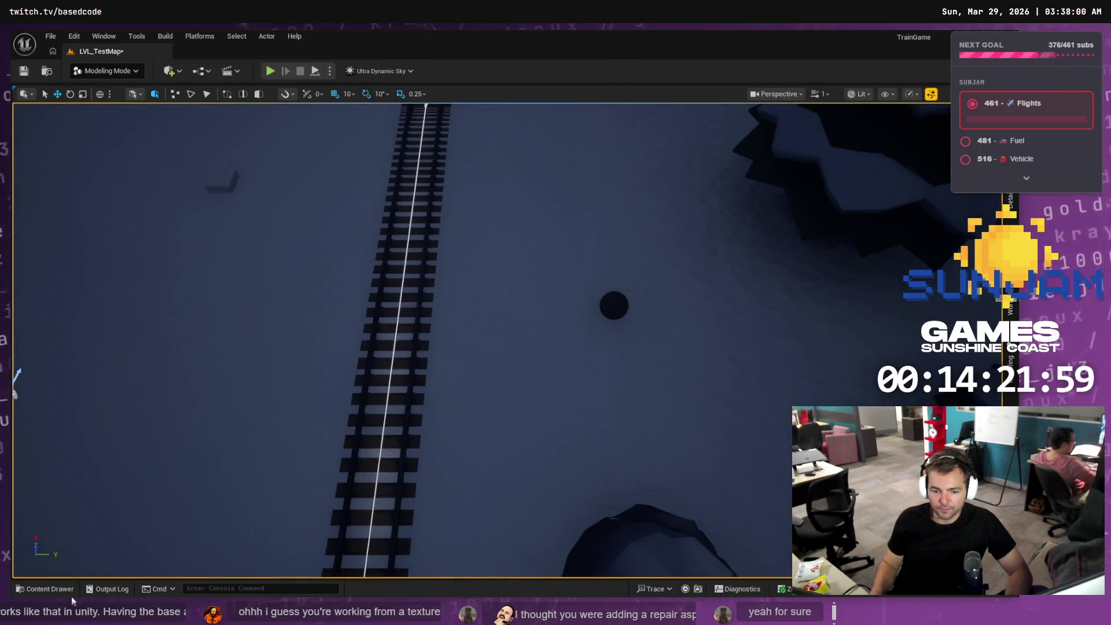
# - Save the level and all modified assets with Save All, then check Fork's change list
pyautogui.click(47, 587)
pyautogui.click(304, 544)
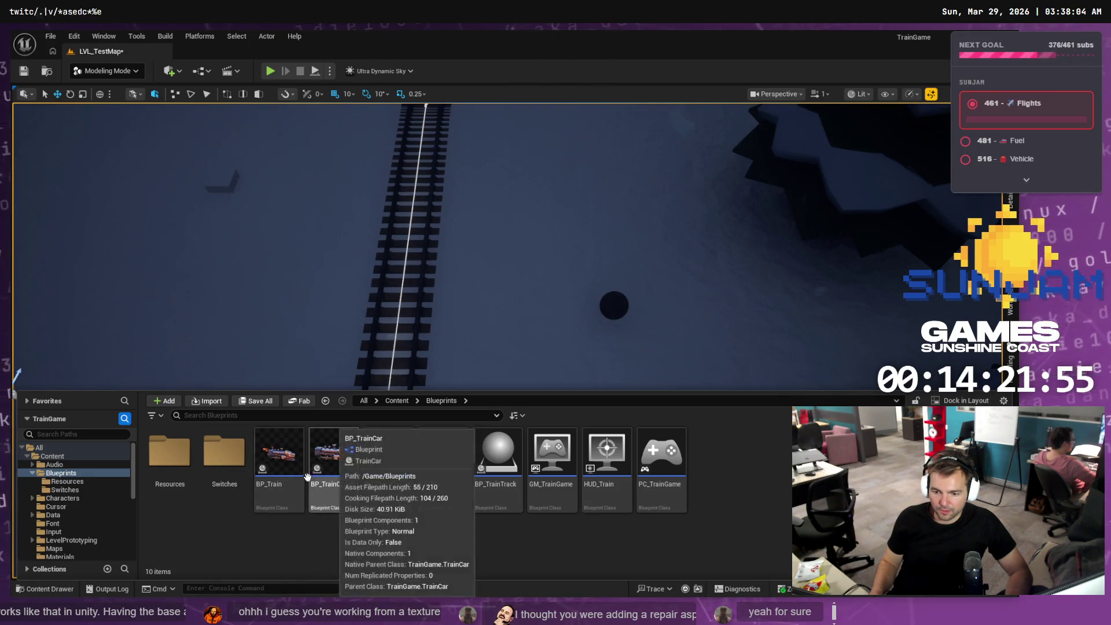
pyautogui.hotkey('alt', 'Tab')
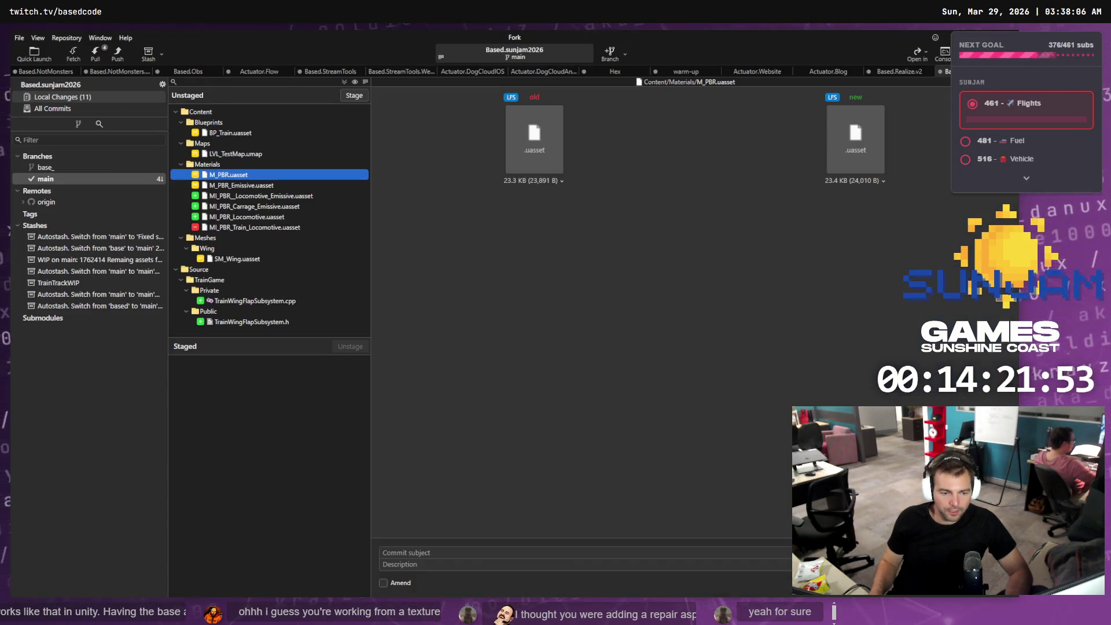
pyautogui.hotkey('alt', 'Tab')
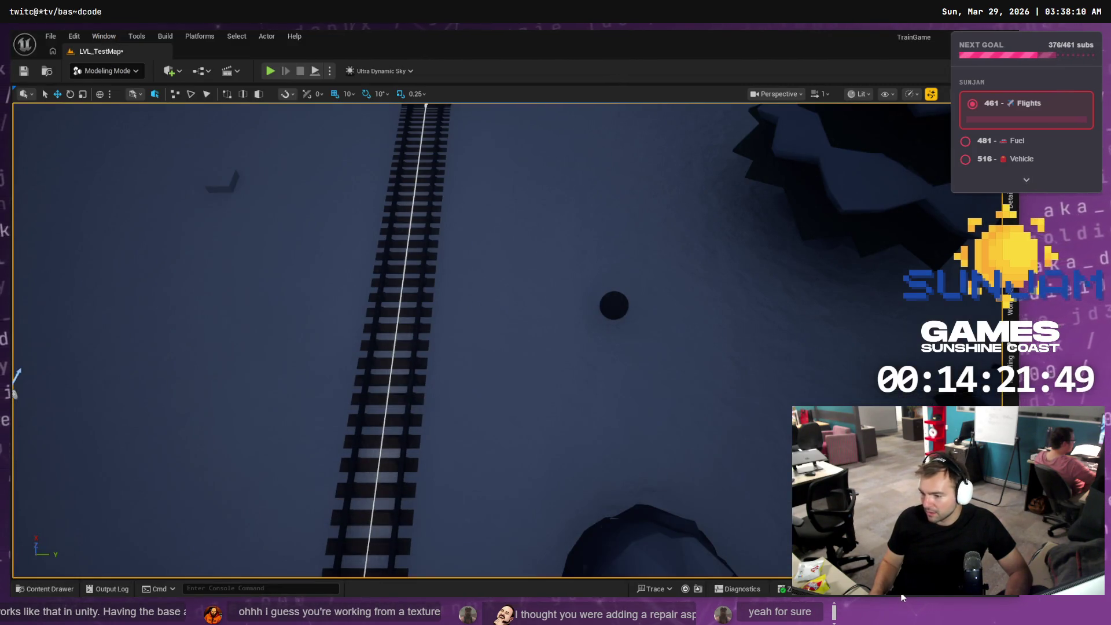
pyautogui.hotkey('ctrl', 'shift', 's')
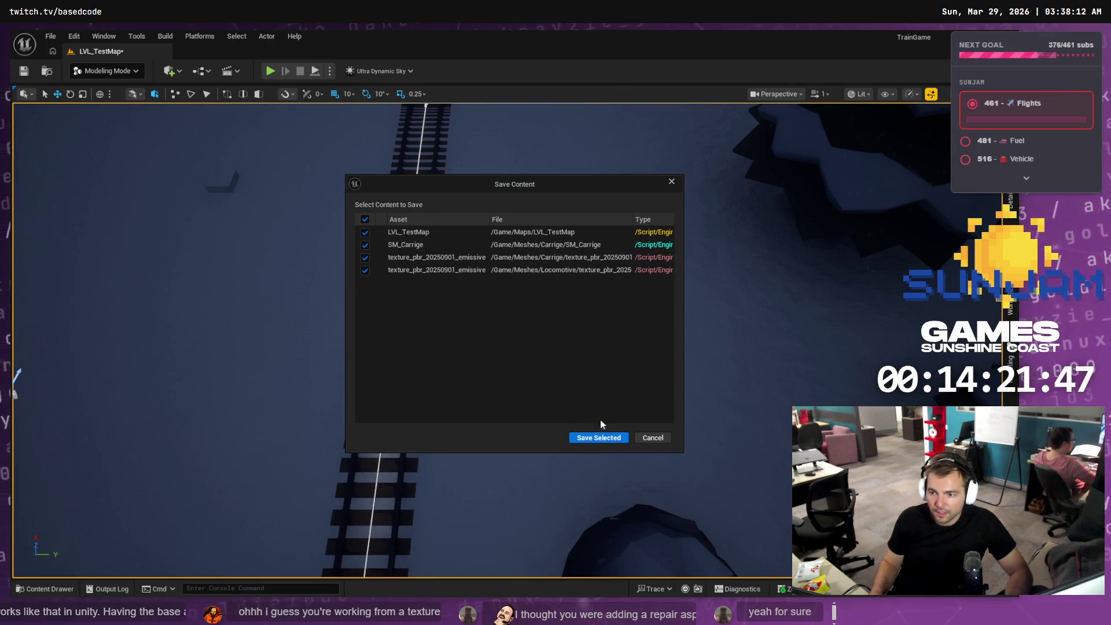
pyautogui.click(586, 437)
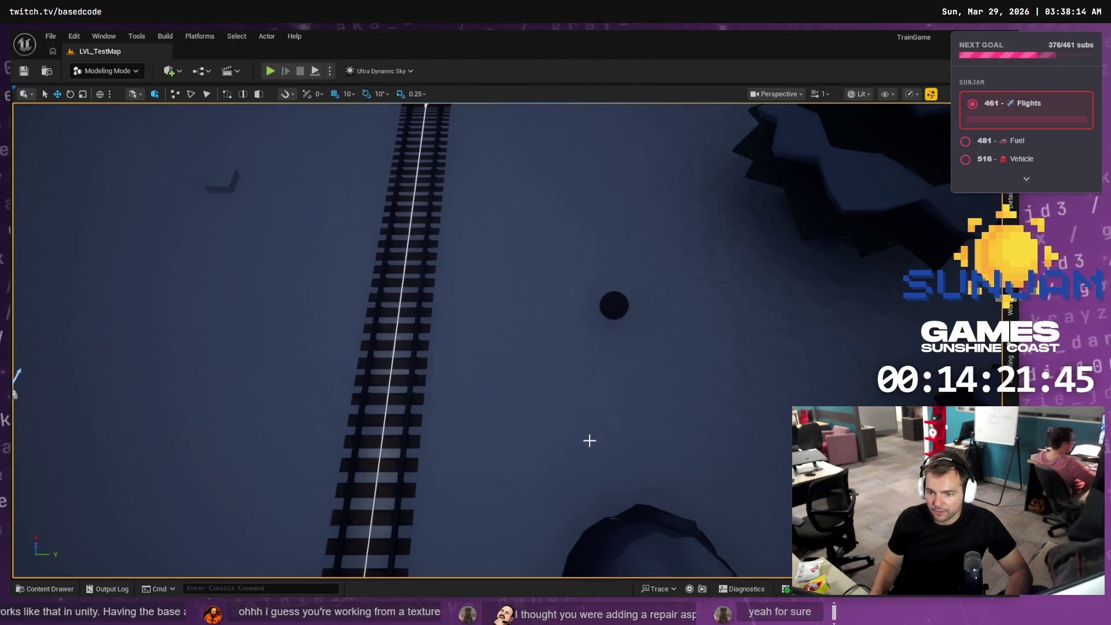
pyautogui.hotkey('alt', 'Tab')
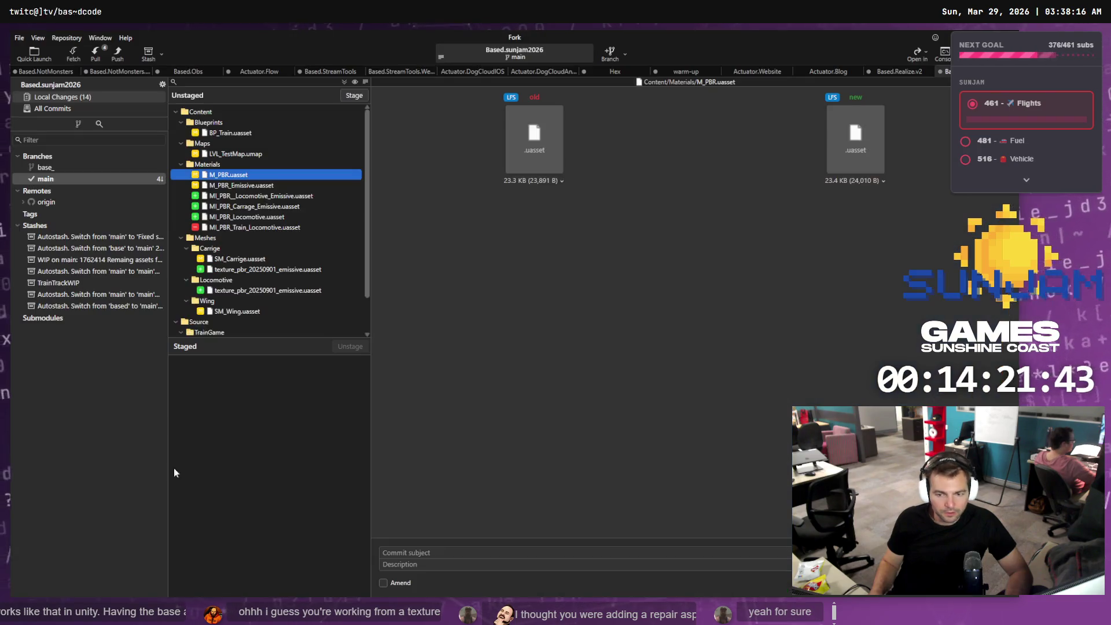
# - Stage M_PBR_Emissive and the carriage and locomotive emissive material instances
pyautogui.click(236, 167)
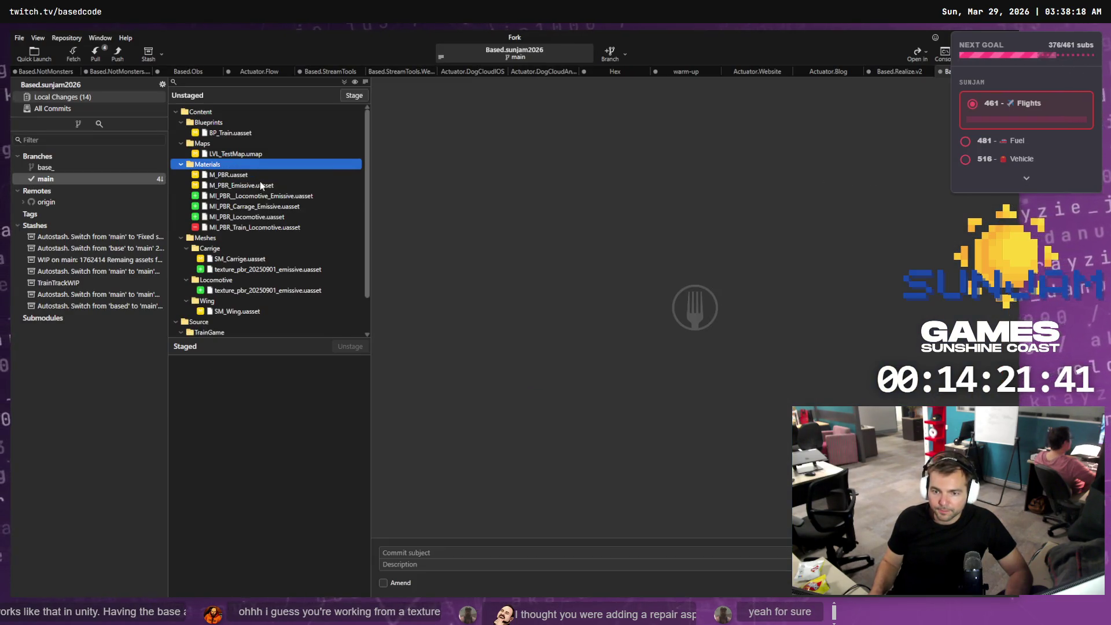
pyautogui.press('Down')
pyautogui.press('Down')
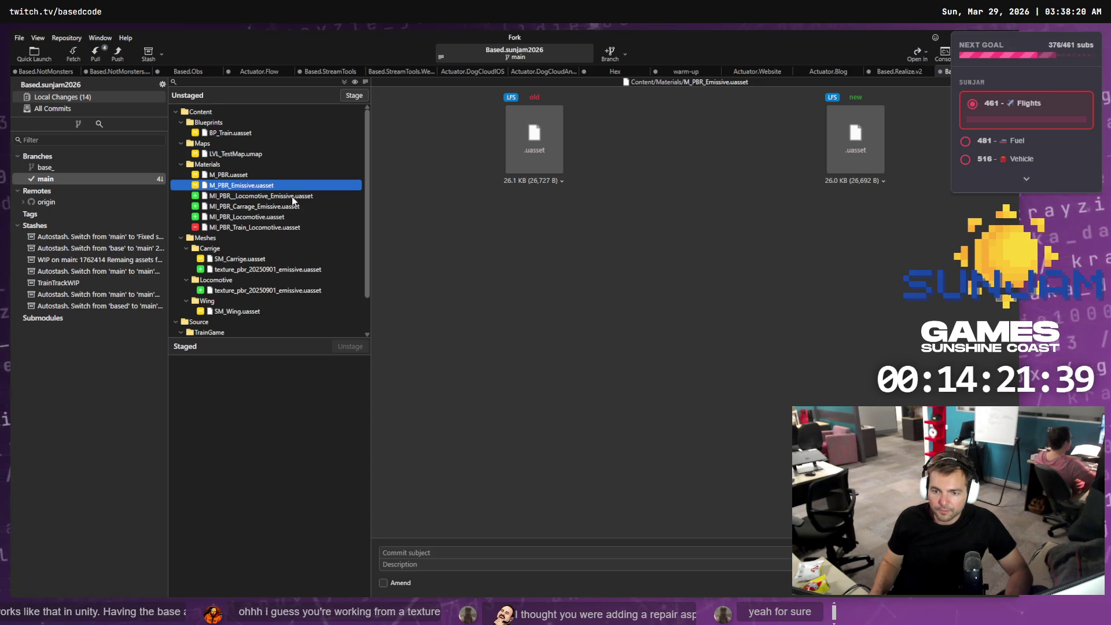
pyautogui.click(291, 197)
pyautogui.click(352, 94)
pyautogui.click(351, 95)
pyautogui.click(352, 94)
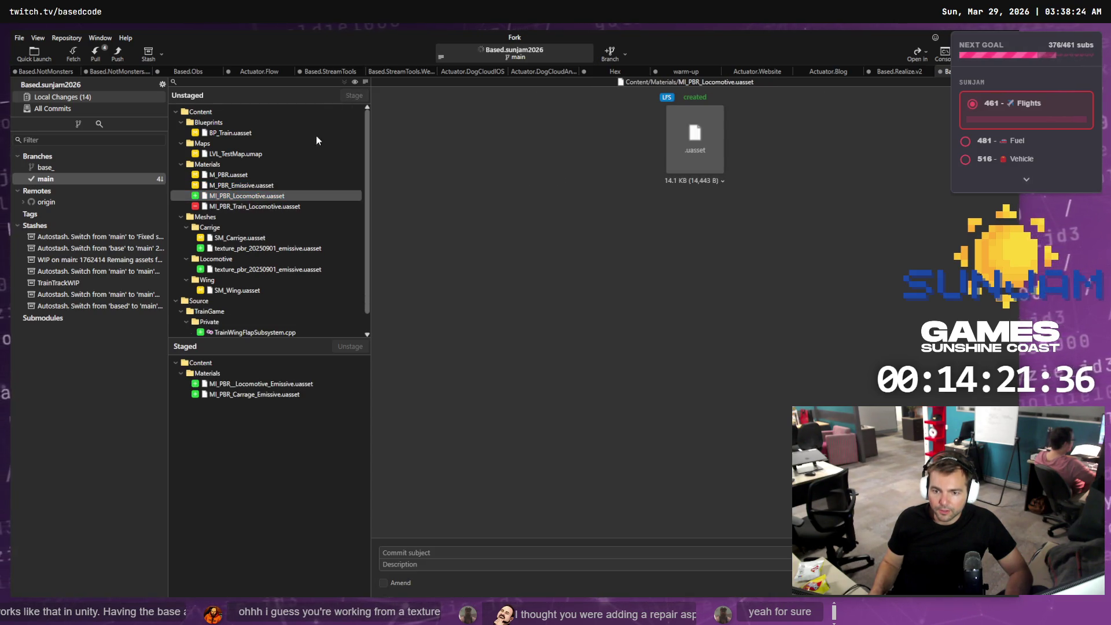
pyautogui.click(263, 185)
pyautogui.click(354, 96)
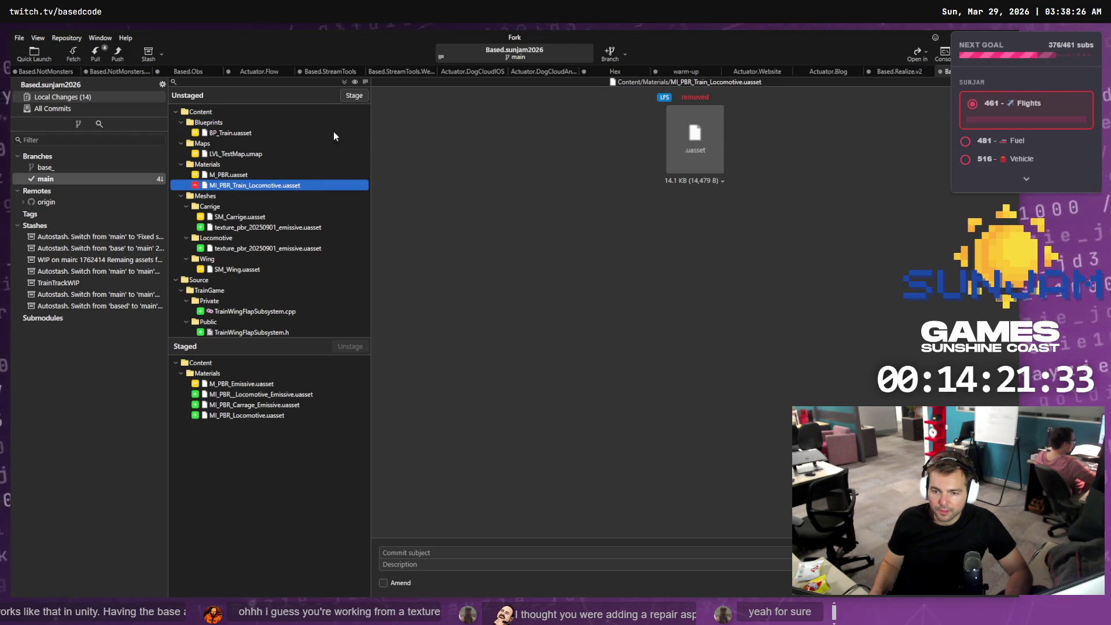
pyautogui.click(349, 96)
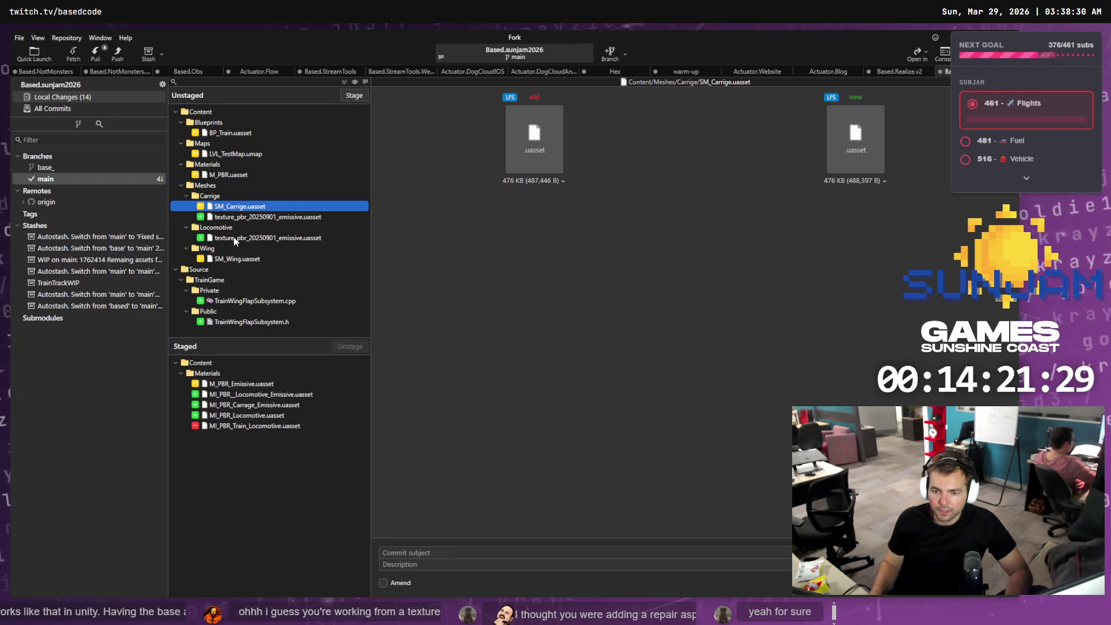
# - Stage the new locomotive emissive texture and BP_Train.uasset
pyautogui.press('Down')
pyautogui.press('Down')
pyautogui.press('Down')
pyautogui.click(351, 97)
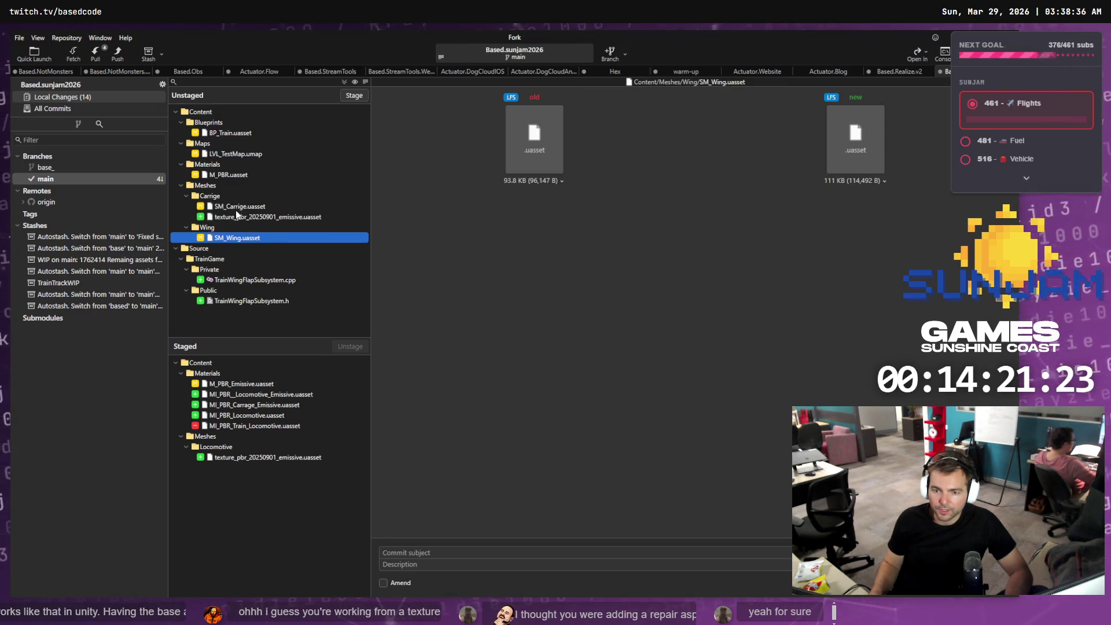
pyautogui.click(306, 132)
pyautogui.click(346, 98)
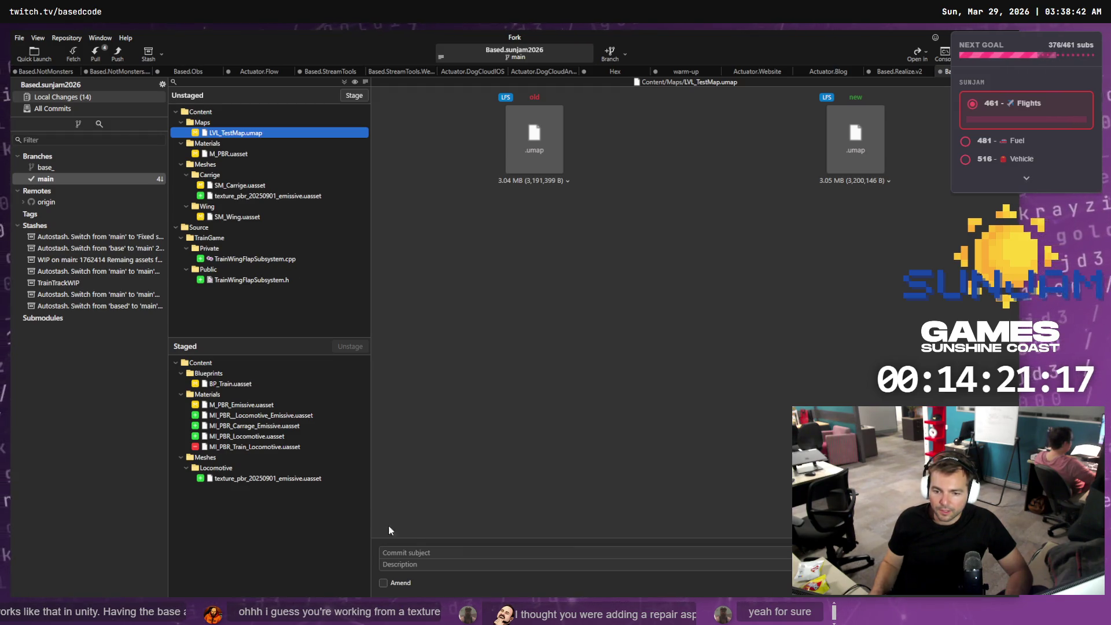
pyautogui.click(422, 551)
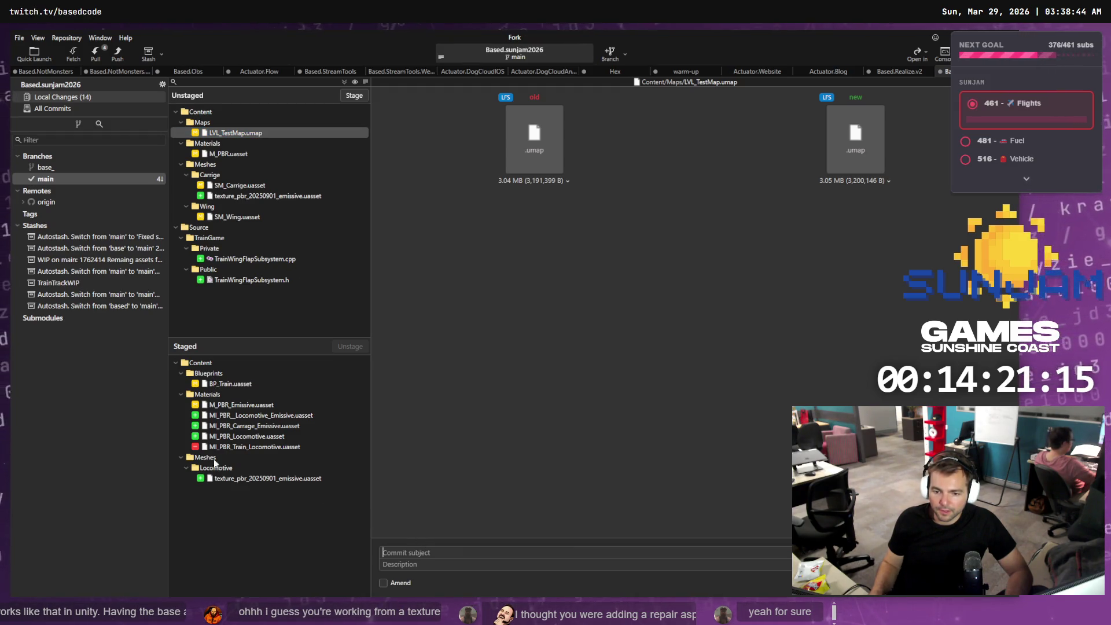
# - Commit with subject 'Added Emissive for Train Texture.' and view the TrainWingFlapSubsystem.cpp diff
pyautogui.write('Added Emis')
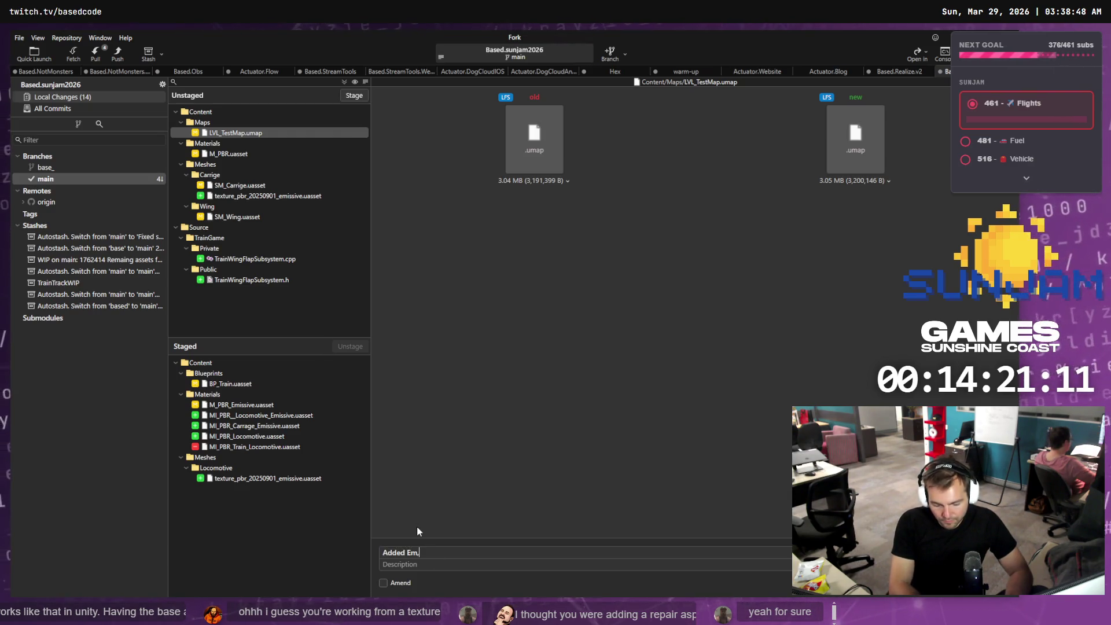
pyautogui.write('sive ')
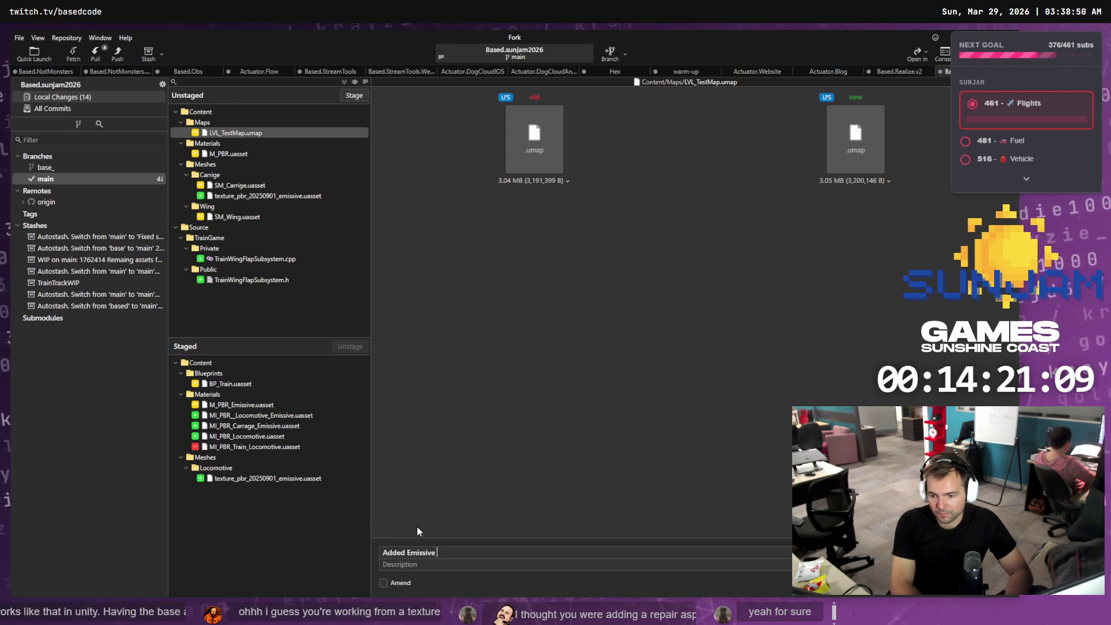
pyautogui.write('for Train ')
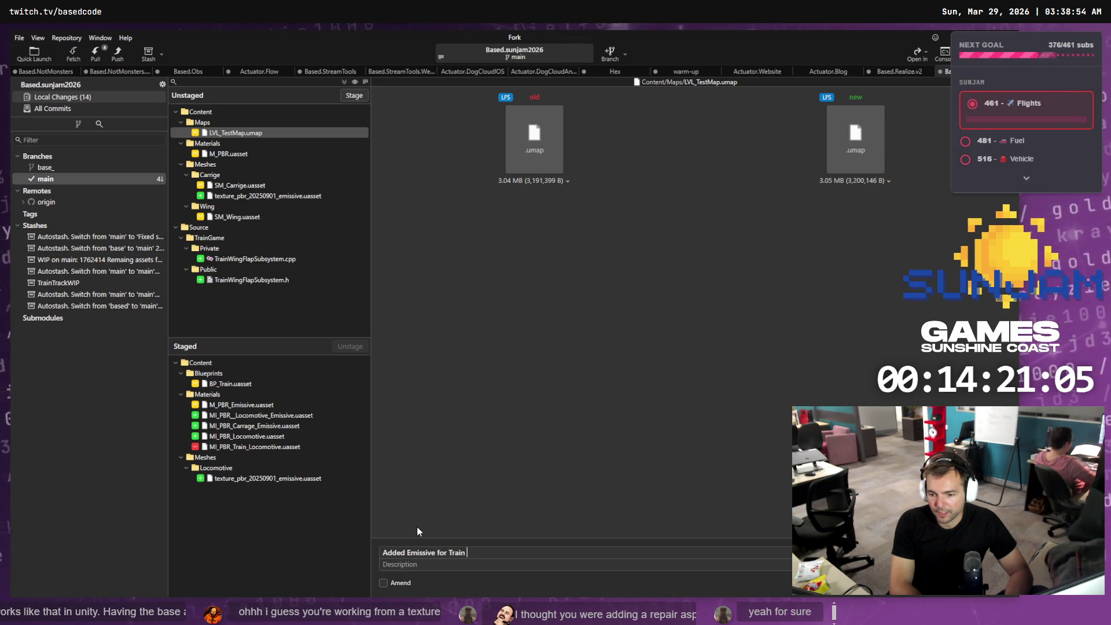
pyautogui.write('Textuire')
pyautogui.press('BackSpace')
pyautogui.press('BackSpace')
pyautogui.press('BackSpace')
pyautogui.write('re.')
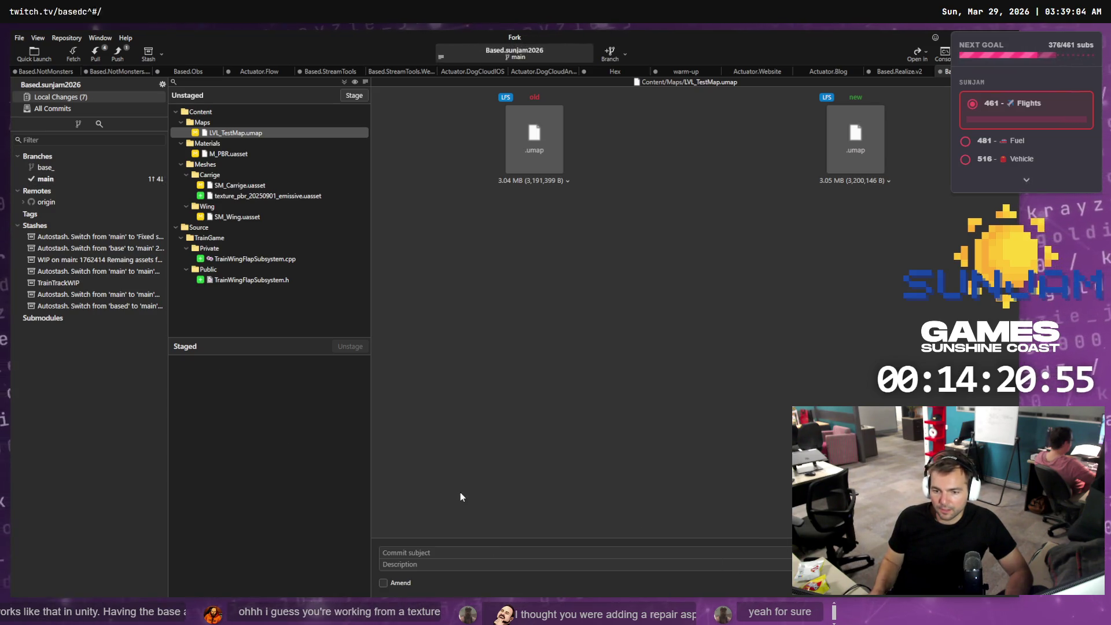
pyautogui.click(240, 246)
pyautogui.click(251, 260)
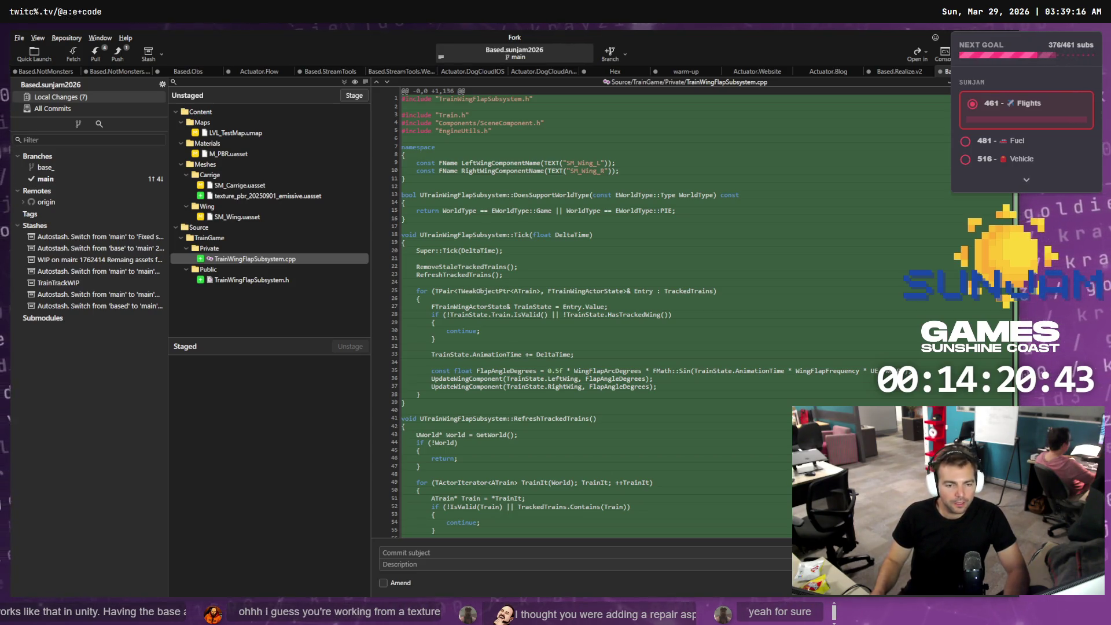
# - Switch to Visual Studio Code's Codex chat showing the 'Add wing flap animation' summary
pyautogui.hotkey('alt', 'Tab')
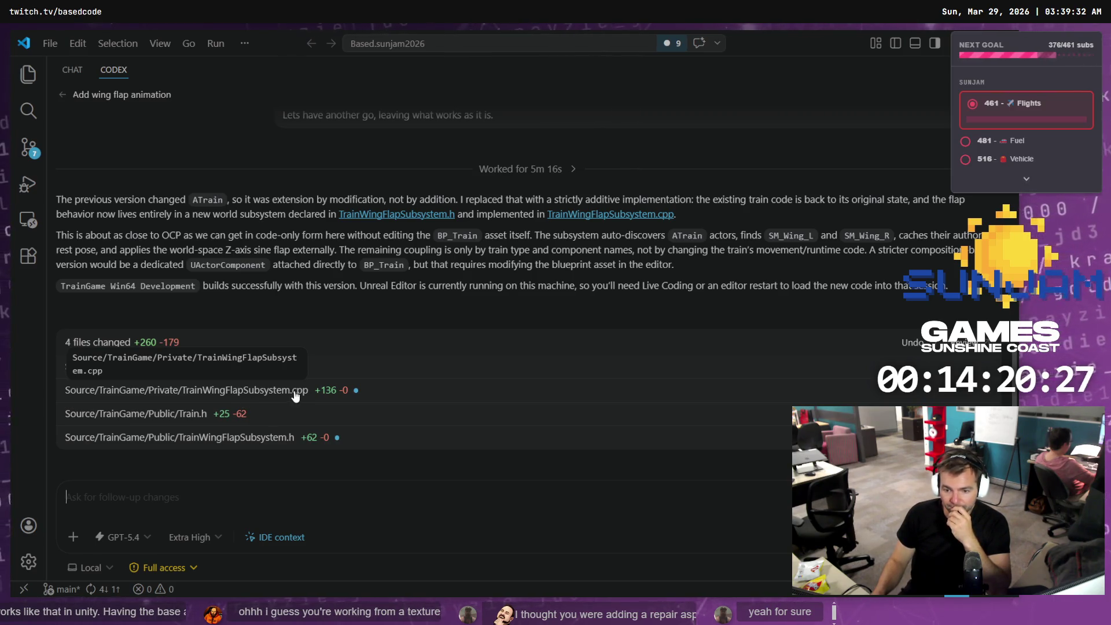
# - Expand and scroll through the Train.h changes in Codex's changed-files list
pyautogui.click(265, 416)
pyautogui.scroll(-5, 335, 399)
pyautogui.scroll(-9, 356, 382)
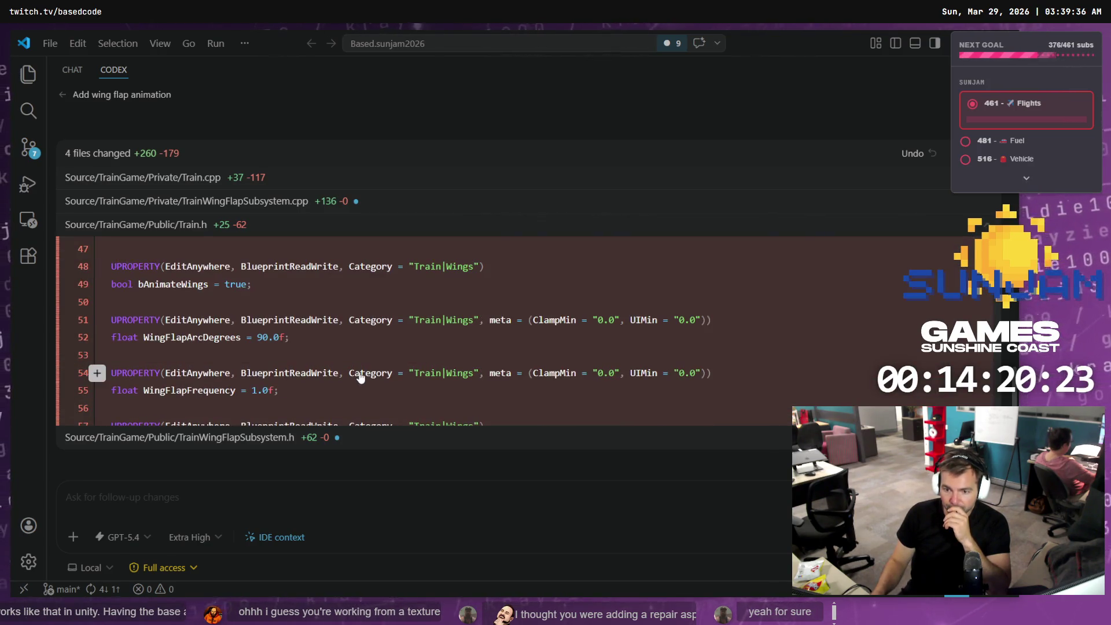
pyautogui.scroll(-10, 364, 382)
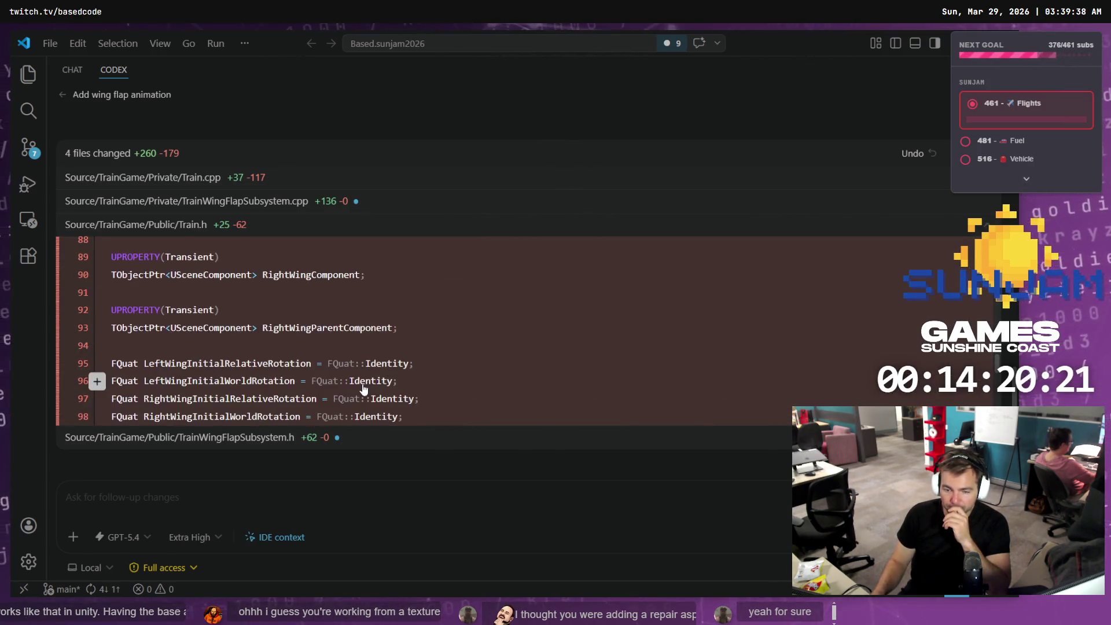
# - Ask Codex to git-revert its changes and reimplement them open-closed, then return to Fork
pyautogui.click(206, 507)
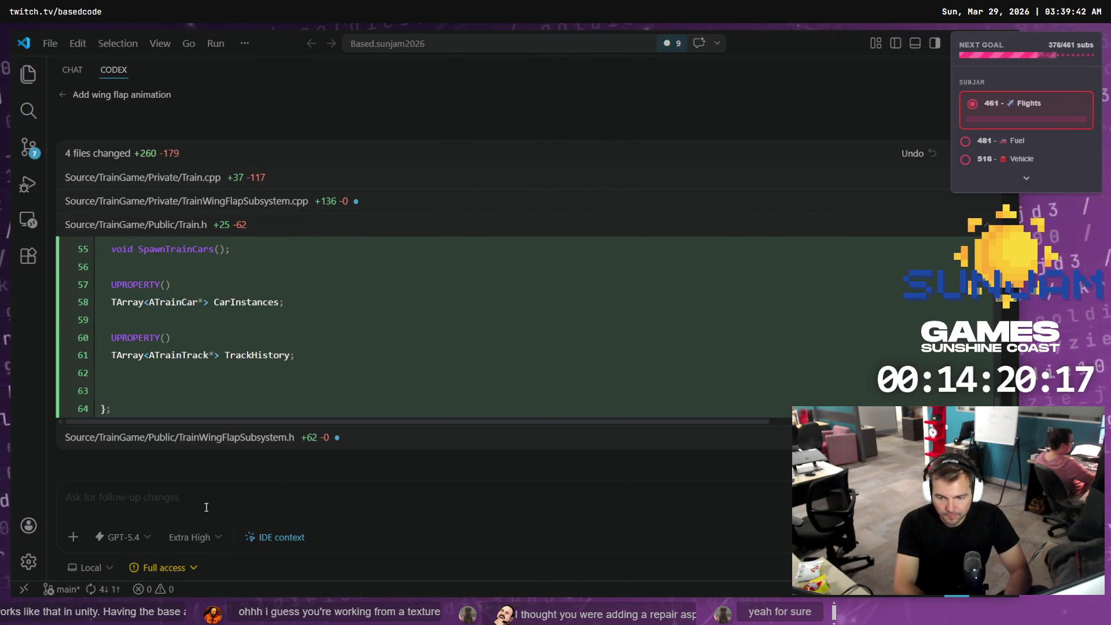
pyautogui.write('Lite')
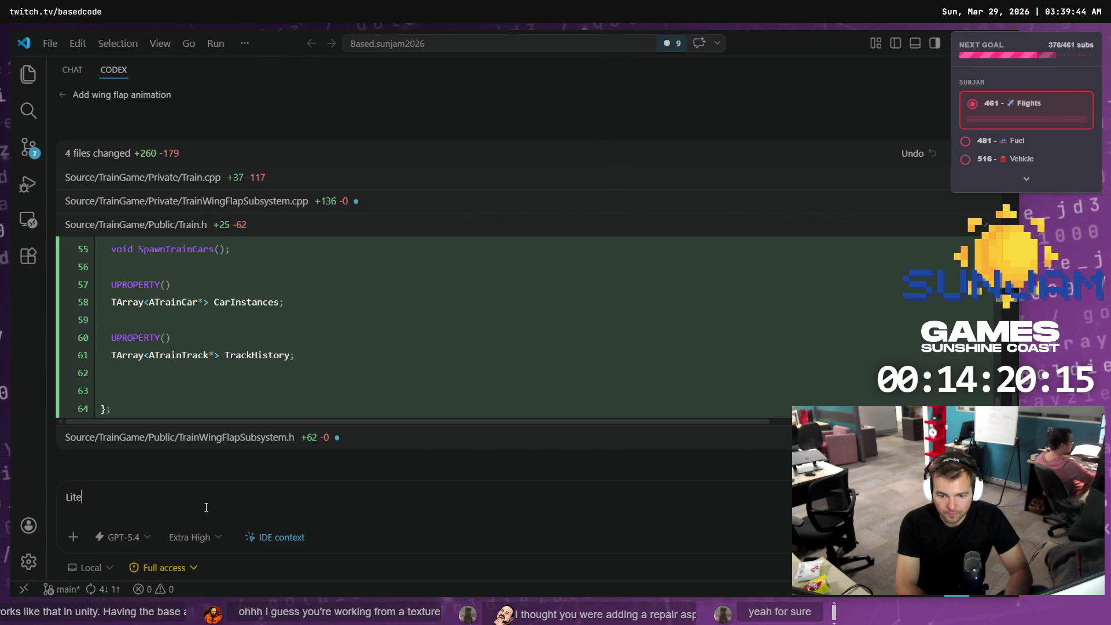
pyautogui.write('rally git revert your change')
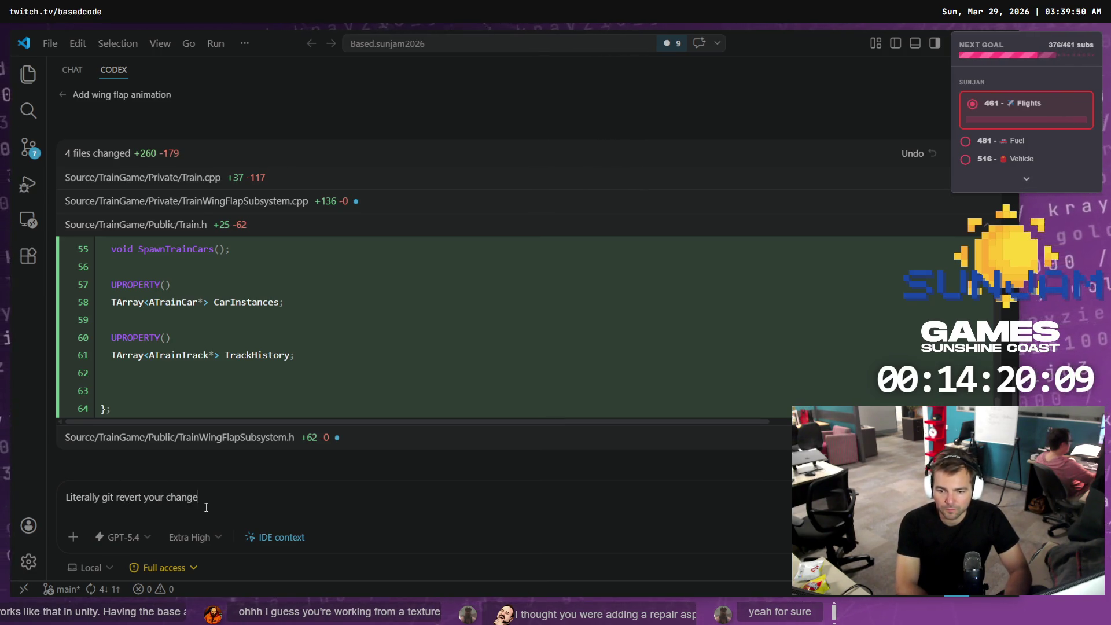
pyautogui.write('n')
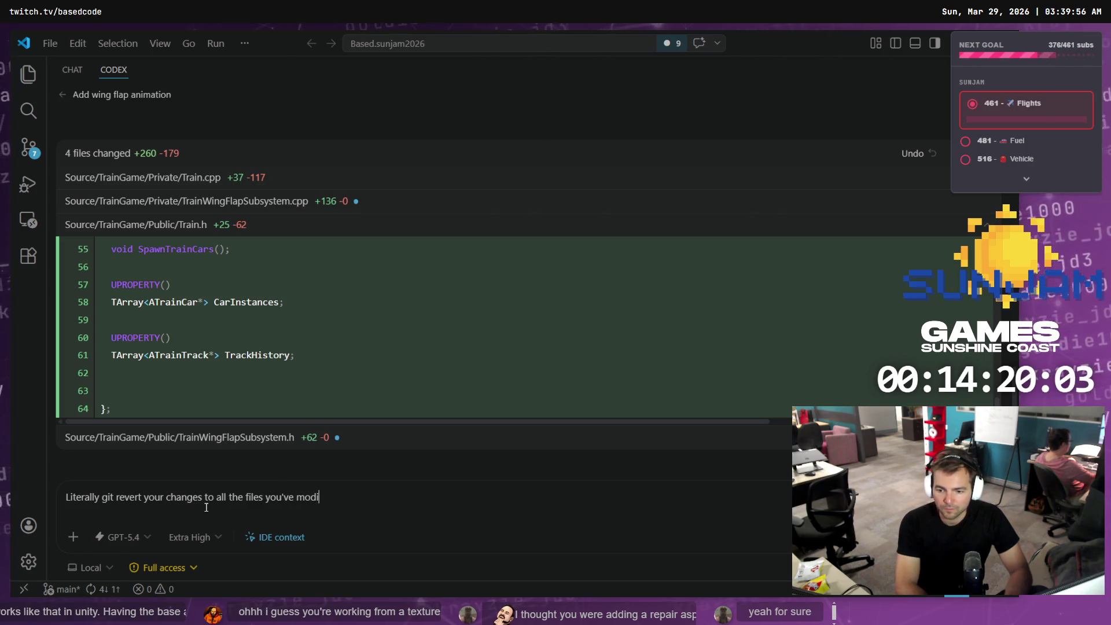
pyautogui.write('with o')
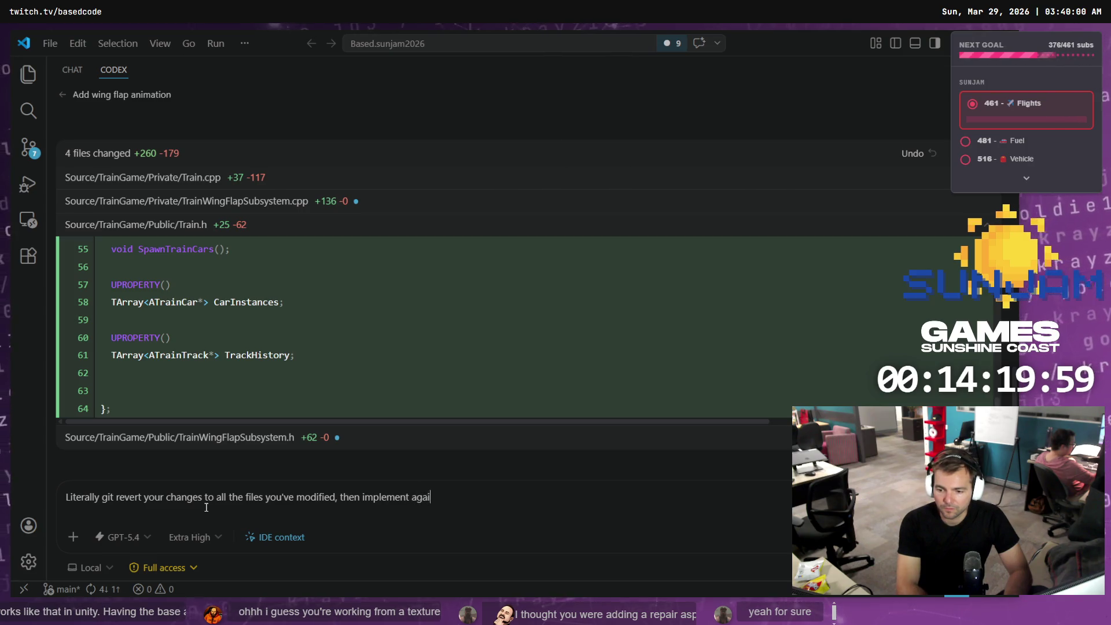
pyautogui.write('pen-closed in mind.')
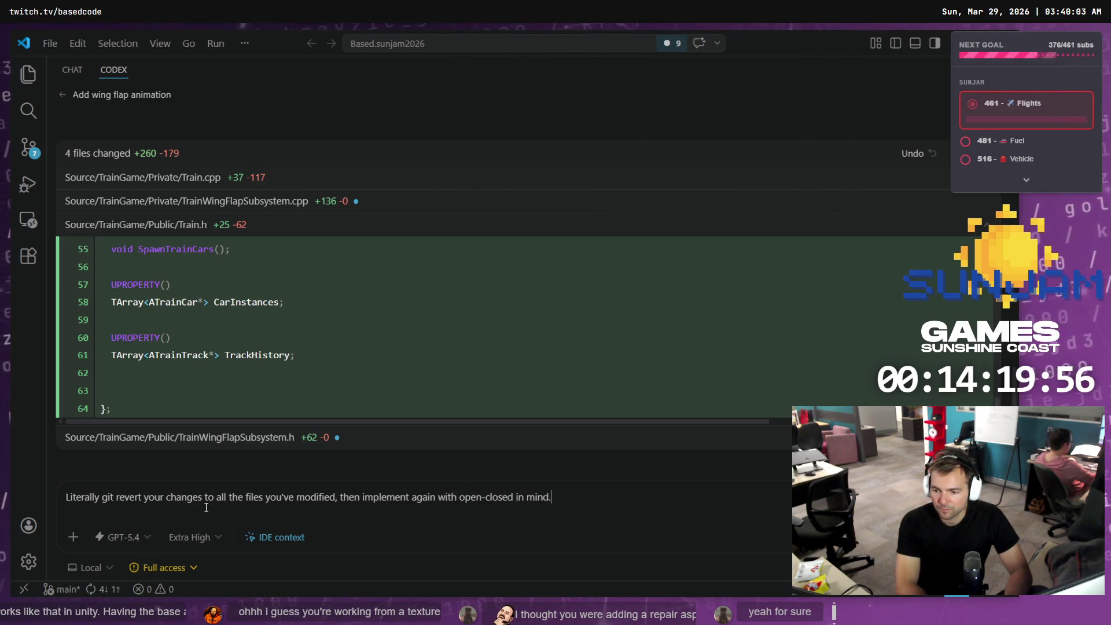
pyautogui.press('Return')
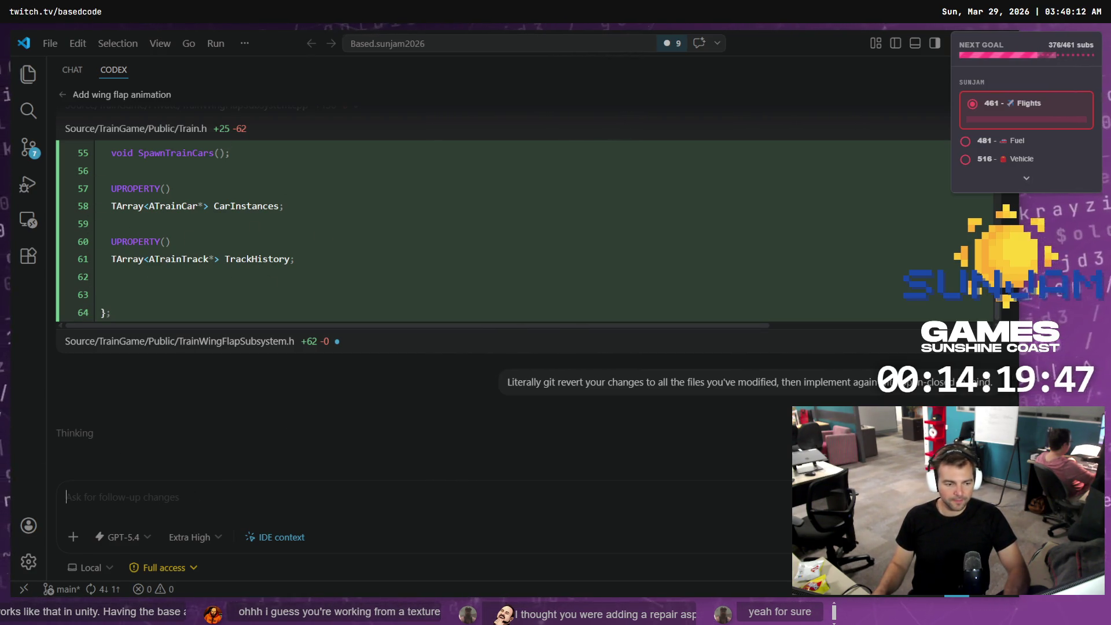
pyautogui.hotkey('alt', 'Tab')
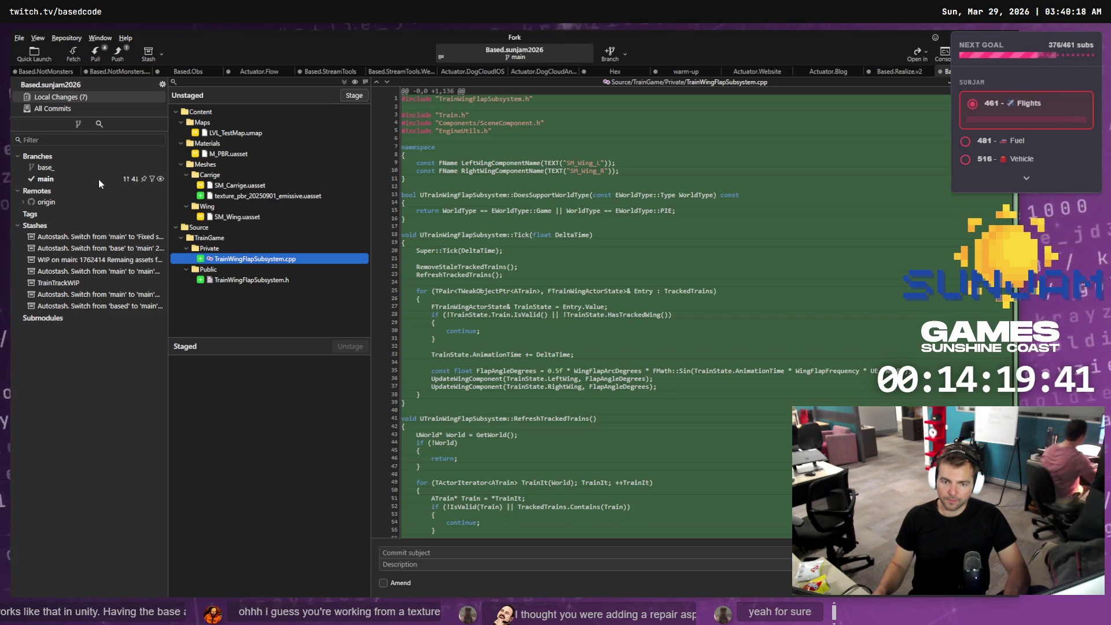
# - Start a new branch from main's top commit 8f629f3, 'Added Emissive for Train Texture.'
pyautogui.click(82, 179)
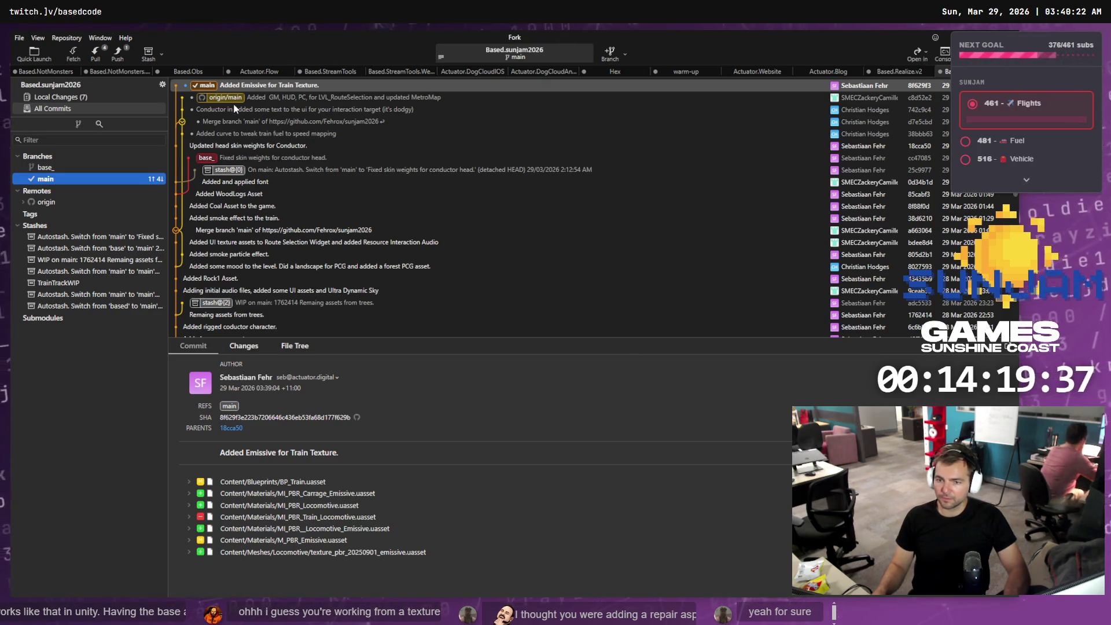
pyautogui.rightClick(239, 85)
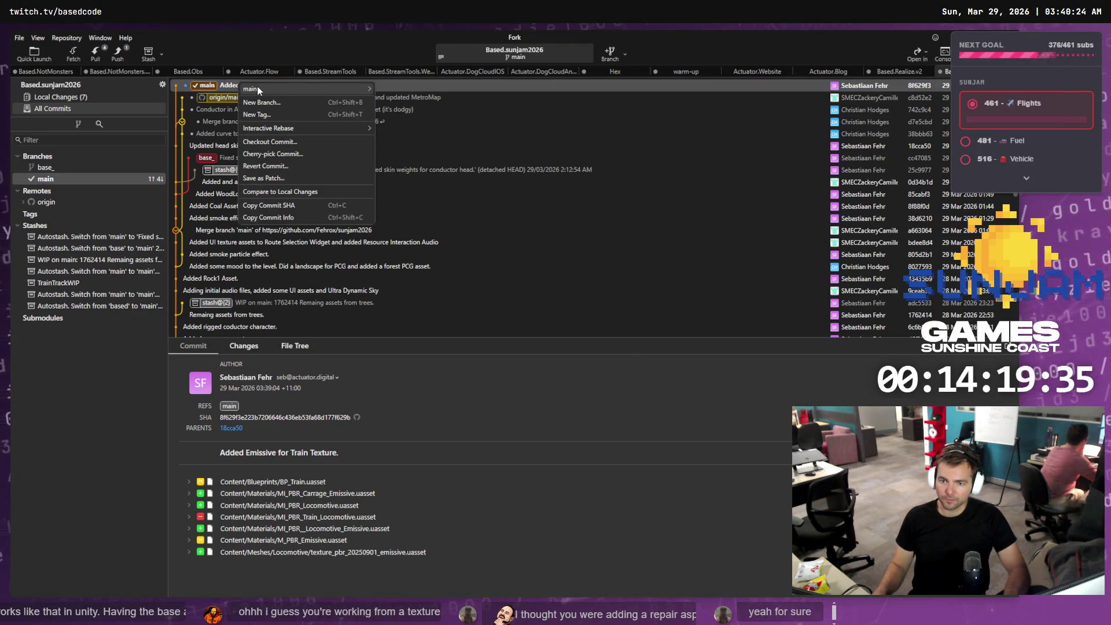
pyautogui.click(268, 103)
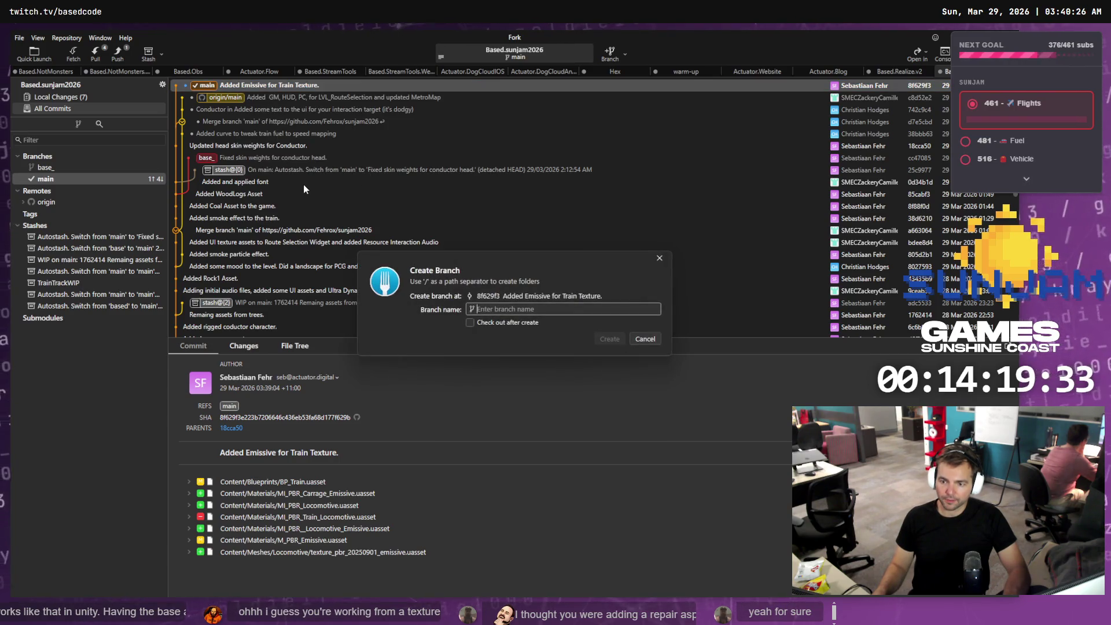